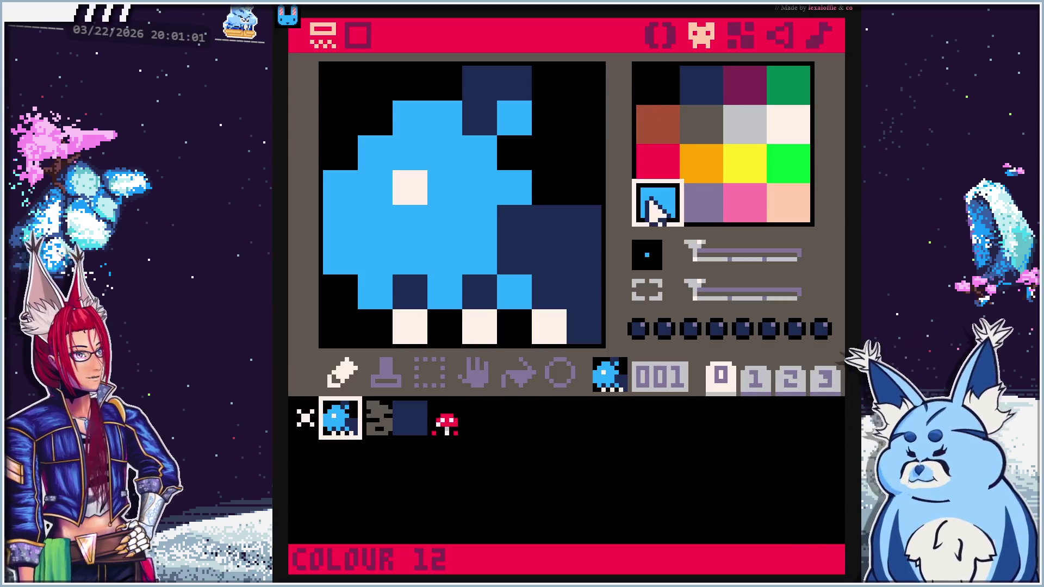
- Paint sprite 001's top-right pixels light blue and draw a three-pixel white diagonal streak there
click(517, 146)
click(554, 109)
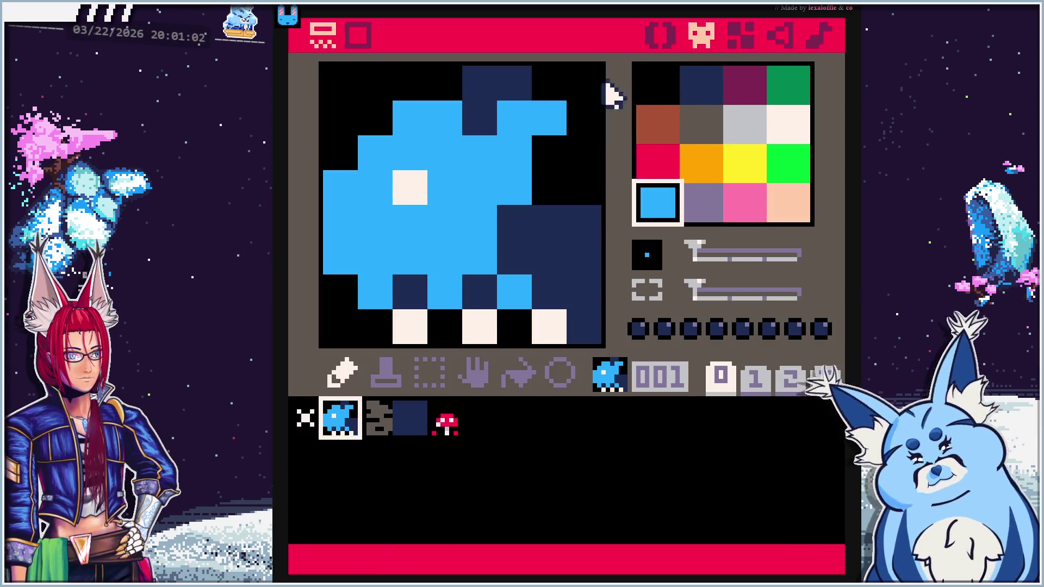
click(562, 85)
click(788, 123)
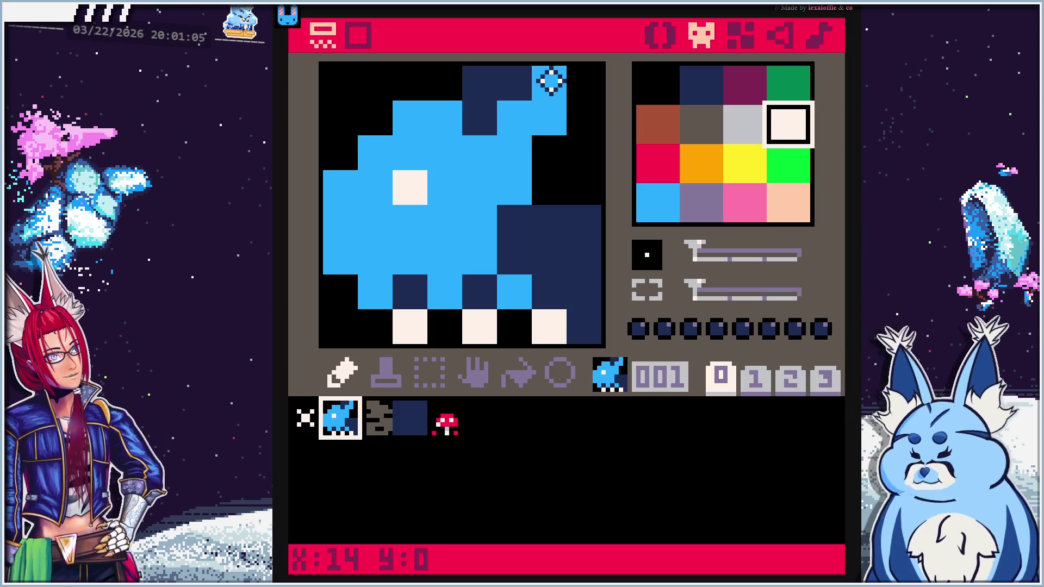
click(550, 82)
click(514, 118)
click(480, 149)
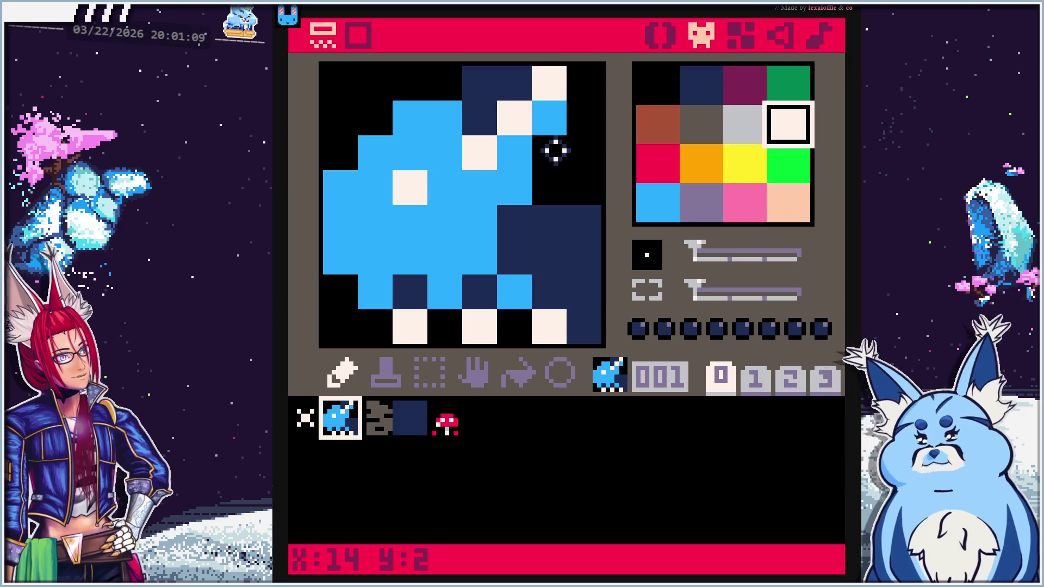
- Shade beside the white diagonal in dark blue, making X:12 Y:1 light blue and X:12 Y:0 black
click(700, 87)
click(512, 150)
click(535, 120)
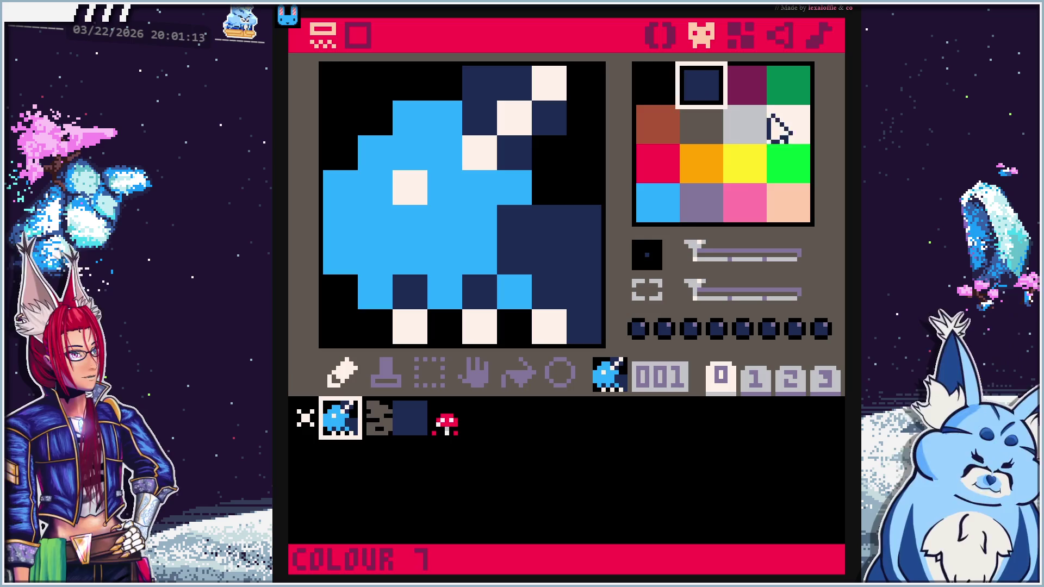
click(645, 204)
click(486, 107)
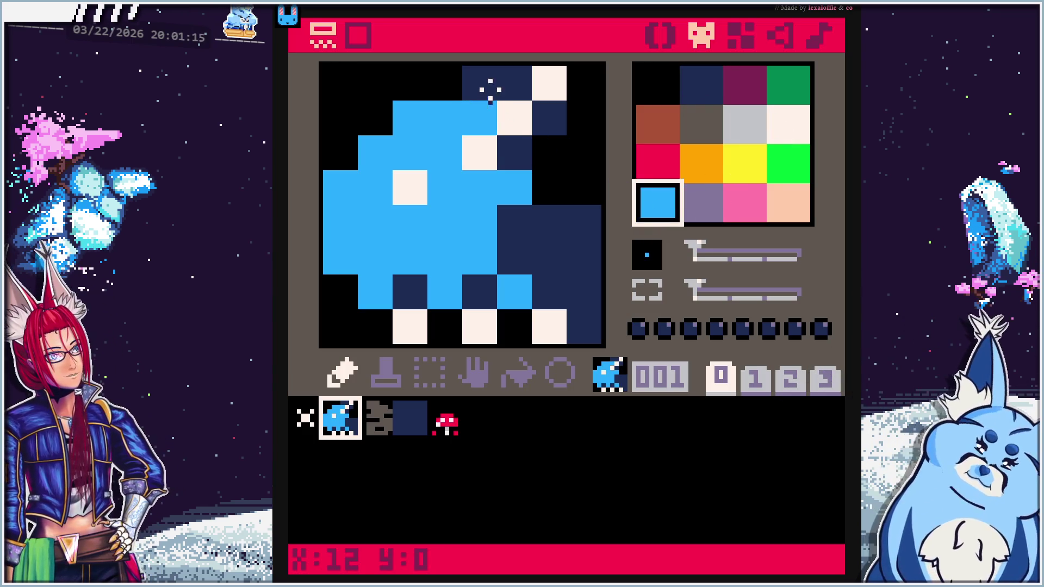
click(661, 86)
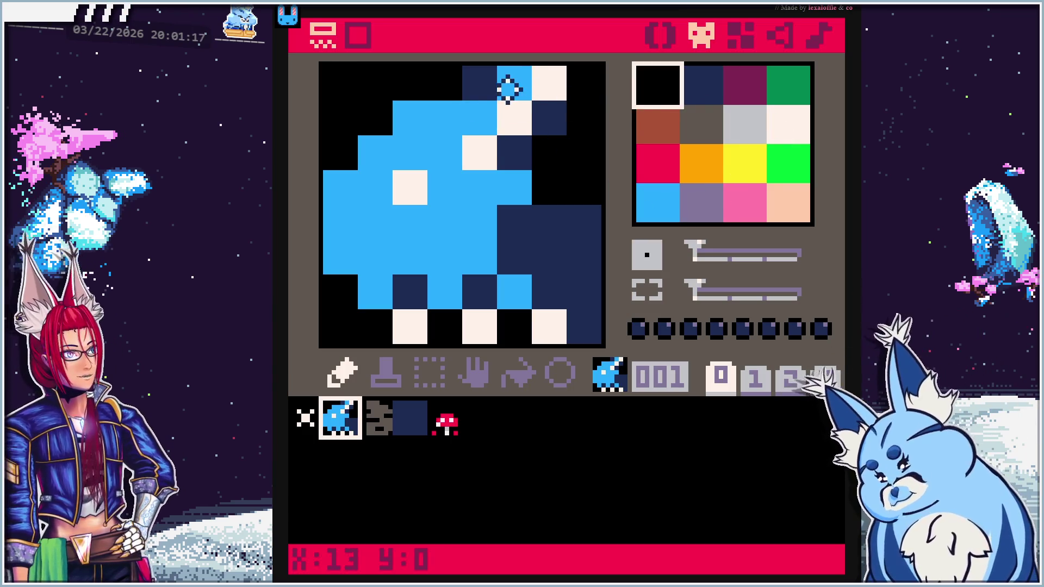
click(479, 83)
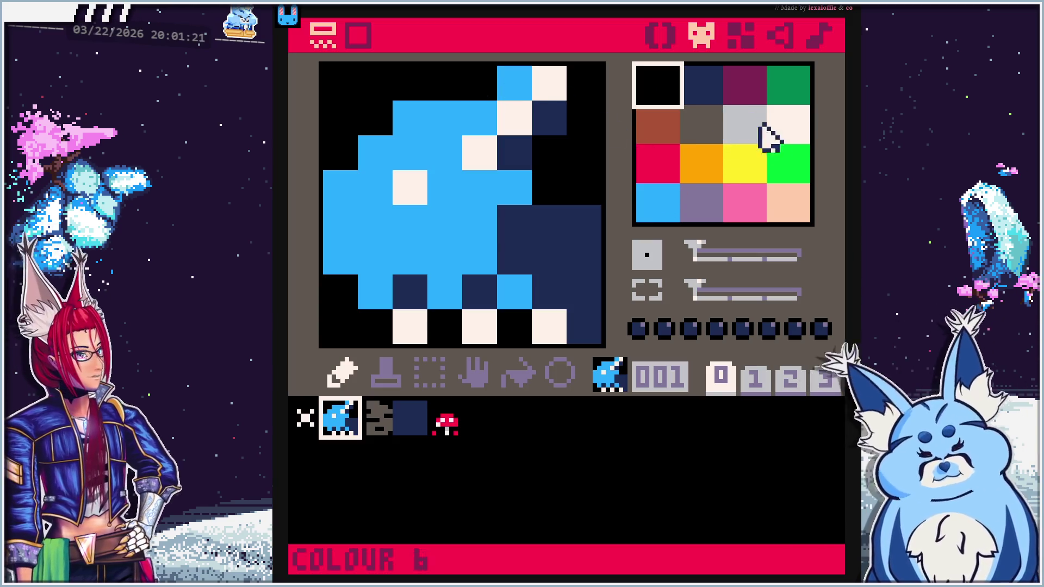
- Add cream pixels at the left edge in rows 5–6, then repaint column 1 light blue
click(788, 122)
click(351, 250)
drag(351, 251, 364, 266)
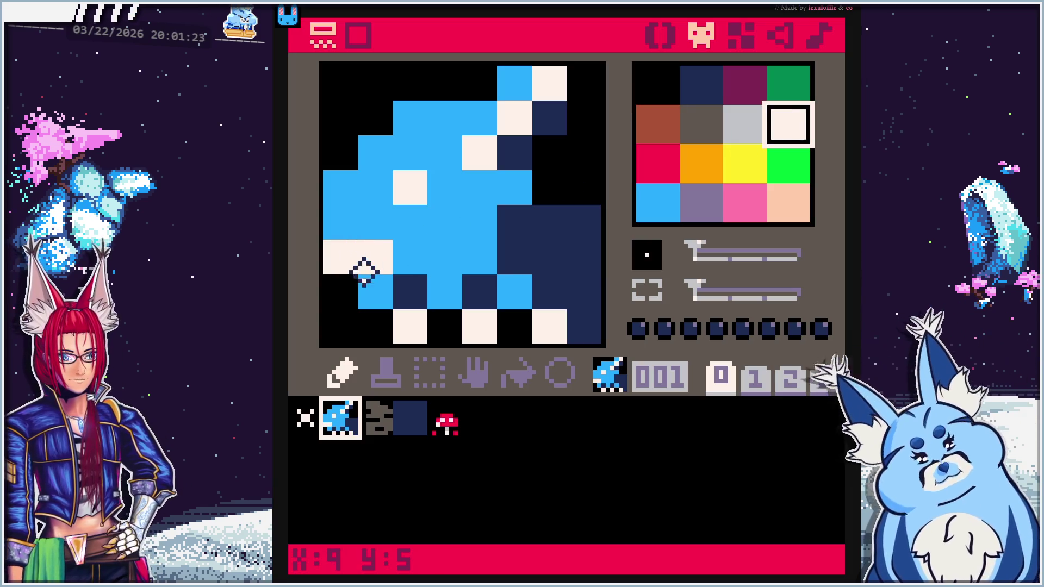
click(375, 292)
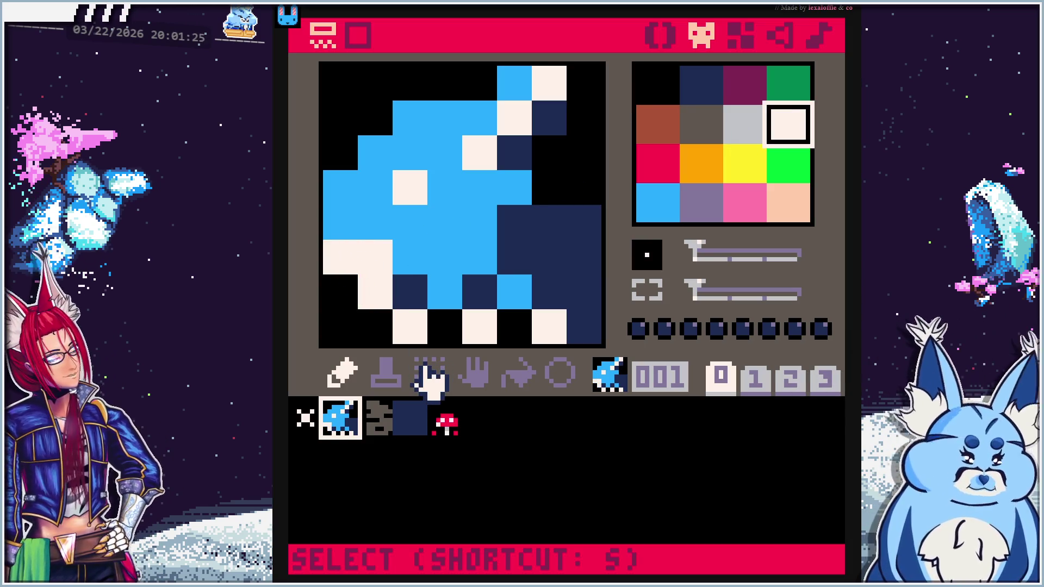
click(659, 209)
drag(375, 293, 373, 261)
- Try dark navy at column 0 row 4, then repaint column 0 rows 4–5 light blue
click(701, 88)
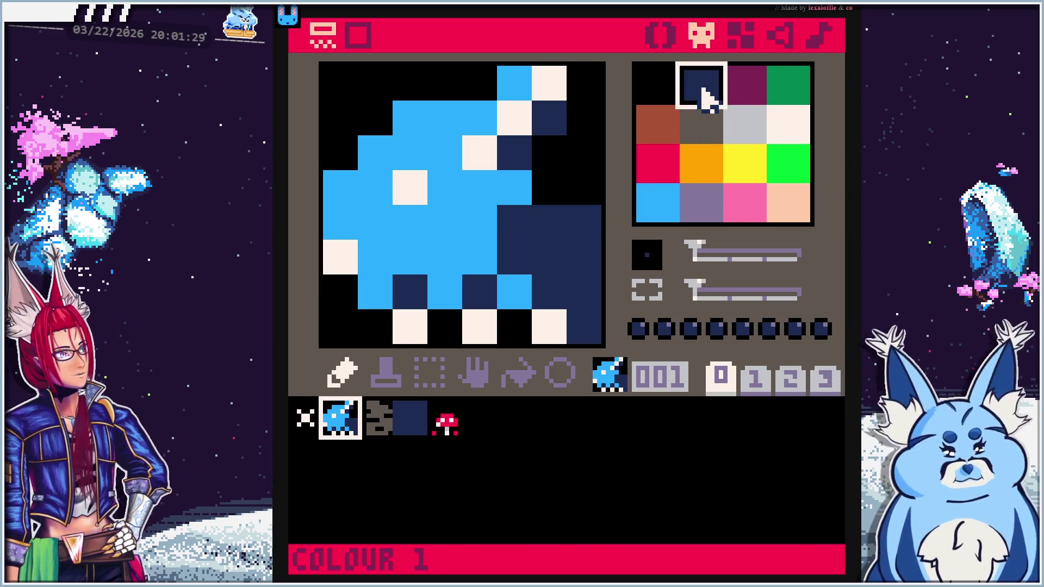
click(343, 229)
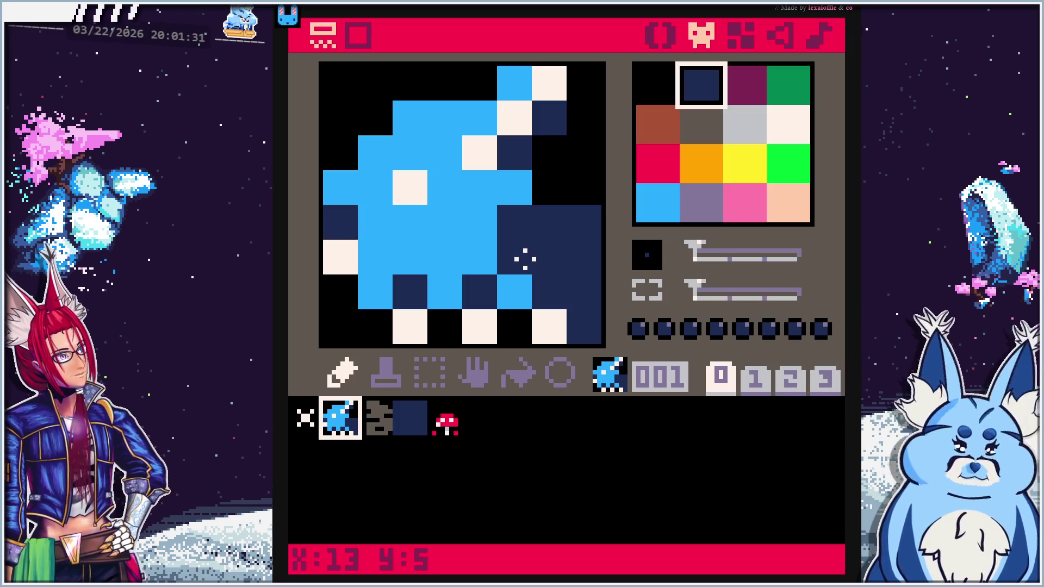
click(662, 205)
drag(354, 256, 351, 241)
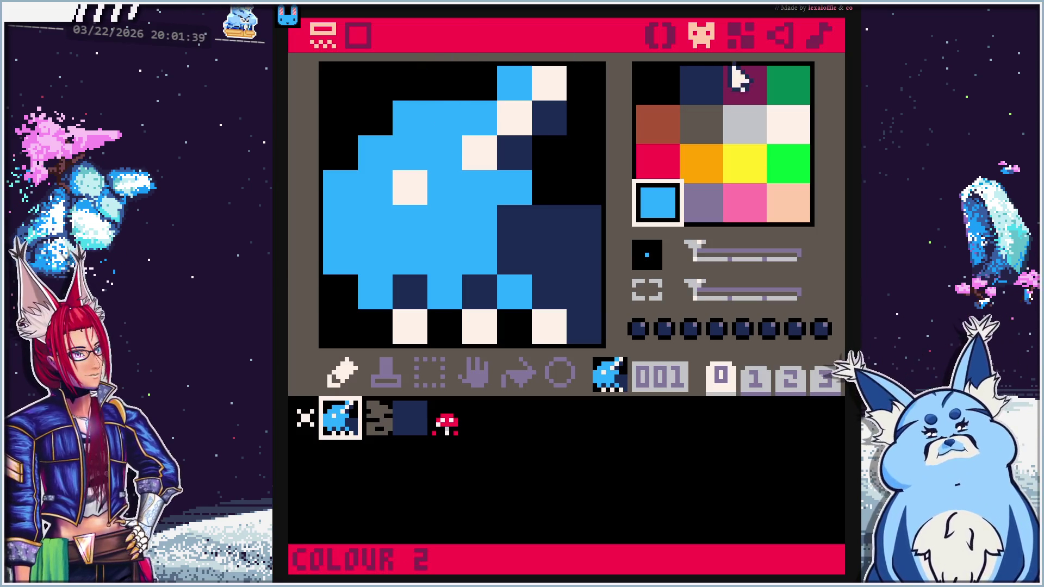
key(ctrl+r)
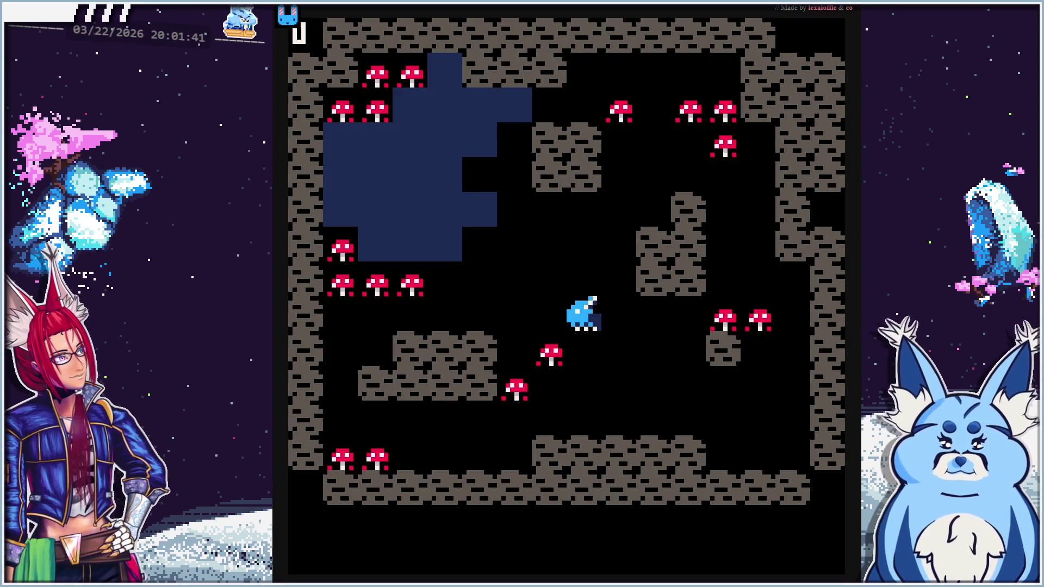
key(Left)
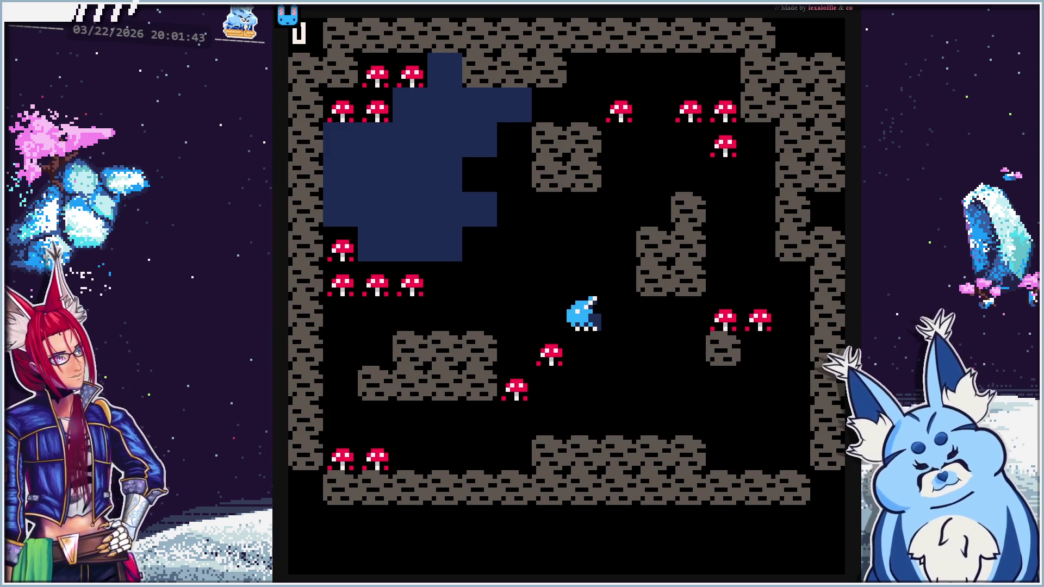
key(Right)
key(Left)
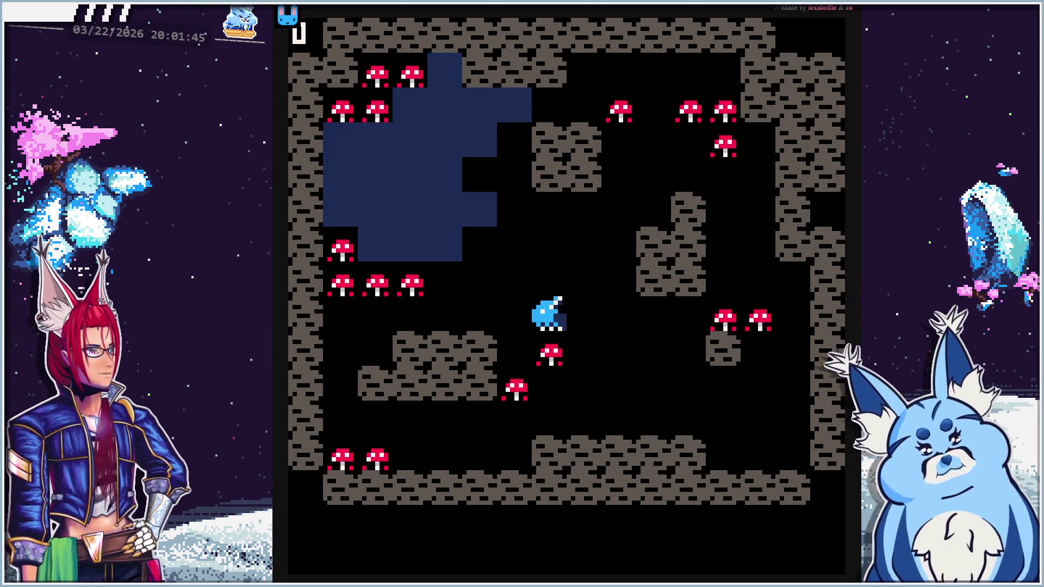
key(Right)
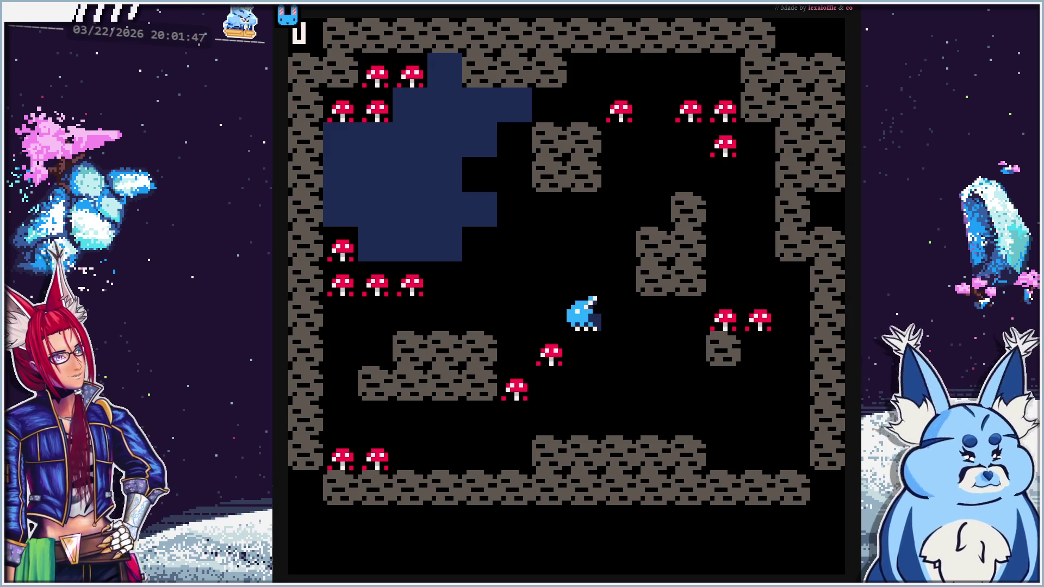
key(Left)
key(Down)
key(Left)
key(Down)
key(Right)
key(Right)
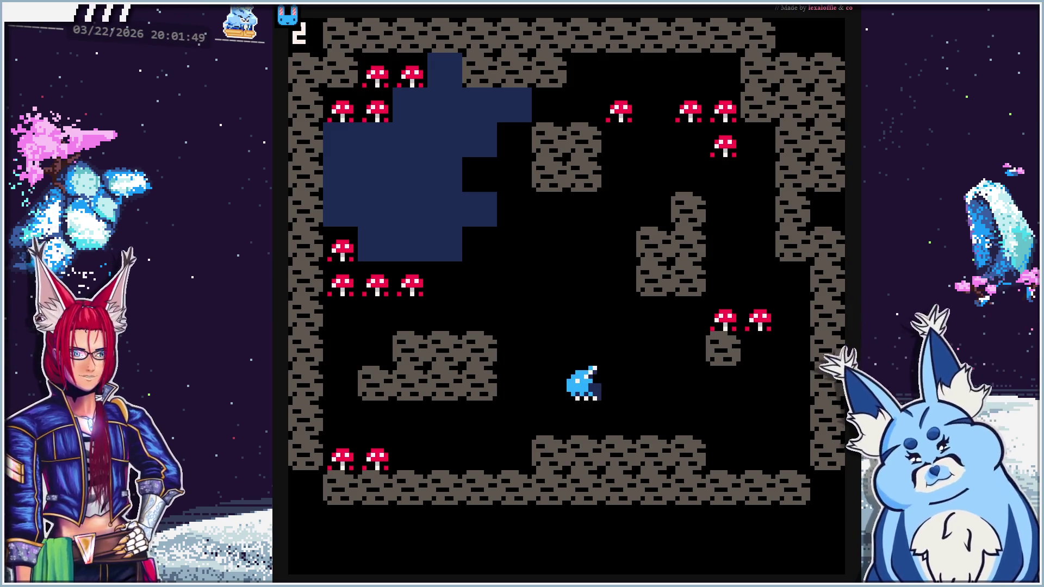
key(Up)
key(Left)
key(Escape)
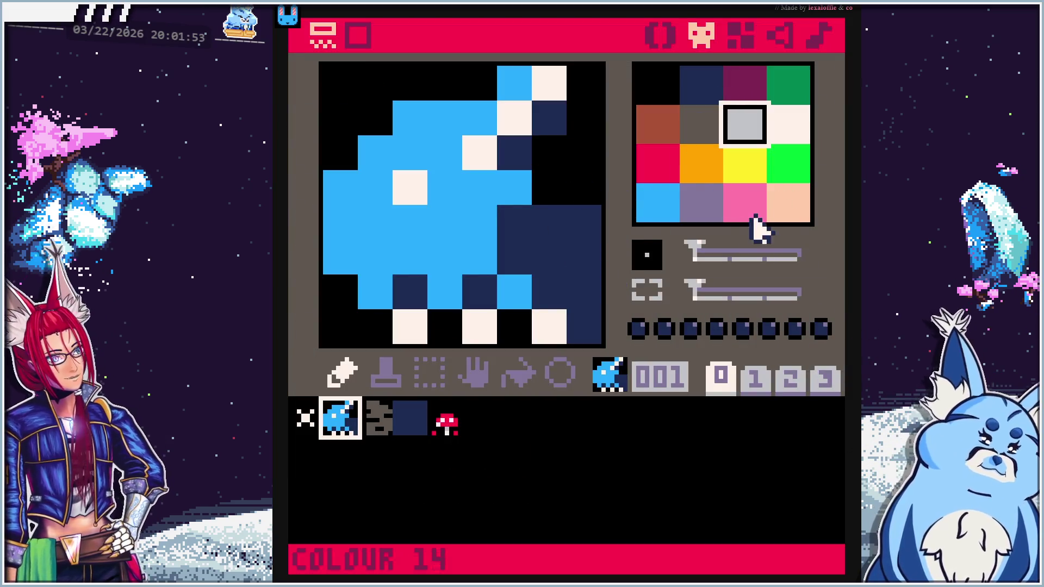
click(795, 139)
click(583, 257)
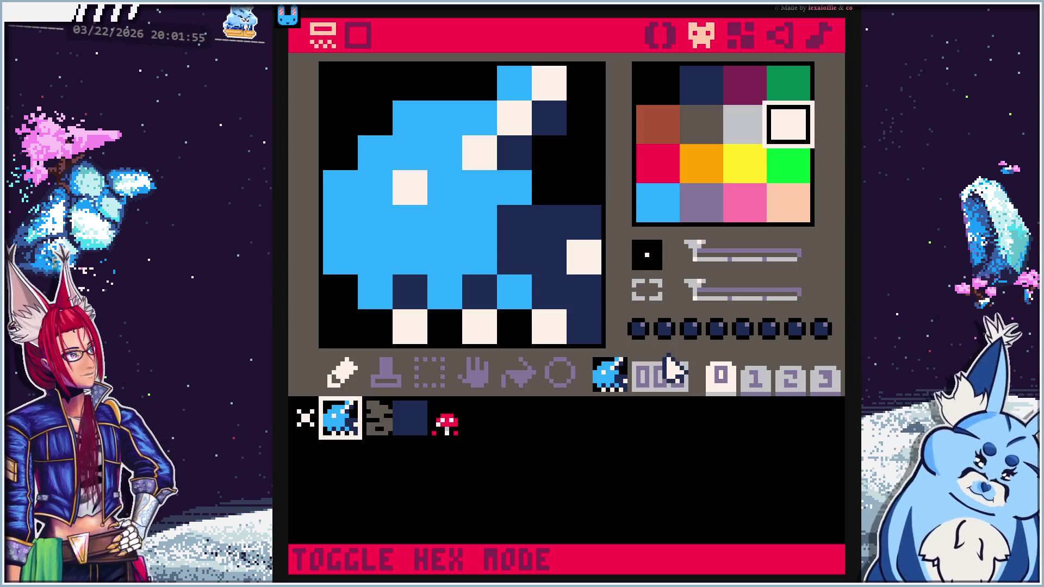
key(ctrl+r)
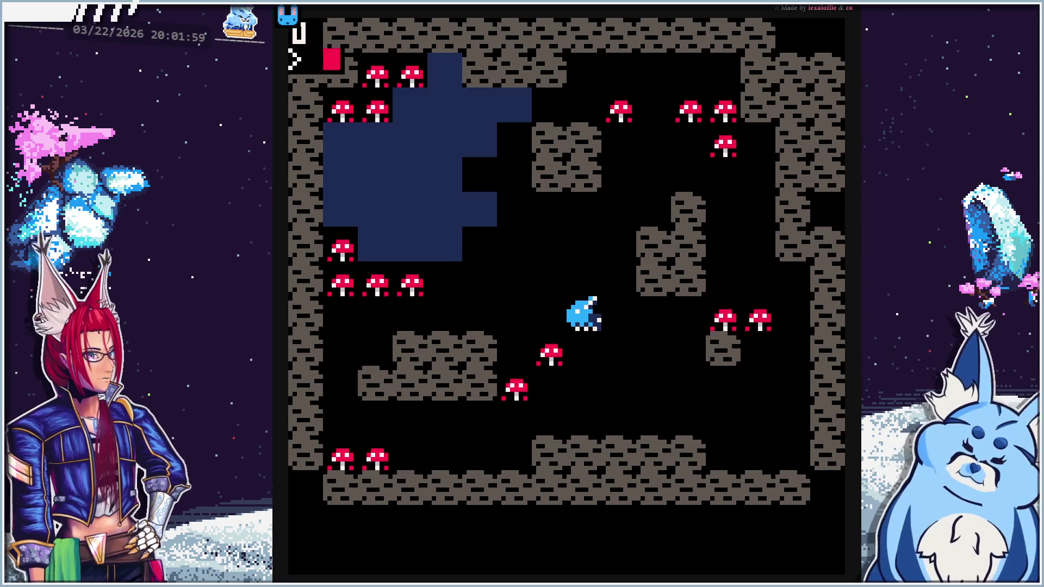
key(Escape)
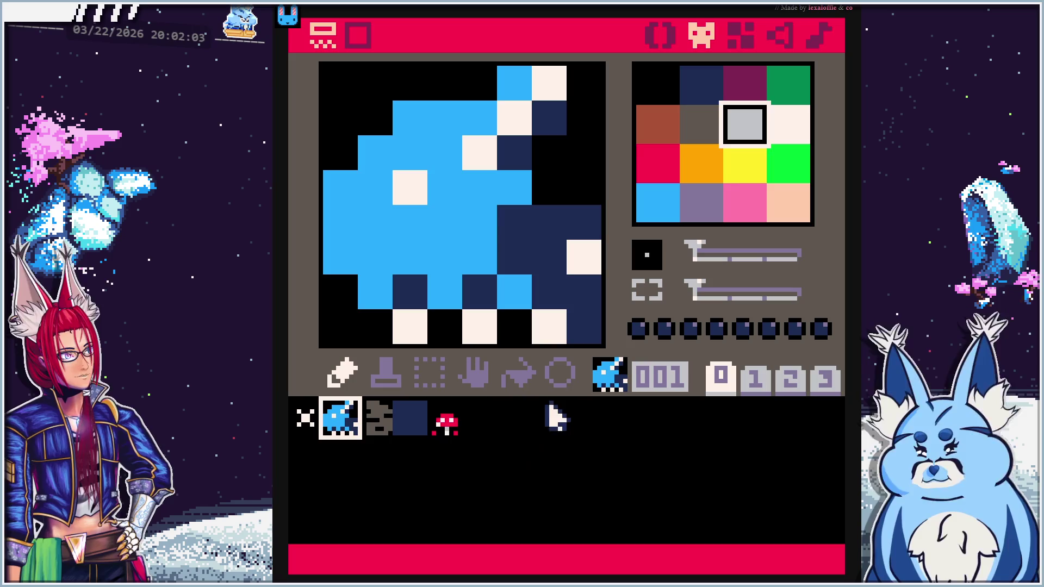
click(700, 85)
click(582, 264)
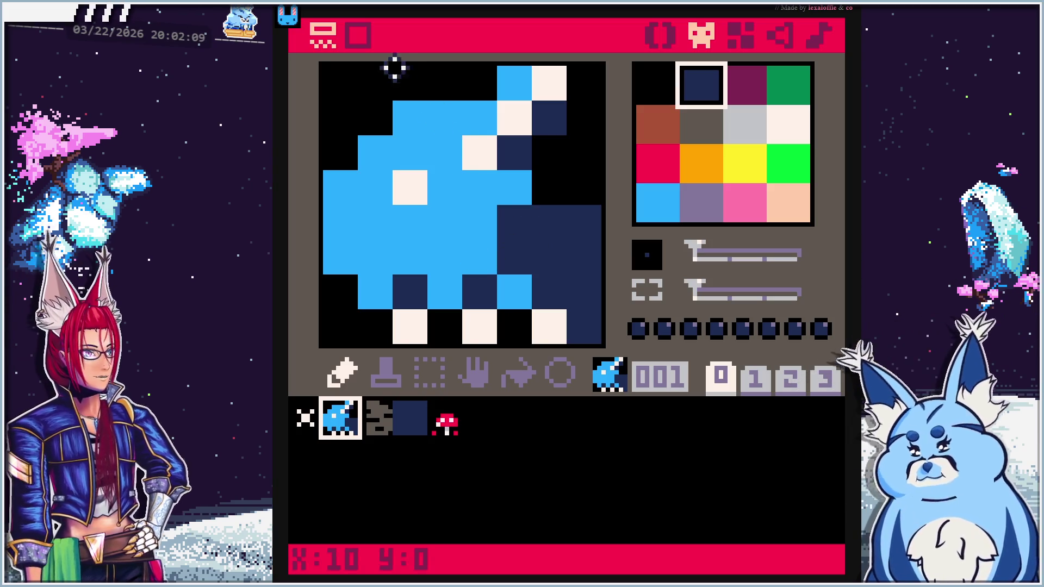
key(ctrl+r)
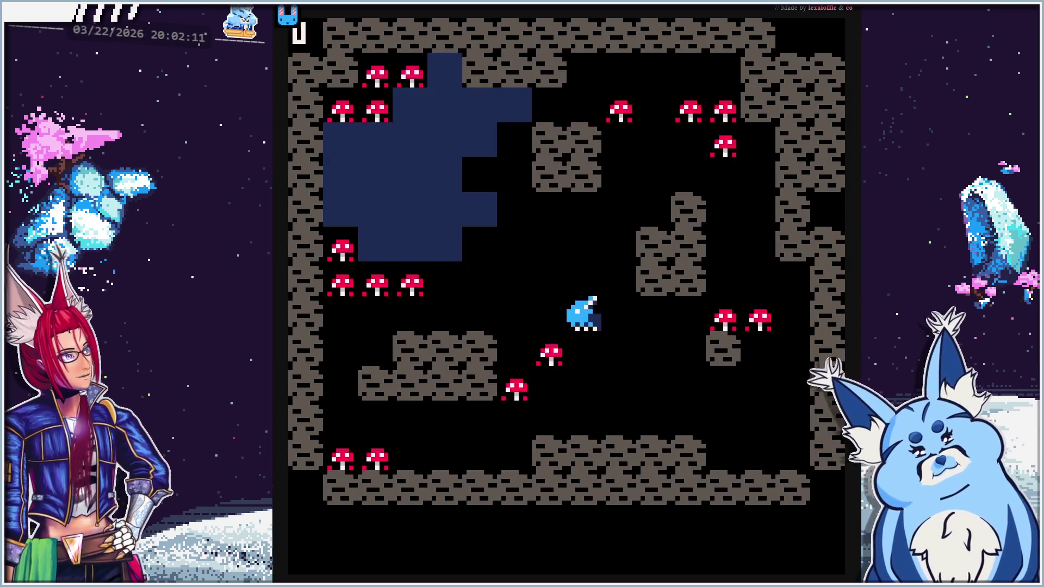
key(Left)
key(Up)
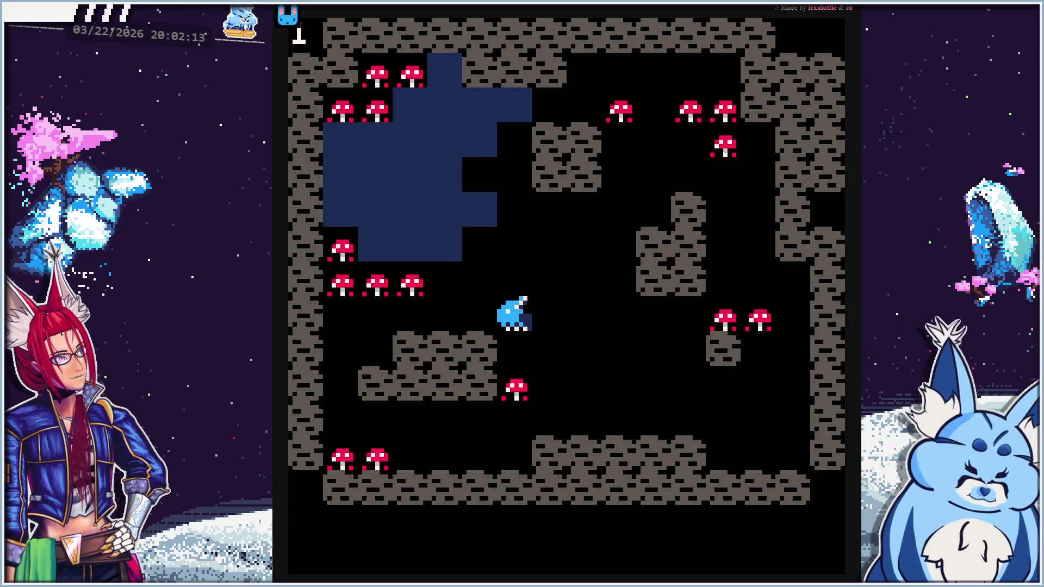
key(Right)
key(Right)
key(Left)
key(x)
key(Right)
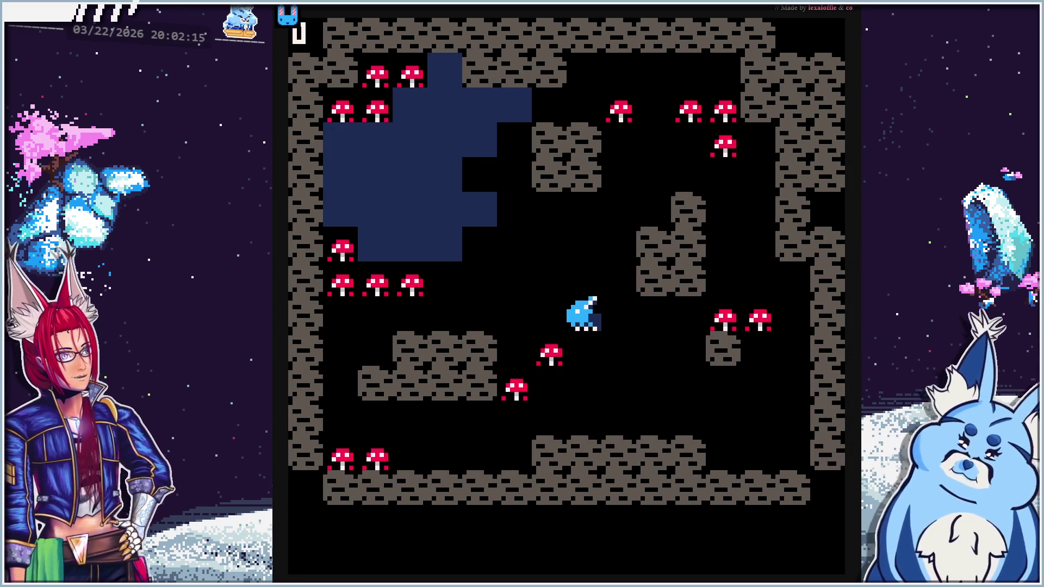
key(Escape)
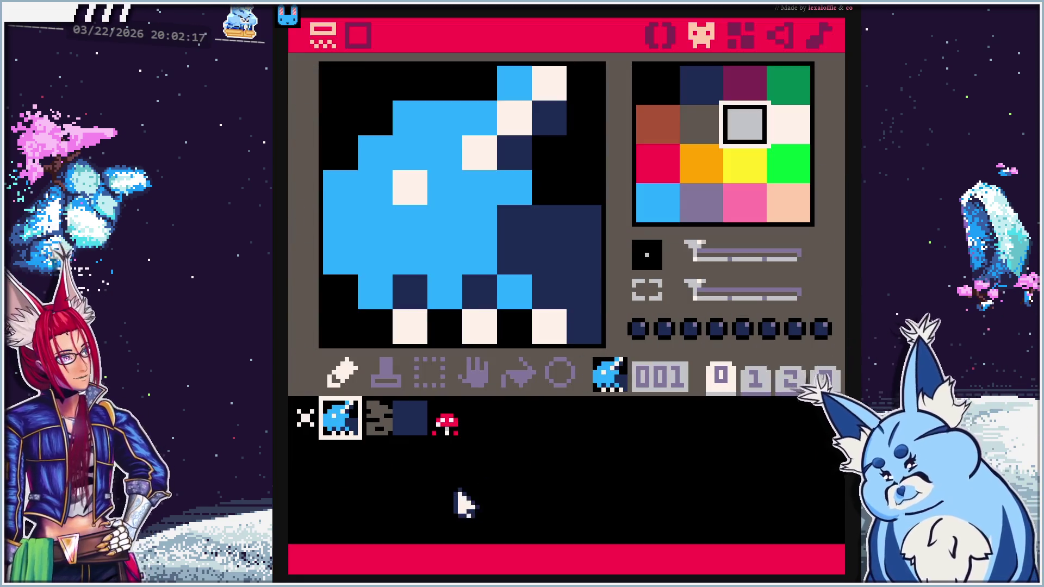
click(379, 427)
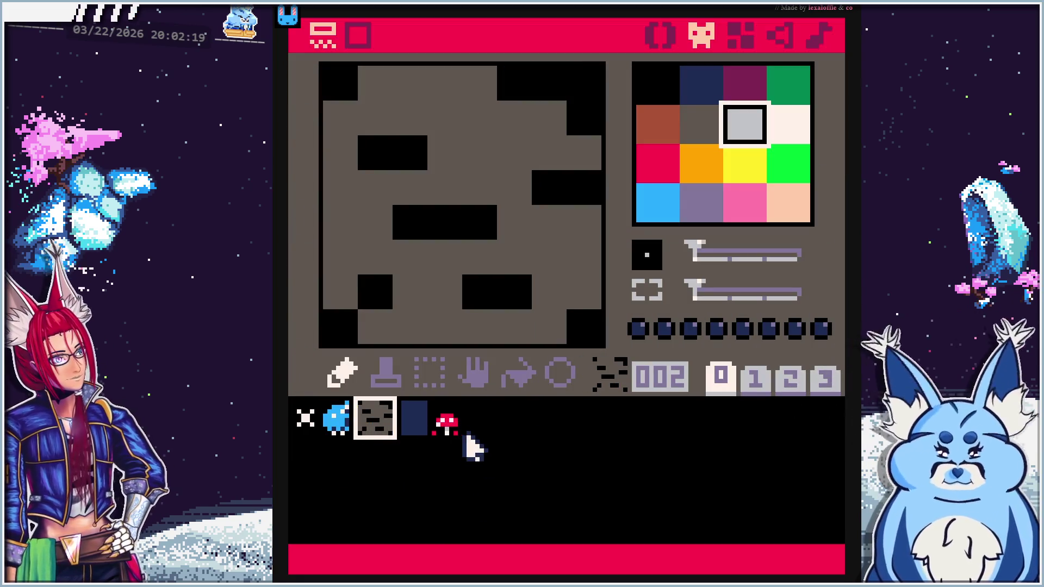
- Fill empty sprite 005 with dark grey to form a rounded stone block
click(704, 133)
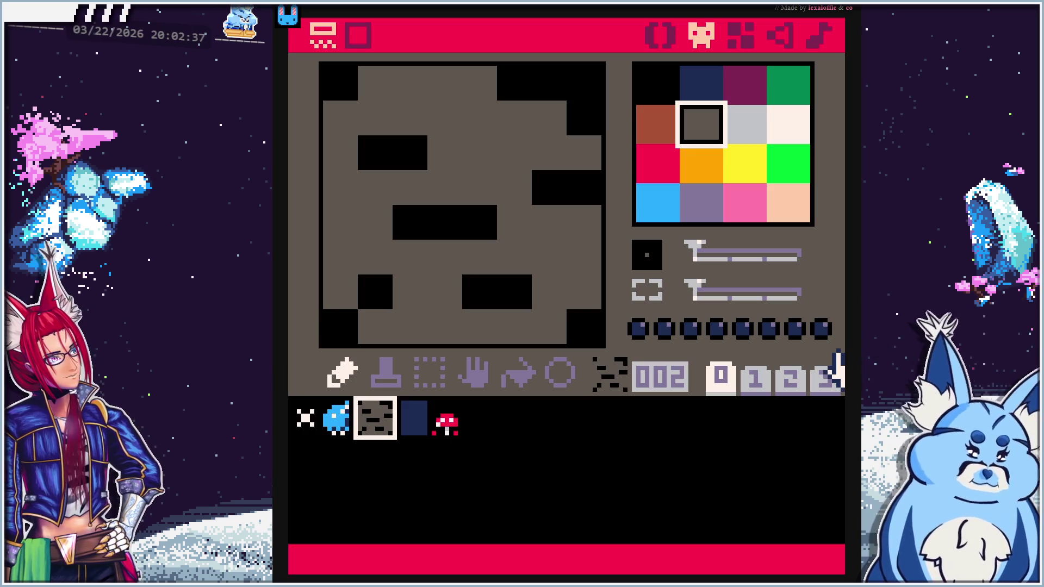
click(478, 420)
mouse_move(343, 302)
mouse_down()
mouse_move(342, 288)
mouse_move(568, 281)
mouse_up()
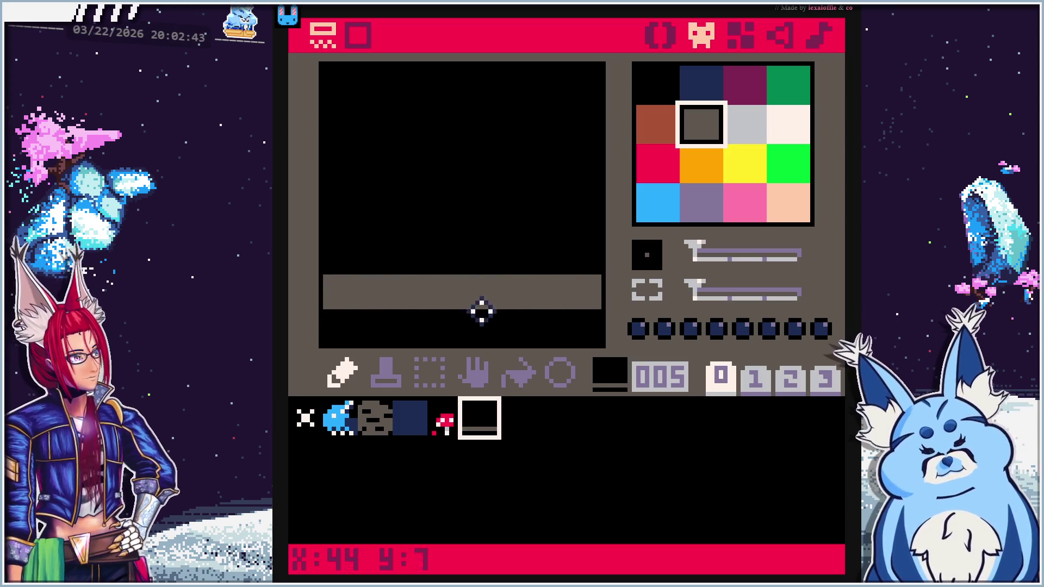
drag(394, 321, 543, 324)
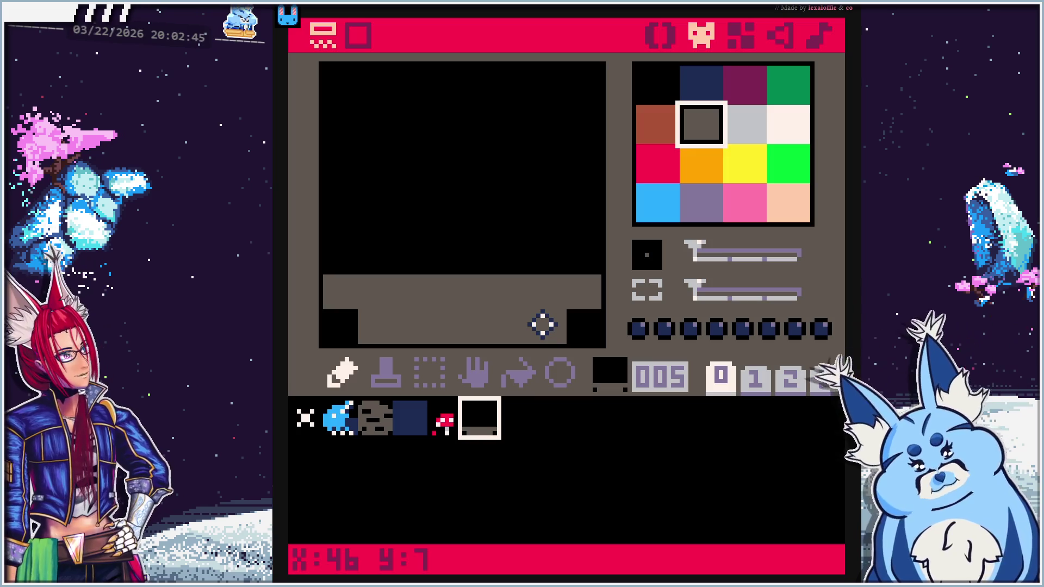
mouse_move(351, 259)
mouse_down()
mouse_move(356, 163)
mouse_move(481, 152)
mouse_up()
drag(389, 115, 526, 119)
mouse_move(430, 81)
mouse_down()
mouse_move(538, 85)
mouse_move(587, 125)
mouse_move(580, 270)
mouse_move(426, 250)
mouse_move(380, 229)
mouse_move(566, 214)
mouse_move(425, 182)
mouse_move(465, 145)
mouse_move(560, 150)
mouse_up()
click(650, 87)
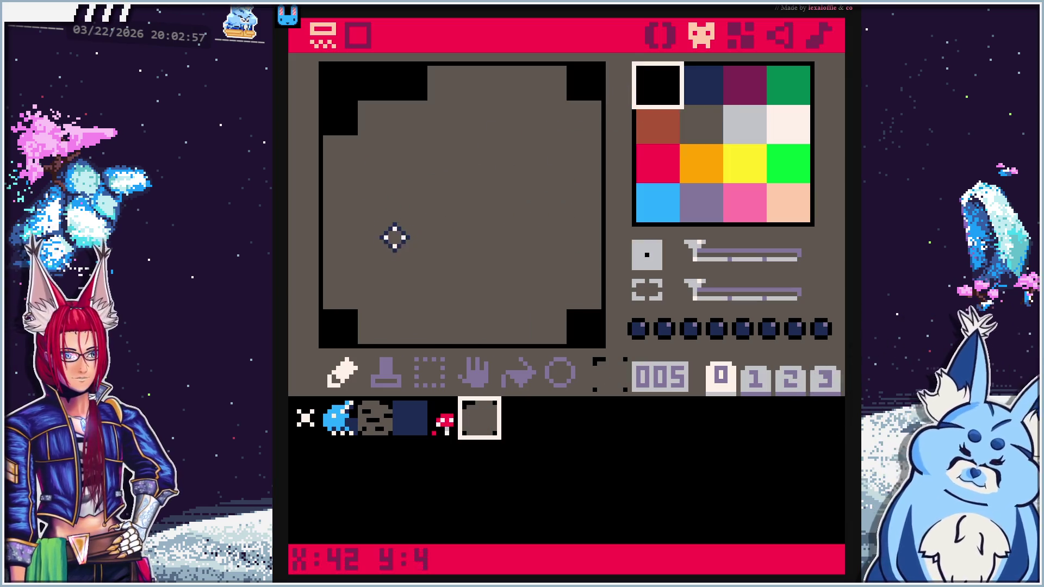
- Draw black crack lines across the lower rows, middle right, top and upper right
drag(373, 258, 455, 260)
drag(495, 224, 547, 226)
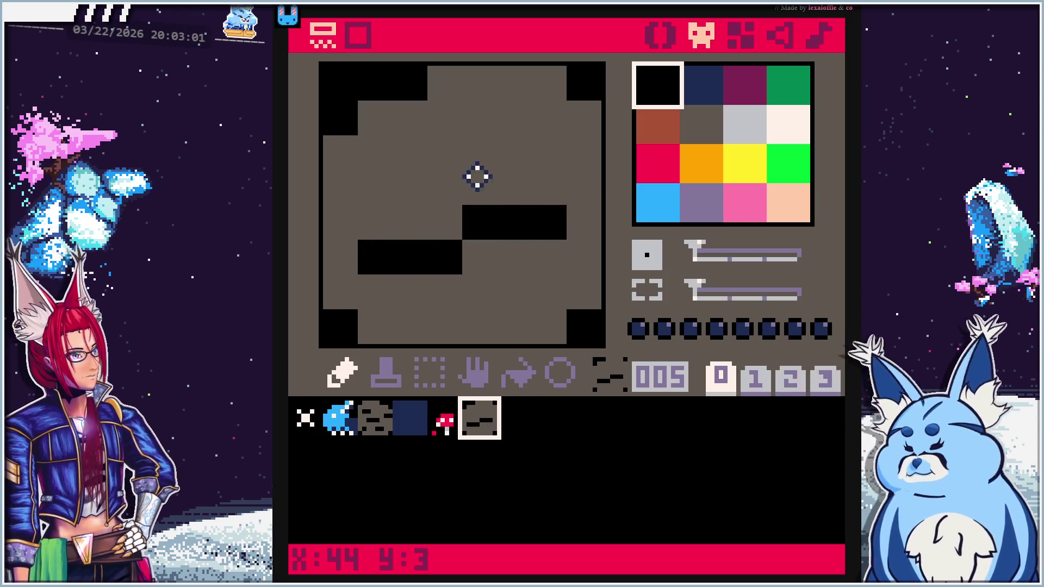
drag(408, 151, 447, 155)
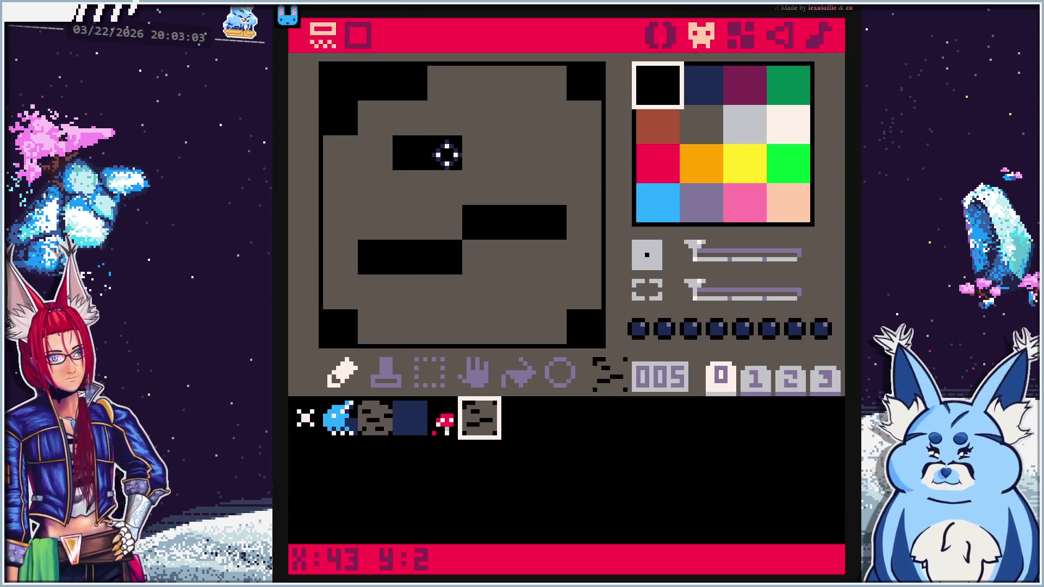
click(559, 151)
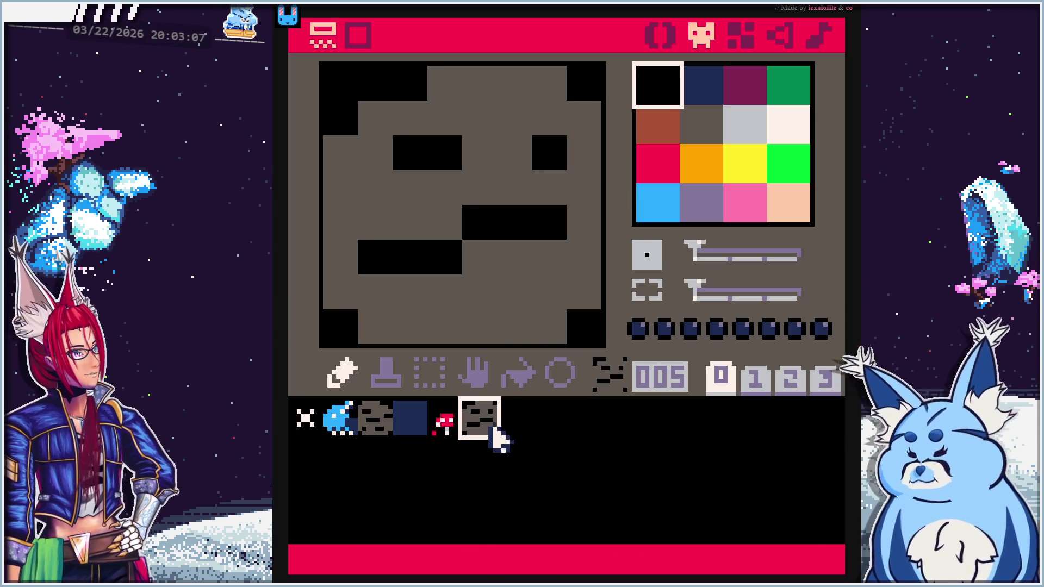
- Compare against sprite 002, return to sprite 005, then bring up the Lua code
click(375, 421)
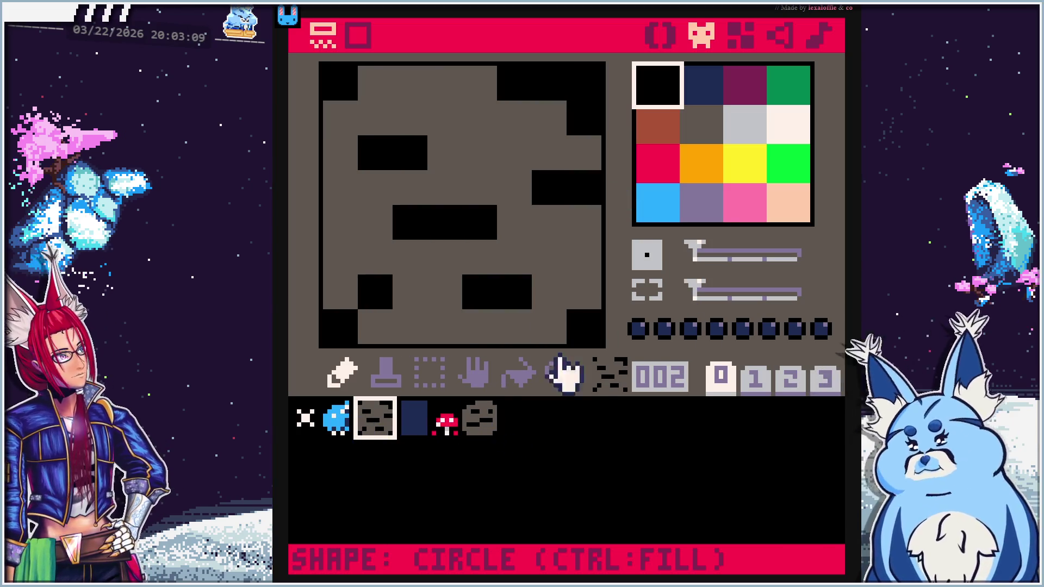
click(477, 419)
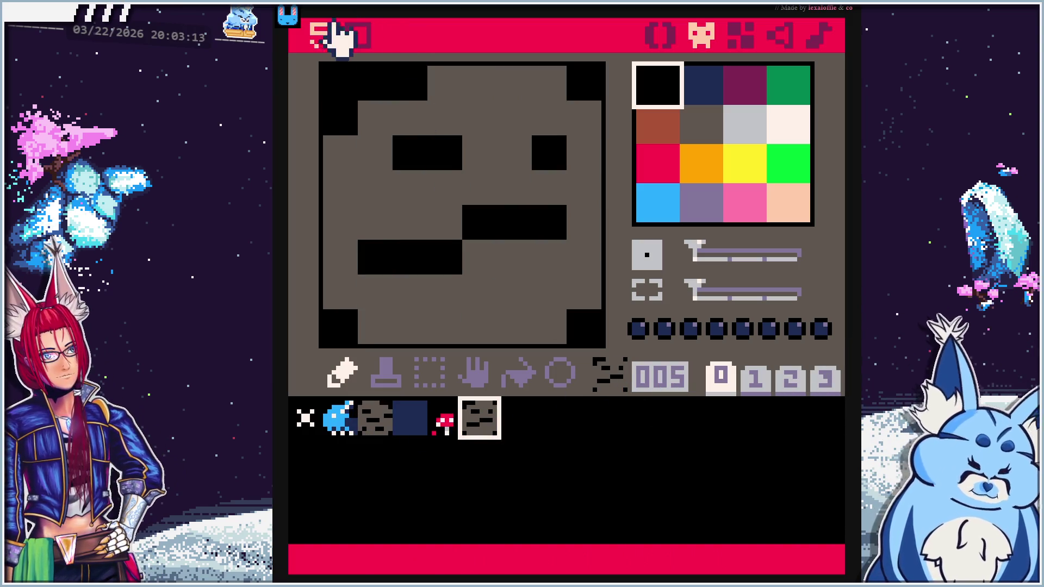
click(668, 35)
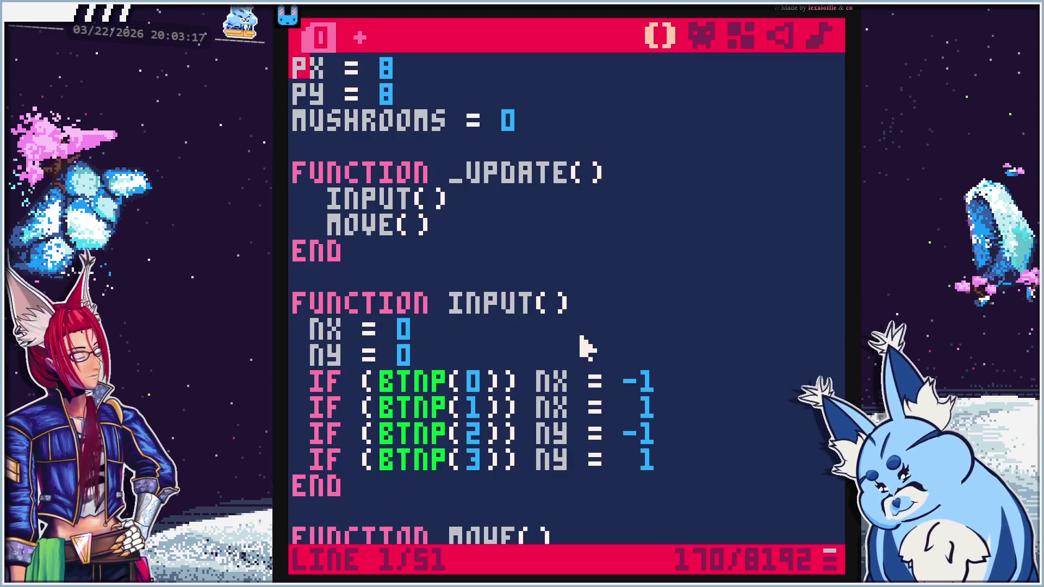
- Scroll through the input and movement code down to _DRAW(), then return to the sprites
scroll(584, 348, down, 6)
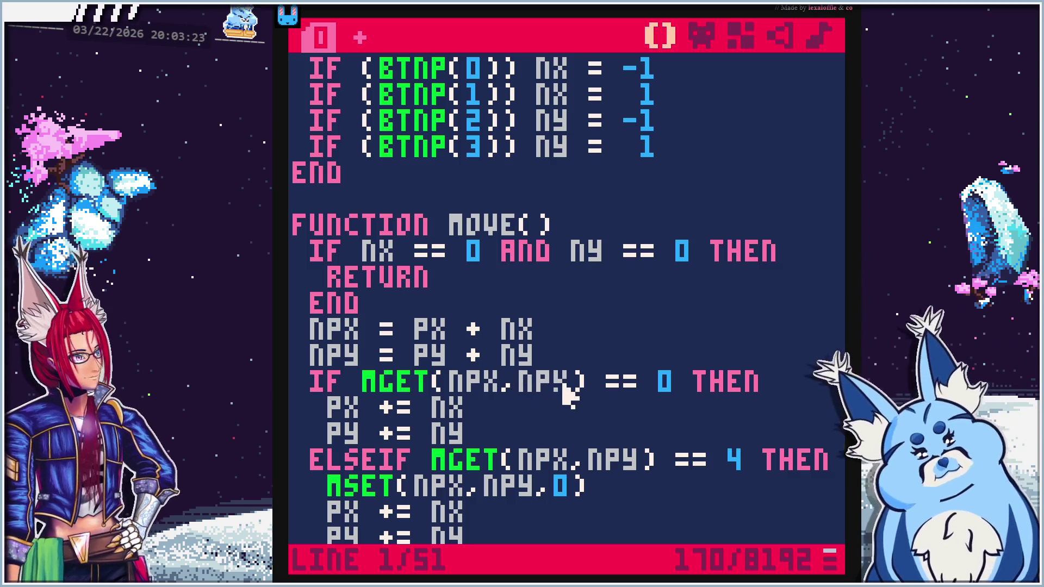
scroll(609, 369, down, 1)
scroll(657, 348, down, 2)
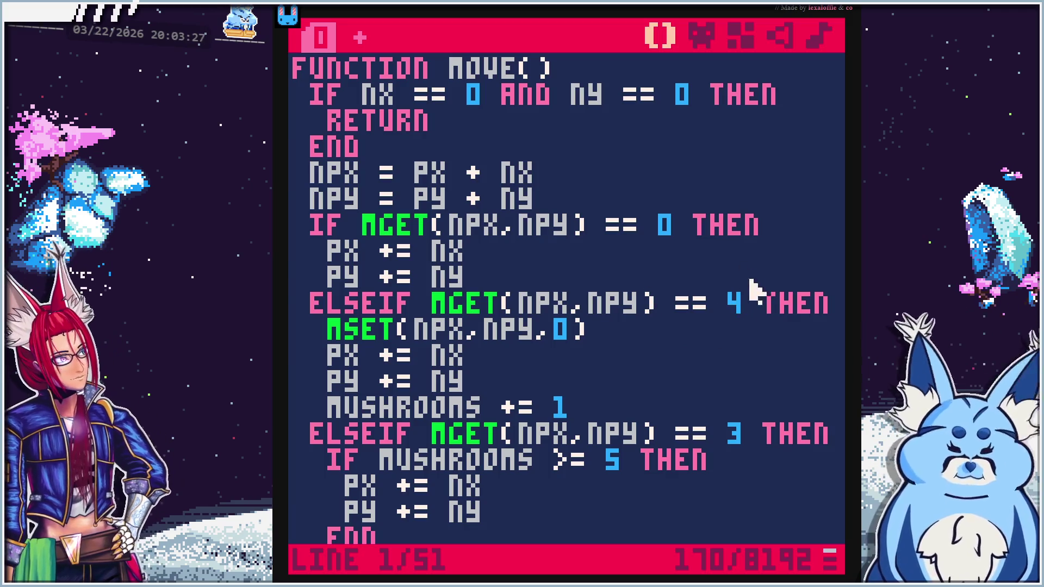
scroll(707, 334, down, 3)
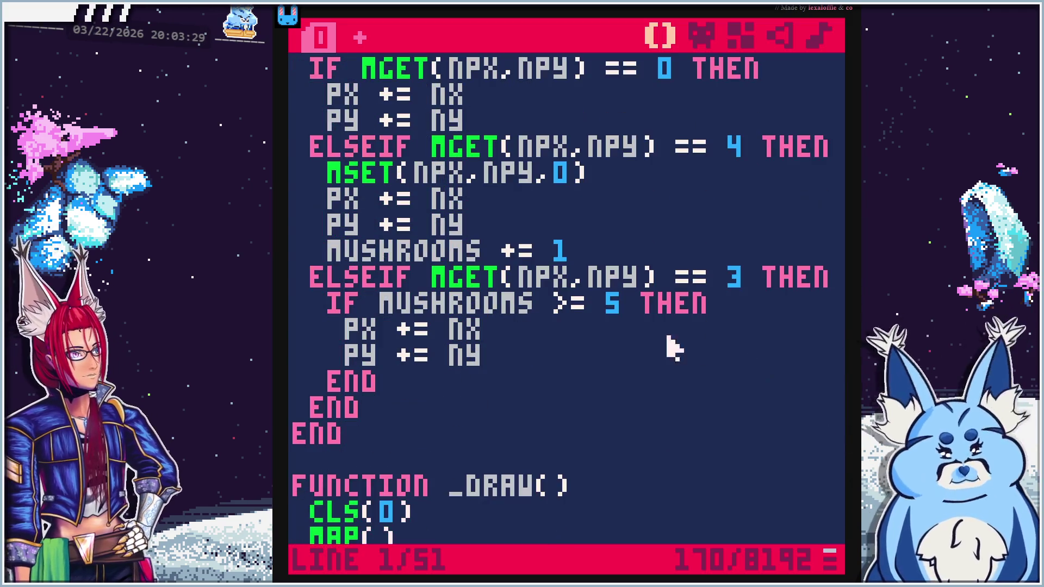
scroll(707, 344, down, 7)
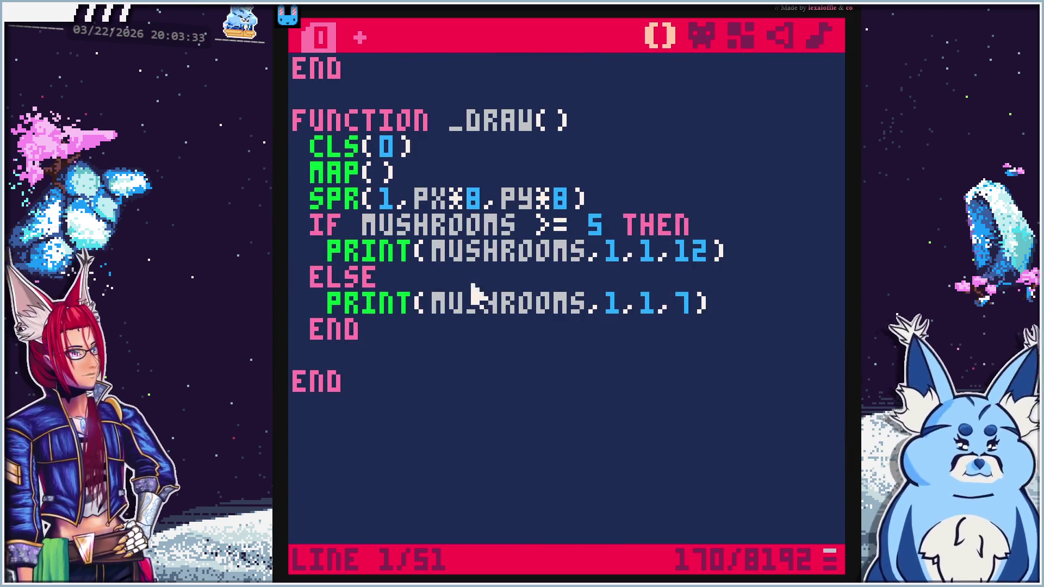
click(701, 36)
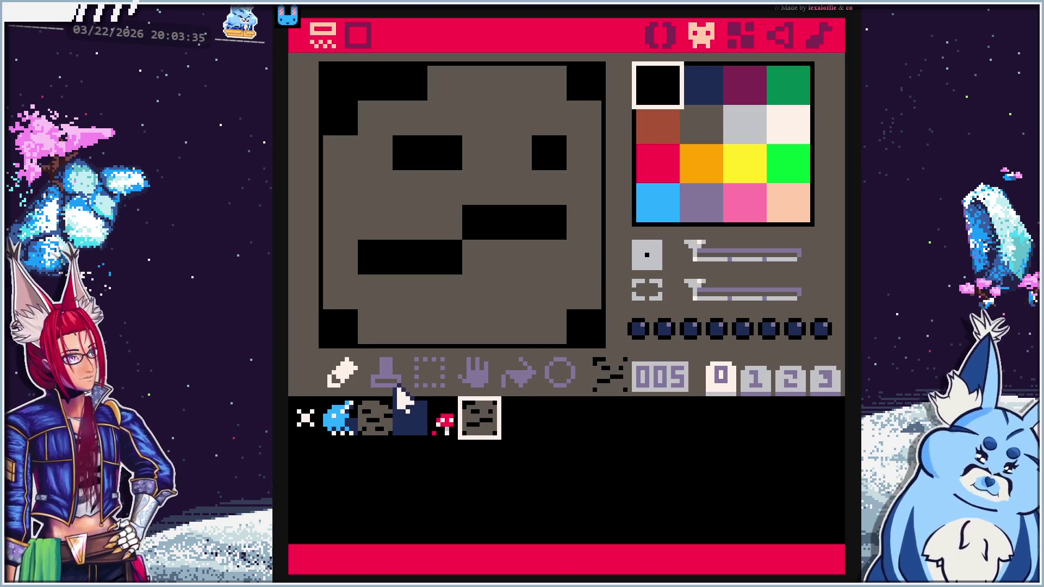
click(735, 34)
click(362, 34)
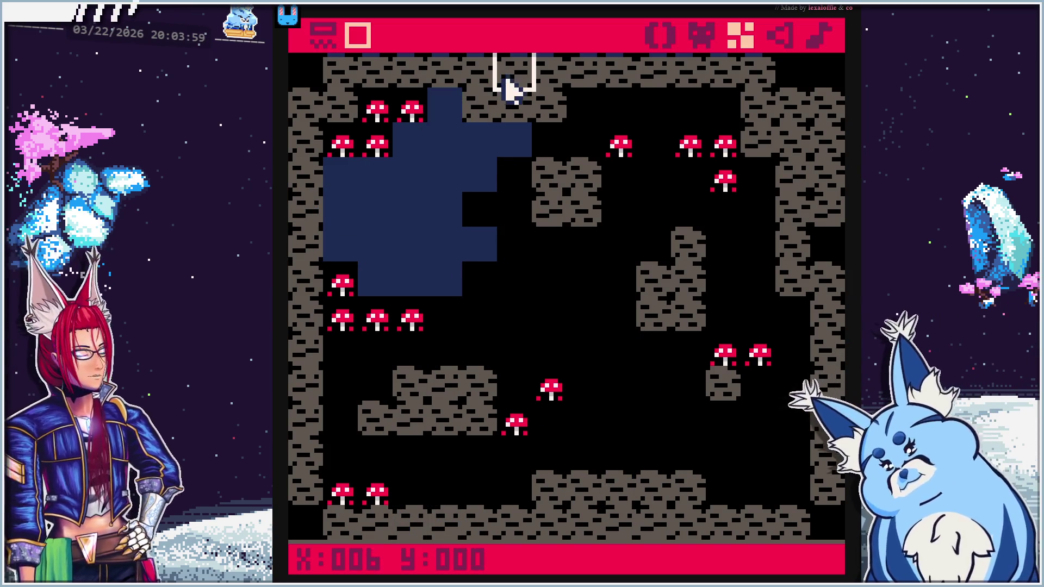
click(702, 36)
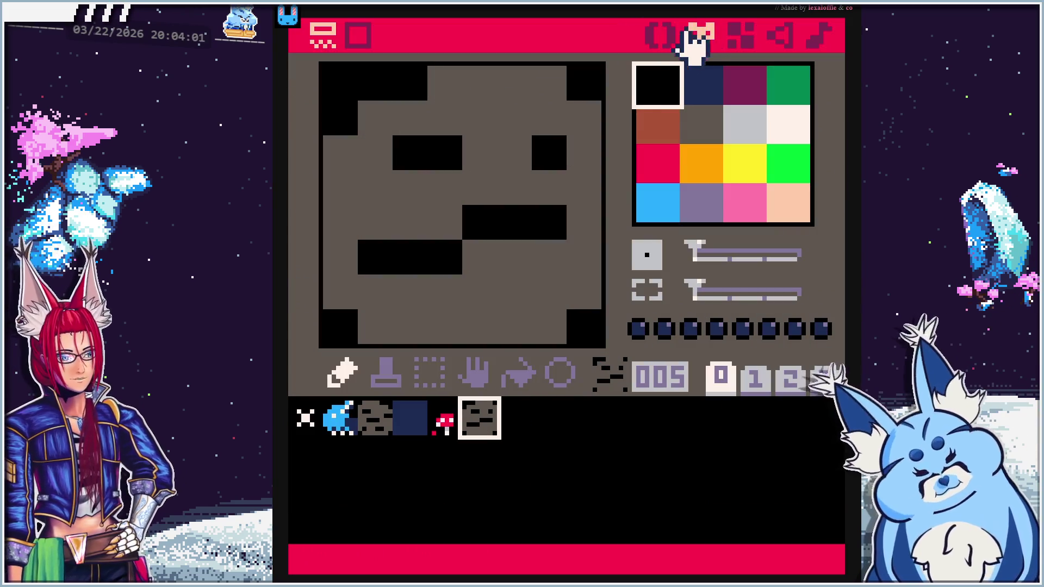
- Cover all the black cracks on sprite 005 with dark grey
click(701, 127)
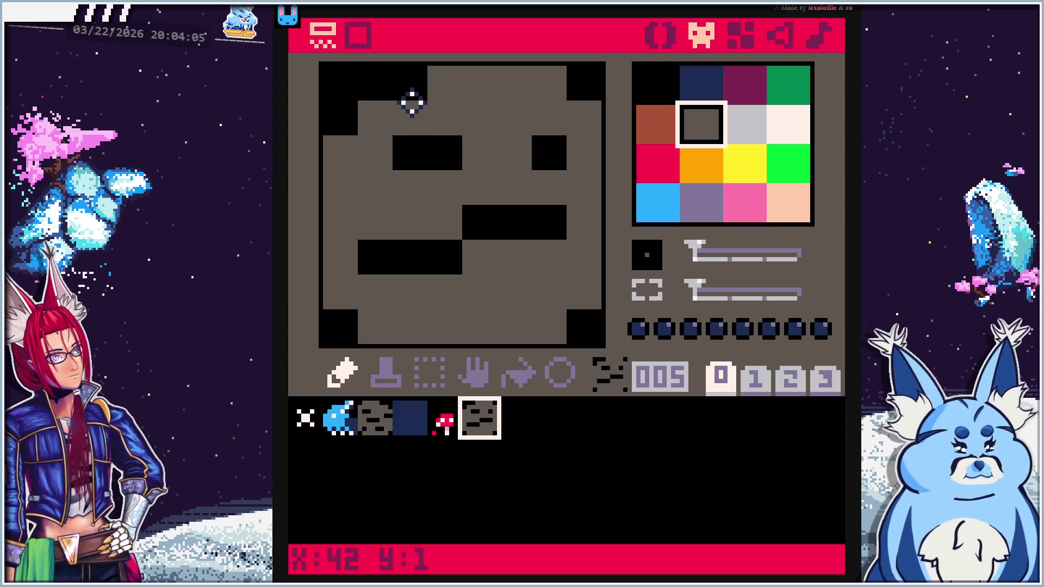
click(402, 98)
mouse_move(338, 133)
mouse_down()
mouse_move(422, 154)
mouse_move(555, 165)
mouse_move(395, 259)
mouse_move(375, 256)
mouse_up()
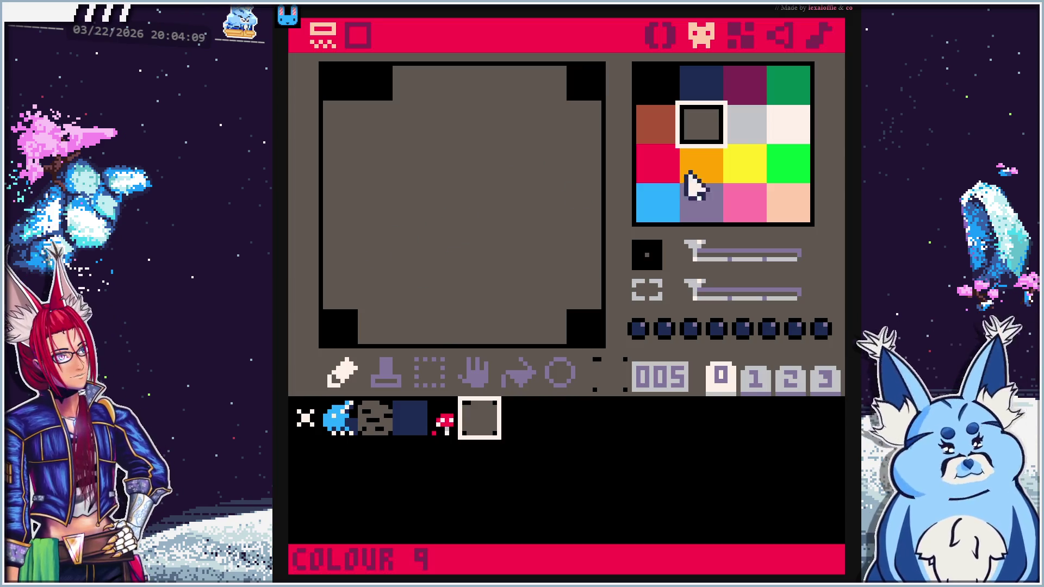
click(749, 129)
- Settle on lavender as the highlight colour, placing a cell in the bottom-right corner
click(677, 86)
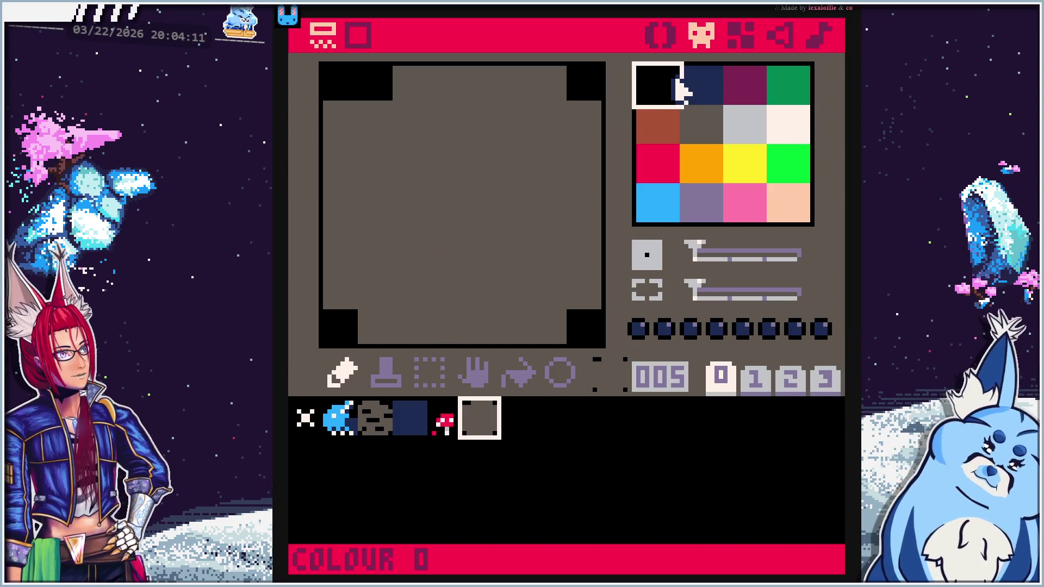
click(699, 204)
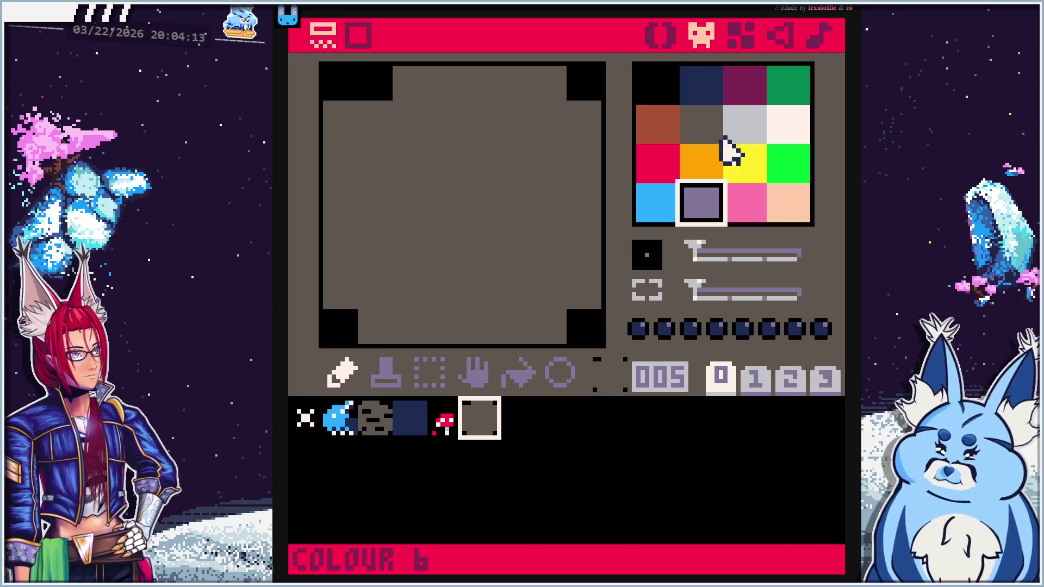
click(546, 327)
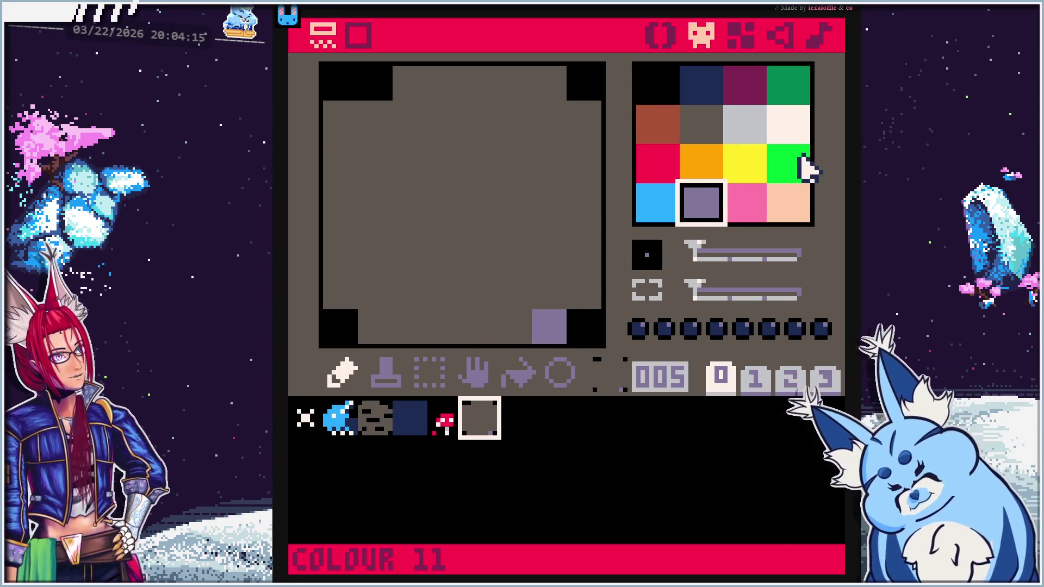
click(789, 124)
click(744, 125)
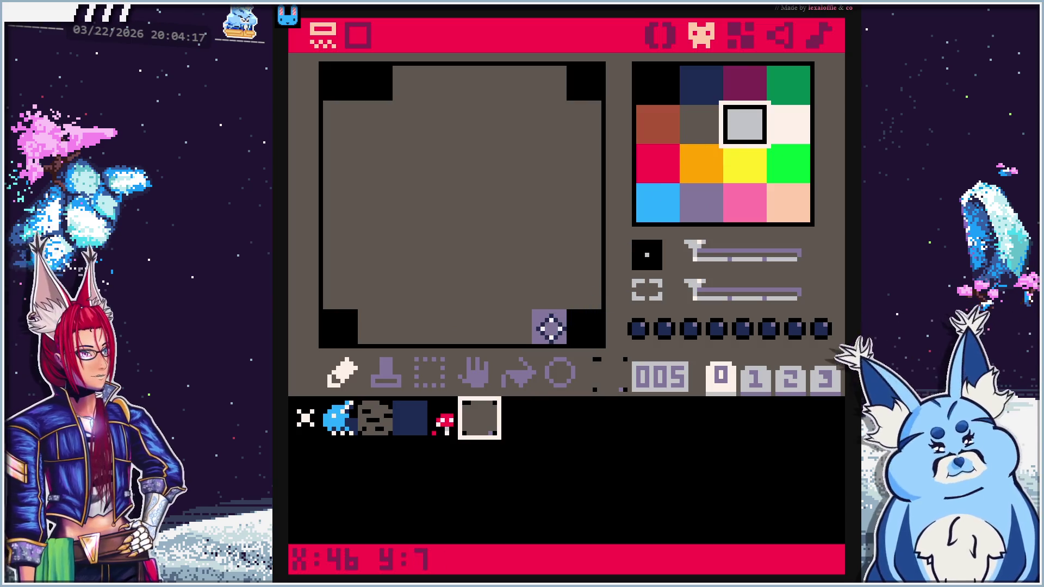
click(702, 202)
- Paint lavender strips along the bottom row, lower right, left of centre and middle, then view the map
mouse_move(390, 337)
mouse_down()
mouse_move(375, 331)
mouse_move(429, 332)
mouse_up()
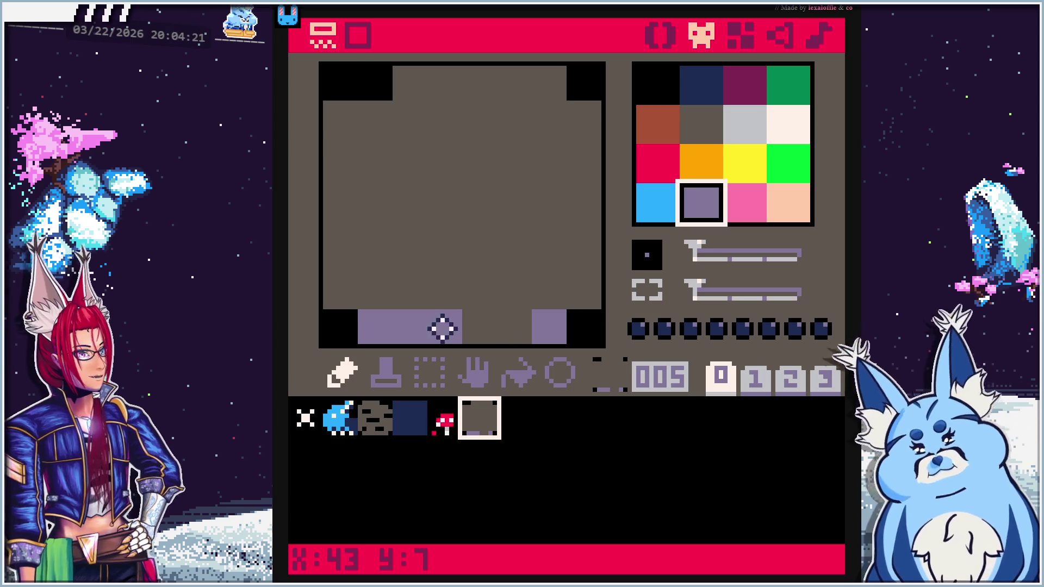
click(330, 294)
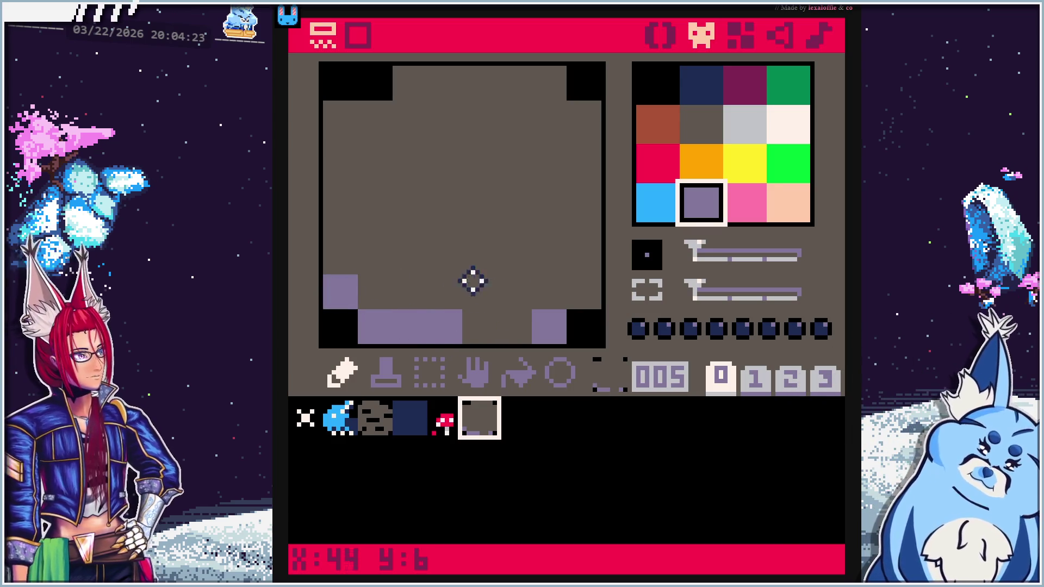
drag(479, 292, 508, 290)
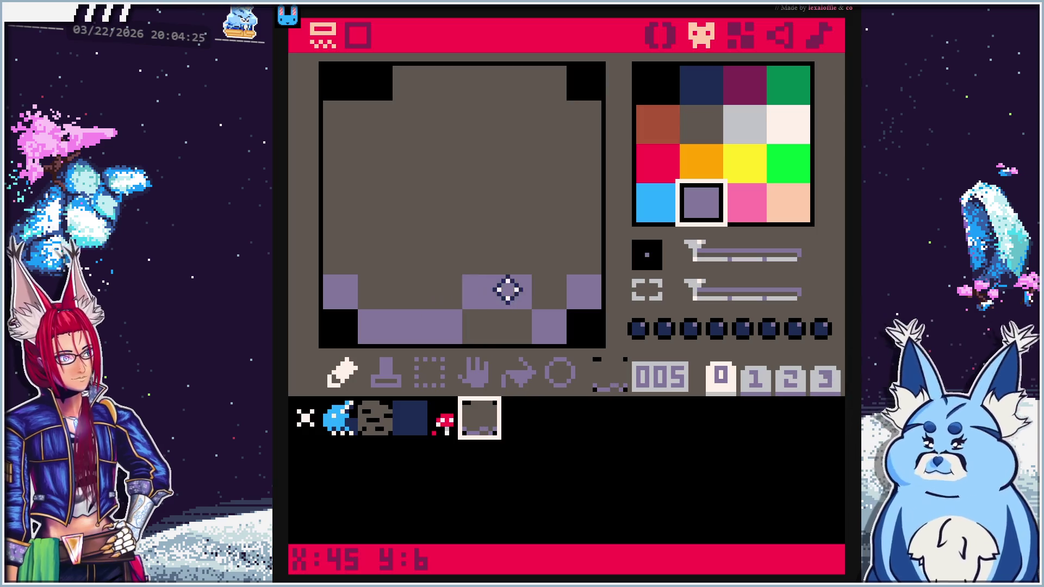
drag(359, 251, 412, 250)
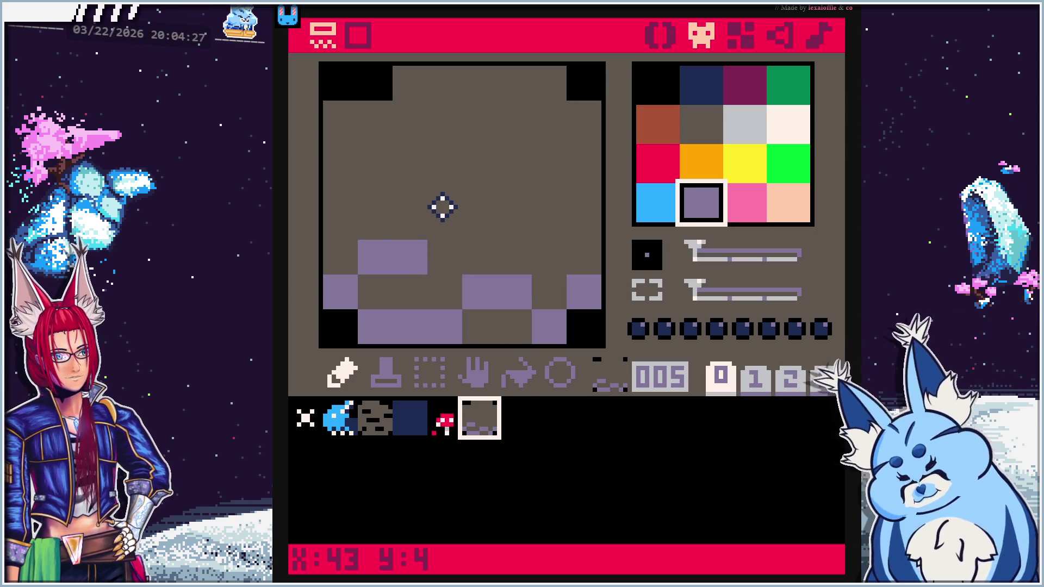
drag(442, 207, 547, 207)
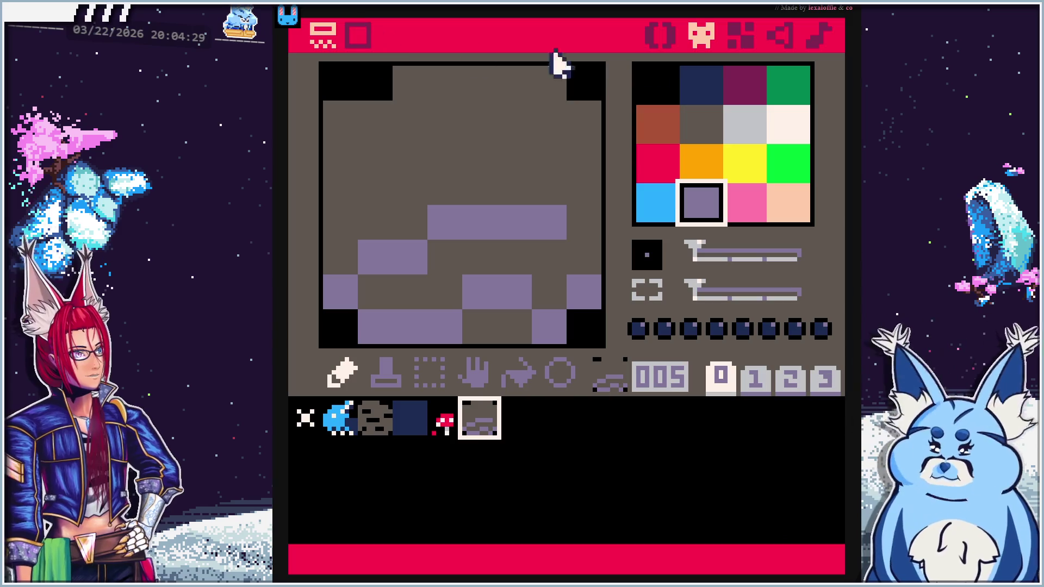
click(743, 30)
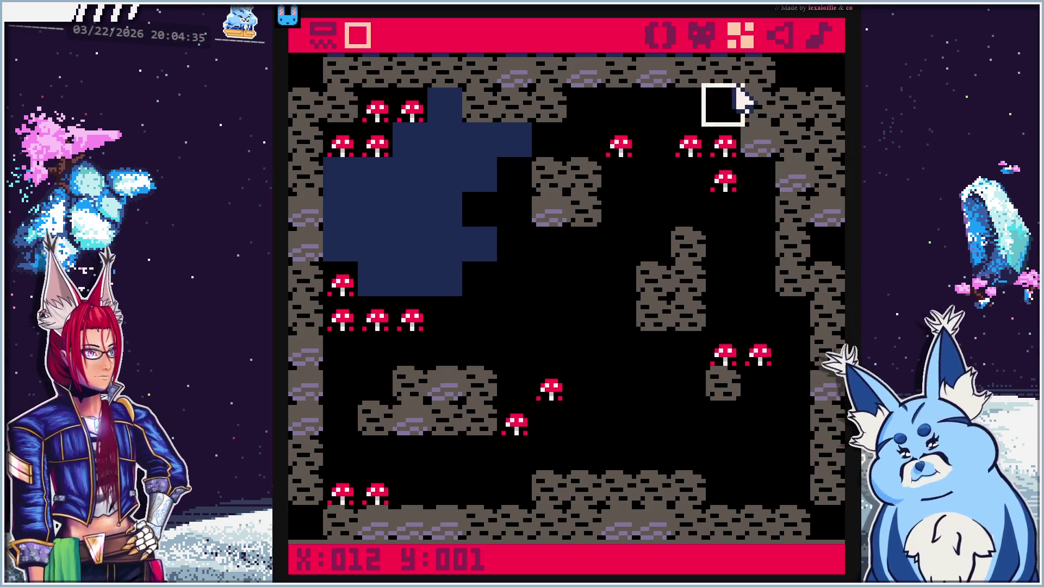
- Paint over all the lavender highlights on sprite 005 with dark grey
click(700, 32)
click(693, 132)
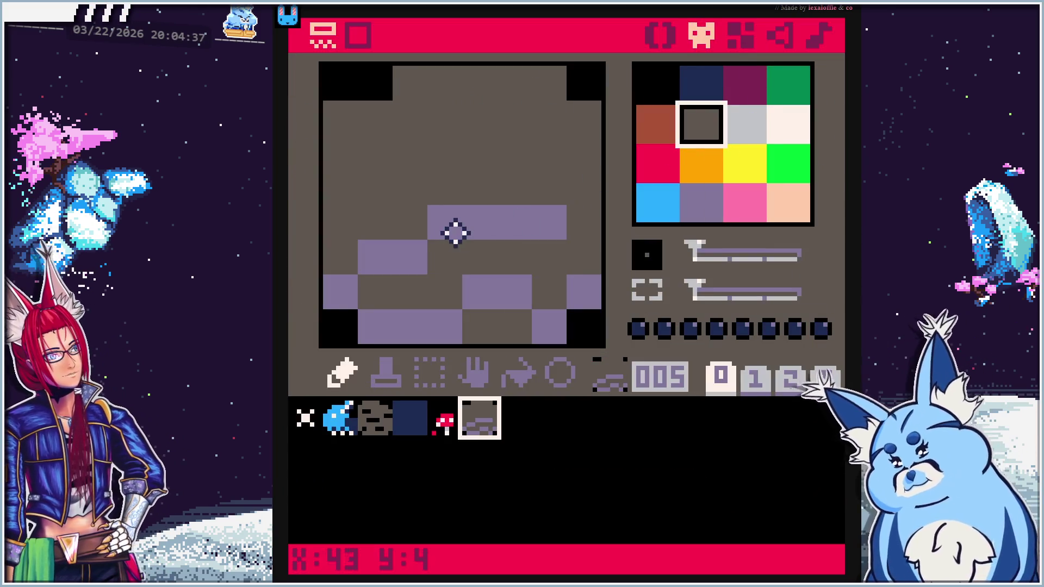
drag(446, 223, 530, 220)
drag(377, 263, 434, 254)
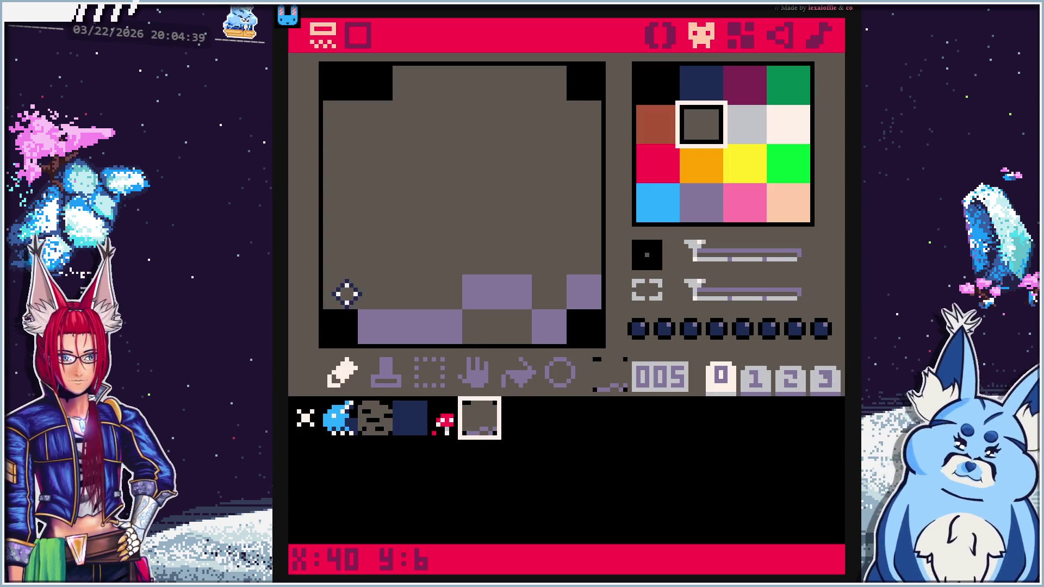
mouse_move(390, 324)
mouse_down()
mouse_move(478, 284)
mouse_move(552, 310)
mouse_move(580, 289)
mouse_up()
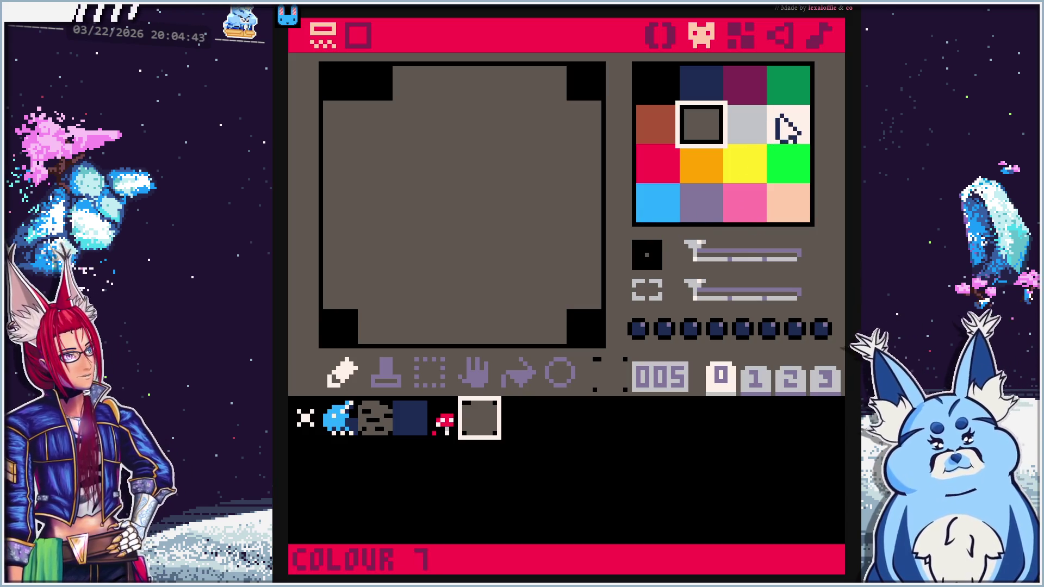
- Draw black crack strips along the tile's bottom, centre and right side
click(702, 89)
click(644, 94)
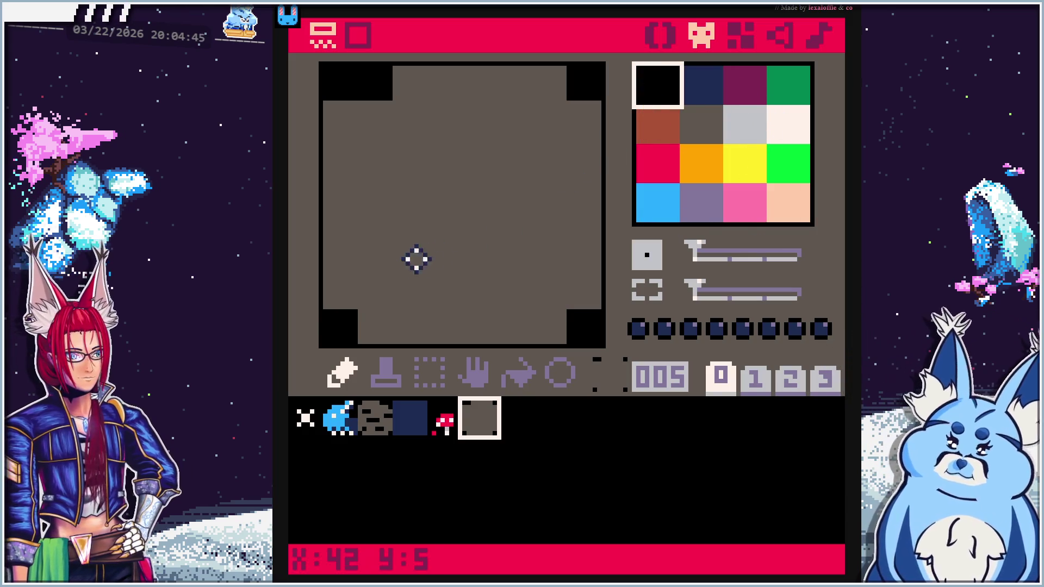
click(368, 302)
drag(551, 298, 490, 298)
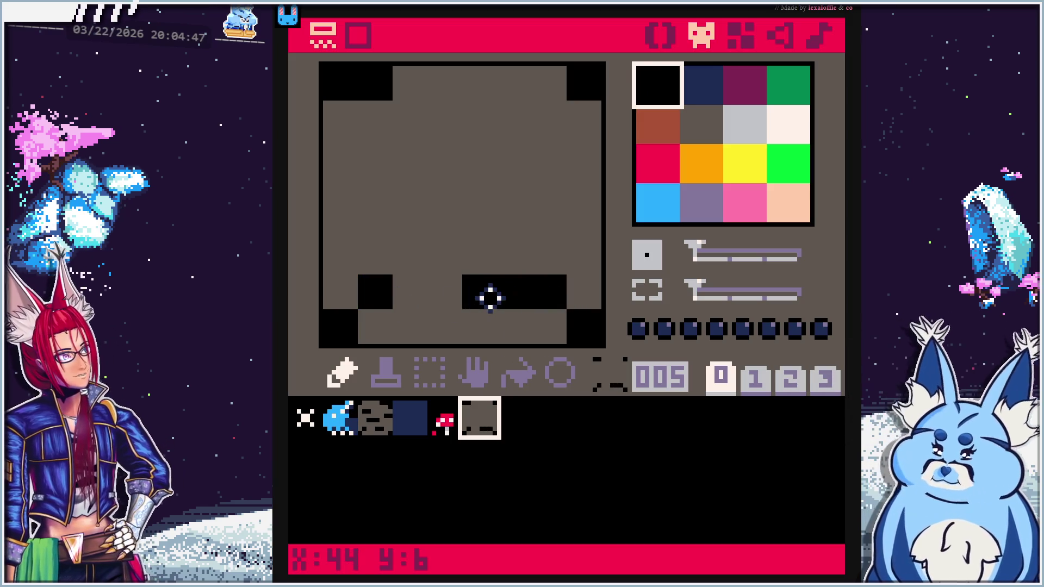
drag(438, 252, 408, 247)
drag(580, 210, 508, 212)
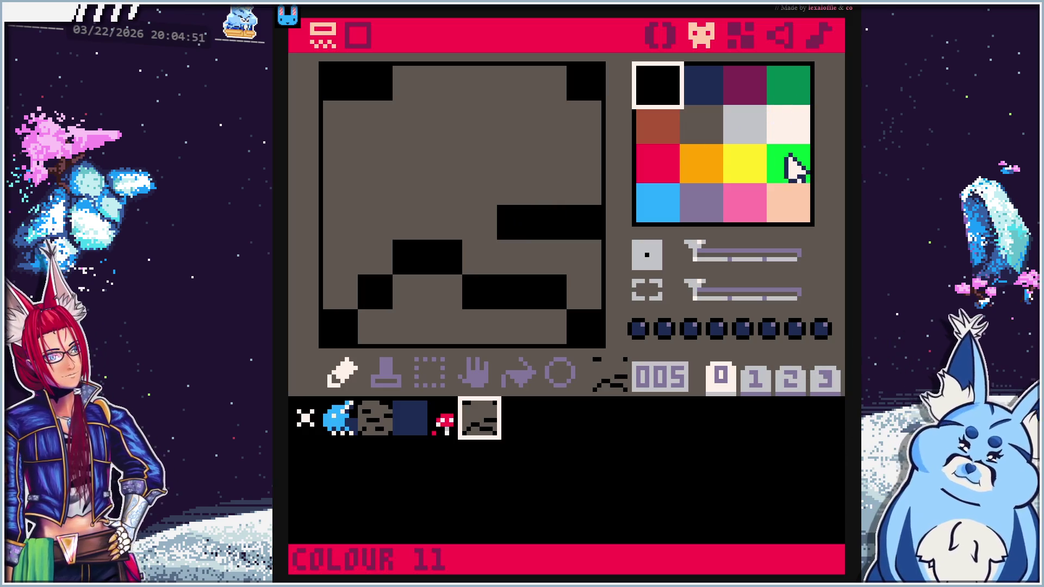
- Paint bright green grass across sprite 005's top row and upper left, then open the map editor
click(787, 157)
drag(409, 115, 334, 124)
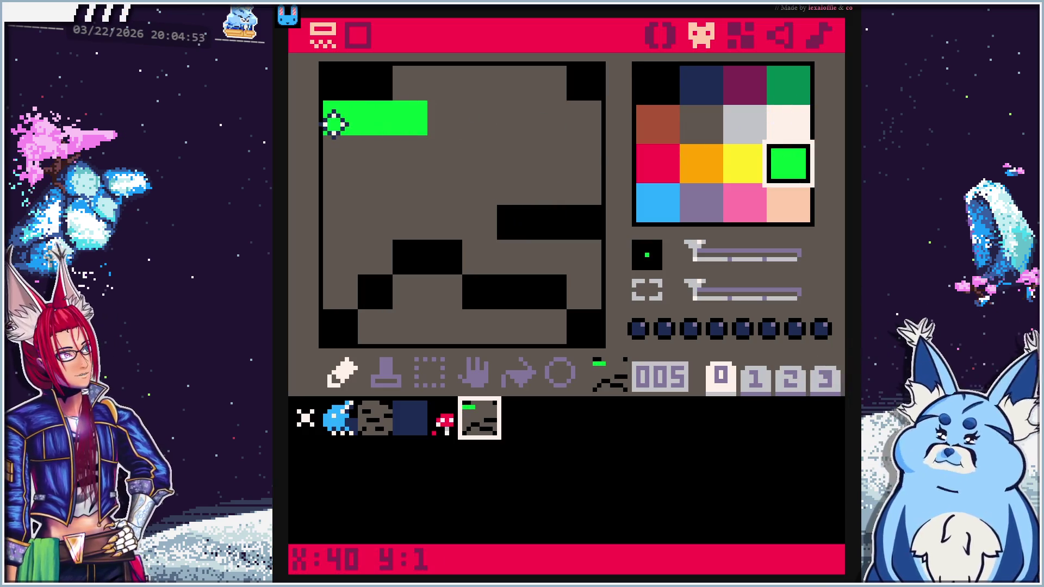
drag(534, 81, 451, 85)
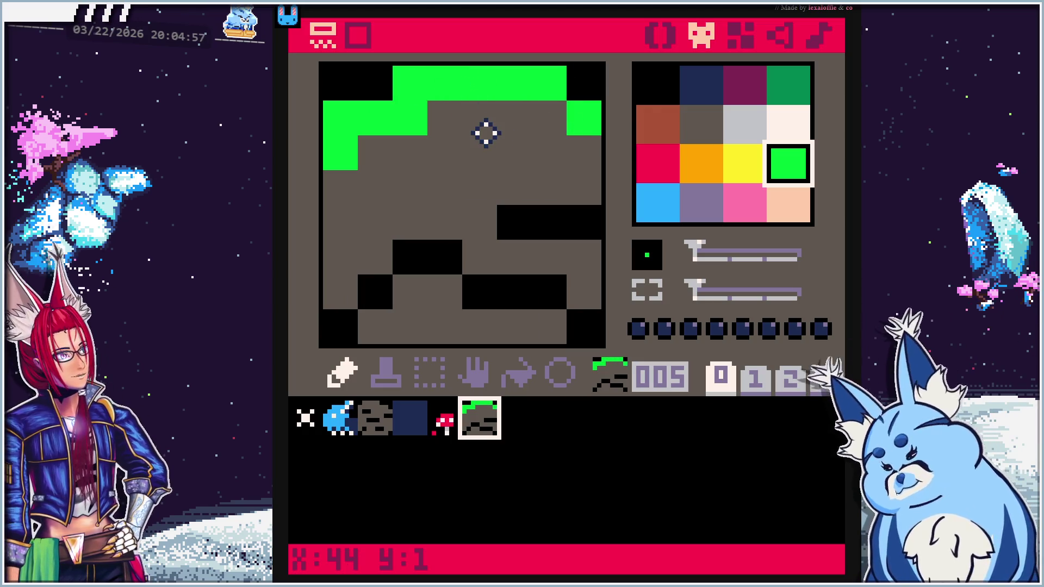
click(459, 151)
click(499, 155)
click(479, 154)
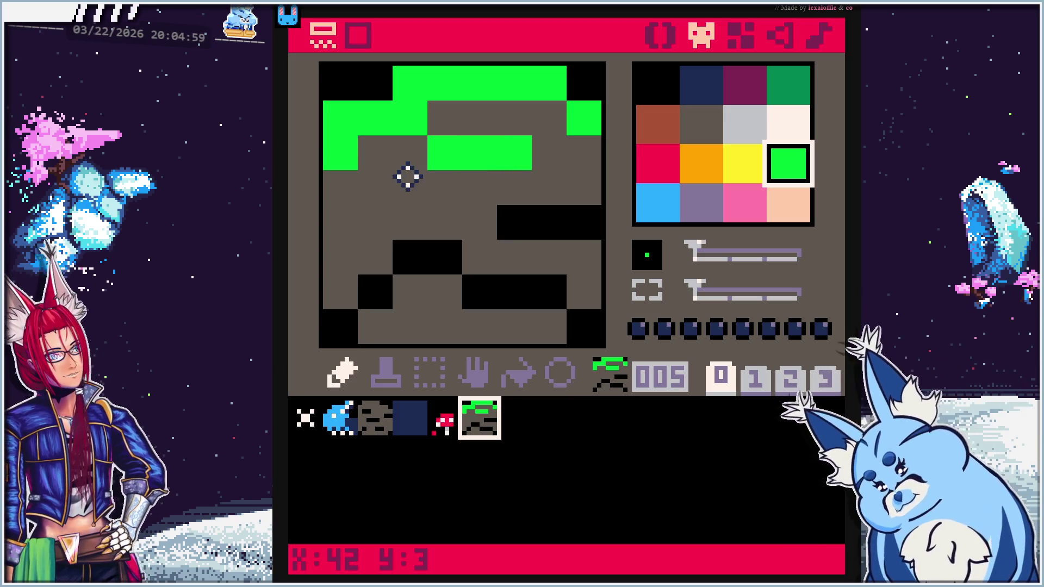
click(411, 179)
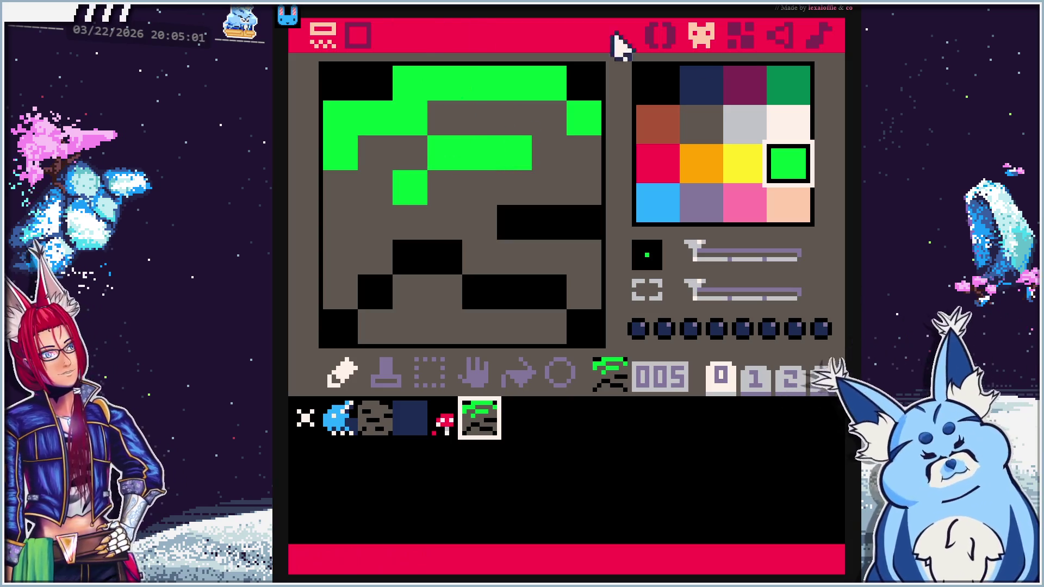
click(742, 37)
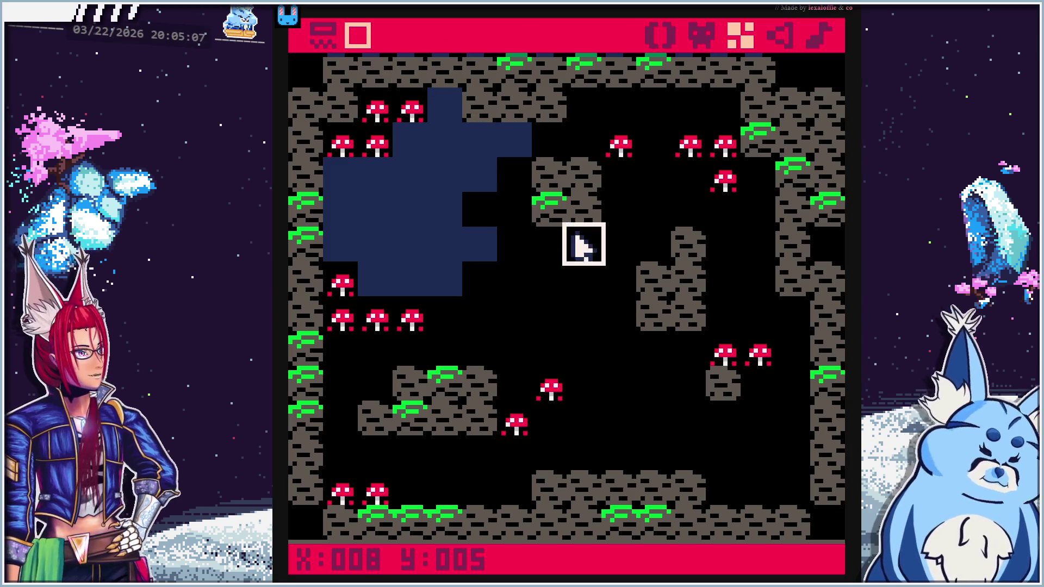
- Place grass-topped tiles on the left wall, top wall, central rock block and lower ledge
click(326, 37)
click(374, 424)
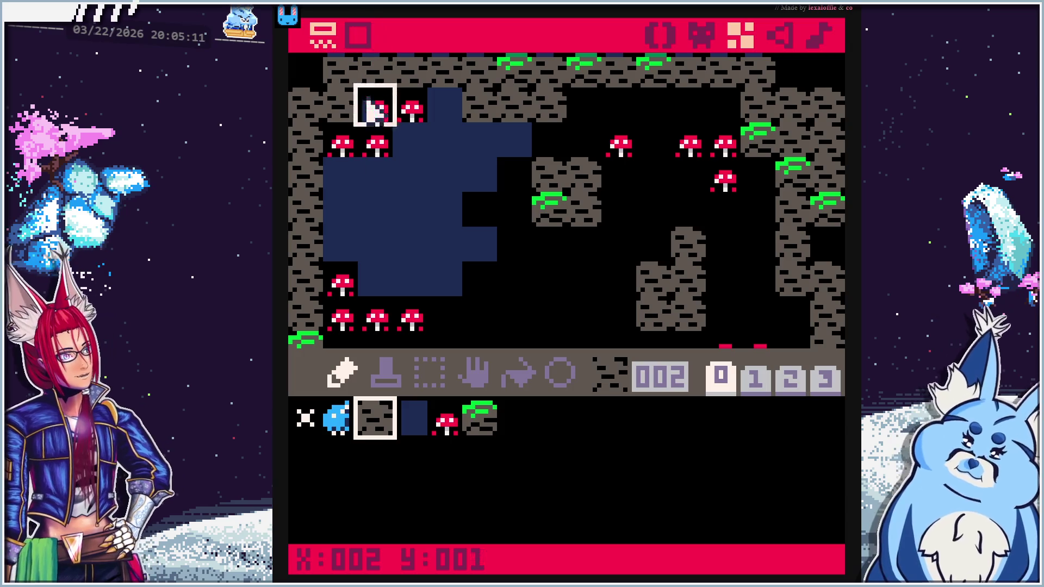
click(365, 40)
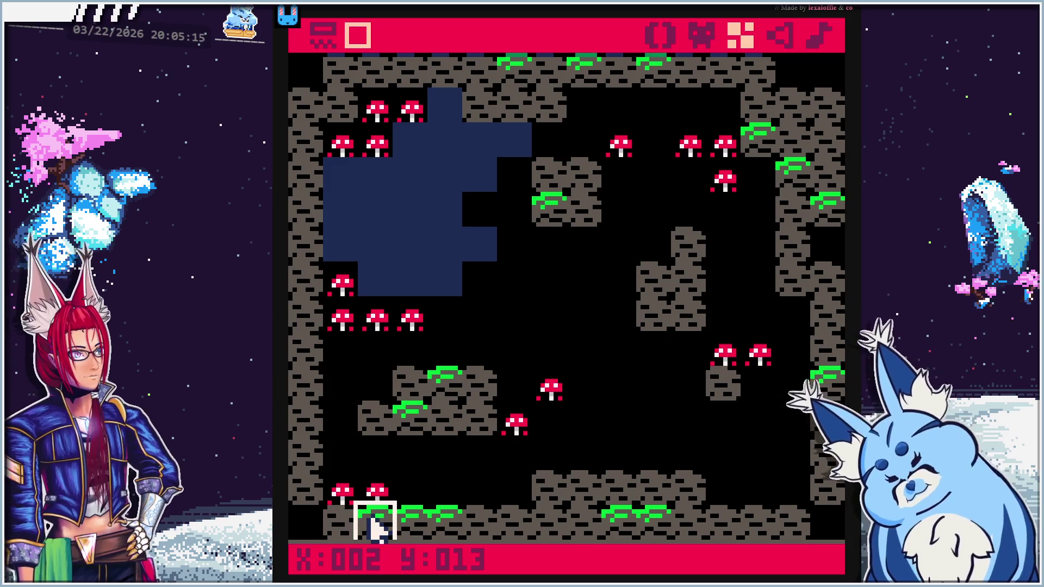
click(341, 107)
drag(303, 174, 305, 243)
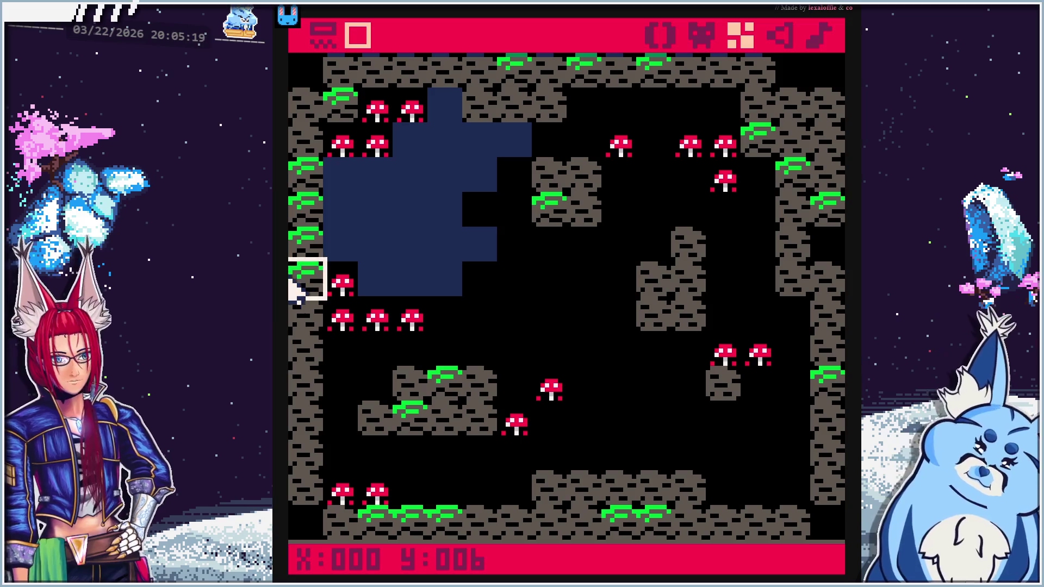
click(549, 175)
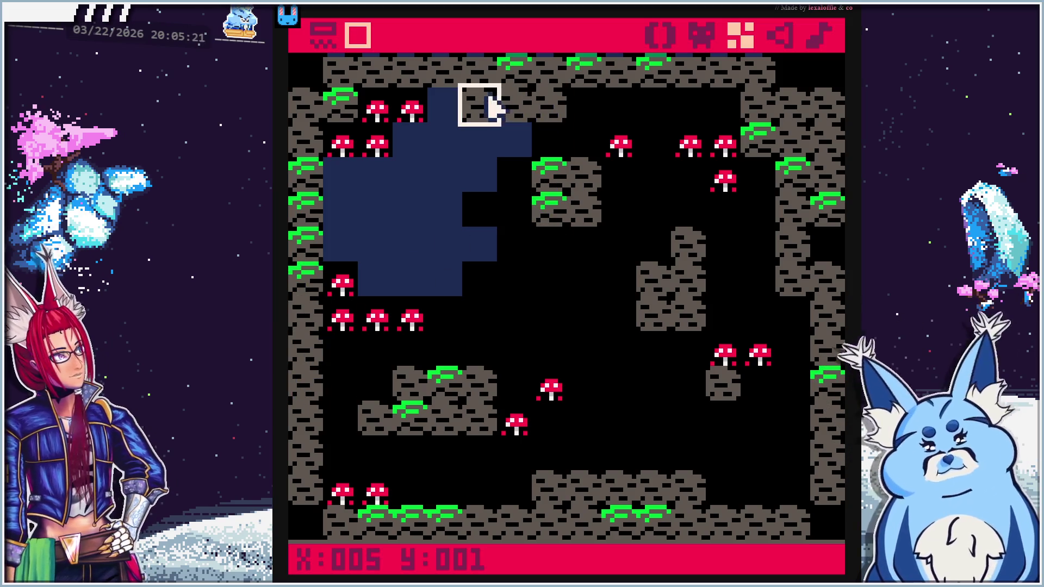
drag(492, 106, 513, 105)
click(294, 142)
click(472, 387)
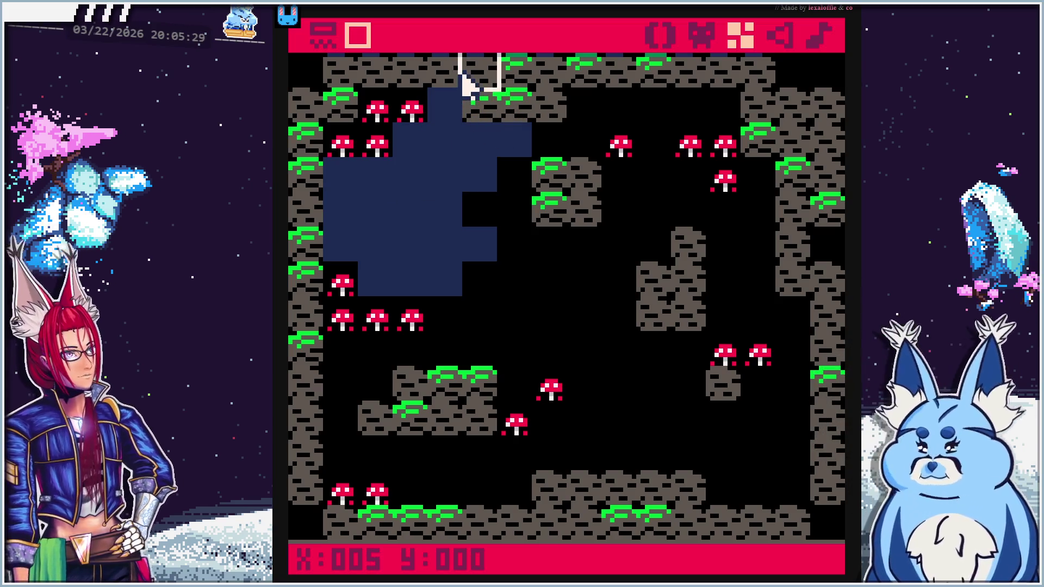
- Turn top- and bottom-wall grass back to plain stone, and add grass on the right column and left wall
mouse_move(542, 77)
mouse_down()
mouse_move(610, 81)
mouse_move(792, 140)
mouse_move(828, 203)
mouse_up()
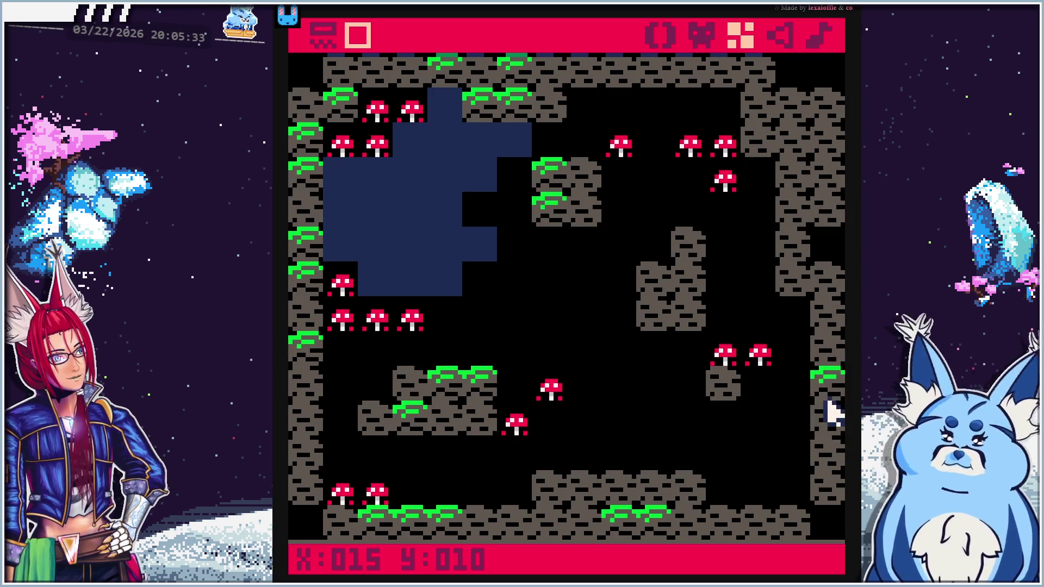
mouse_move(669, 512)
mouse_down()
mouse_move(599, 531)
mouse_move(351, 536)
mouse_up()
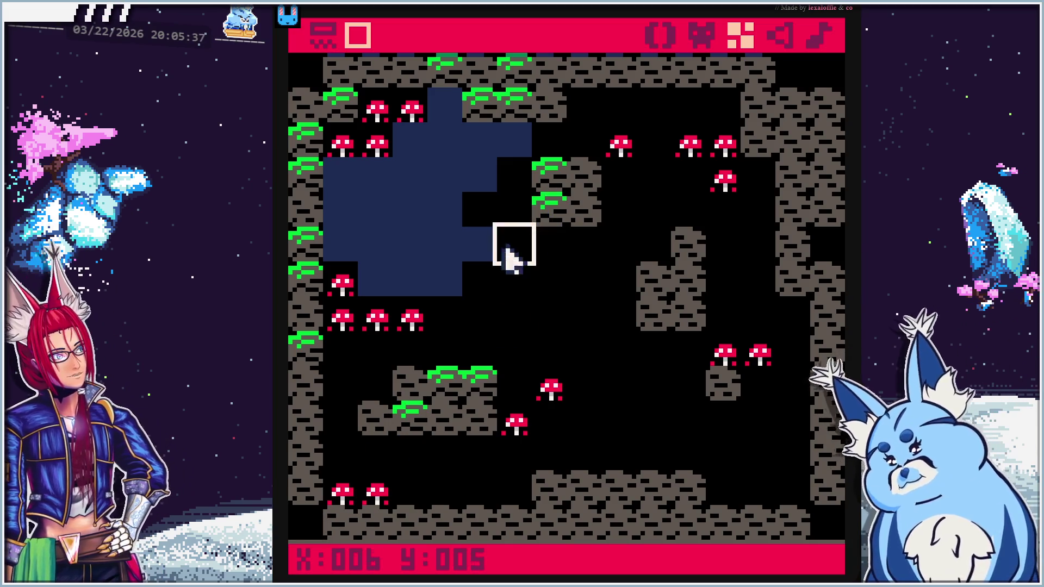
click(650, 279)
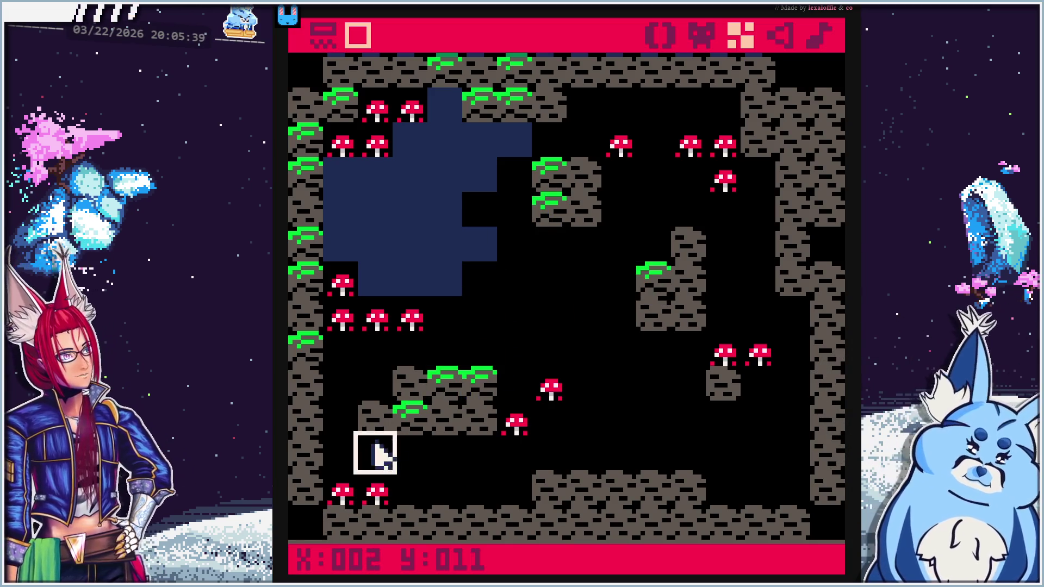
click(304, 430)
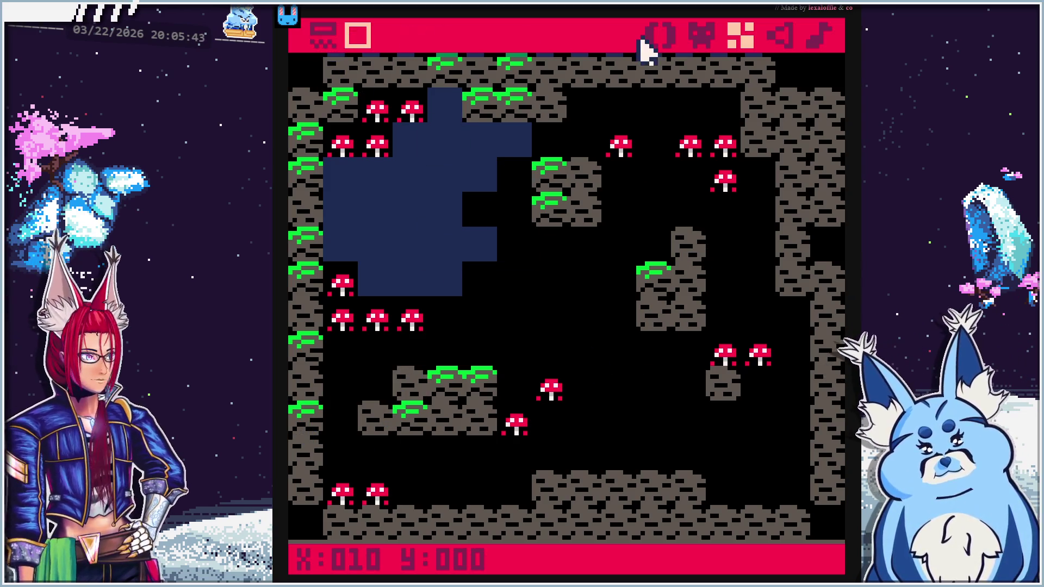
click(660, 37)
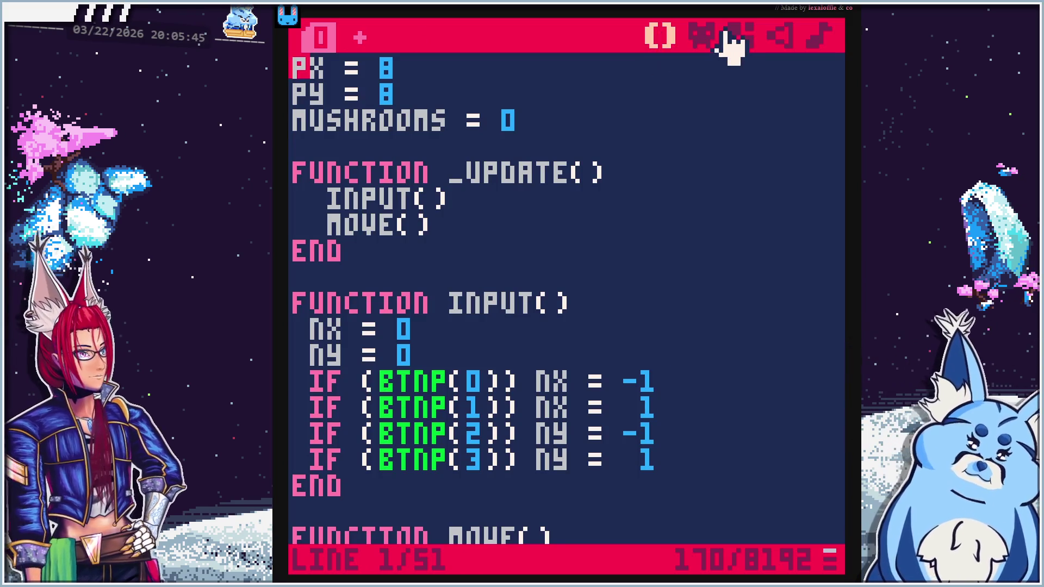
- Glance at the maze map again, then return to the moss-topped stone tile in sprite 005
click(736, 38)
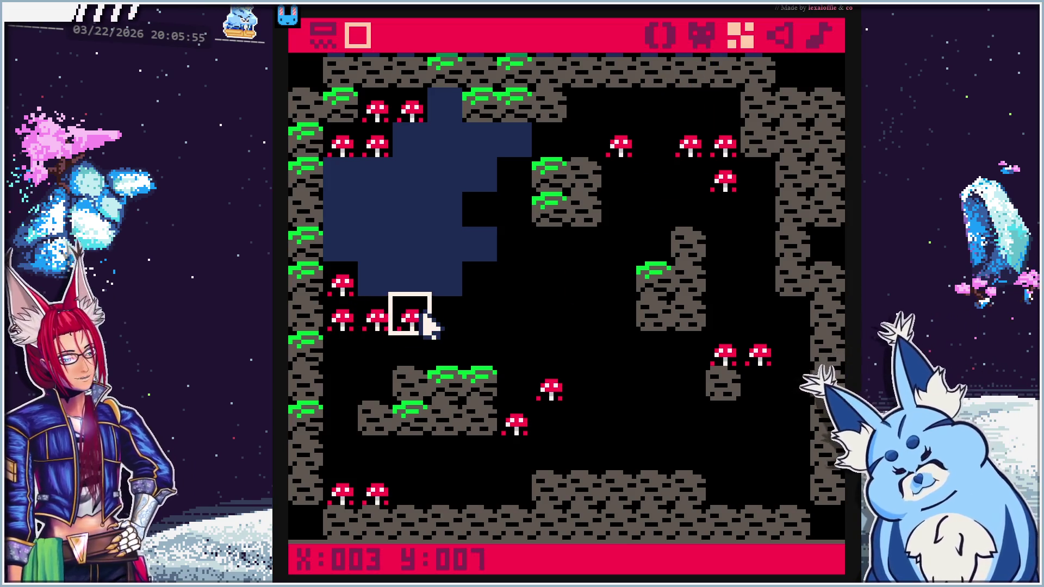
click(698, 34)
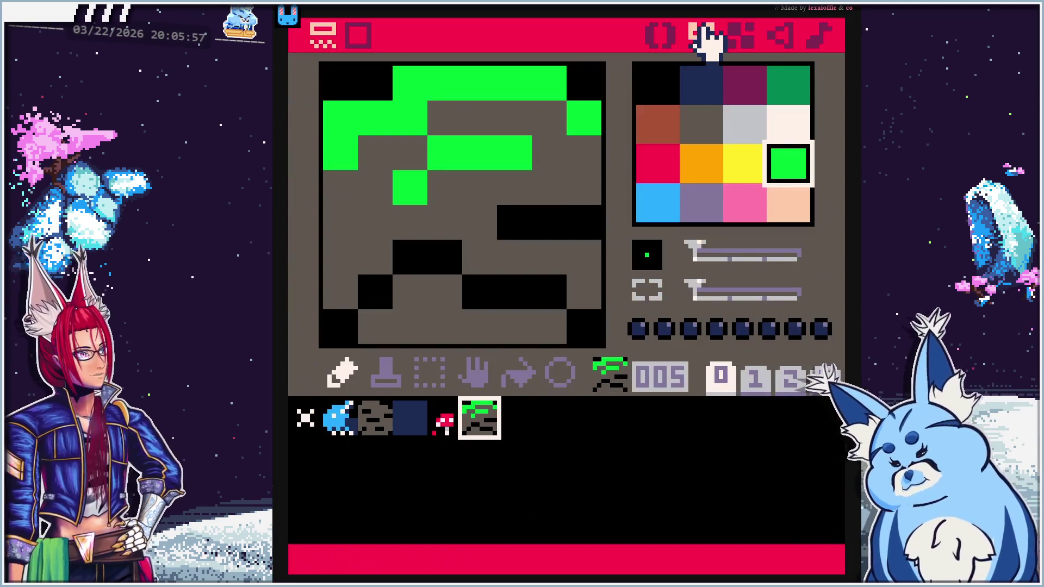
- Copy the grass-topped stone sprite 005 into sprite slot 006
click(445, 430)
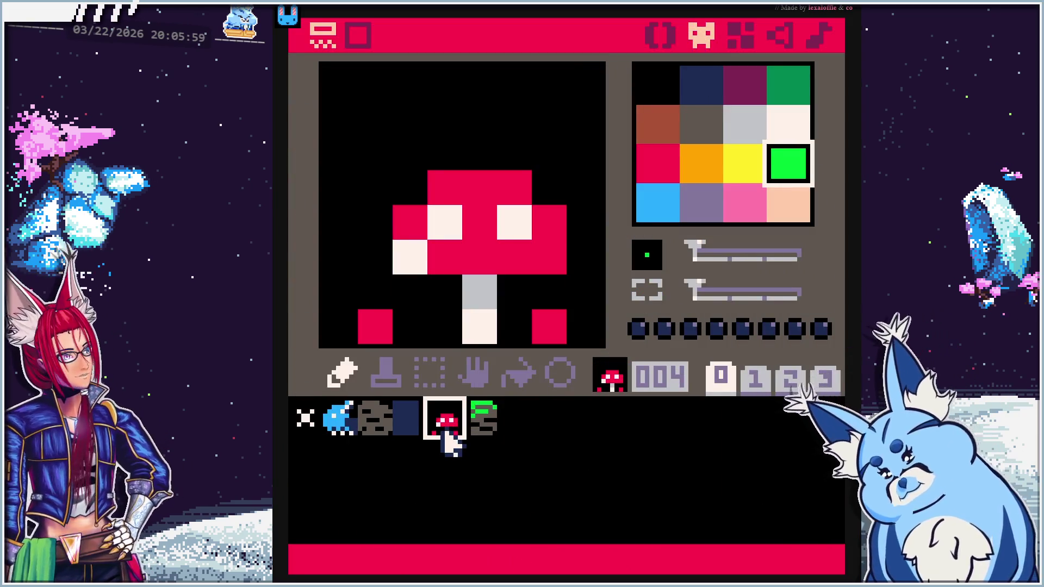
click(508, 424)
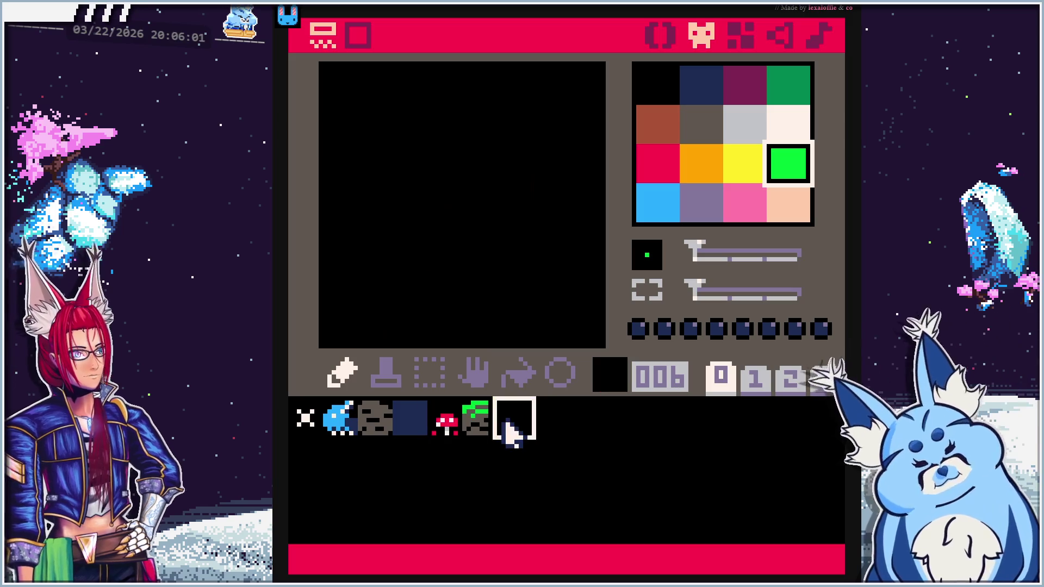
click(477, 424)
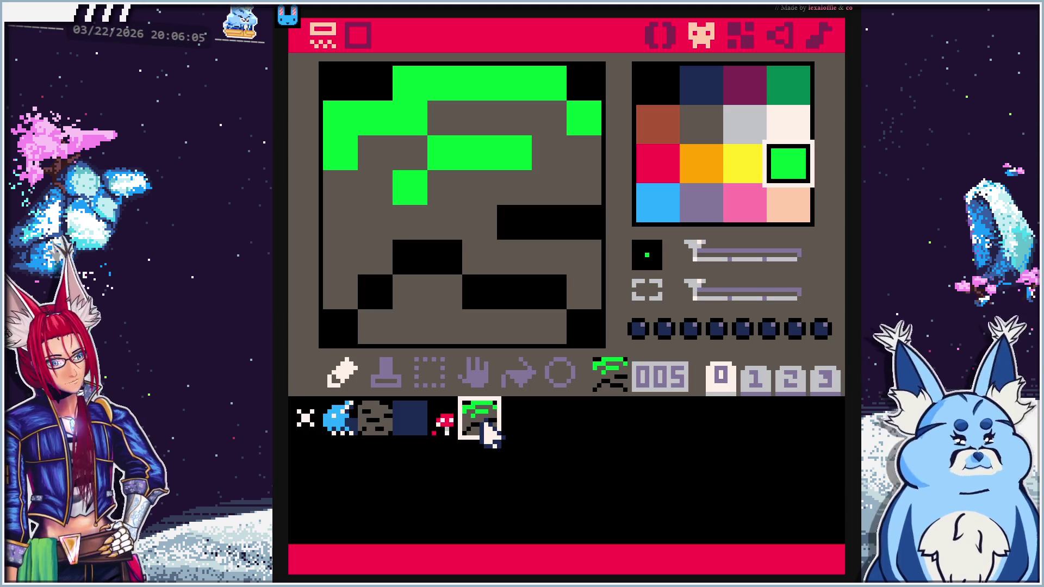
key(ctrl+c)
click(515, 424)
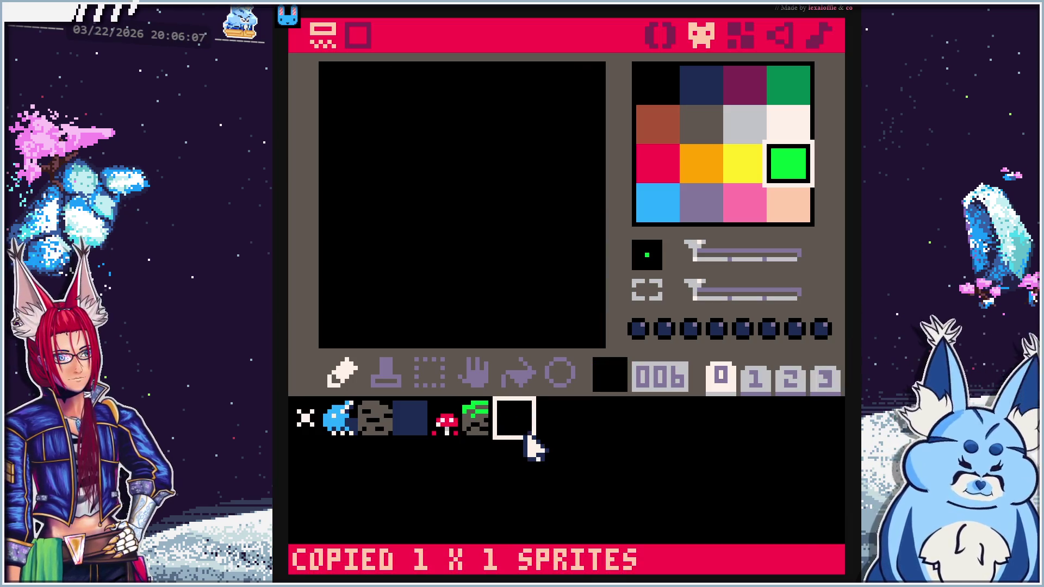
key(ctrl+v)
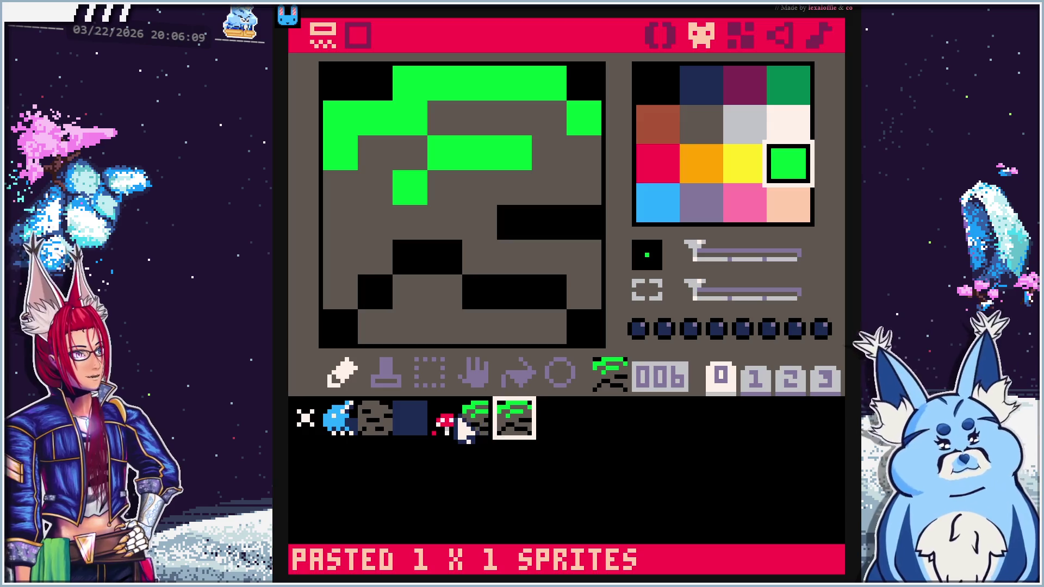
- Copy the mushroom sprite 004 into sprite slot 005
click(437, 423)
key(ctrl+c)
click(478, 424)
key(ctrl+v)
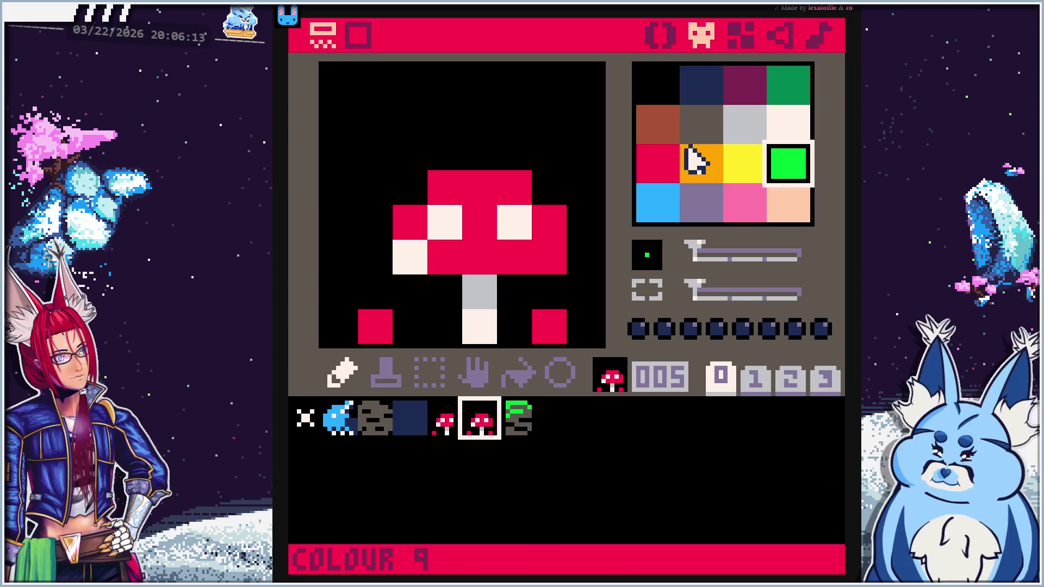
- Widen the mushroom's red cap on top, right and left, and make one cap cell cream
click(649, 173)
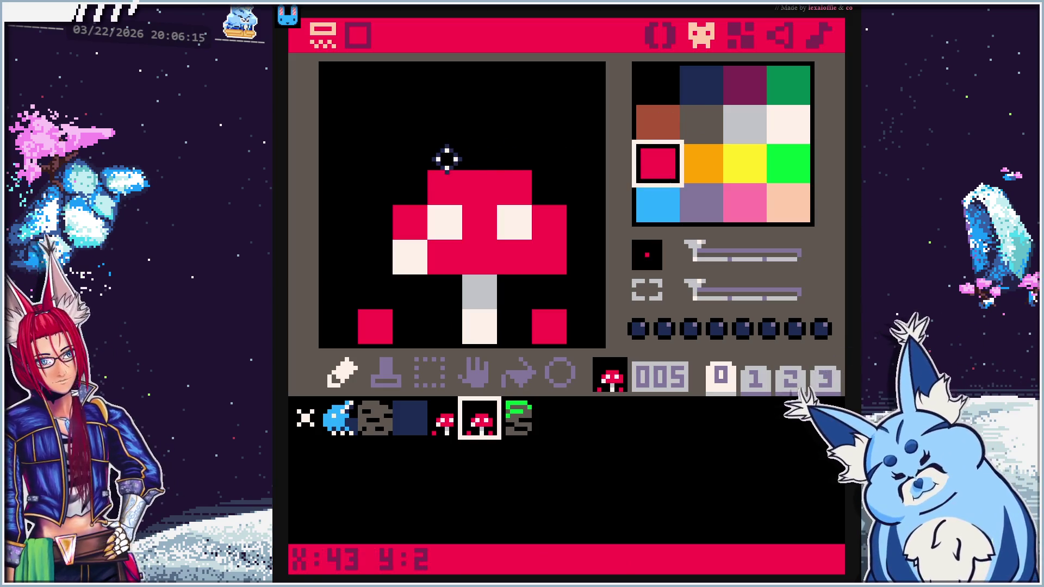
drag(447, 159, 509, 155)
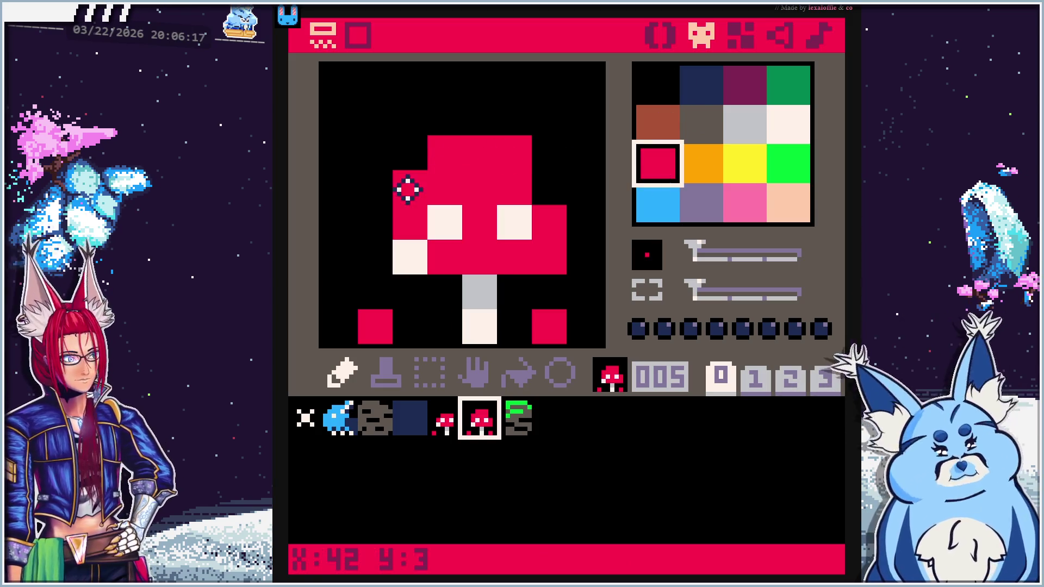
click(551, 189)
mouse_move(364, 263)
mouse_down()
mouse_move(368, 198)
mouse_move(424, 154)
mouse_up()
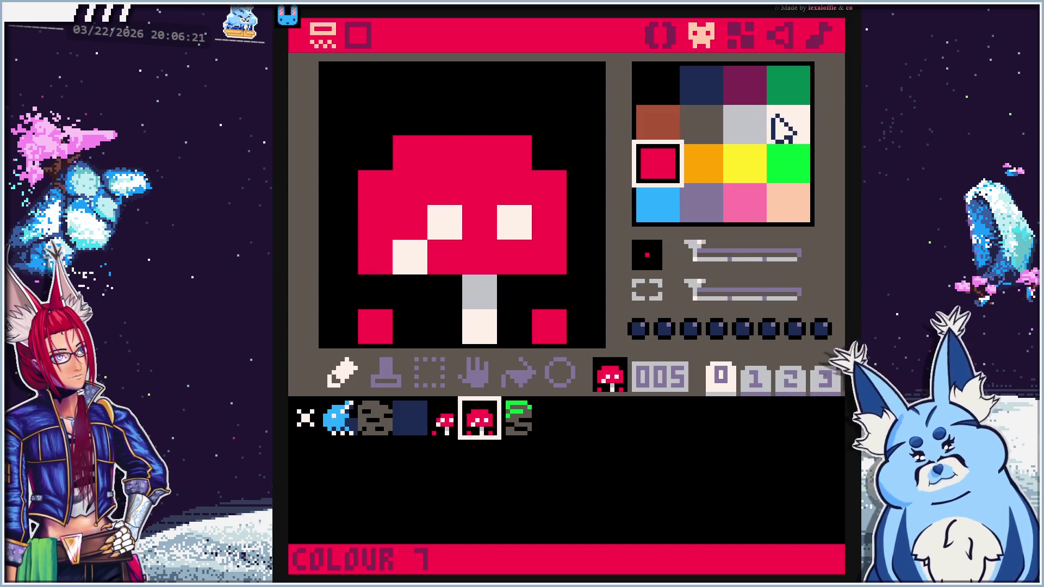
click(773, 116)
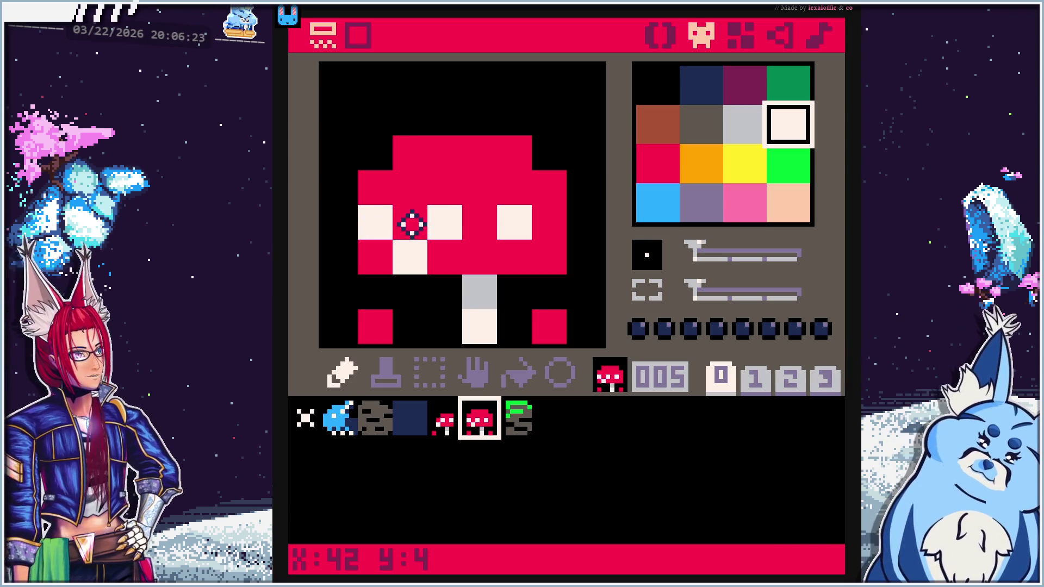
click(411, 224)
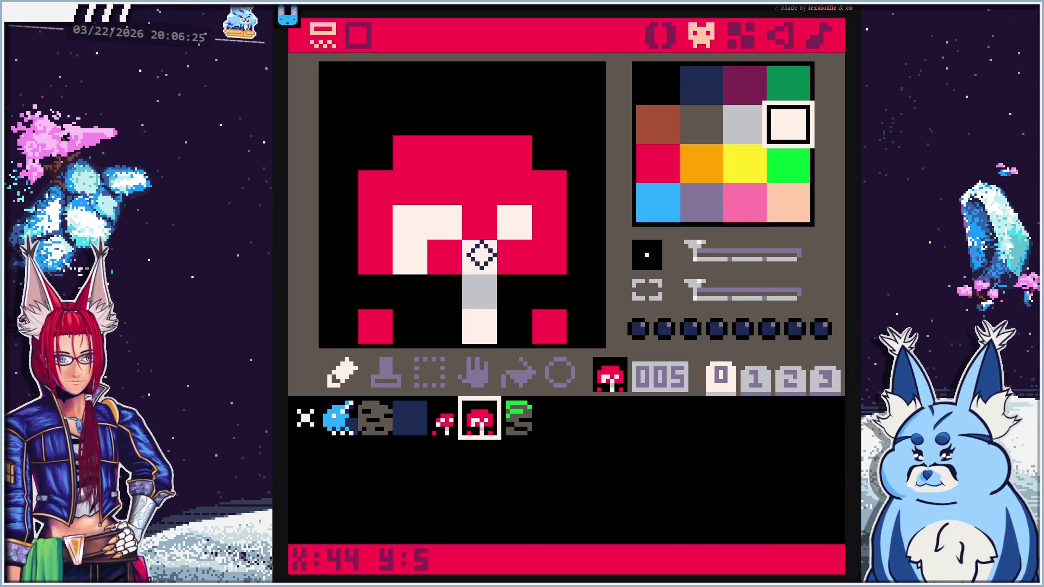
- Reshape the stem with grey and cream cells and cover the old cream cap spots red
right_click(468, 297)
drag(468, 297, 438, 328)
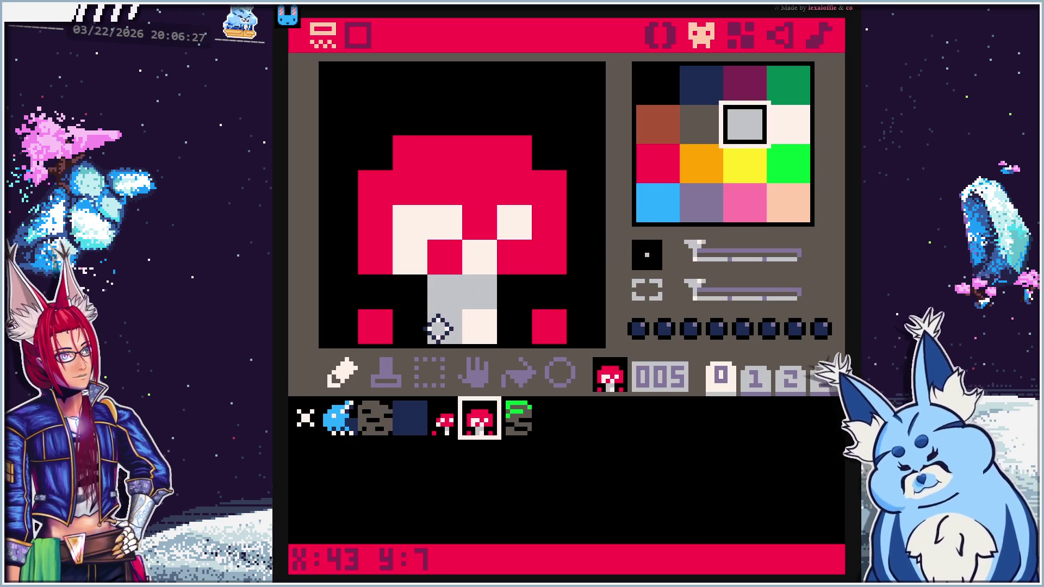
right_click(472, 321)
click(443, 326)
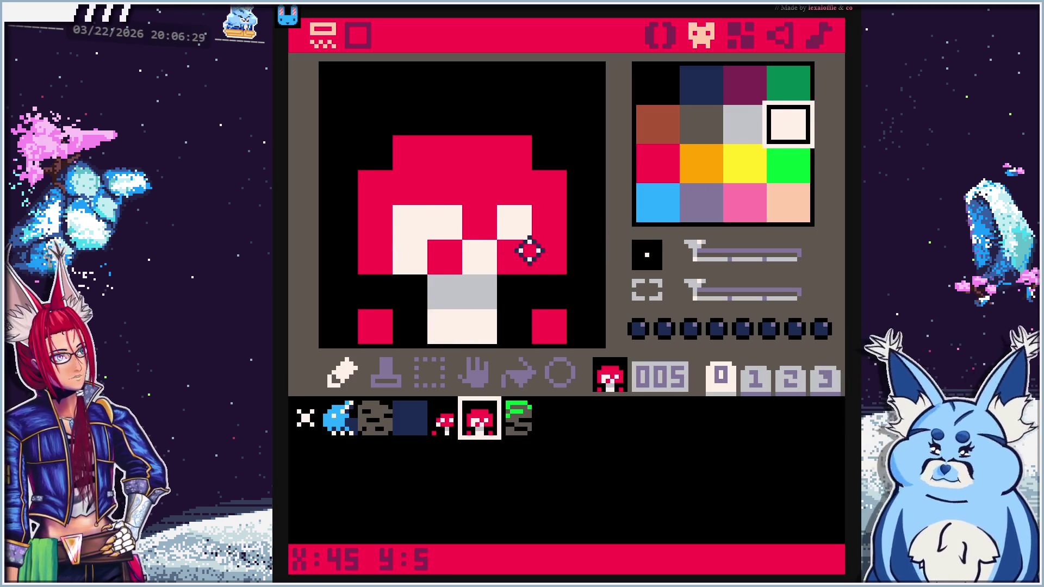
right_click(530, 250)
mouse_move(414, 229)
mouse_down()
mouse_move(414, 252)
mouse_move(494, 235)
mouse_move(462, 224)
mouse_up()
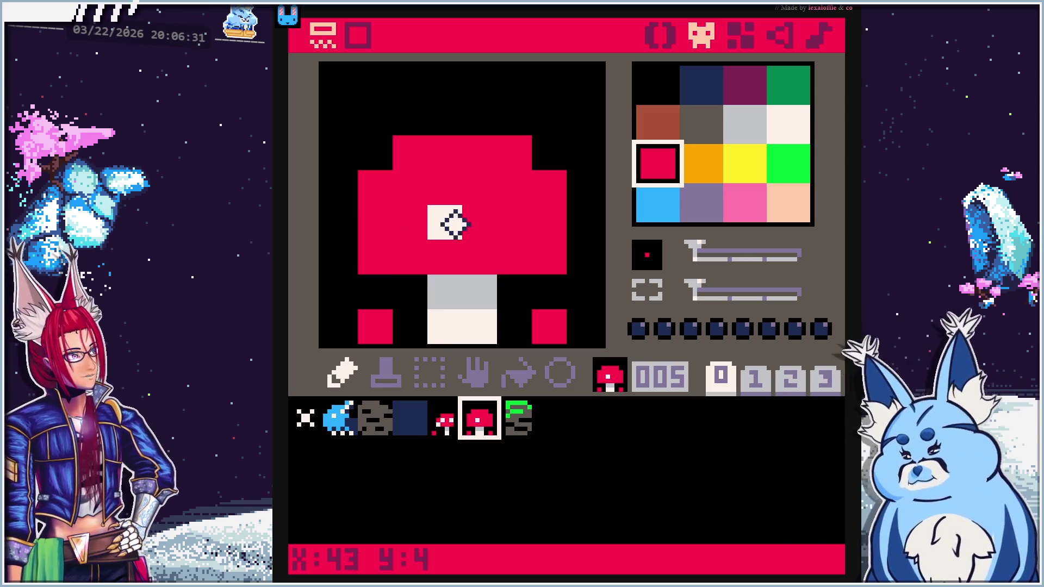
- Erase the mushroom's lower-left foot and reshape its right foot in red
right_click(460, 223)
right_click(397, 297)
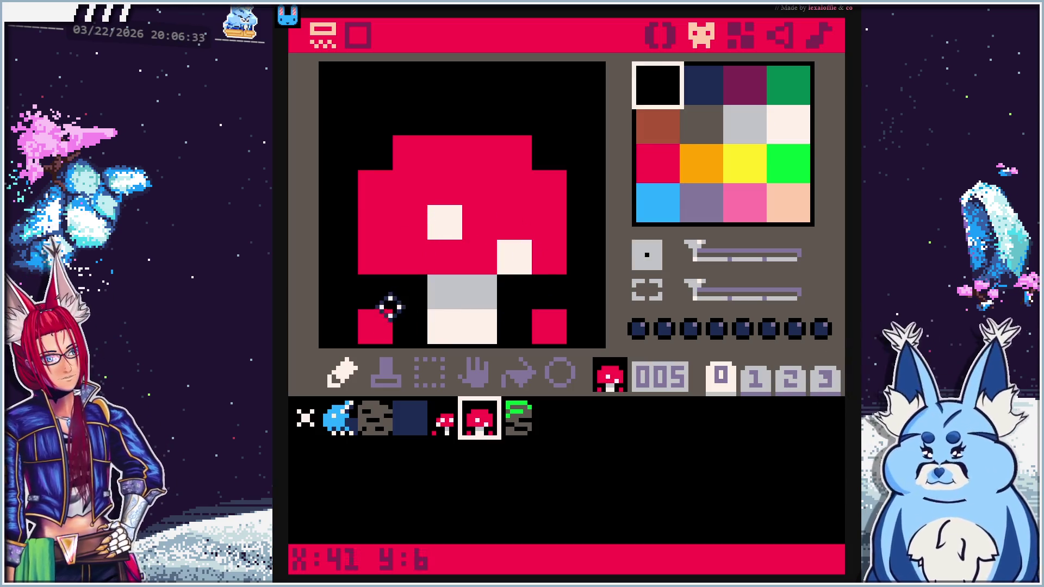
click(375, 326)
right_click(550, 324)
click(583, 326)
- Add cream spots to the cap's middle and top-left, then view the map
right_click(529, 311)
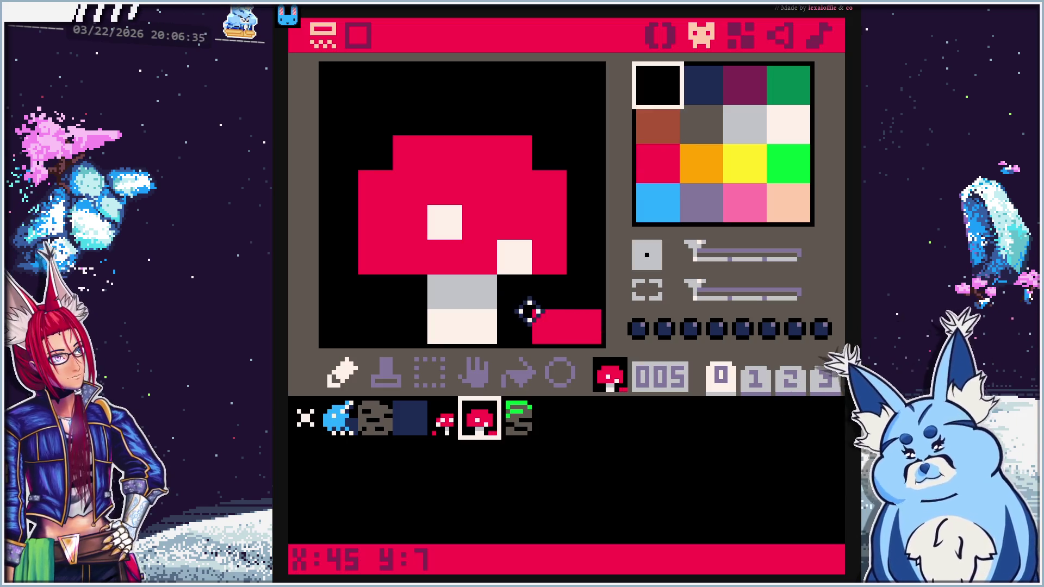
right_click(457, 219)
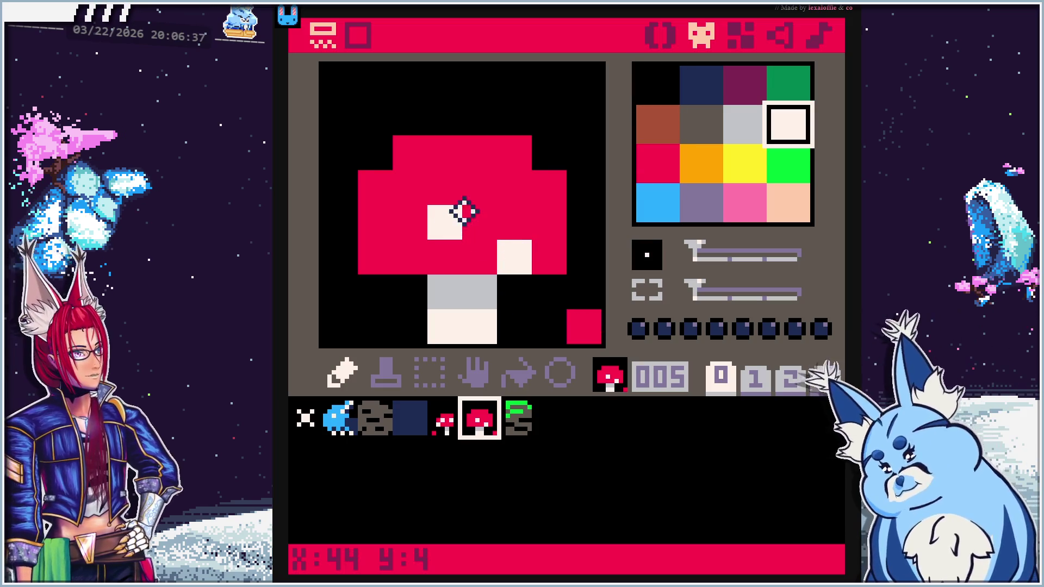
click(511, 186)
click(416, 155)
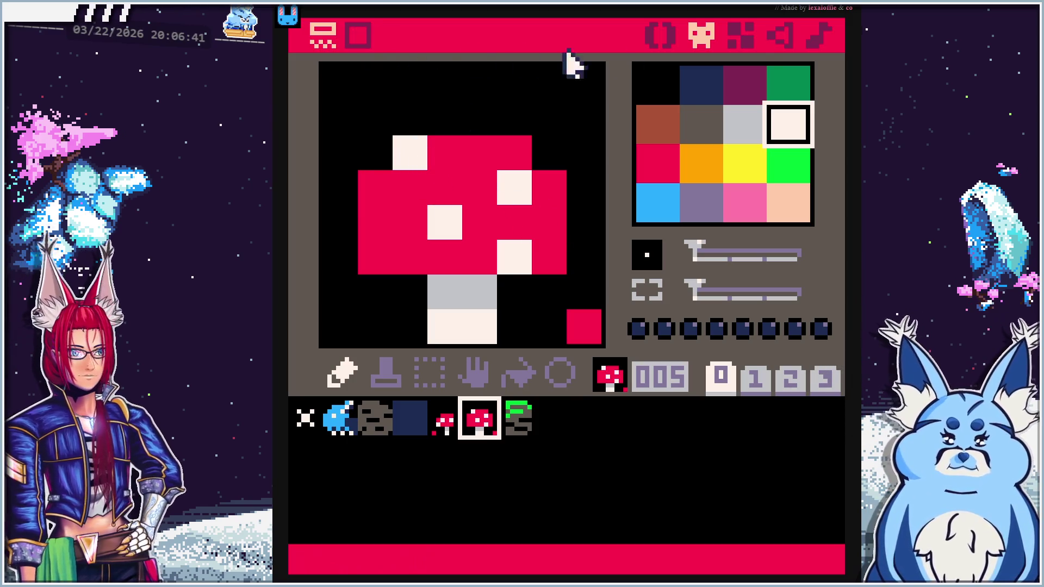
click(739, 42)
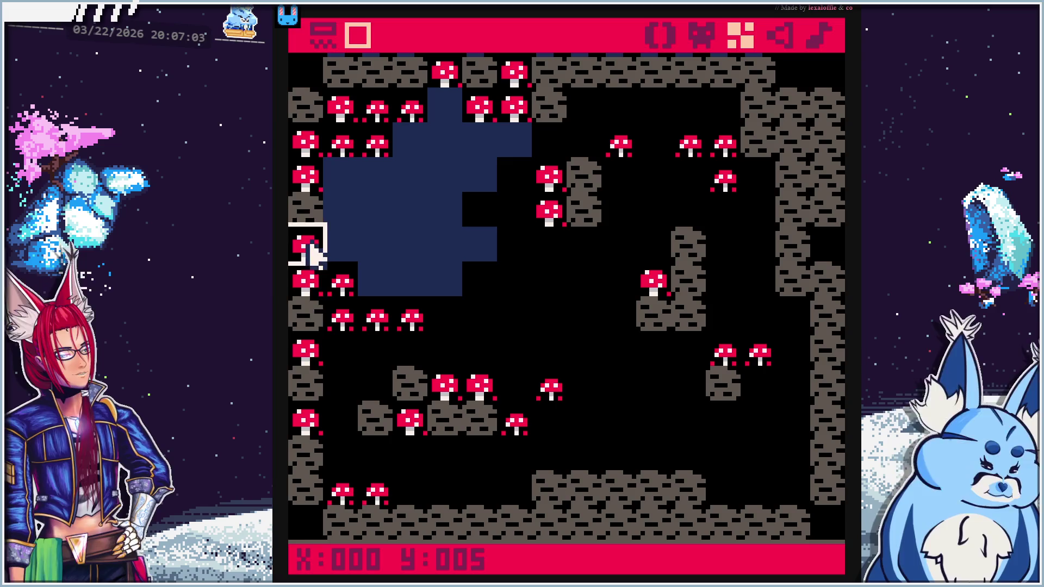
- Select the grass-topped stone tile 006 and paint it over the left-wall mushrooms
click(329, 36)
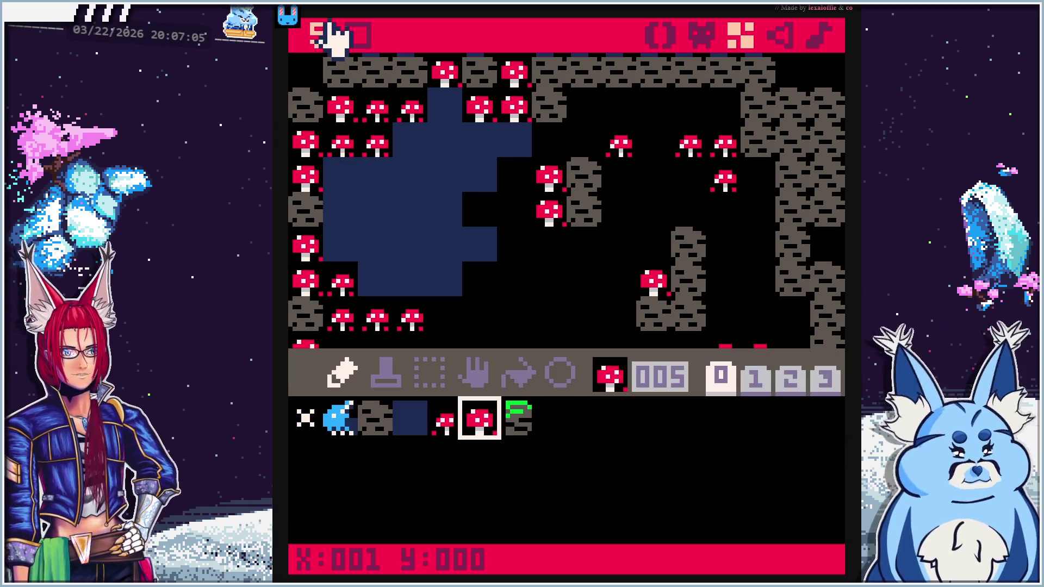
click(519, 429)
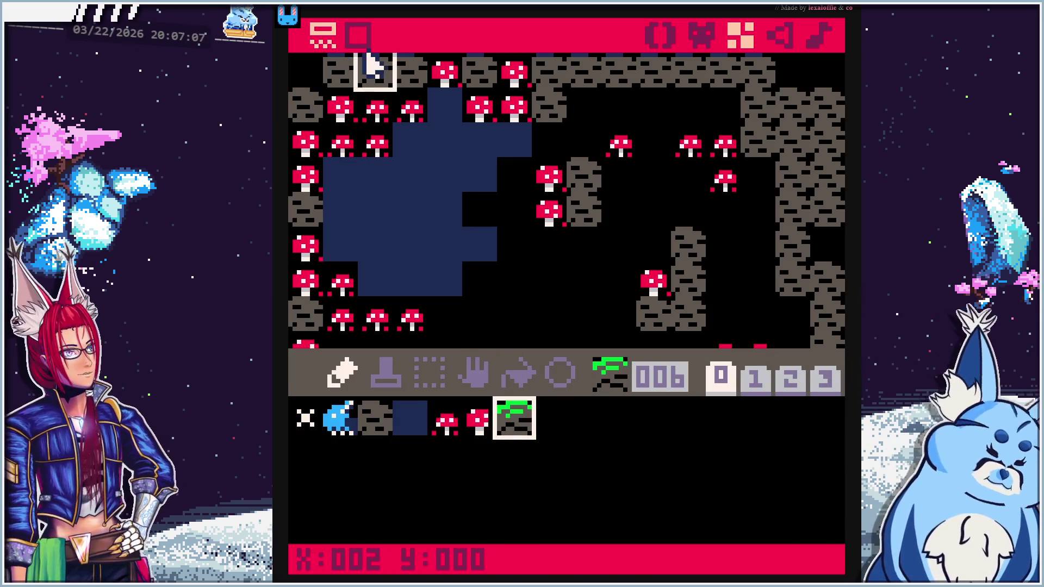
click(365, 33)
drag(304, 141, 305, 175)
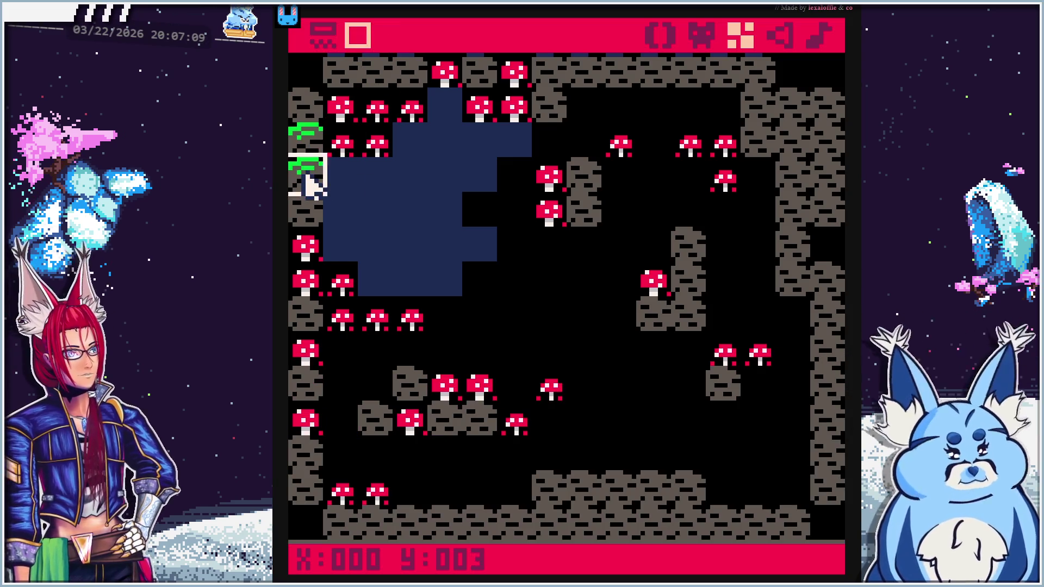
drag(305, 246, 305, 280)
click(305, 348)
click(303, 415)
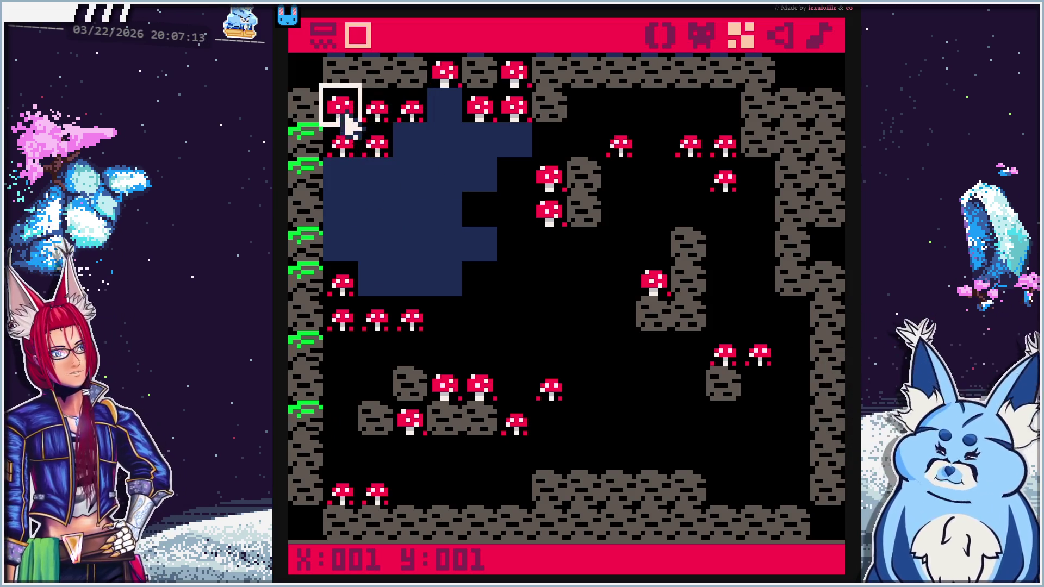
- Paint grass-topped stone over the mushrooms on the top walls, central pillar, ledges and right pillar
click(340, 105)
click(444, 71)
click(511, 76)
drag(477, 109, 508, 104)
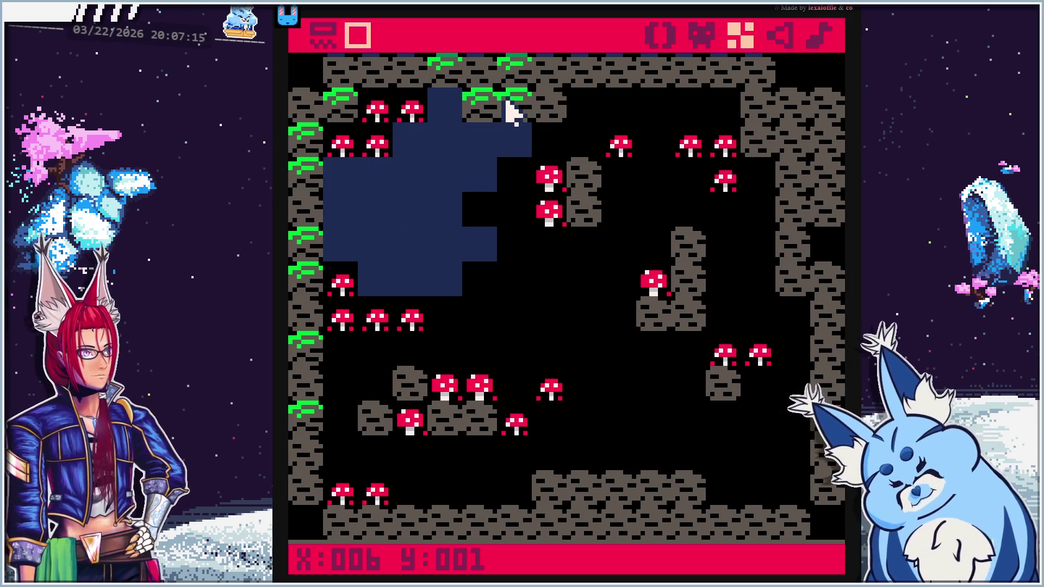
drag(547, 205, 549, 174)
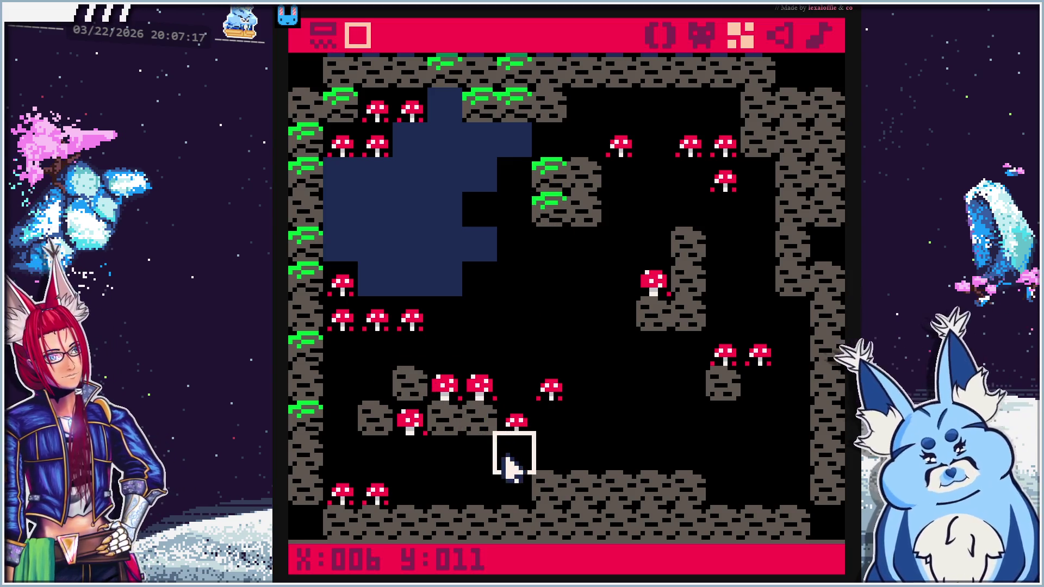
drag(457, 388, 473, 384)
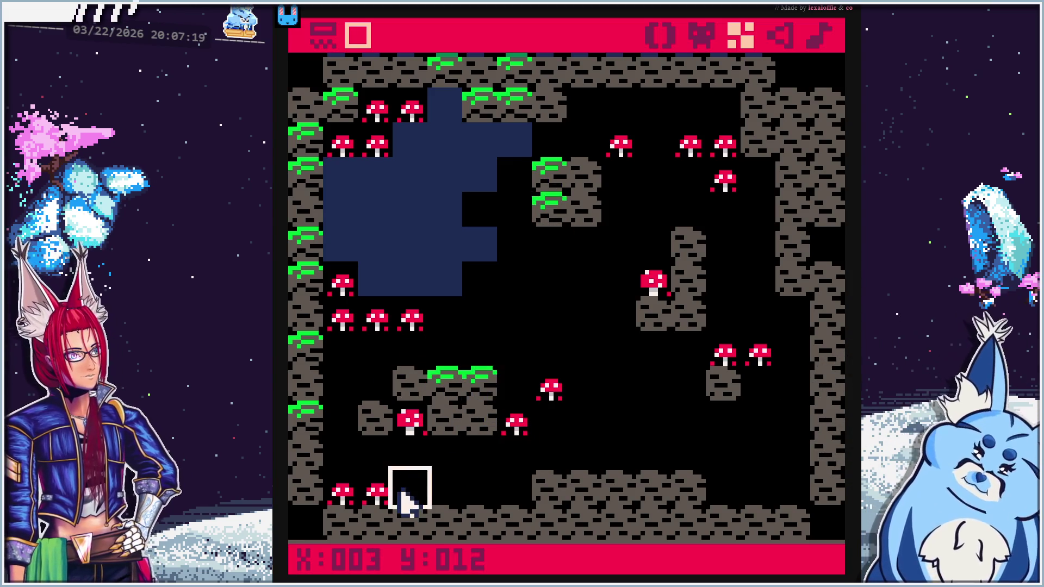
click(403, 432)
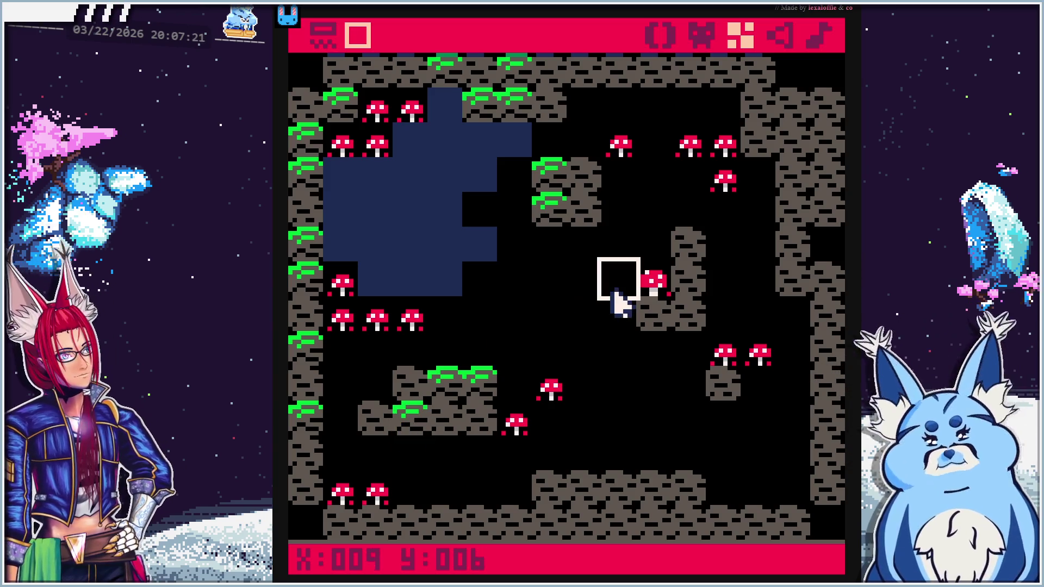
click(658, 283)
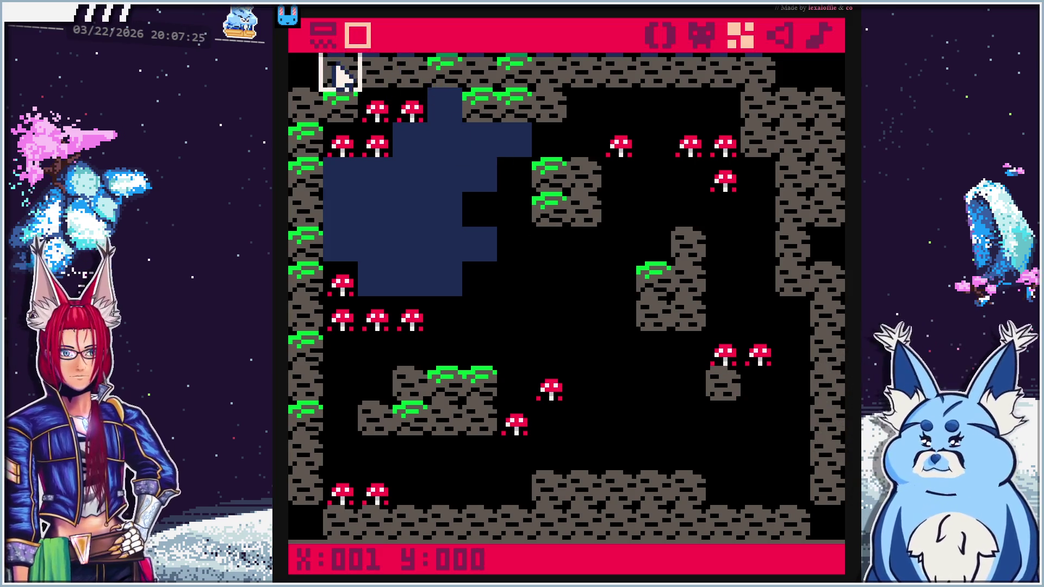
- Select the larger spotted mushroom tile 005 and swap it in for several small mushrooms
click(324, 37)
click(478, 423)
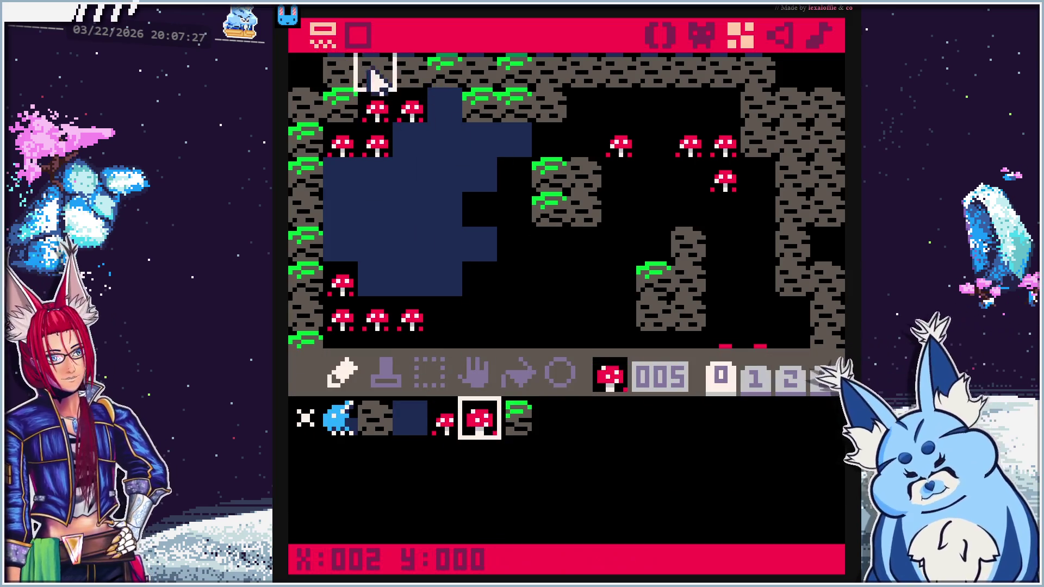
click(359, 37)
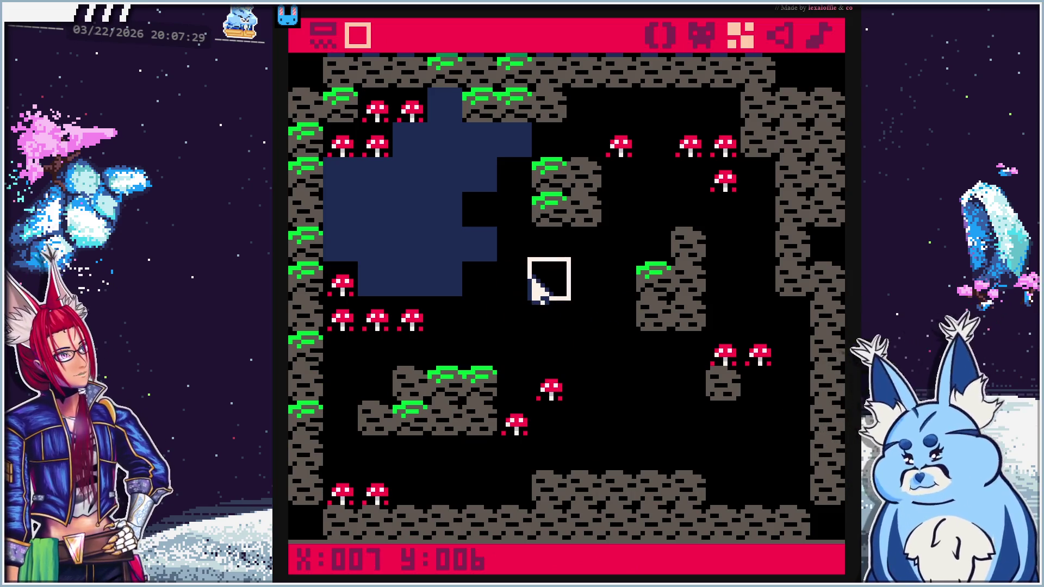
click(487, 281)
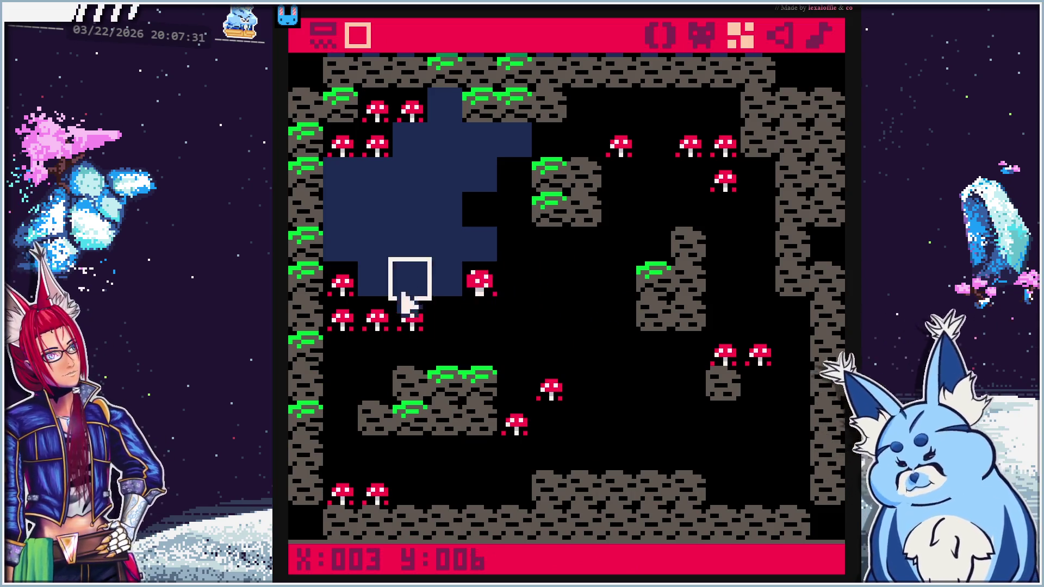
click(380, 317)
click(342, 142)
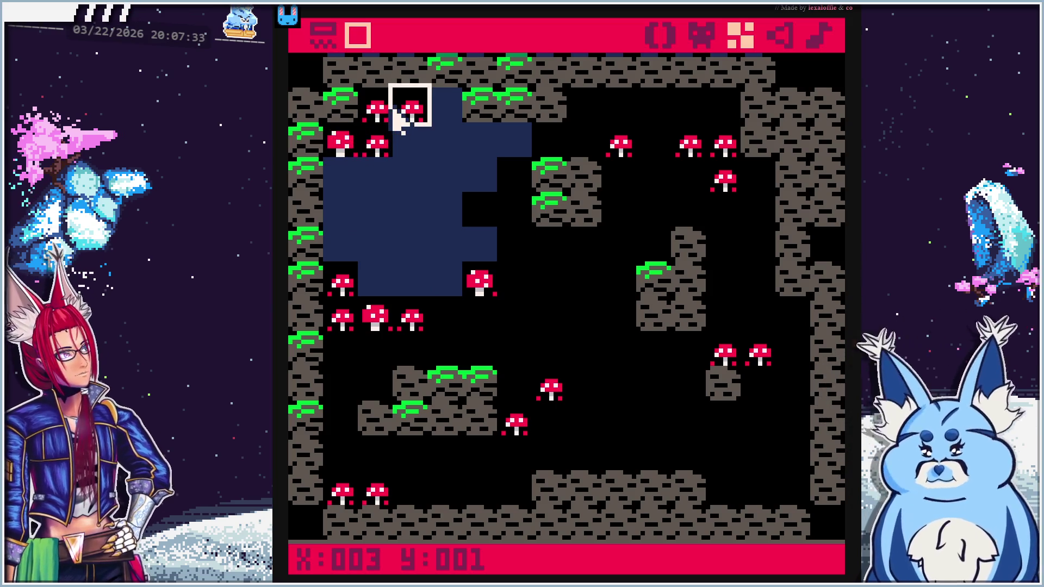
click(410, 112)
click(620, 142)
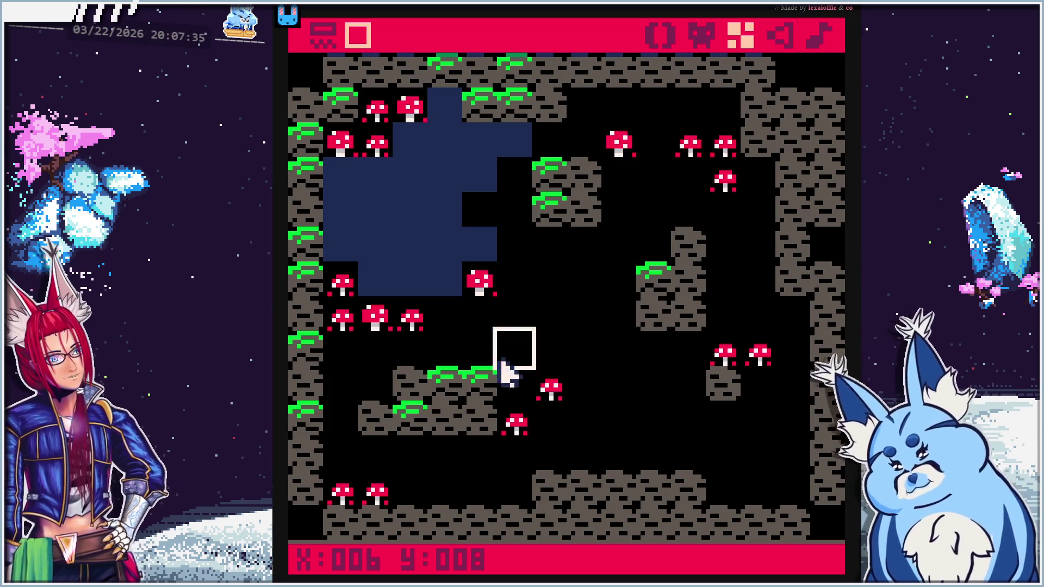
click(549, 386)
click(342, 492)
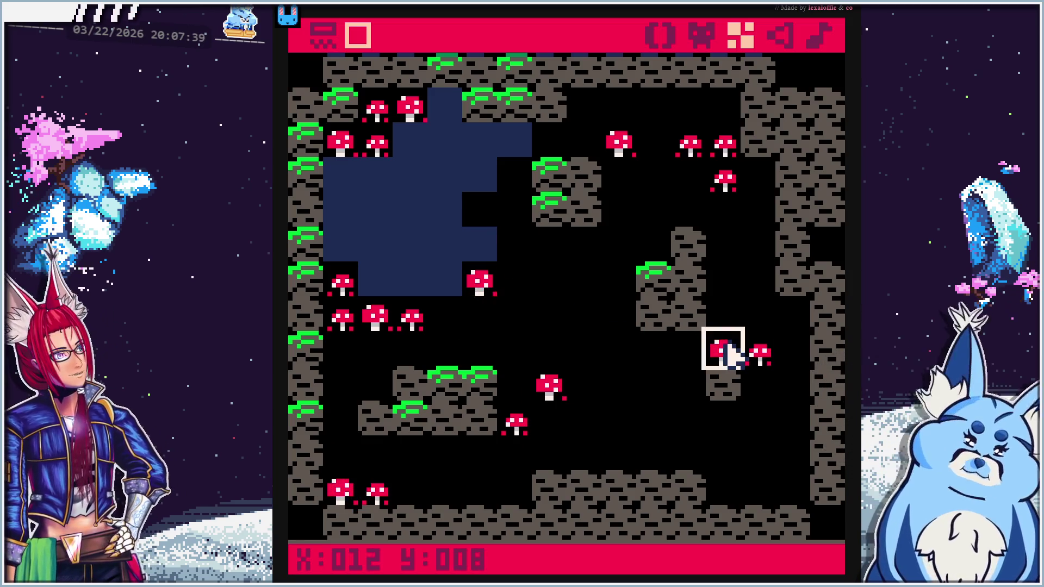
click(723, 348)
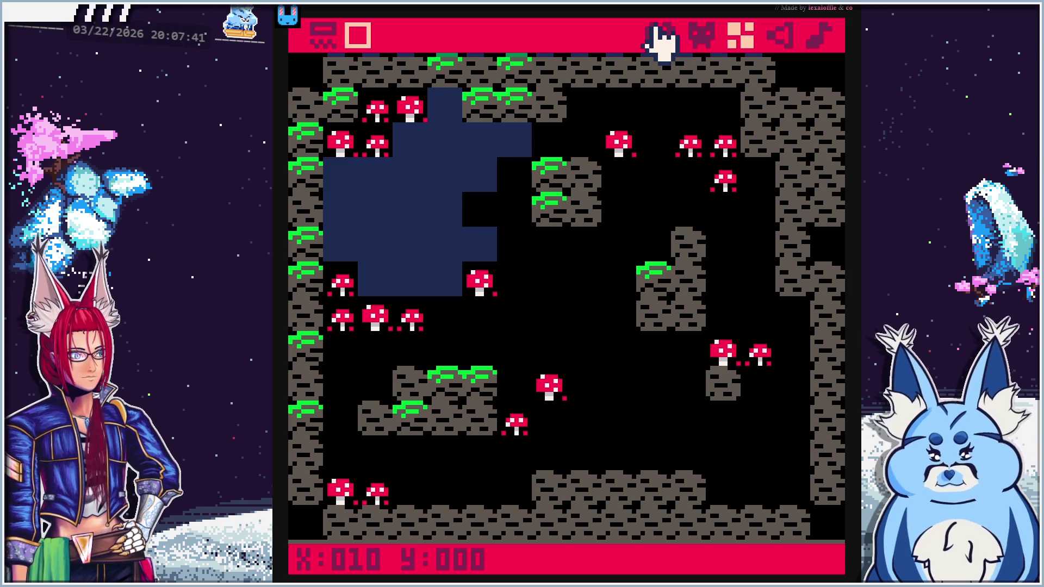
- Run the cart, move the player onto a mushroom, then stop back to the map editor
key(ctrl+r)
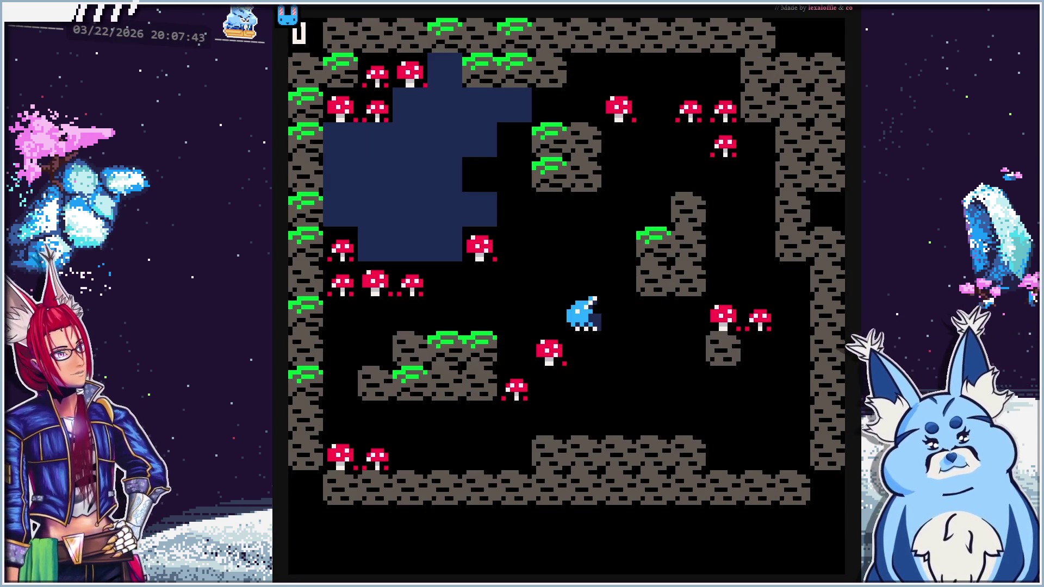
key(Left)
key(Left)
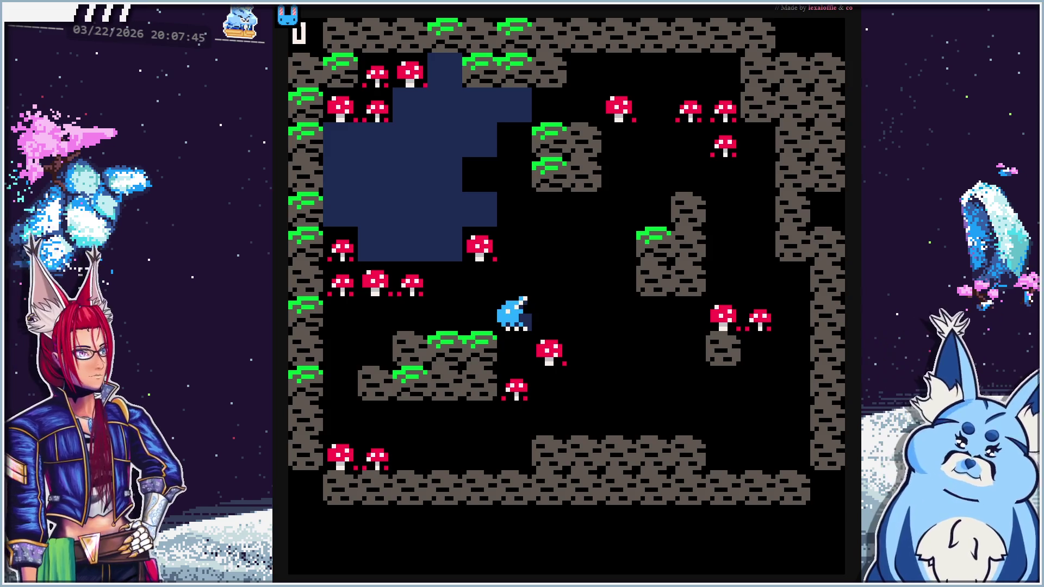
key(Up)
key(Right)
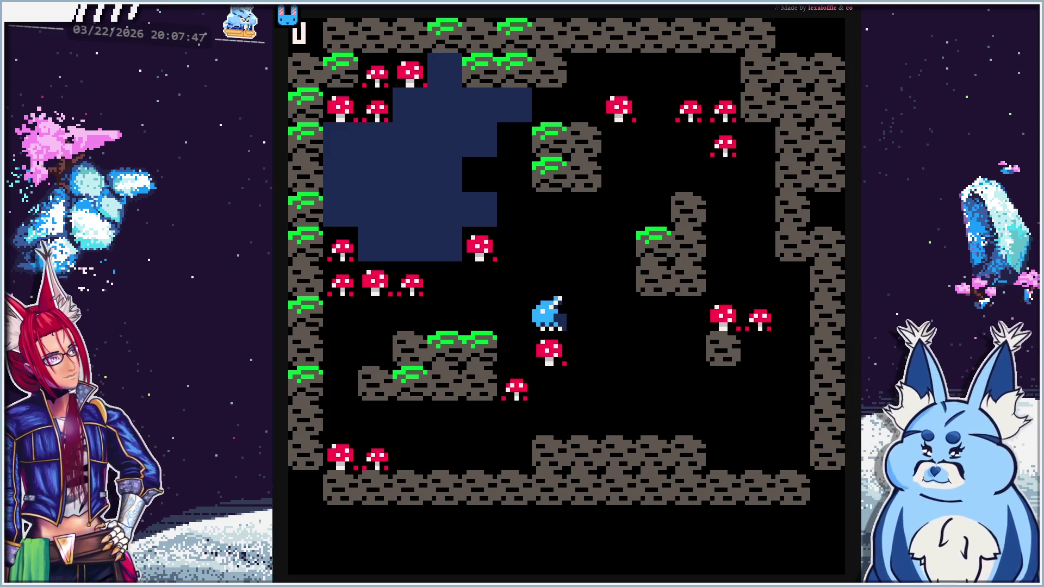
key(Escape)
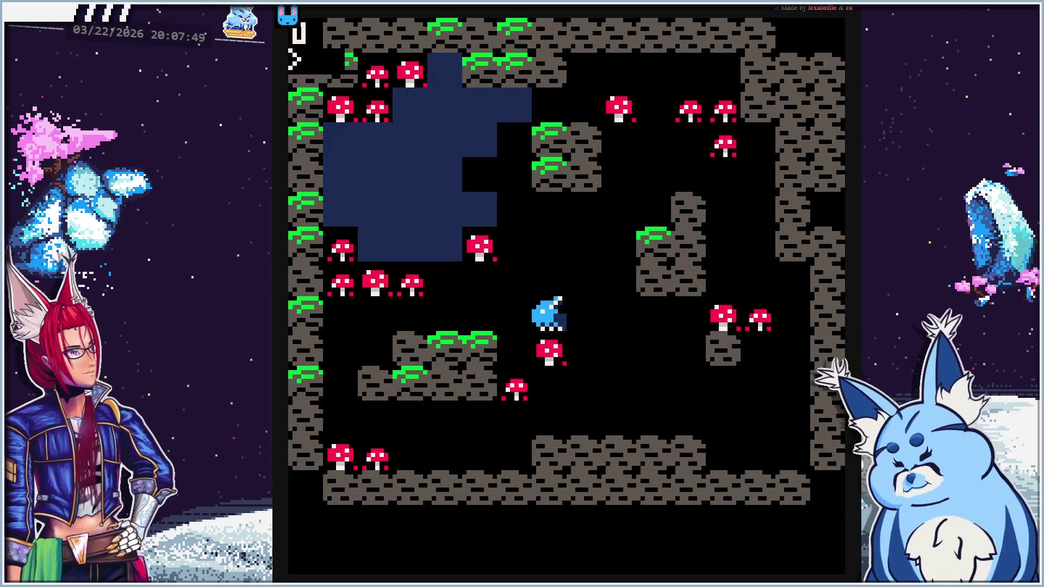
key(Escape)
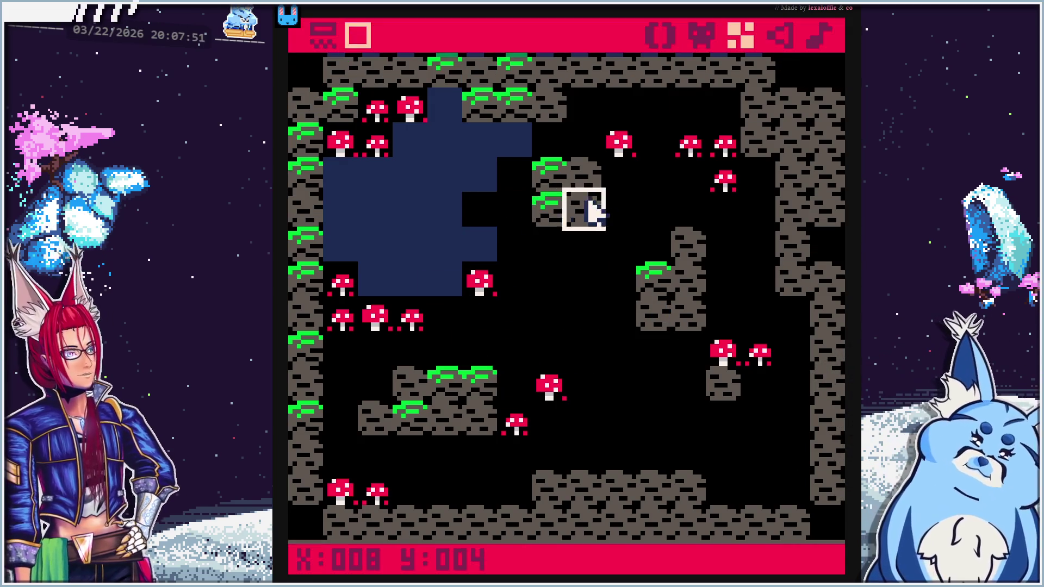
- Rerun the cart, steer the player through the maze eating several mushrooms, then return to the code
key(ctrl+r)
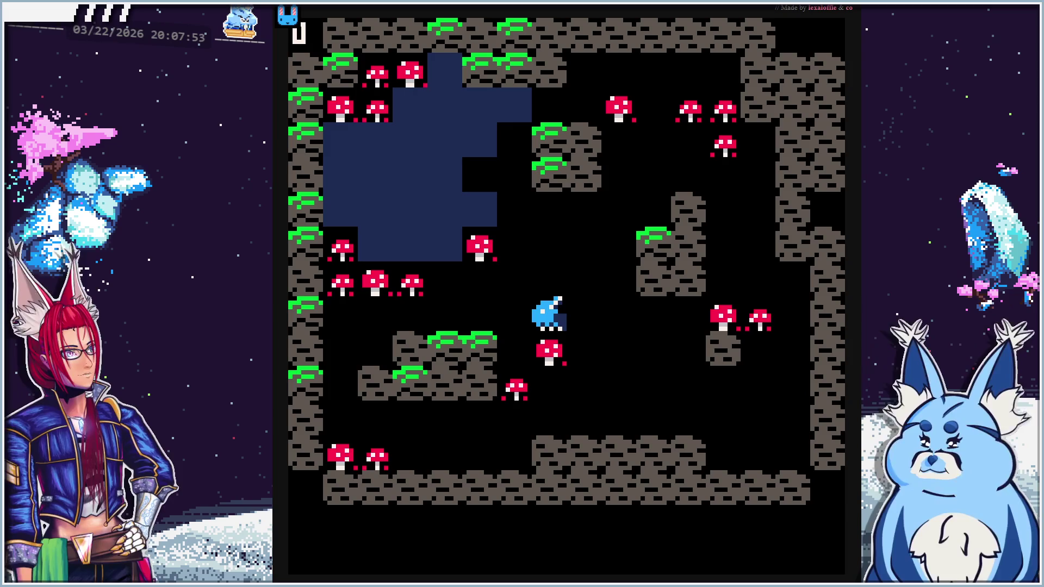
key(Left)
key(Down)
key(Down)
key(Up)
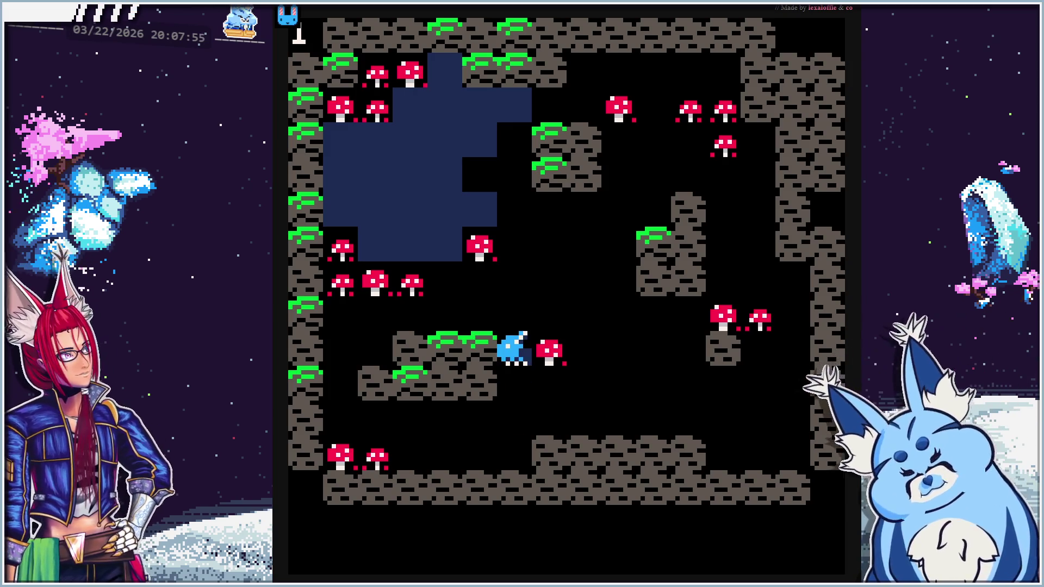
key(Up)
key(Up)
key(Up)
key(Down)
key(Left)
key(Left)
key(Left)
key(Down)
key(Left)
key(Left)
key(Up)
key(Up)
key(Down)
key(Down)
key(Down)
key(Down)
key(Down)
key(Right)
key(Down)
key(Up)
key(Left)
key(Up)
key(Up)
key(Up)
key(Up)
key(Up)
key(Up)
key(Up)
key(Right)
key(Up)
key(Up)
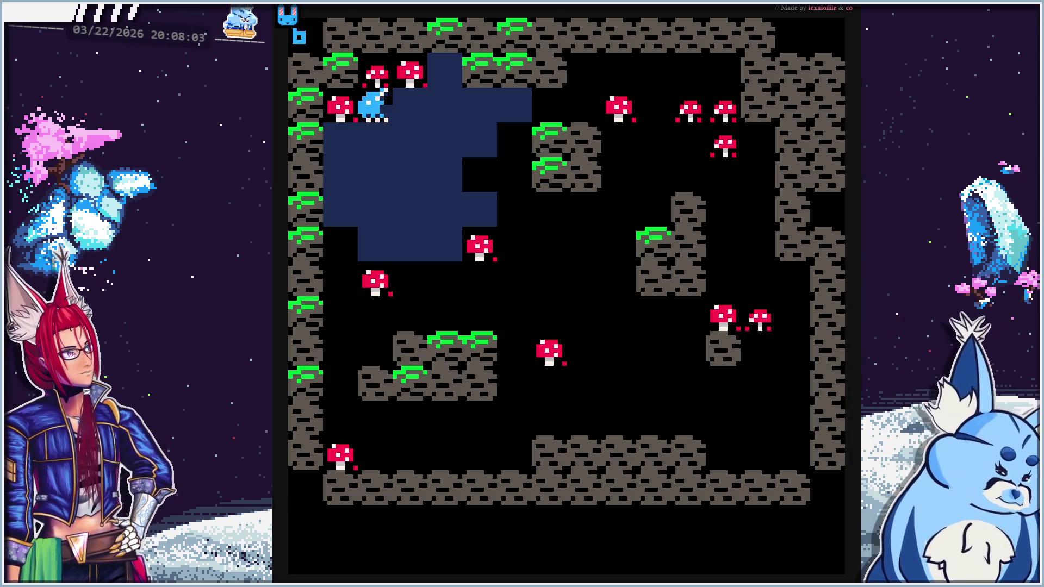
key(Up)
key(Down)
key(Down)
key(Escape)
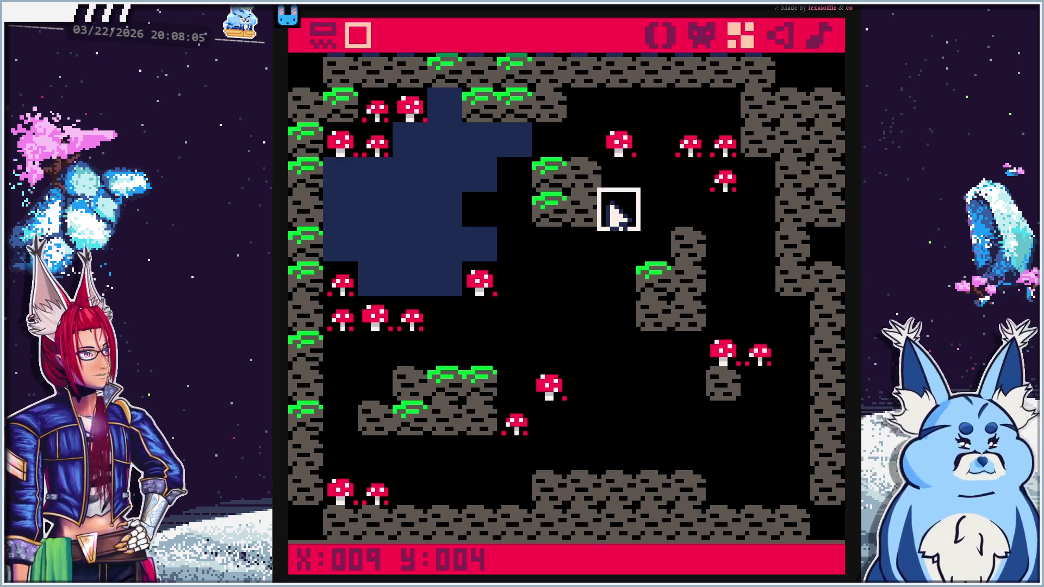
click(659, 37)
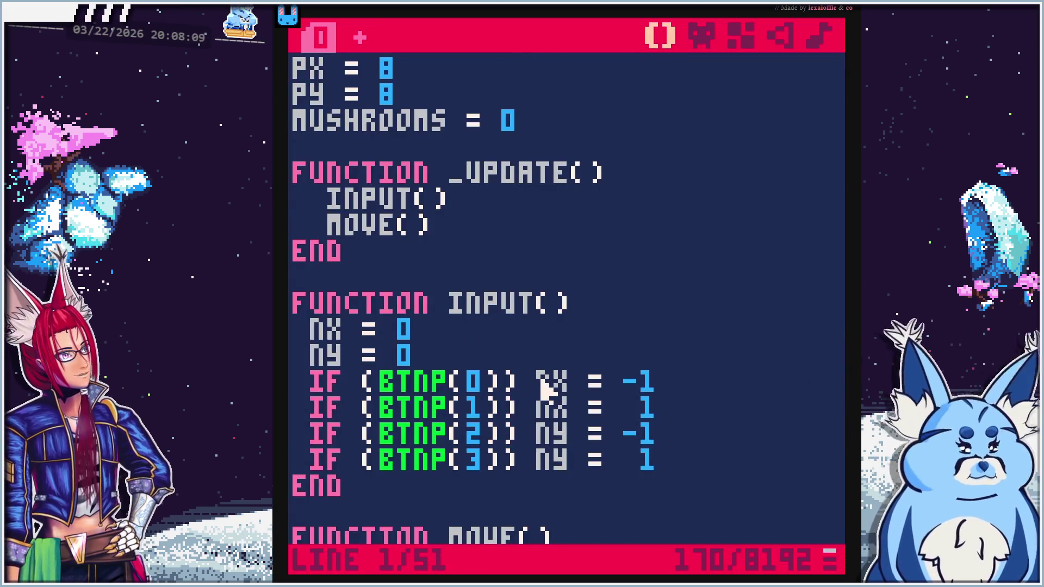
- Add a 5 after the 4 in the MGET mushroom check and test-run the cart
scroll(543, 383, down, 2)
scroll(545, 389, down, 5)
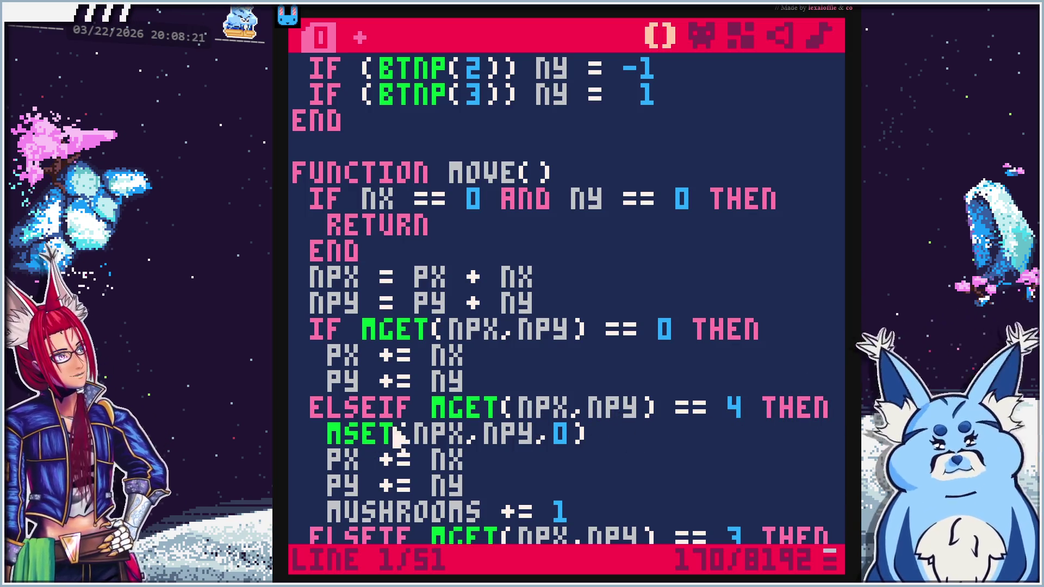
click(746, 405)
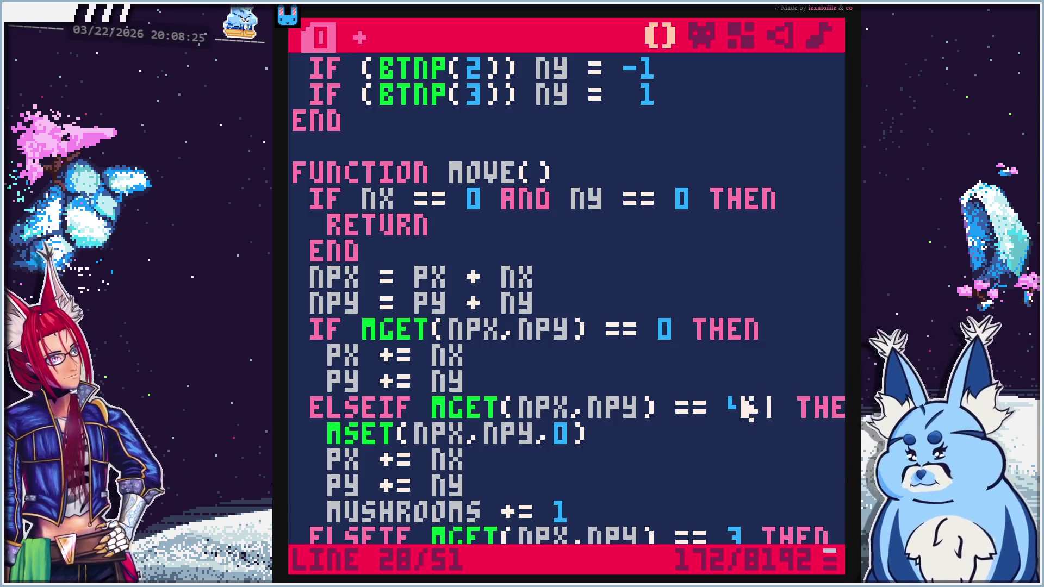
text(5)
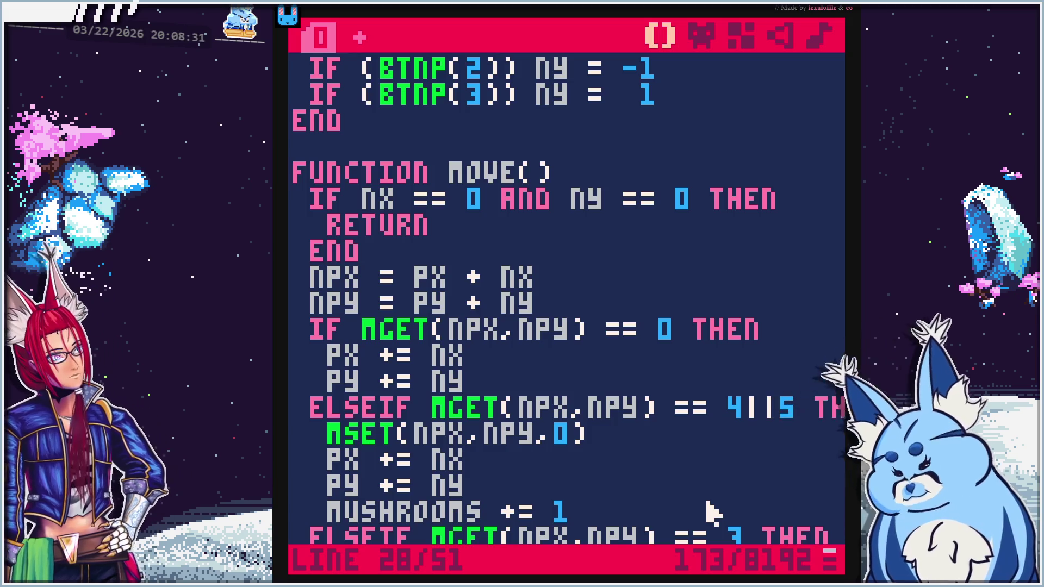
key(ctrl+r)
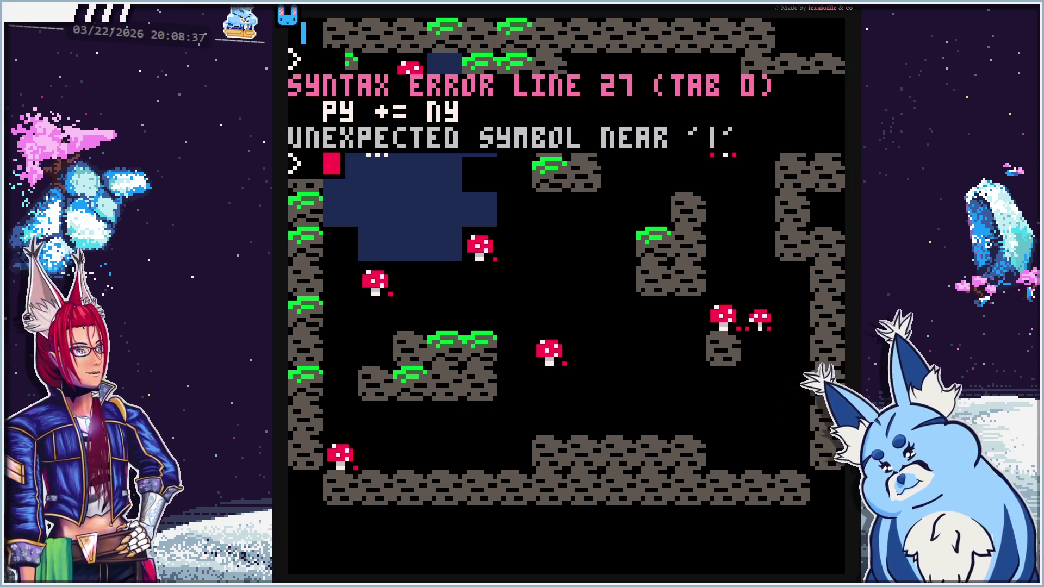
key(Escape)
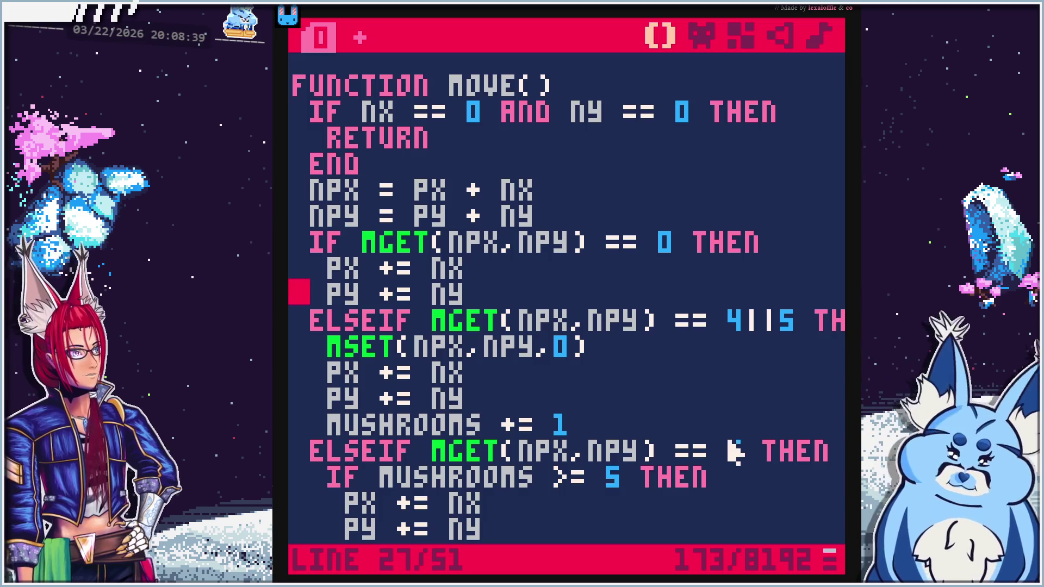
- Rewrite the mushroom check as (4||5) and run the cart again, which reports a syntax error
click(771, 319)
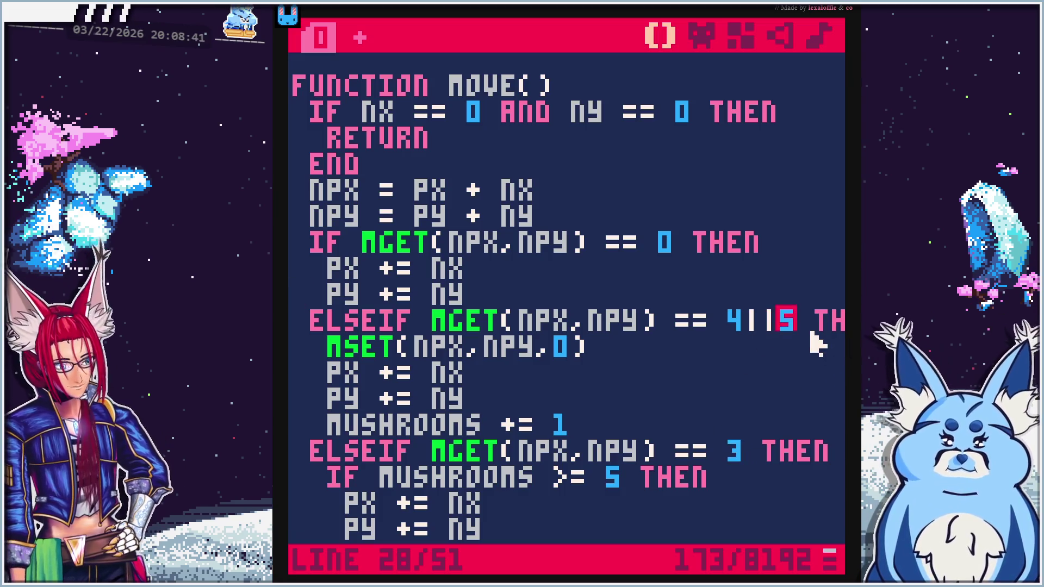
key(BackSpace)
key(BackSpace)
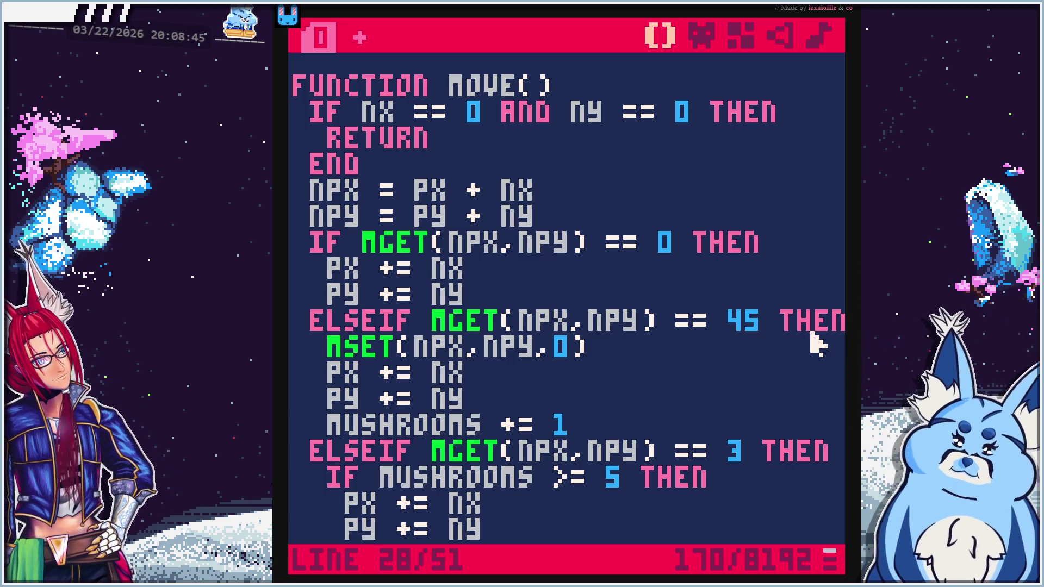
text(()
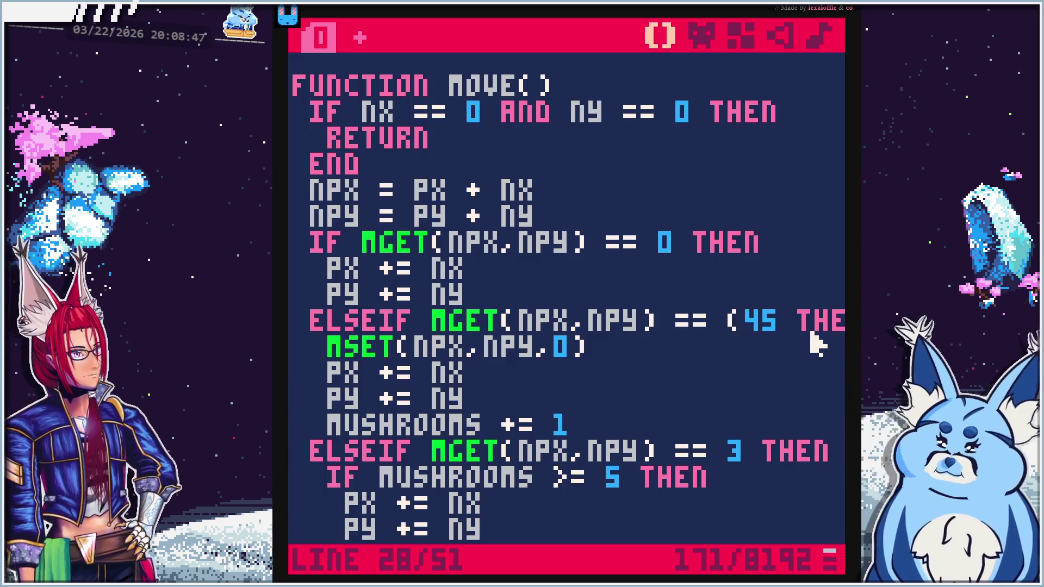
text(||)
key(BackSpace)
key(BackSpace)
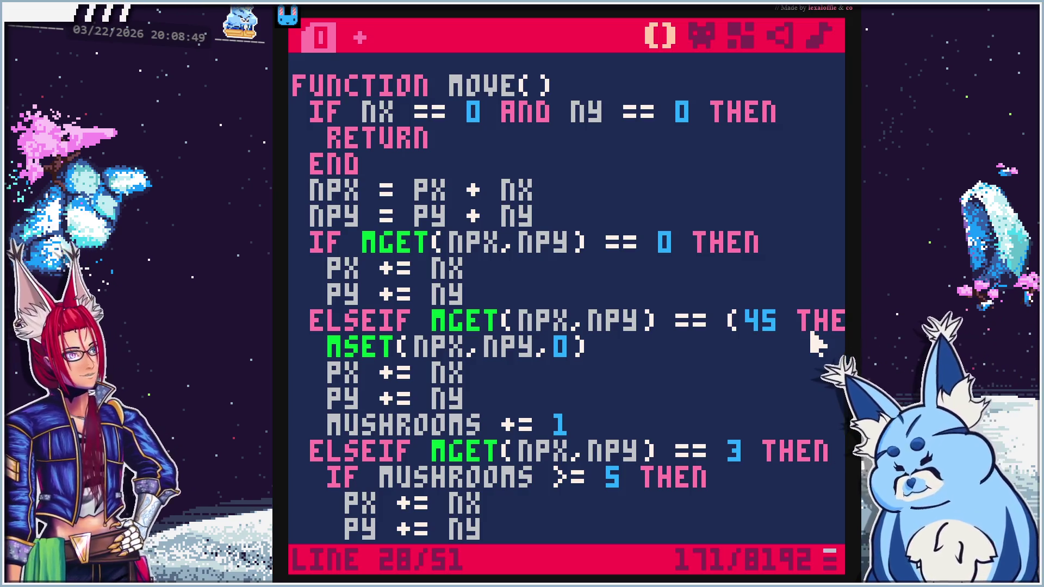
text(||5)
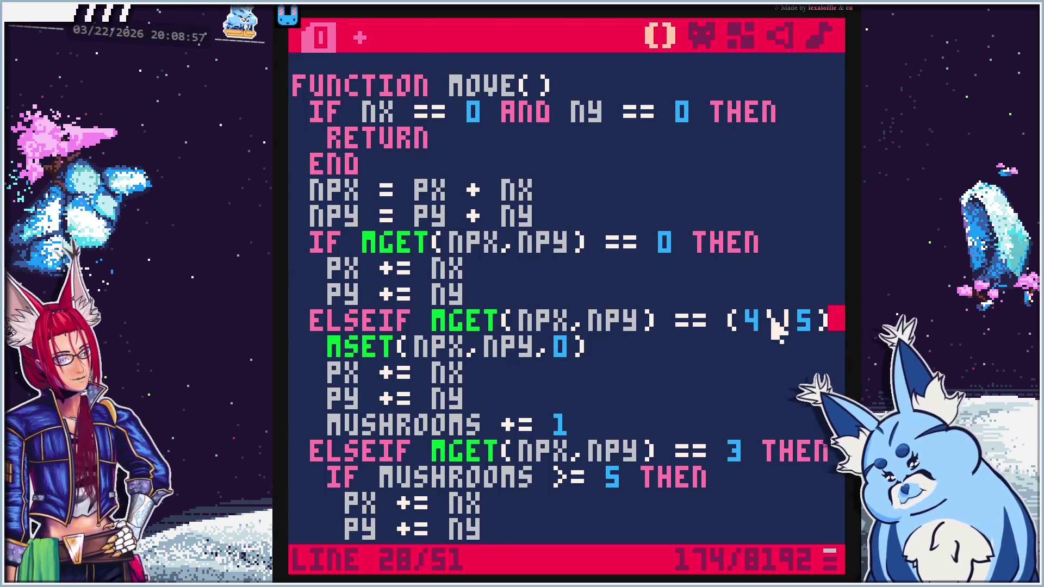
key(ctrl+r)
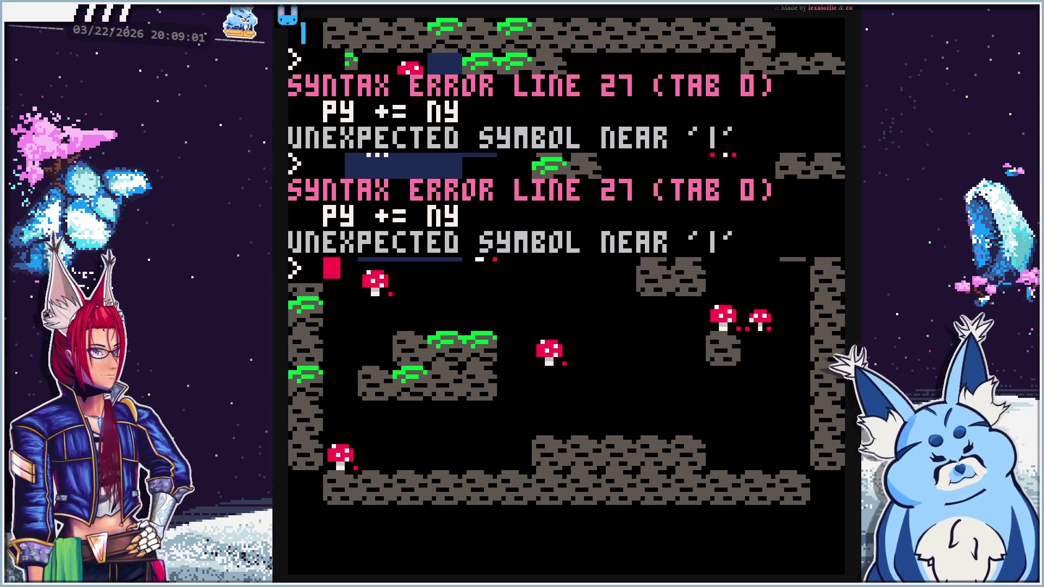
key(Escape)
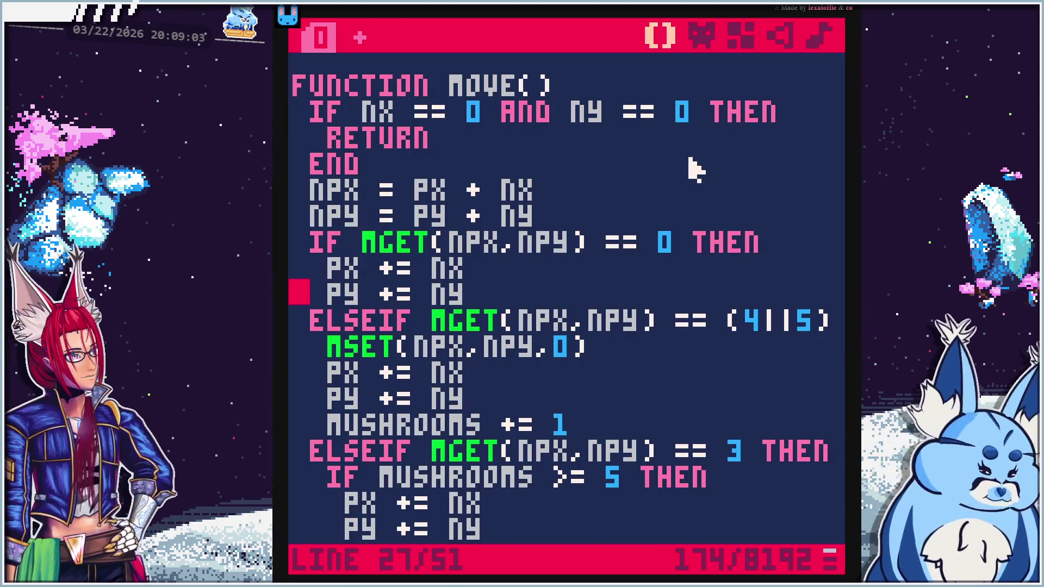
- Change line 28's condition from (4||5) to == 4 or 5 and run the cart
key(End)
key(Down)
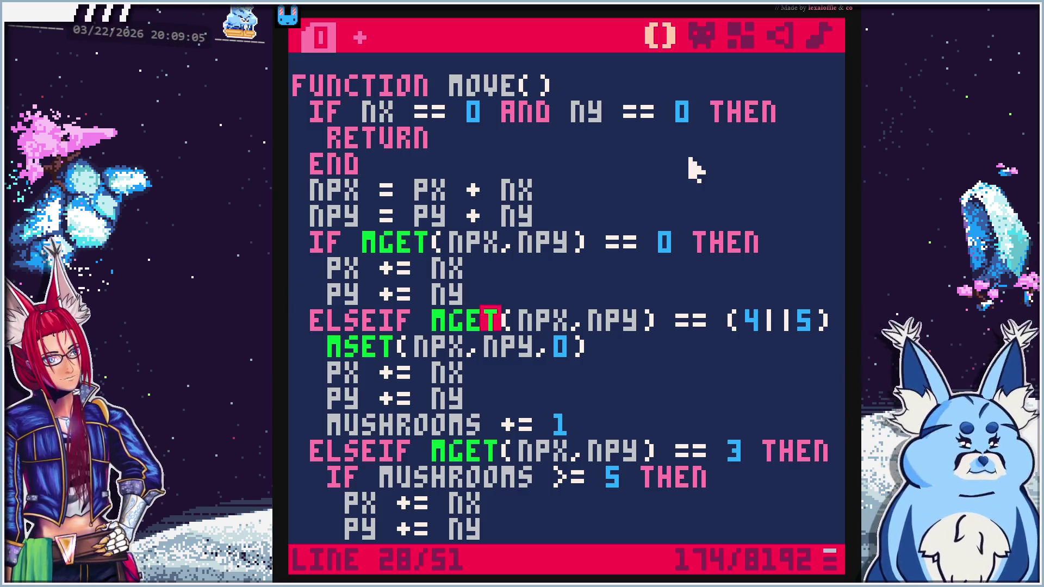
key(Right)
key(Right)
key(Right)
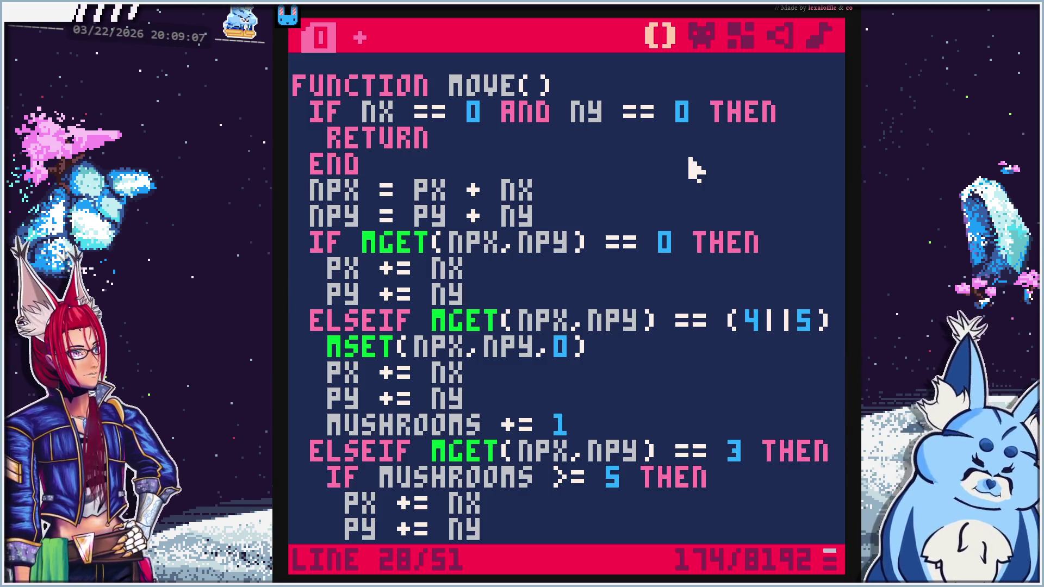
key(BackSpace)
key(BackSpace)
key(BackSpace)
key(BackSpace)
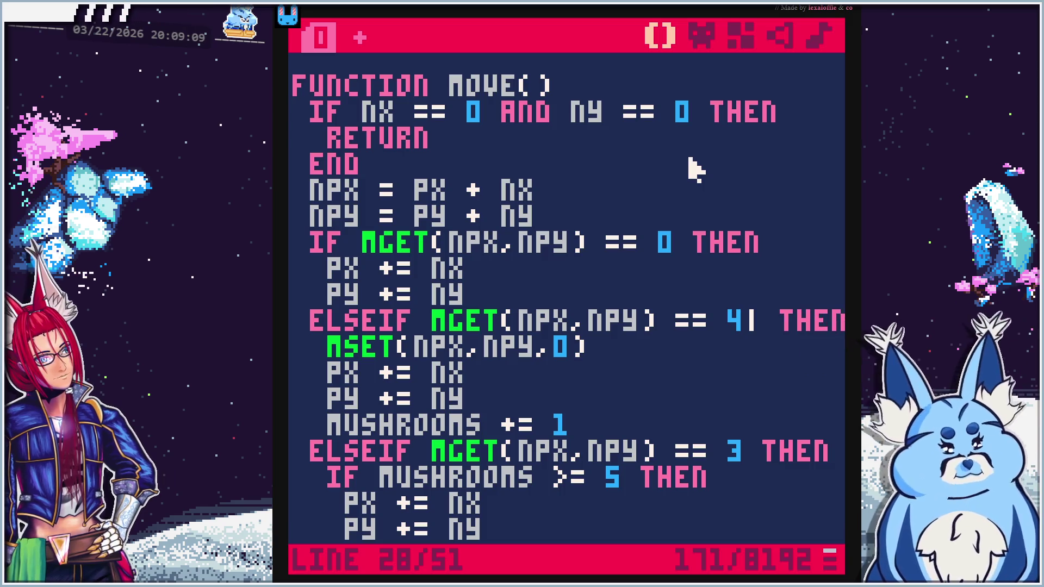
text(O)
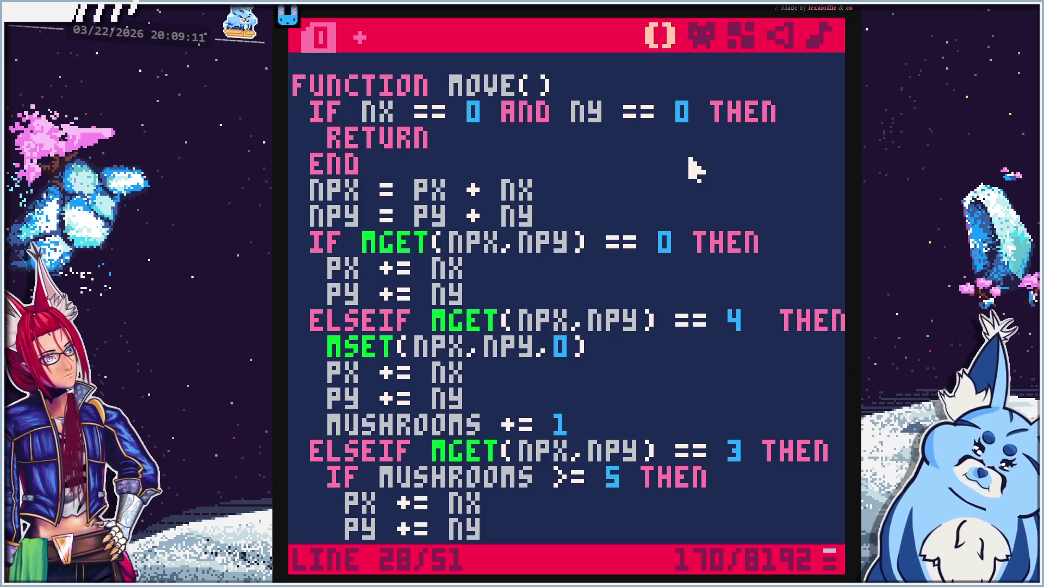
key(BackSpace)
key(BackSpace)
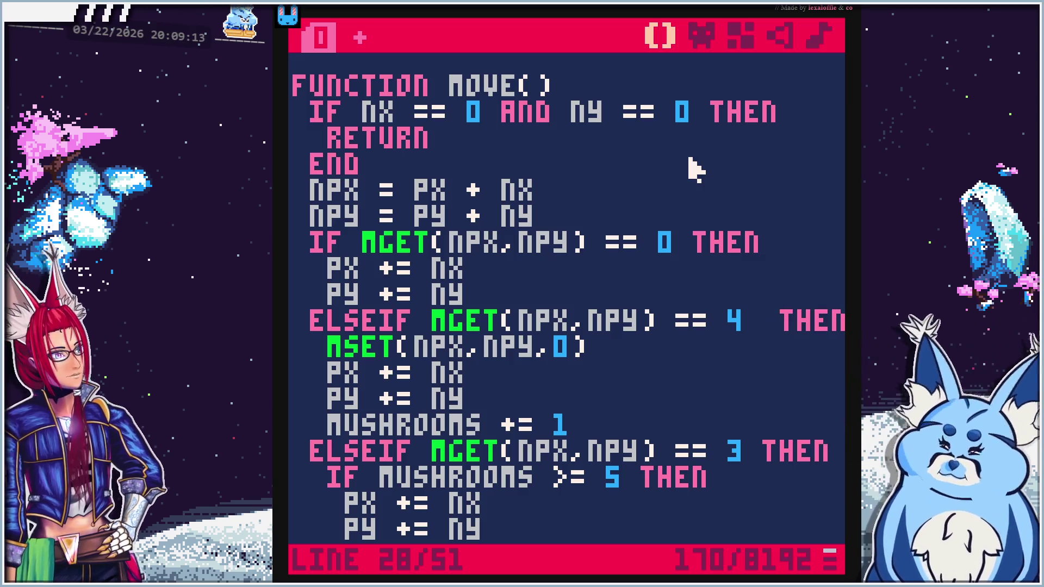
text(or)
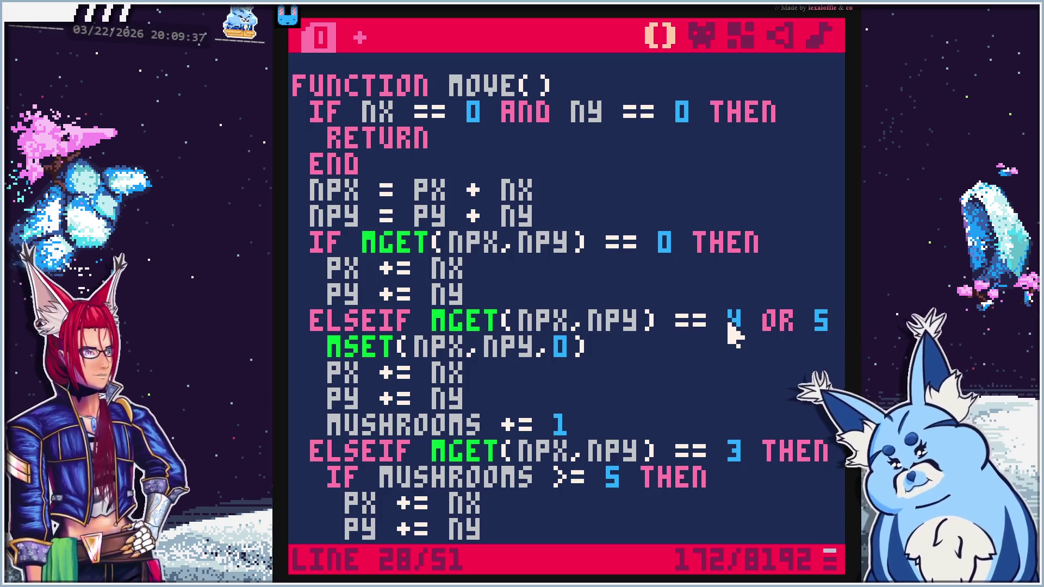
key(ctrl+r)
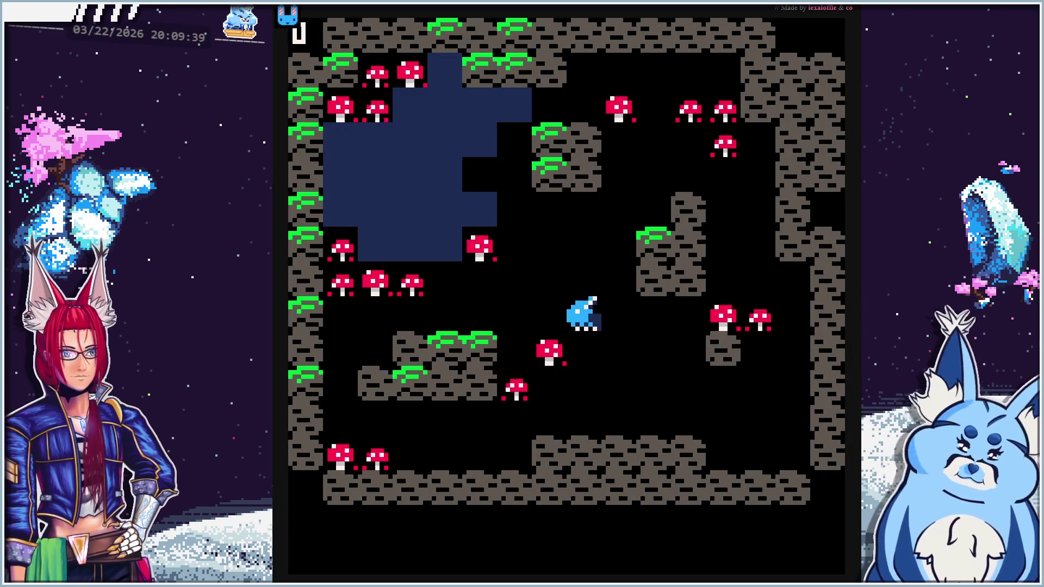
- Walk the player through left-side mushrooms and water tiles until the counter reaches 17, then exit to the code
key(Left)
key(Down)
key(Down)
key(Left)
key(Up)
key(Up)
key(Up)
key(Up)
key(Left)
key(Down)
key(Left)
key(Left)
key(Up)
key(Up)
key(Up)
key(Right)
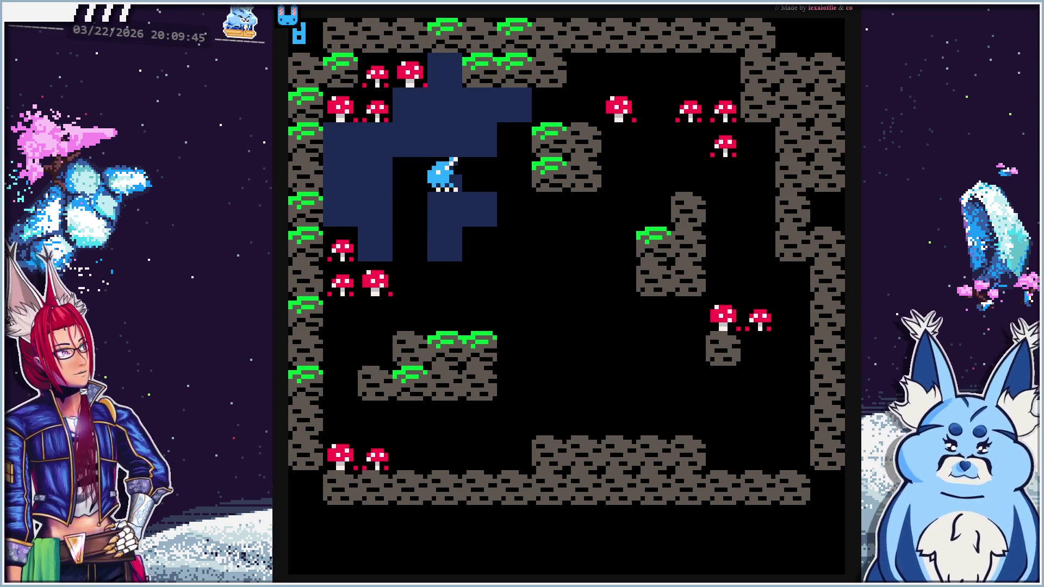
key(Down)
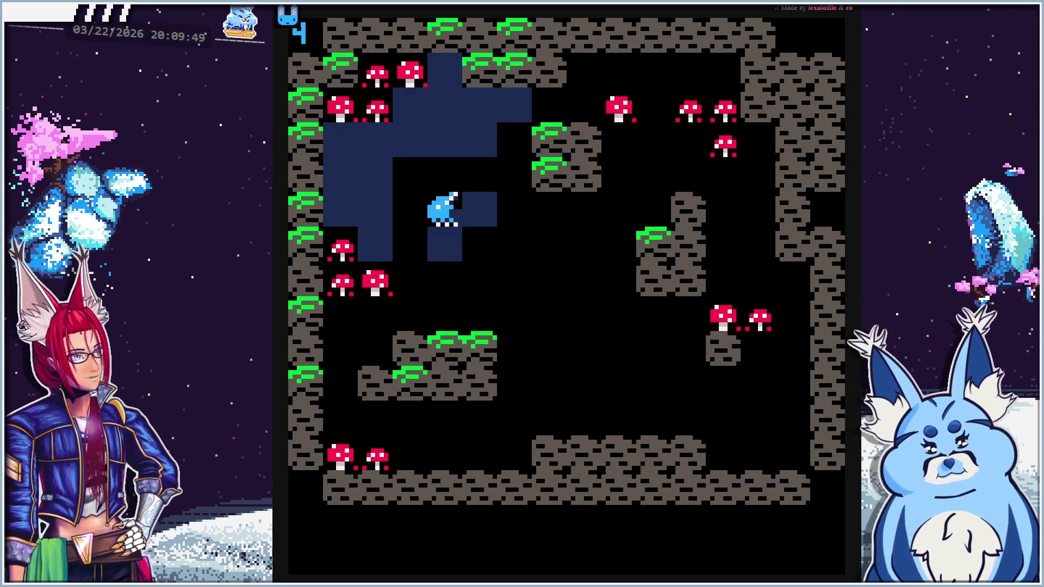
key(Down)
key(Right)
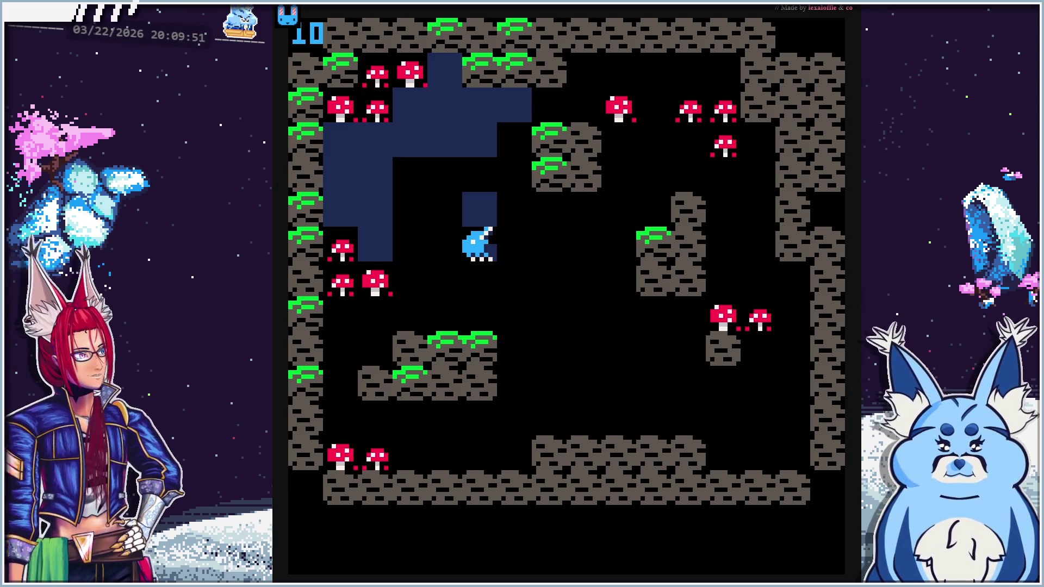
key(Up)
key(Left)
key(Left)
key(Left)
key(Down)
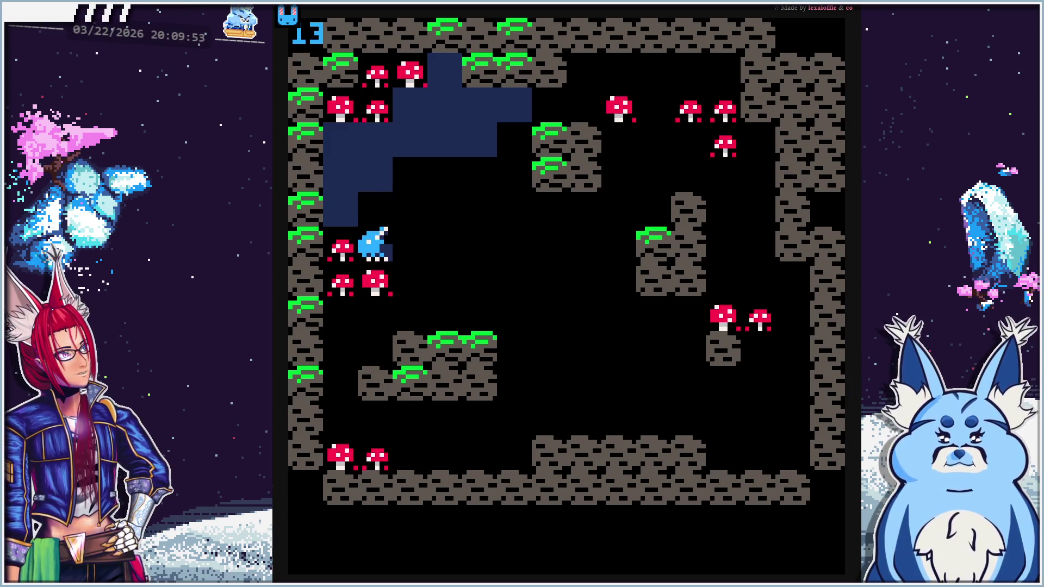
key(Up)
key(Up)
key(Down)
key(Down)
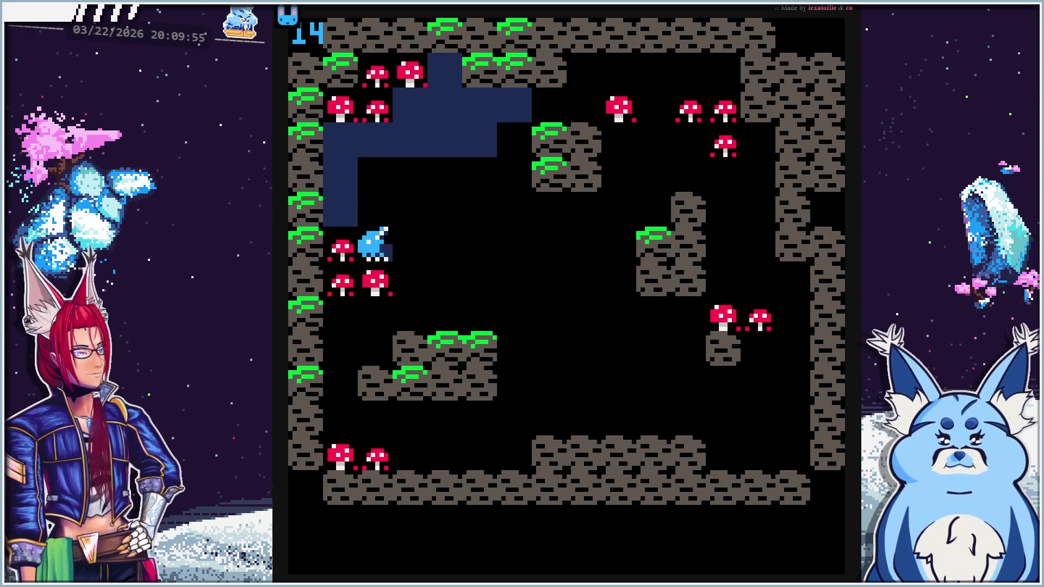
key(Down)
key(Left)
key(Up)
key(Escape)
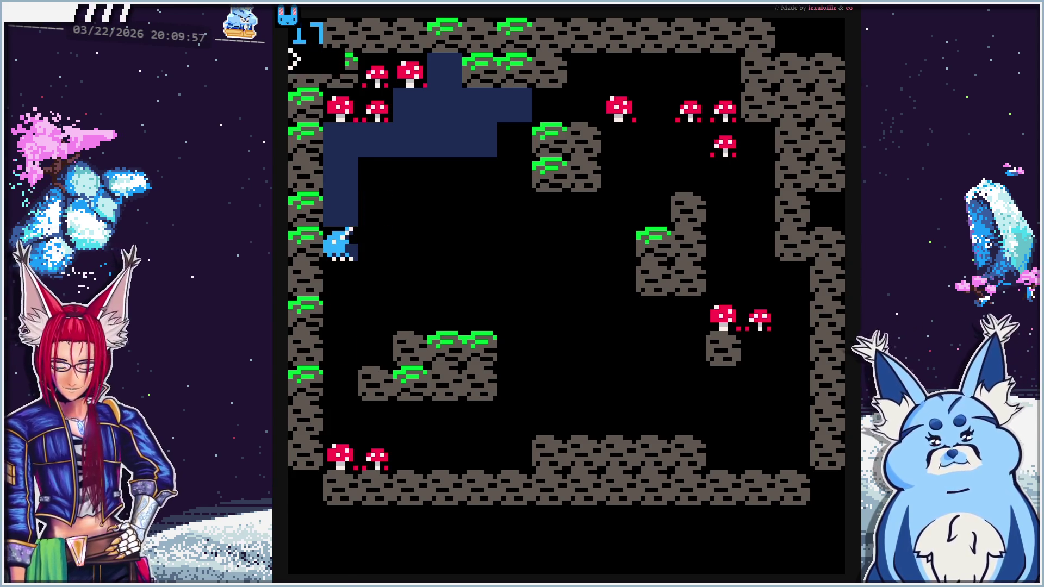
key(Escape)
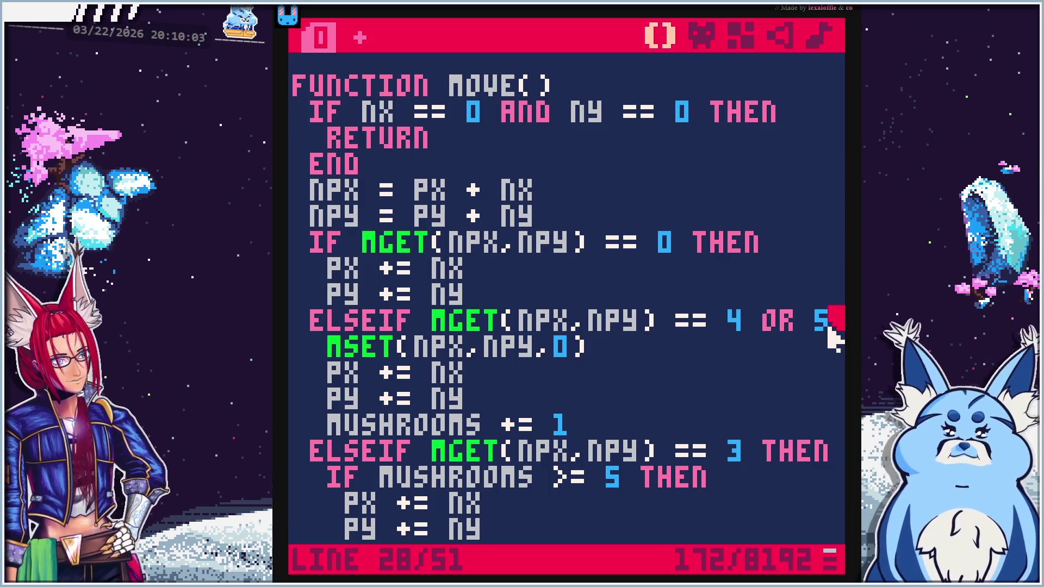
- Paste 'MGET(NPX,NPY) ==' before the 5 on line 28, remove the extra IF, and run the cart
mouse_move(707, 321)
mouse_down()
mouse_move(511, 341)
mouse_move(390, 329)
mouse_up()
key(ctrl+c)
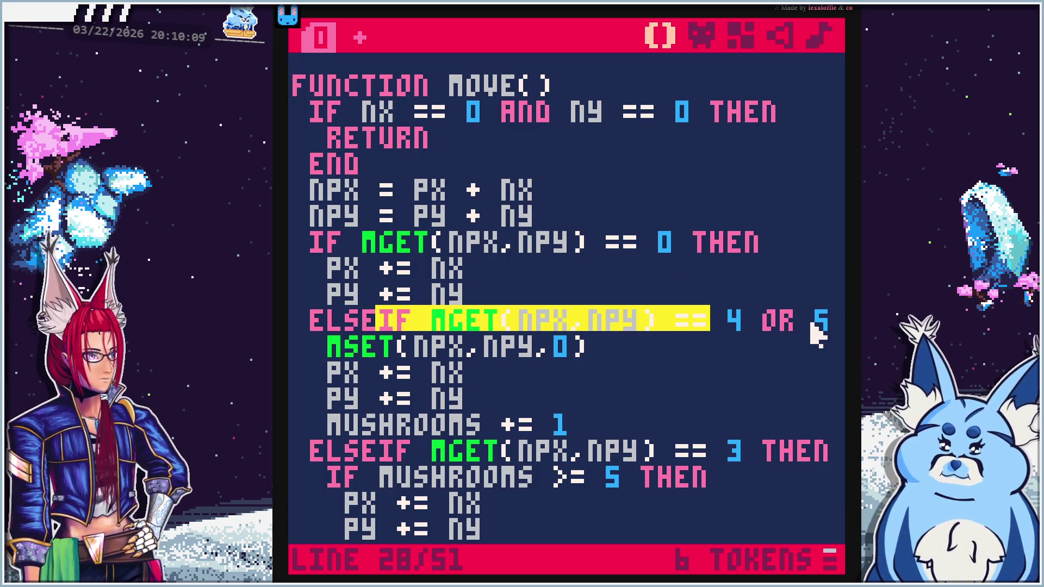
click(832, 332)
key(ctrl+v)
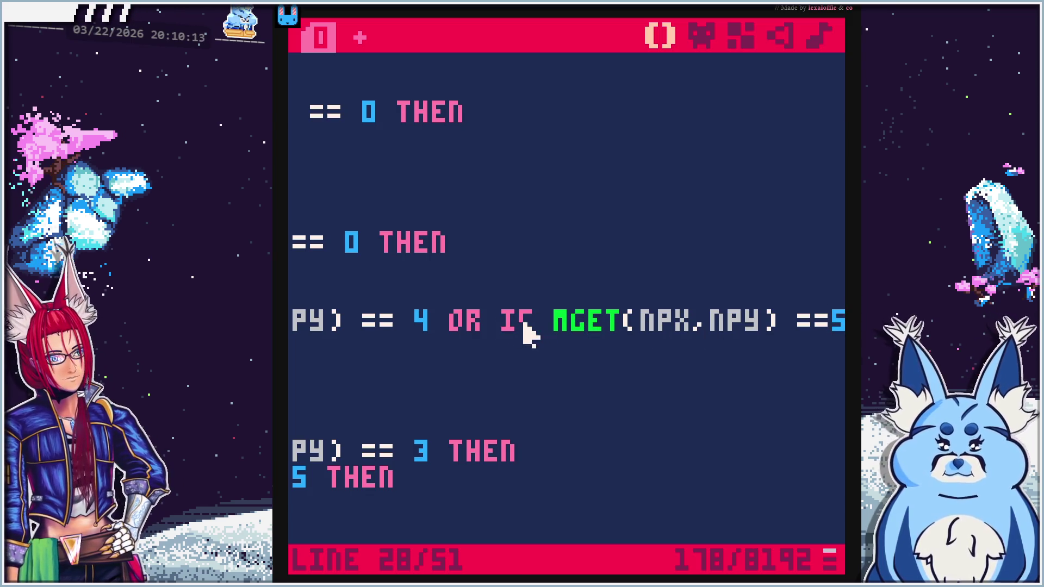
key(BackSpace)
key(BackSpace)
key(BackSpace)
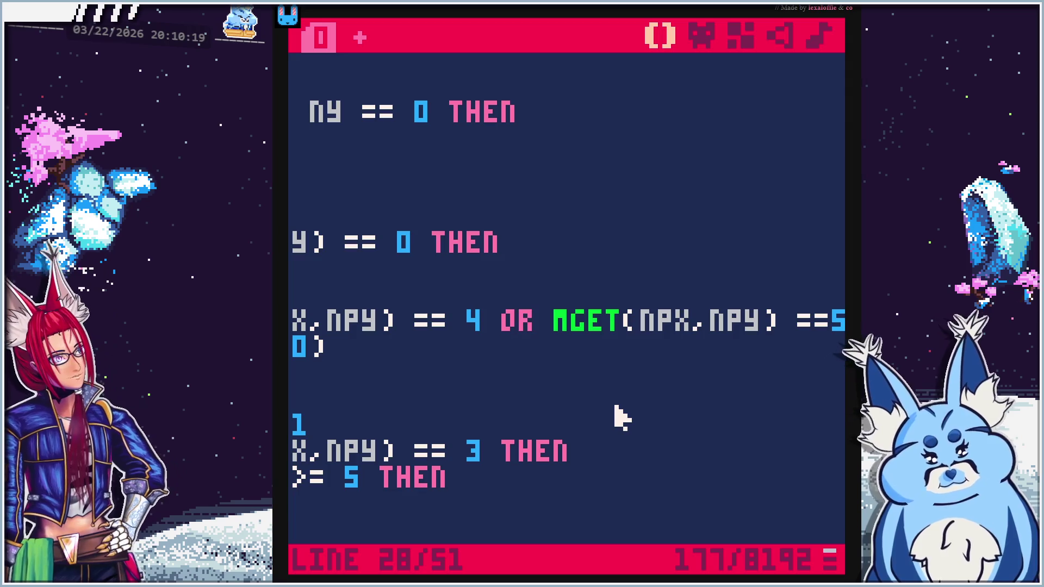
key(Left)
key(Left)
key(Up)
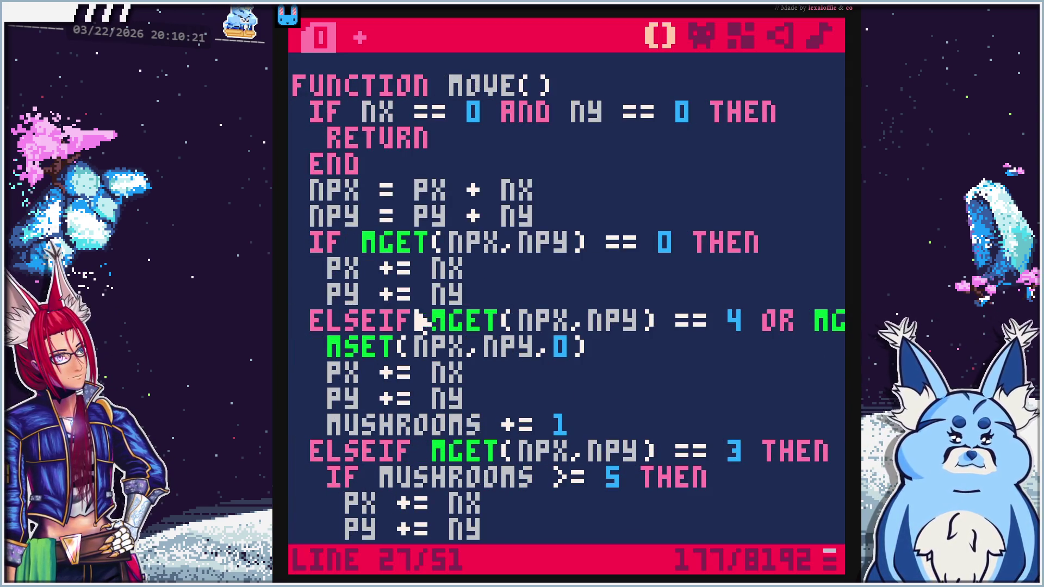
key(Right)
key(Right)
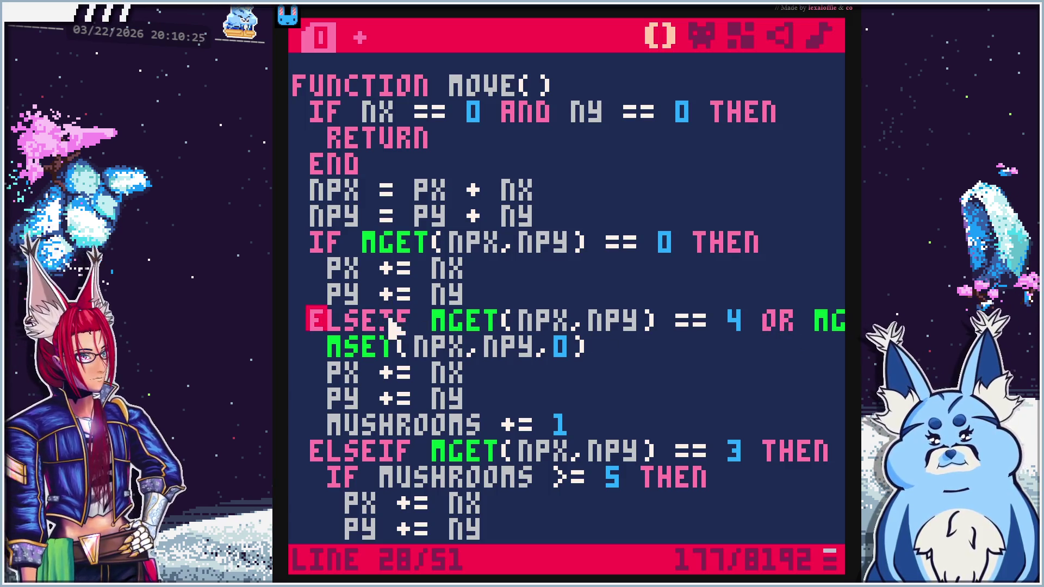
key(Right)
key(Right)
key(Right)
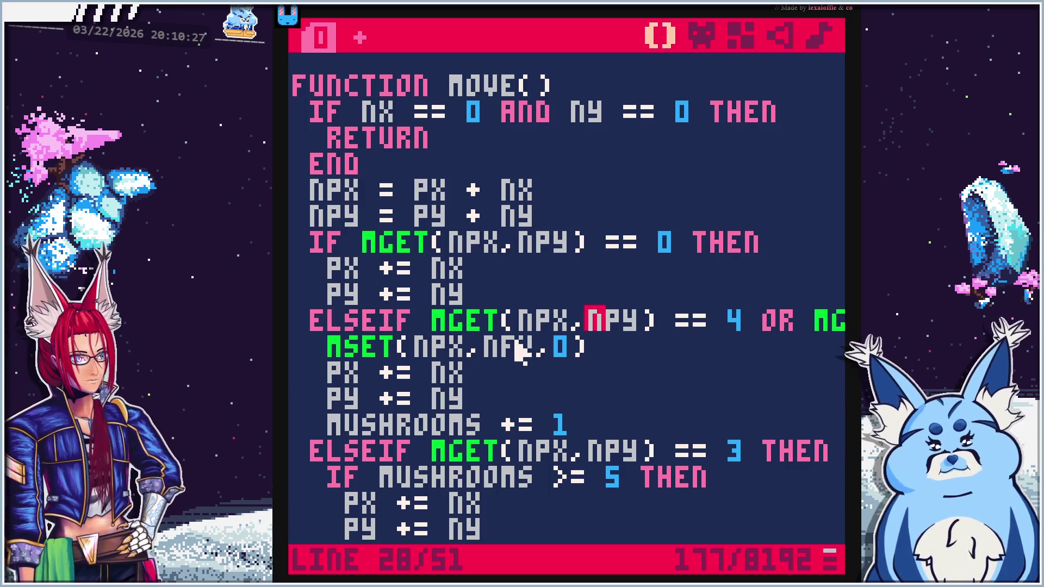
key(Right)
key(Right)
key(Right)
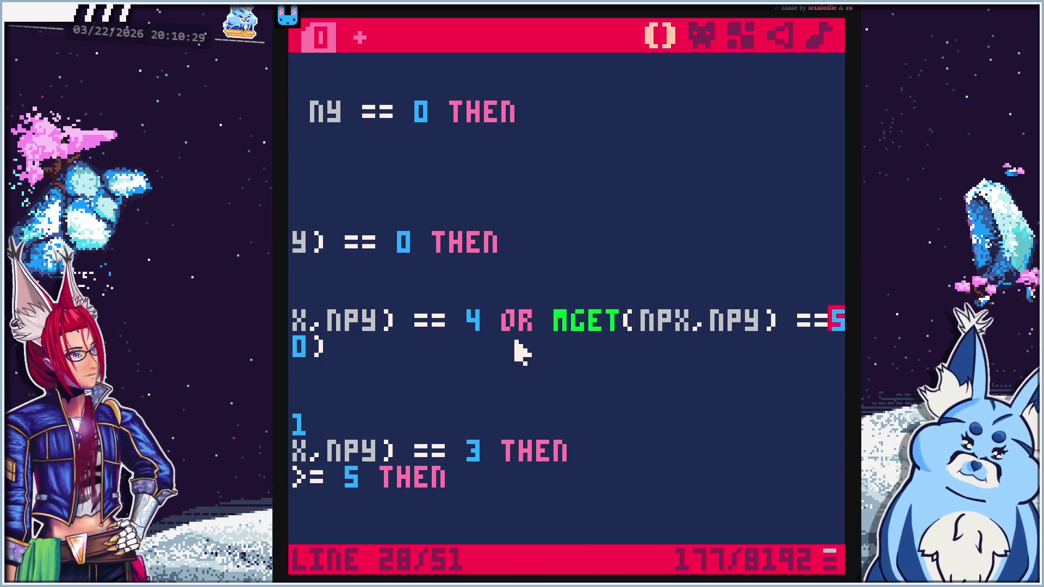
key(ctrl+r)
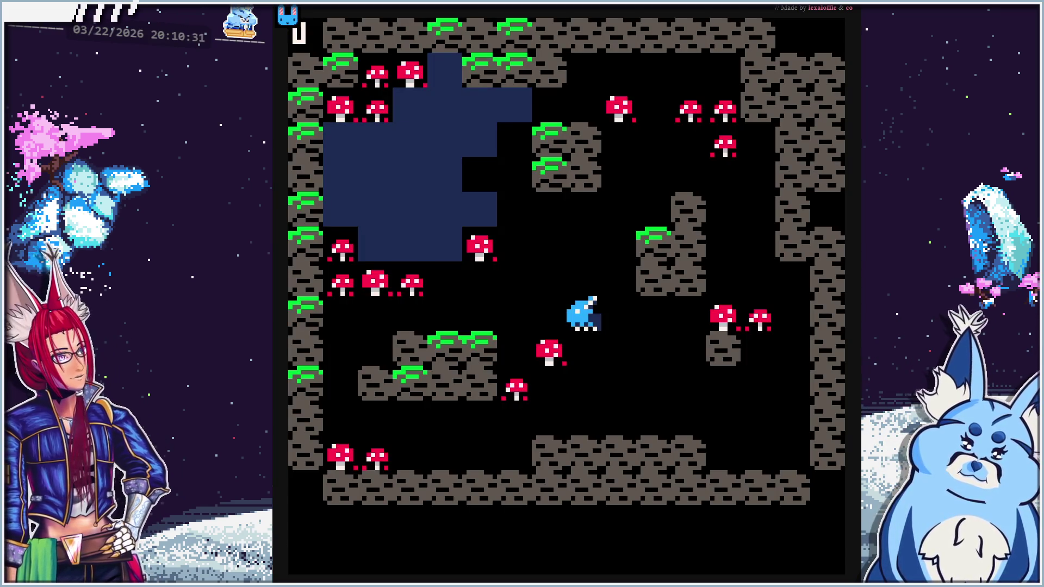
- Walk the player around eating both mushroom types until the counter shows 19, then stop the game
key(Left)
key(Down)
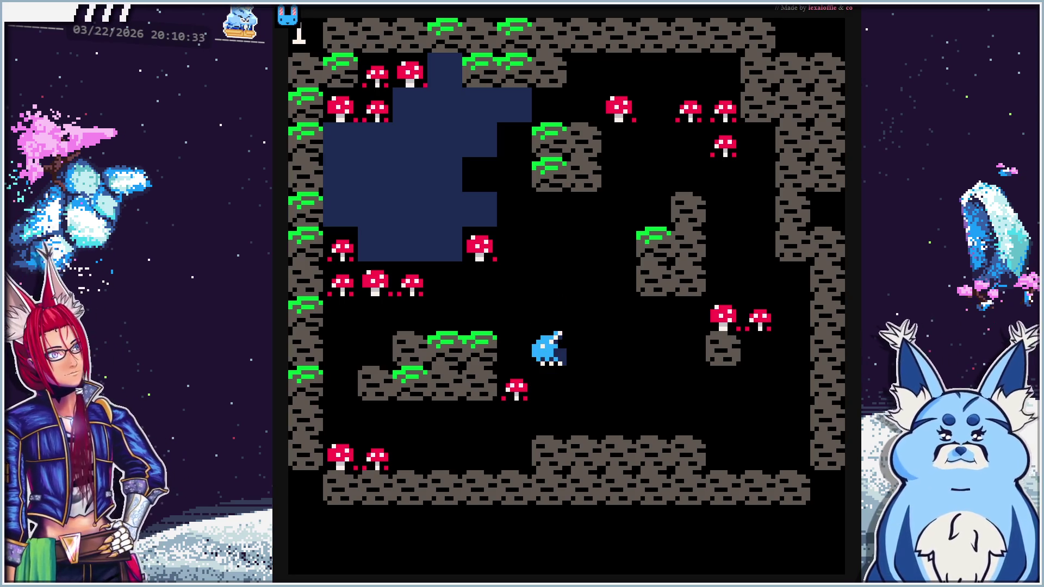
key(Up)
key(Up)
key(Left)
key(Left)
key(Up)
key(Down)
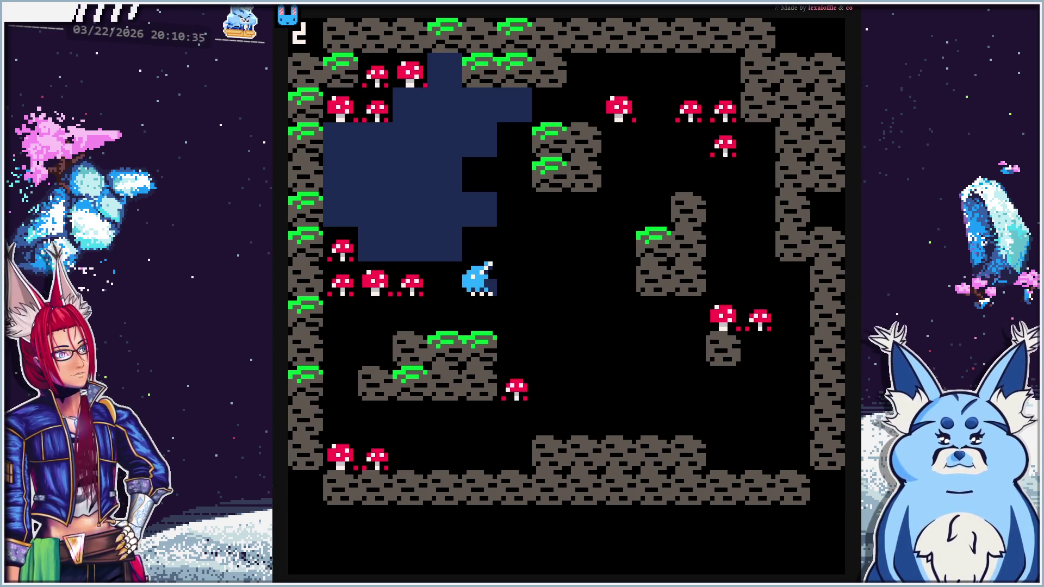
key(Left)
key(Down)
key(Left)
key(Up)
key(Left)
key(Left)
key(Up)
key(Down)
key(Up)
key(Up)
key(Up)
key(Right)
key(Right)
key(Right)
key(Down)
key(Down)
key(Down)
key(Right)
key(Right)
key(Right)
key(Right)
key(Down)
key(Right)
key(Right)
key(Right)
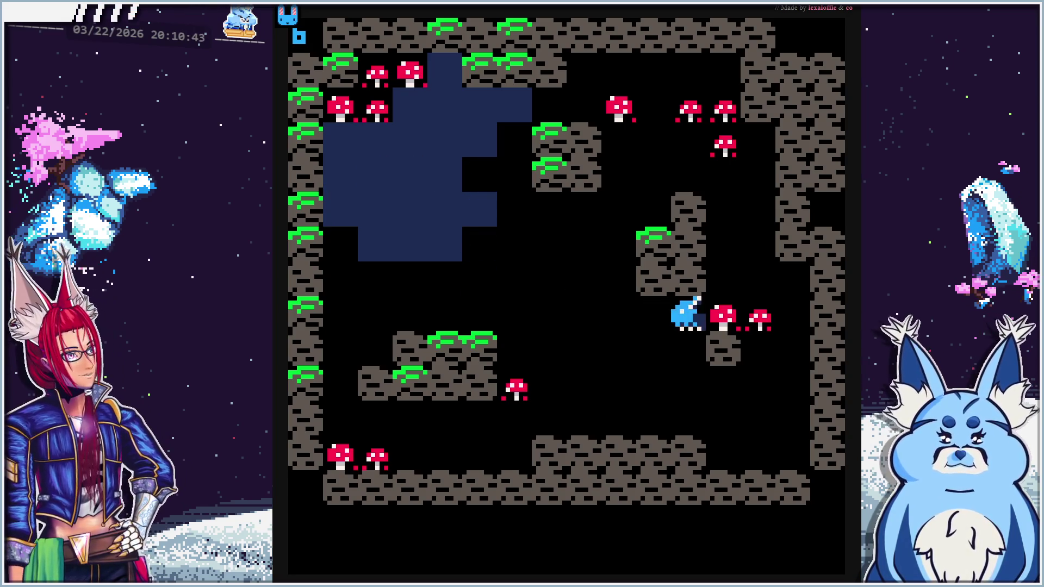
key(Up)
key(Left)
key(Up)
key(Up)
key(Up)
key(Up)
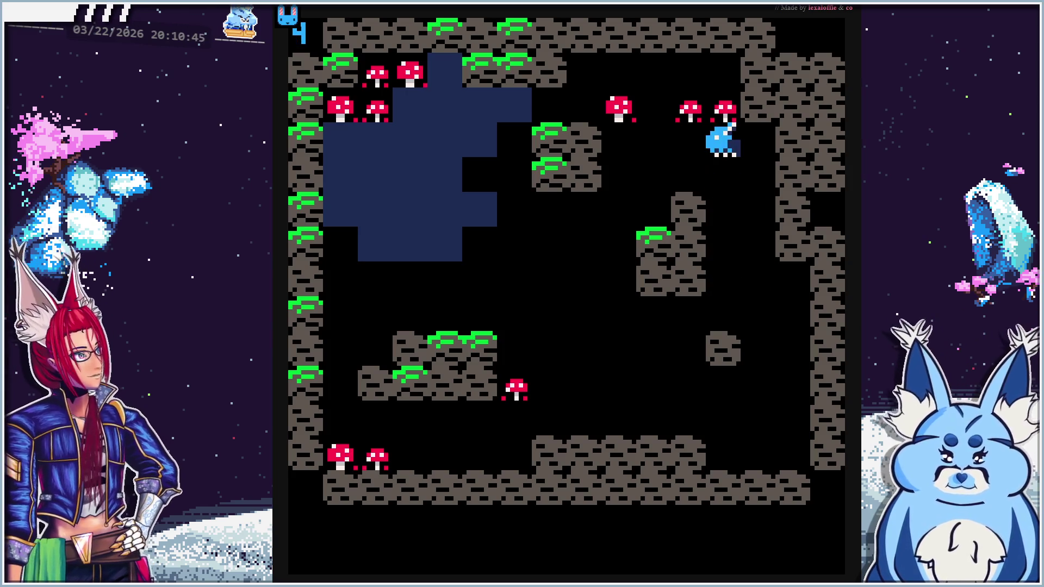
key(Left)
key(Left)
key(Left)
key(Left)
key(Left)
key(Left)
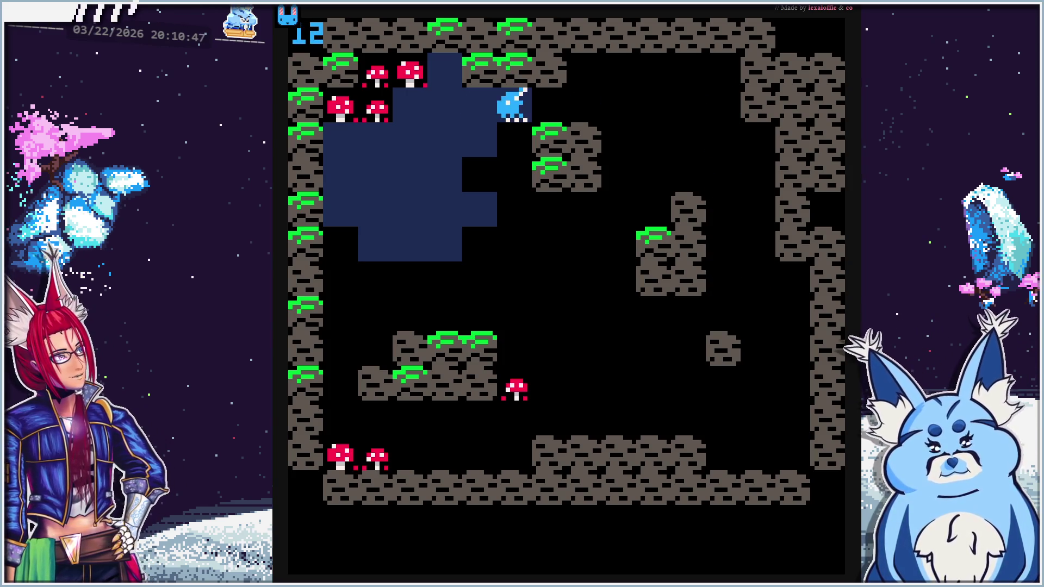
key(Right)
key(Right)
key(Up)
key(Left)
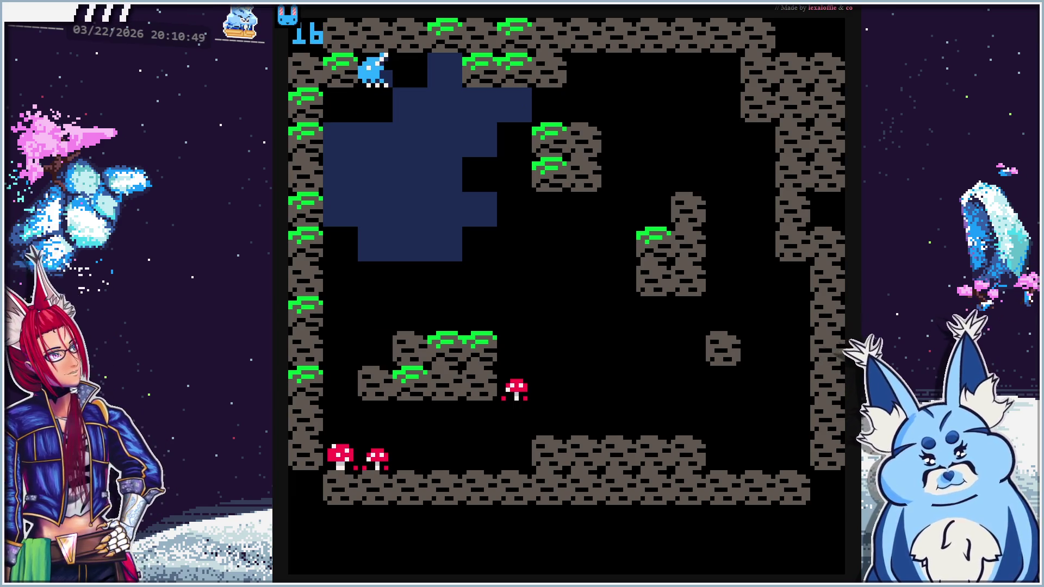
key(Down)
key(Down)
key(Down)
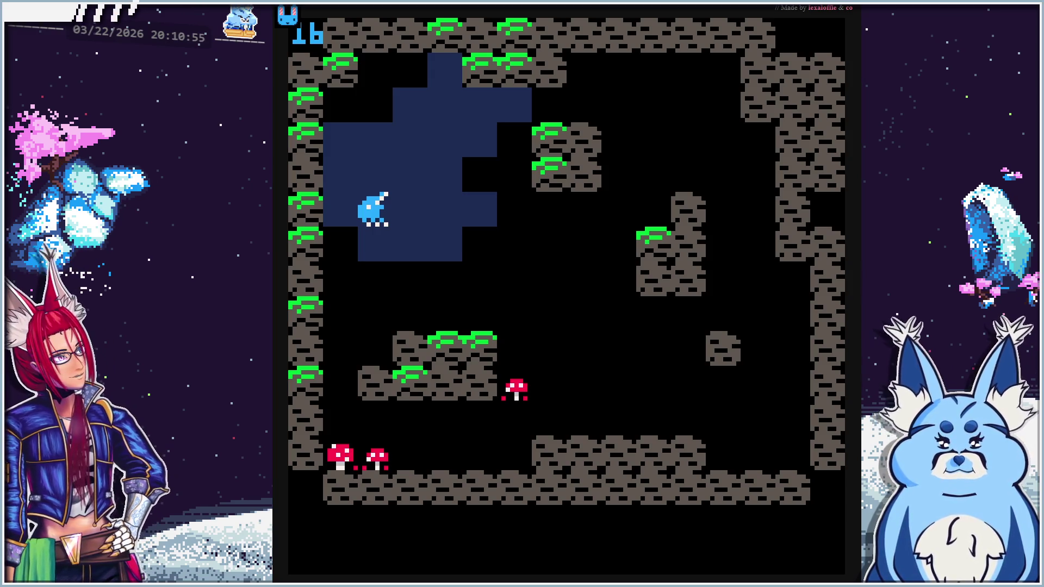
key(Left)
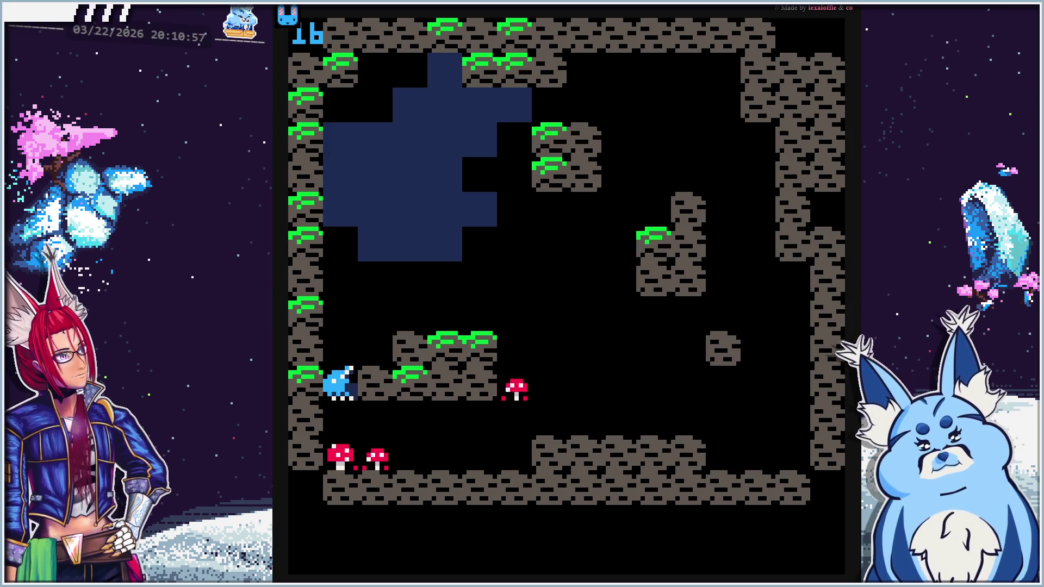
key(Right)
key(Up)
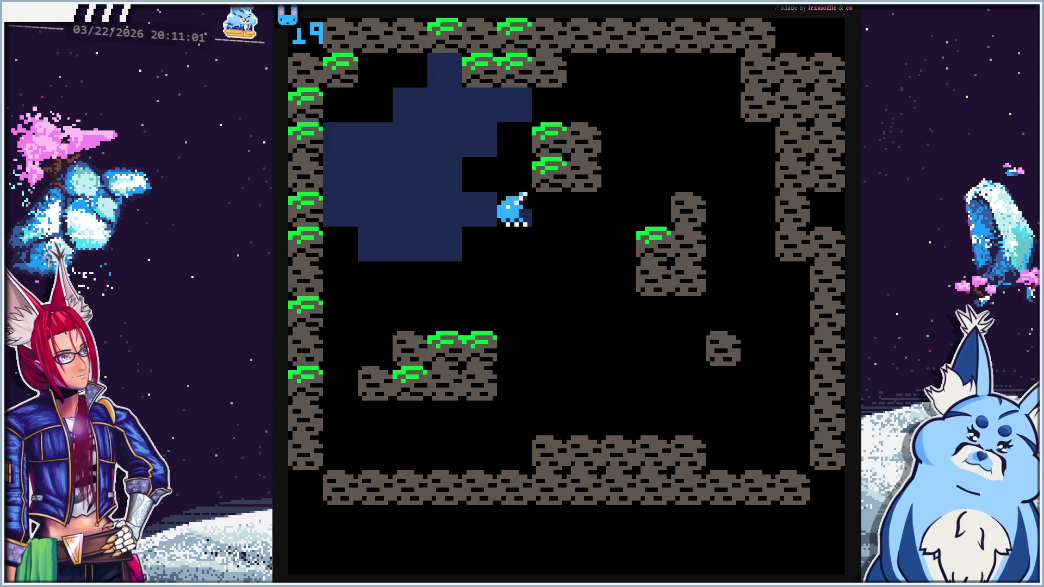
key(Escape)
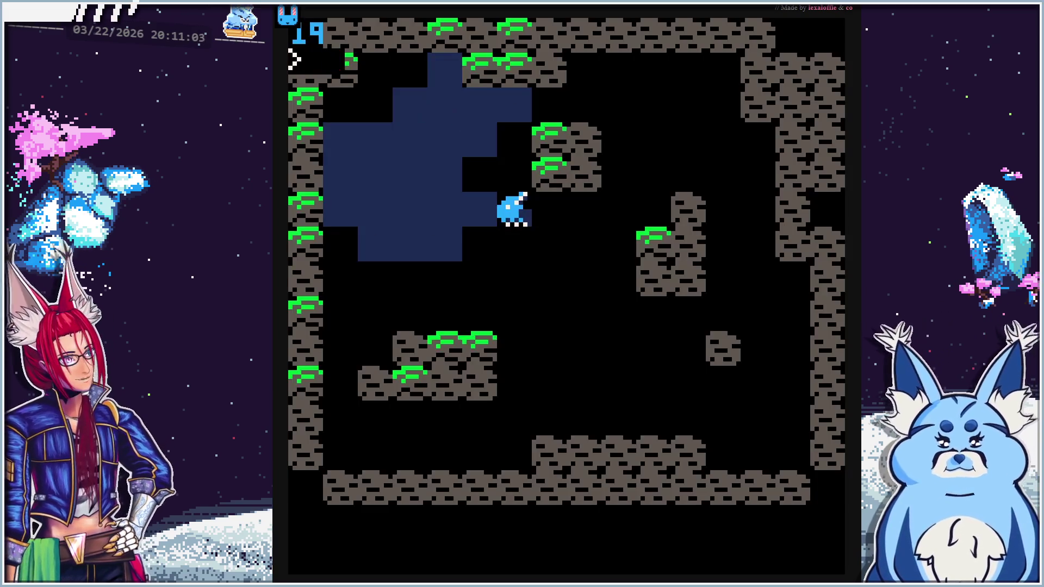
- Save the cartridge from the console with the SAVE command
key(Escape)
key(Home)
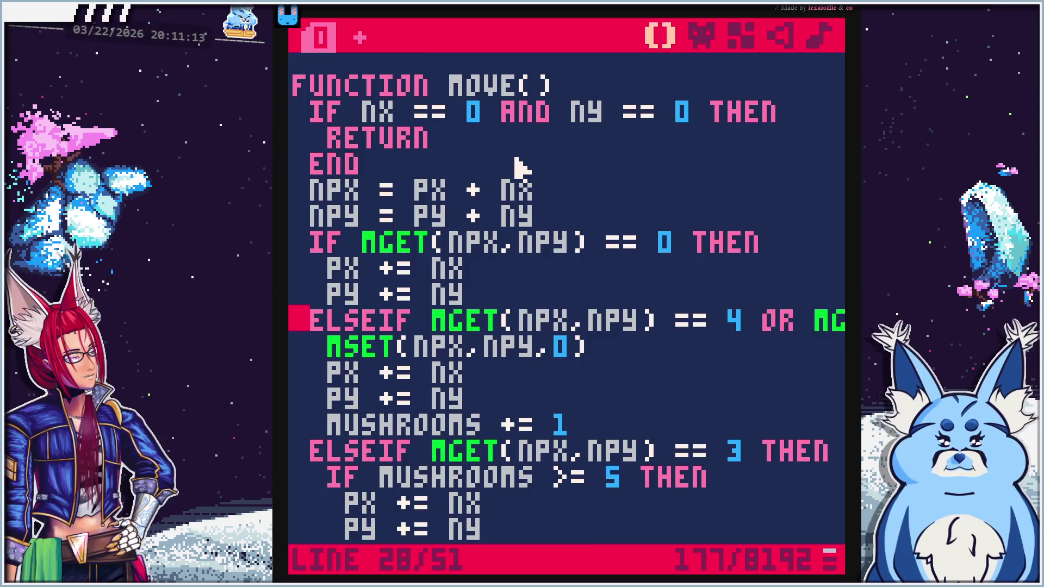
key(Escape)
text(save)
key(Return)
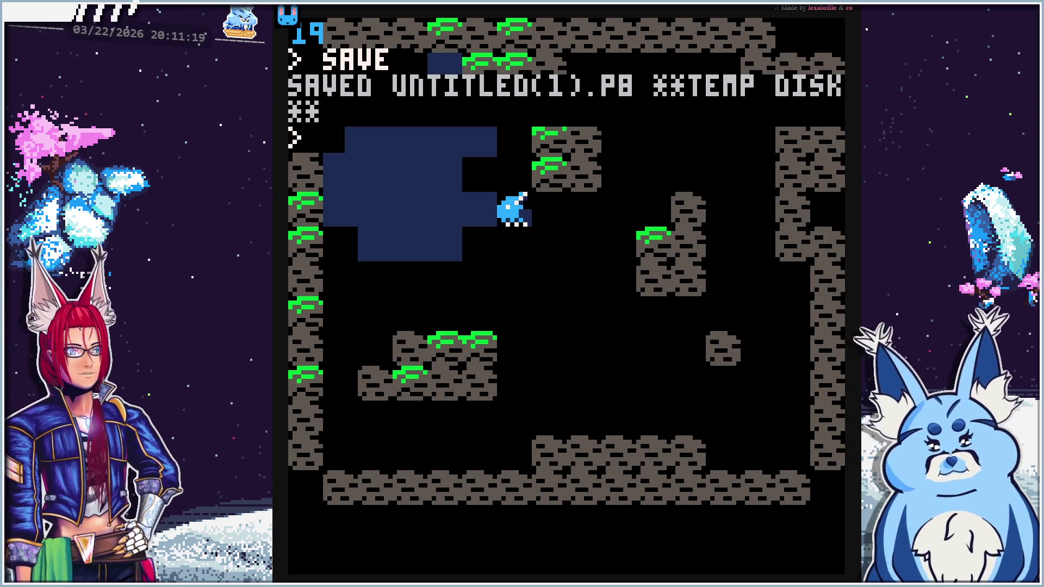
- Run the game and move the player around the maze to test it
key(Escape)
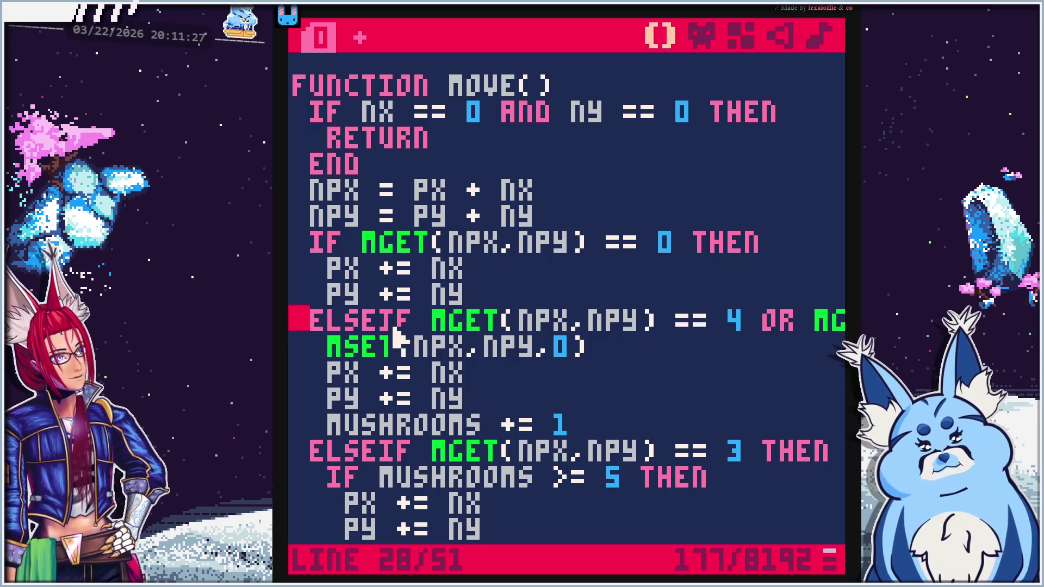
key(ctrl+r)
key(Left)
key(Right)
key(Up)
key(Left)
key(Down)
key(Right)
key(Up)
key(Left)
key(Down)
key(Up)
key(Down)
key(Escape)
key(Escape)
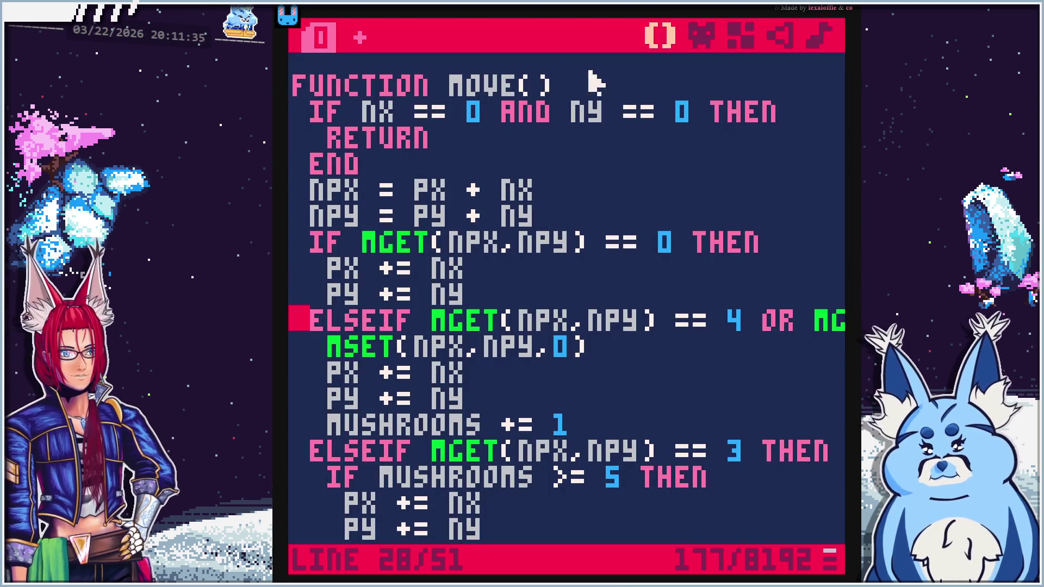
click(702, 37)
- Enlarge sprite 001's eye with four black pixels and a cream glint, then run the game
click(341, 417)
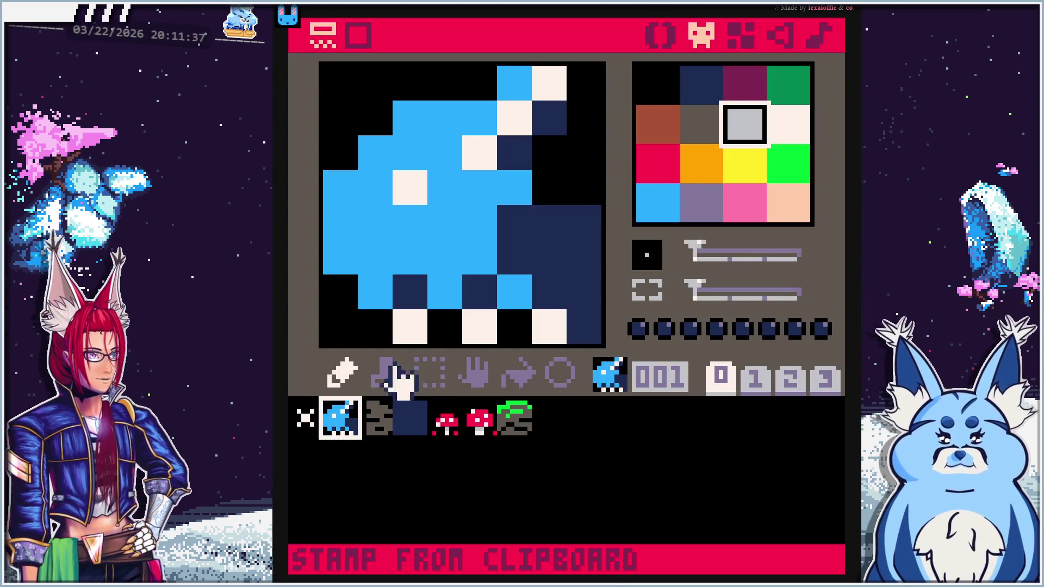
click(664, 84)
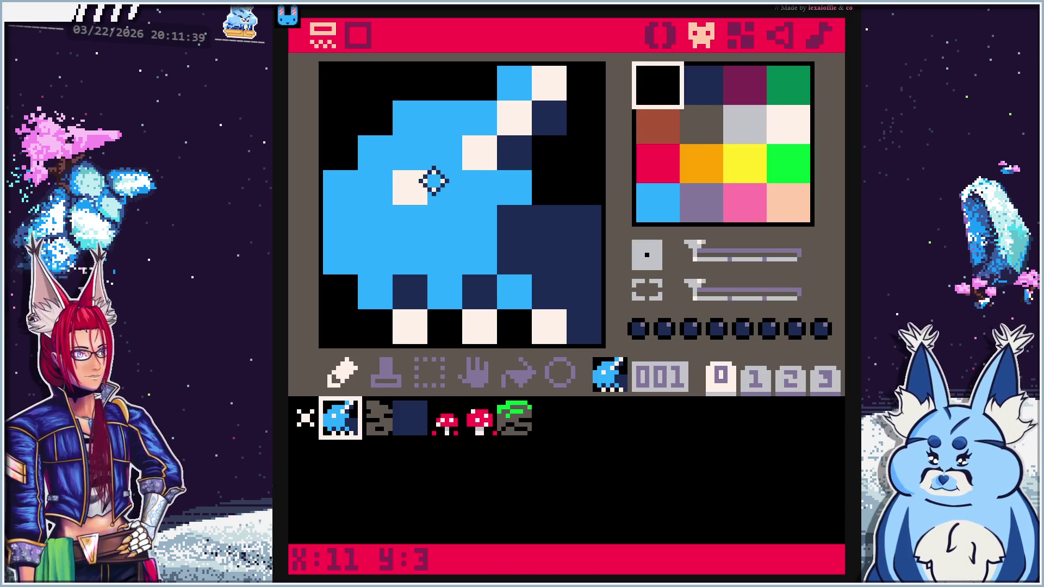
click(415, 190)
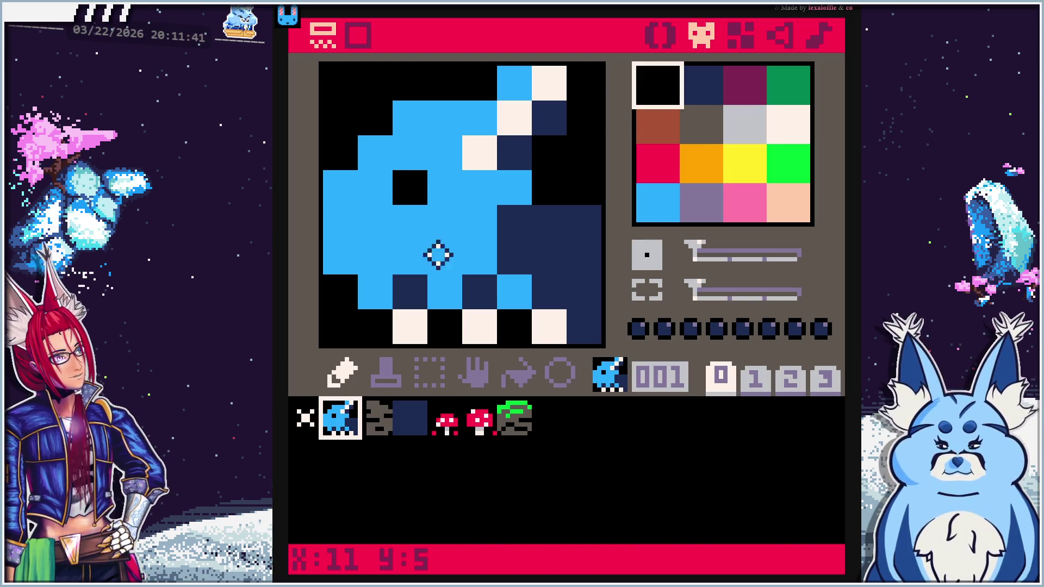
click(369, 189)
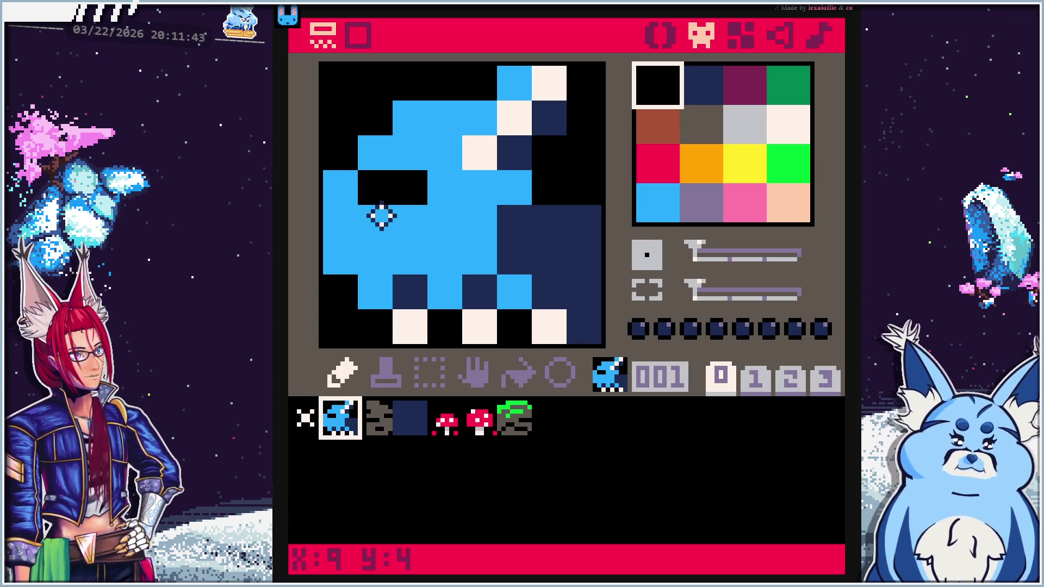
drag(382, 216, 413, 214)
click(780, 126)
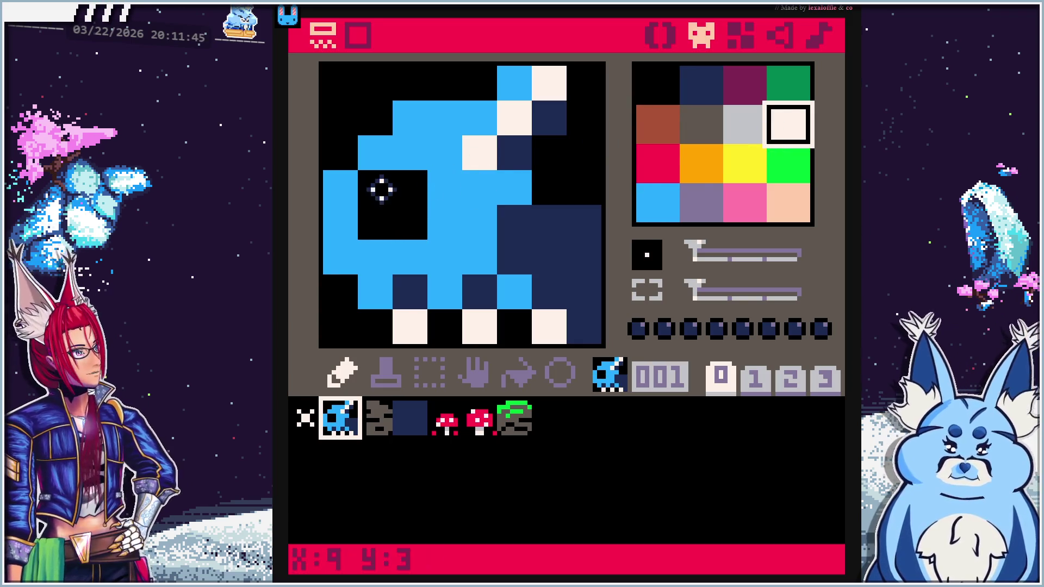
click(381, 189)
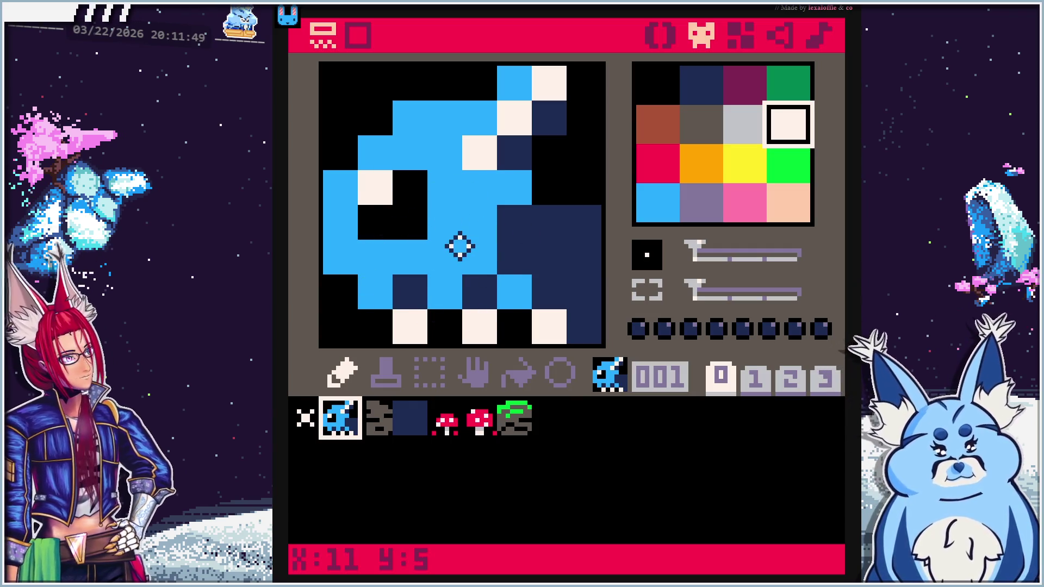
key(ctrl+r)
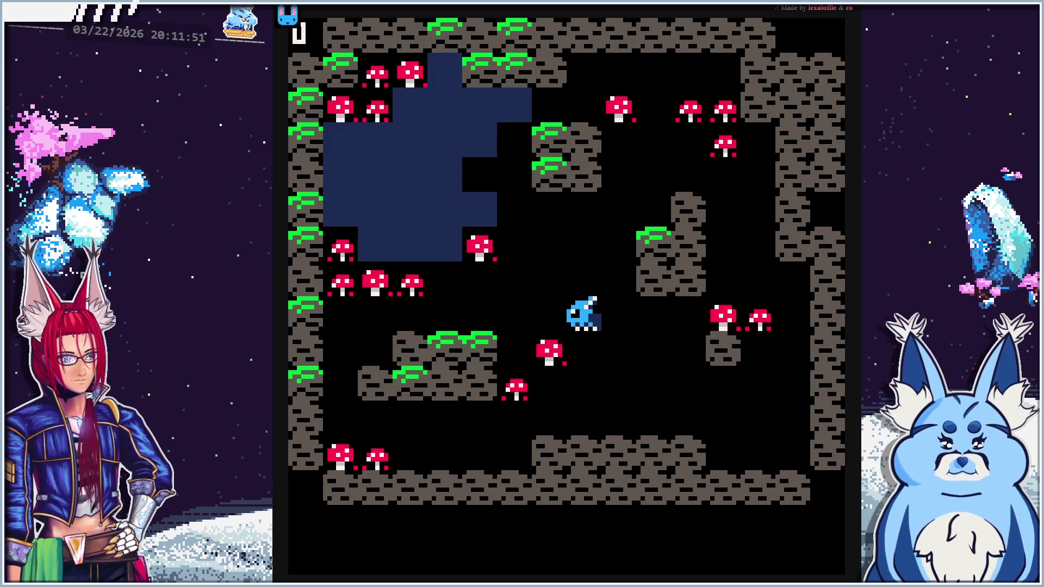
- Steer the player through the maze to eat the mushroom beside the water, bringing the count to 3
key(Left)
key(Down)
key(Down)
key(Left)
key(Up)
key(Up)
key(Up)
key(Left)
key(Left)
key(Right)
key(Right)
key(Up)
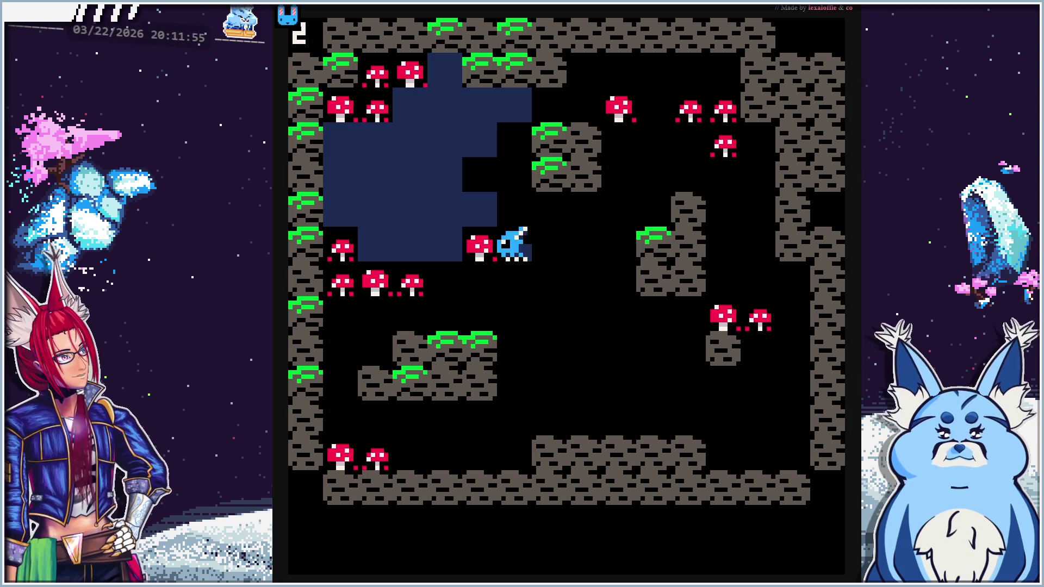
key(Left)
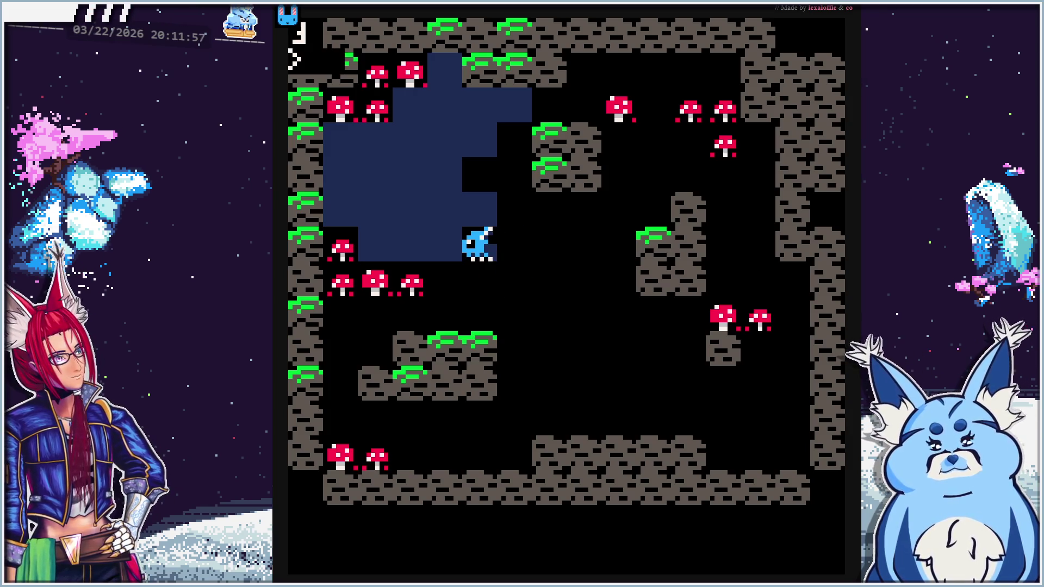
key(Escape)
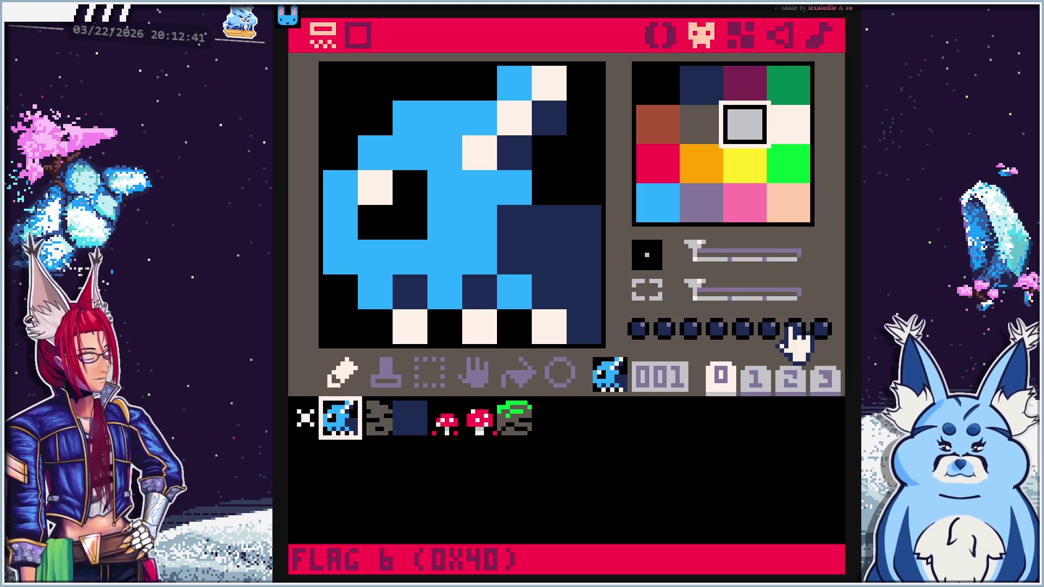
click(639, 329)
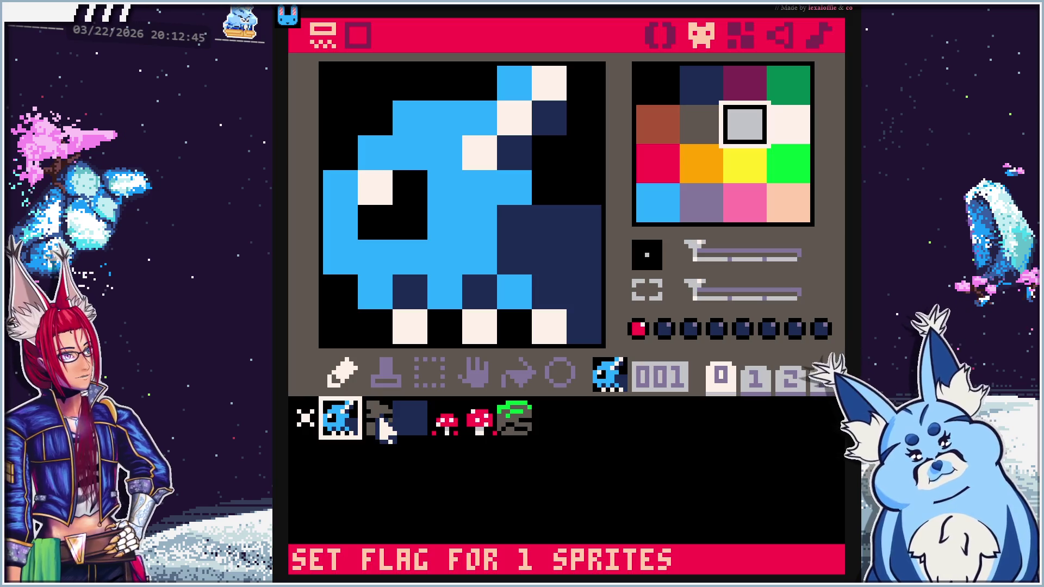
click(380, 421)
click(342, 421)
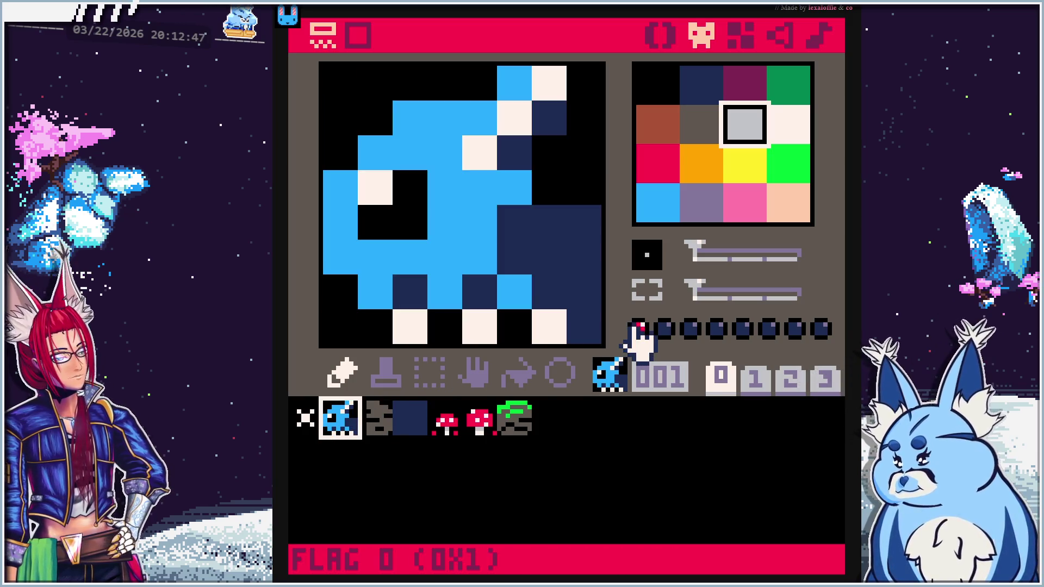
click(637, 329)
click(373, 423)
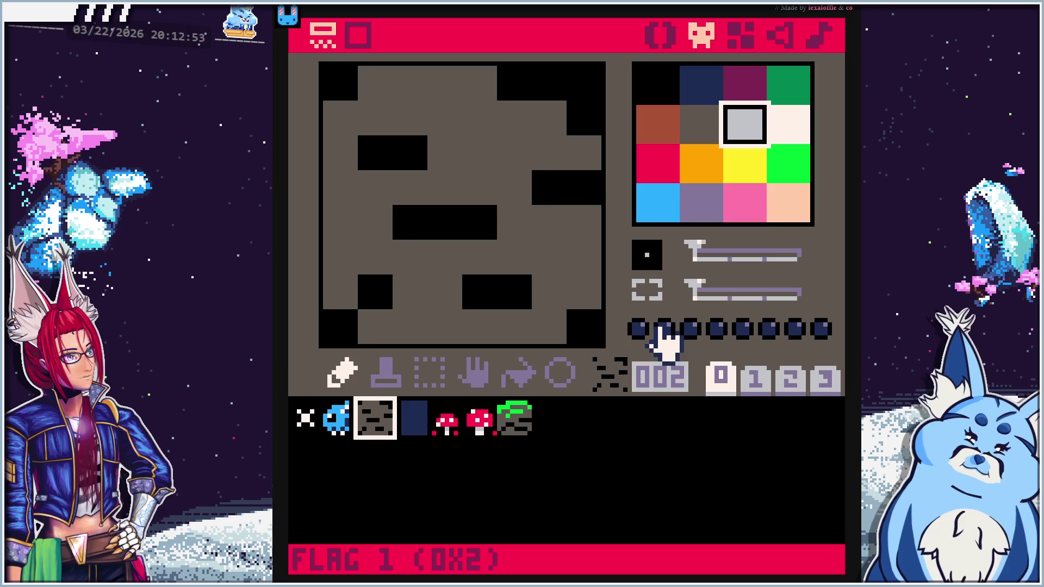
click(638, 329)
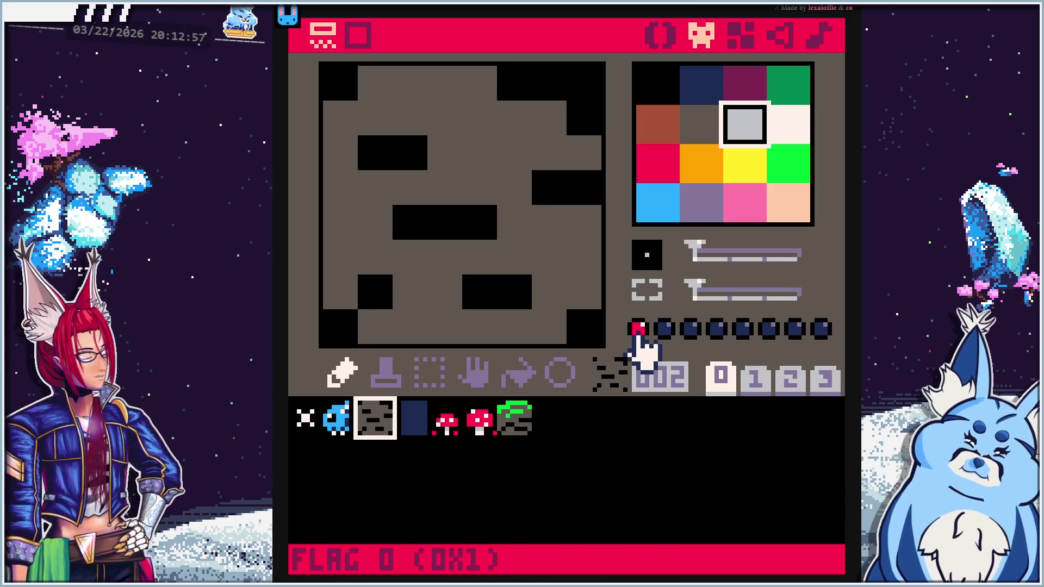
click(435, 430)
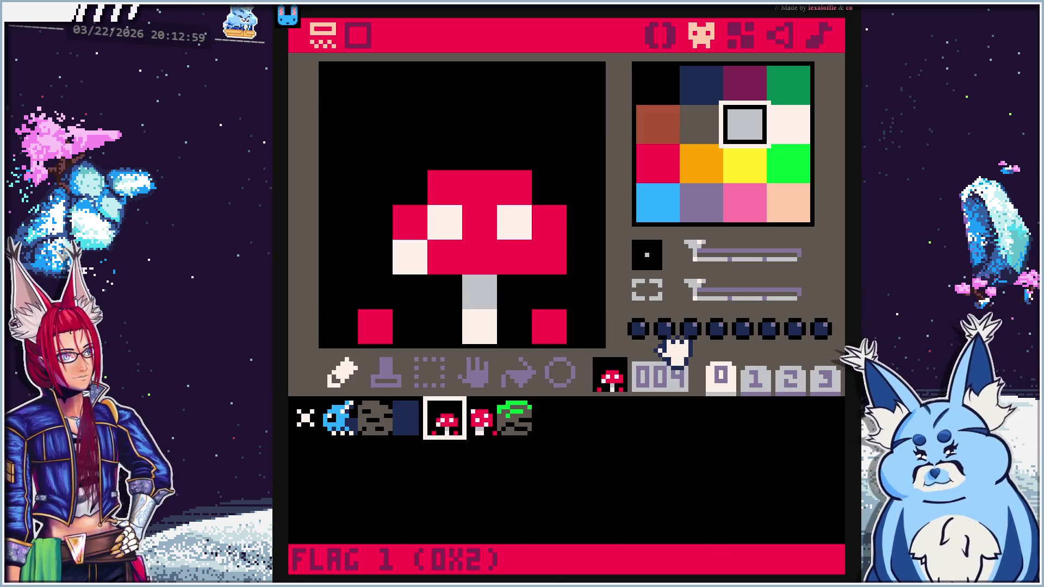
click(664, 329)
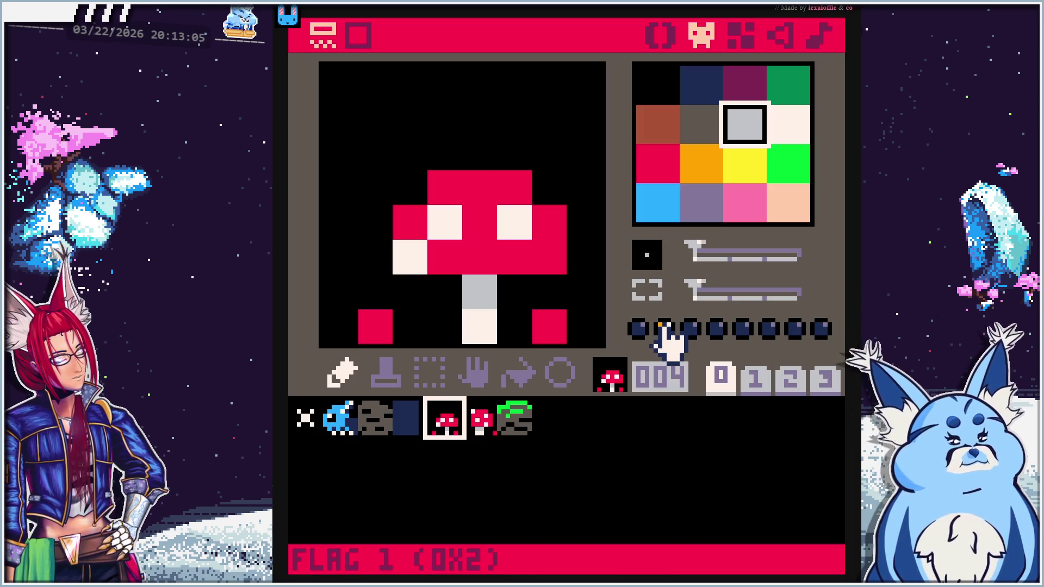
click(664, 329)
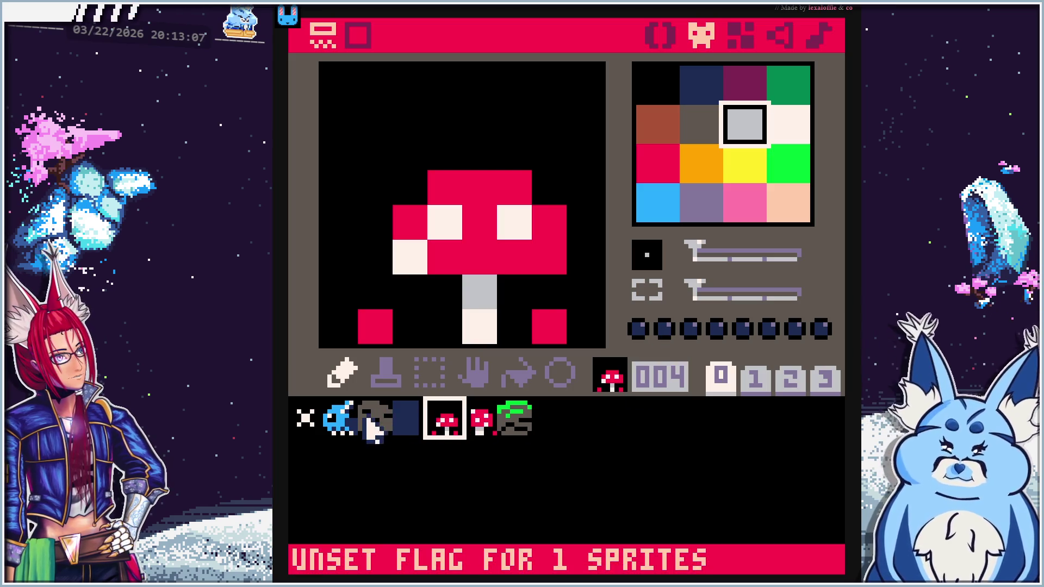
click(375, 423)
click(638, 330)
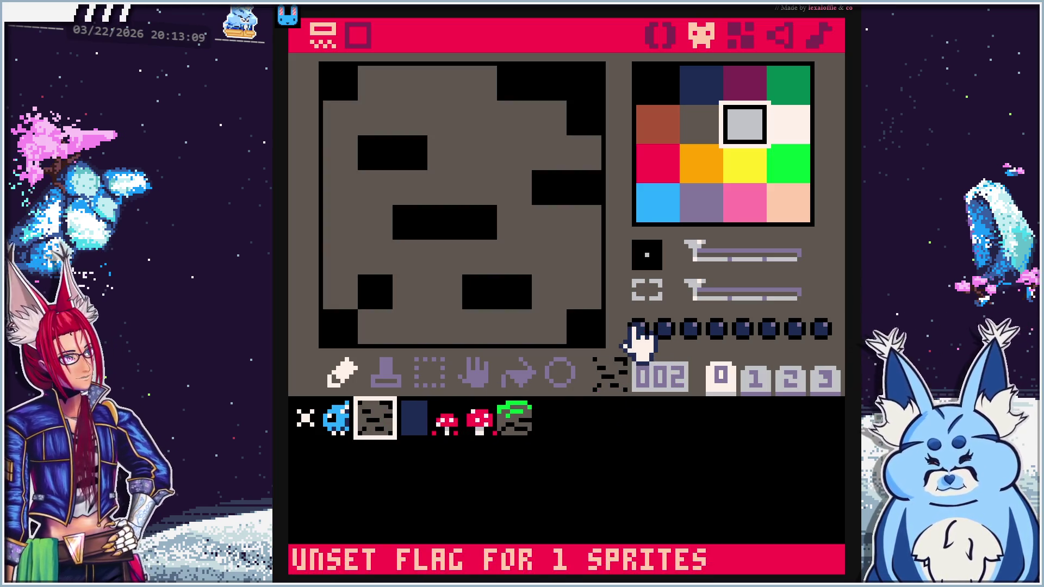
click(334, 417)
click(372, 419)
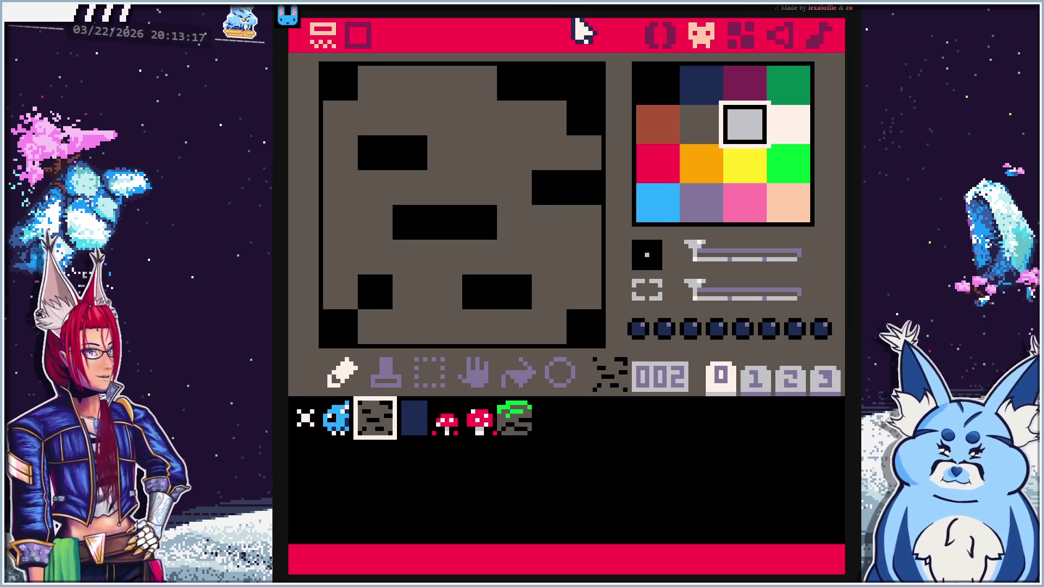
key(alt+Tab)
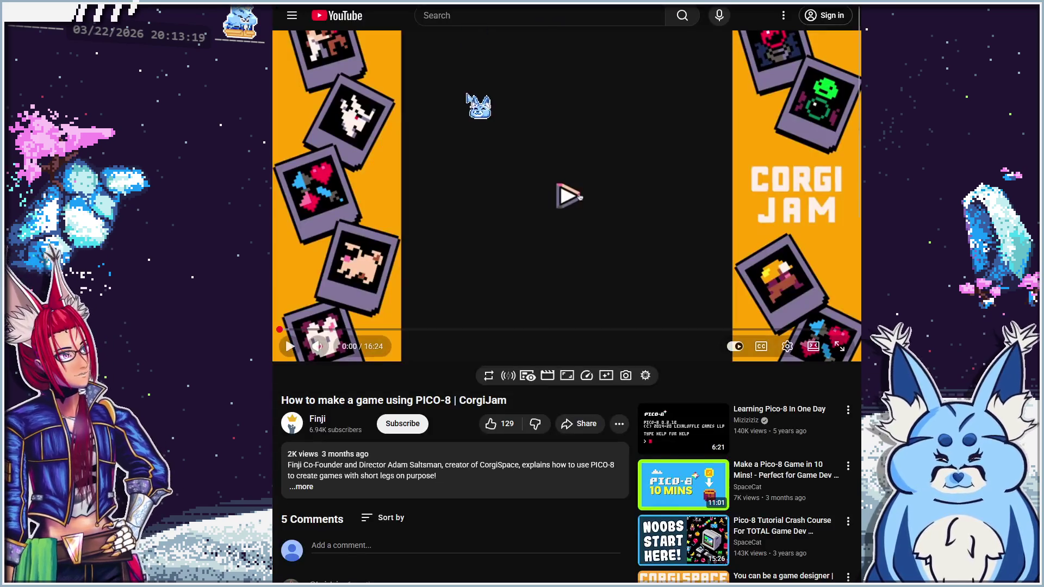
key(ctrl+Tab)
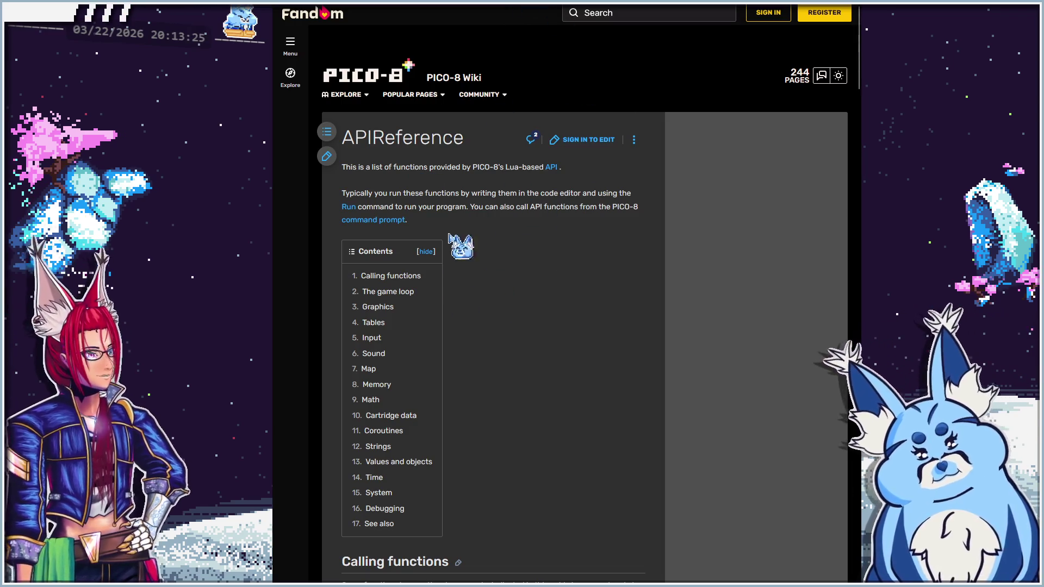
key(ctrl+Tab)
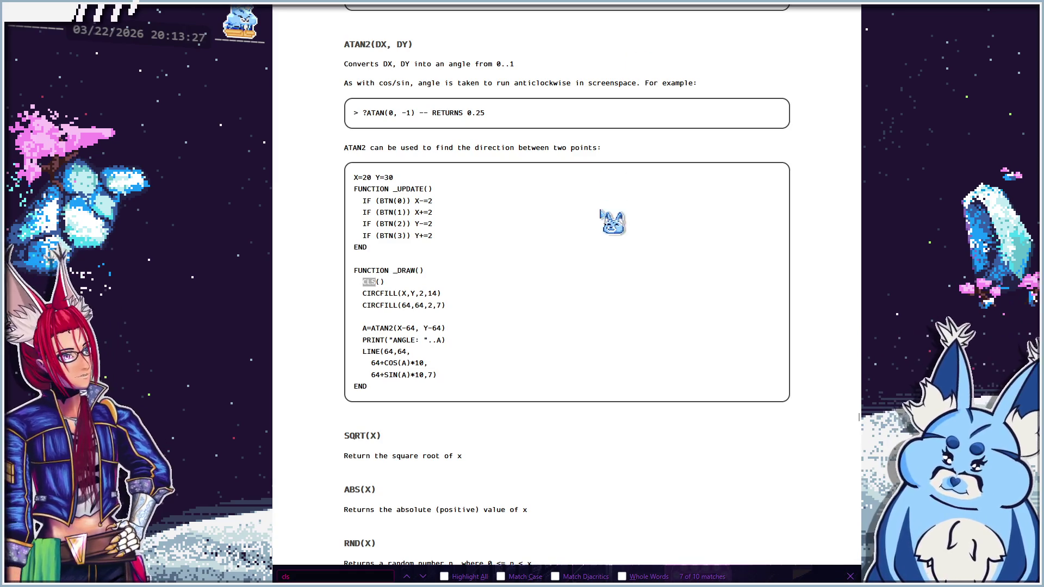
click(591, 290)
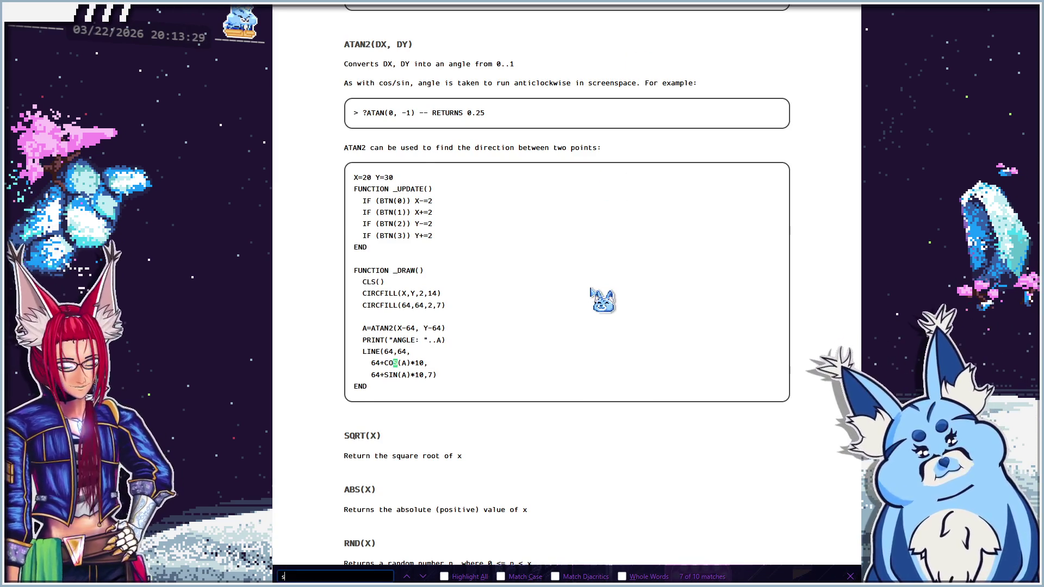
text(prite )
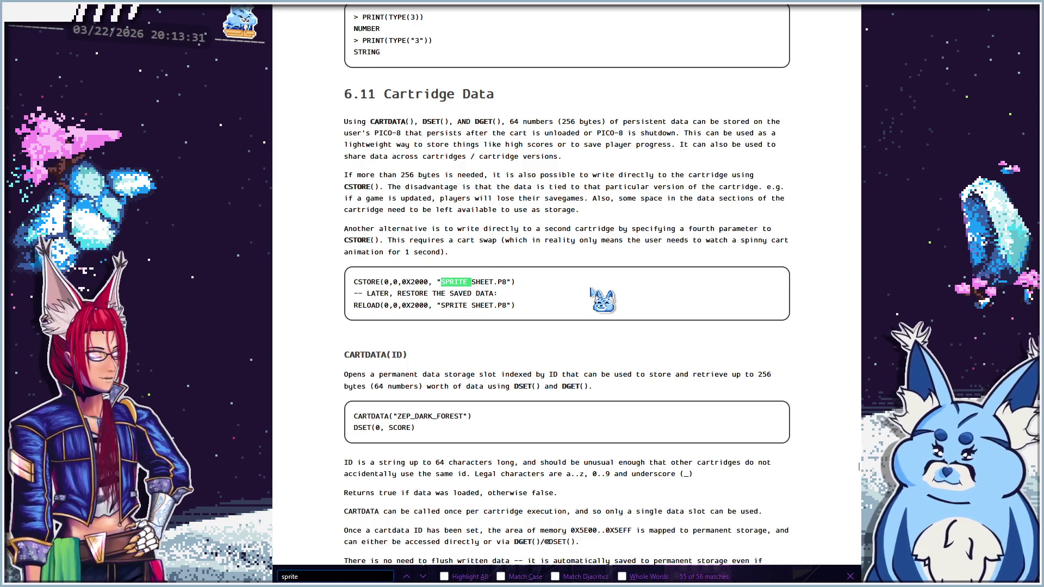
text(flag)
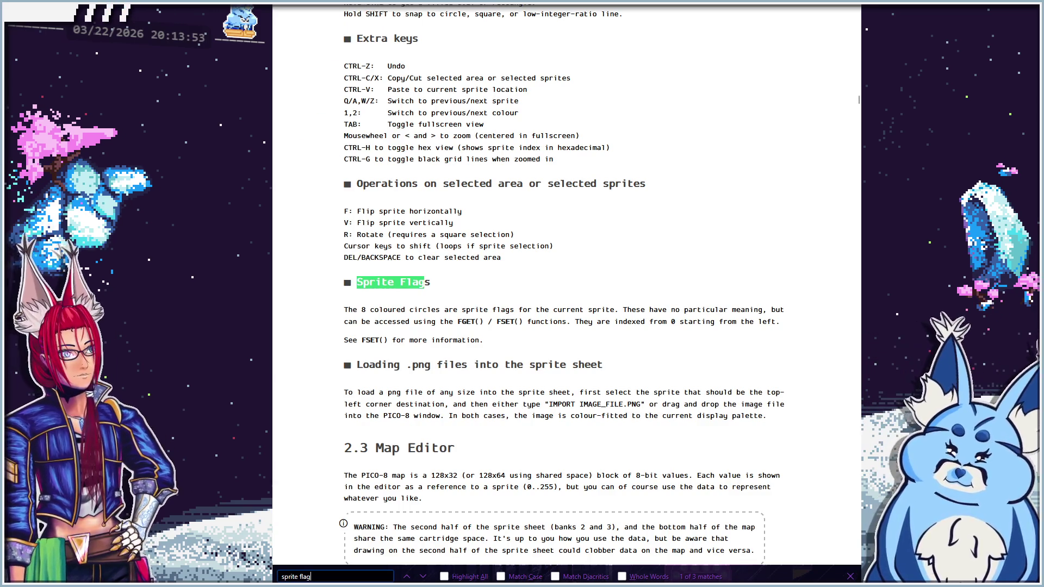
key(alt+Tab)
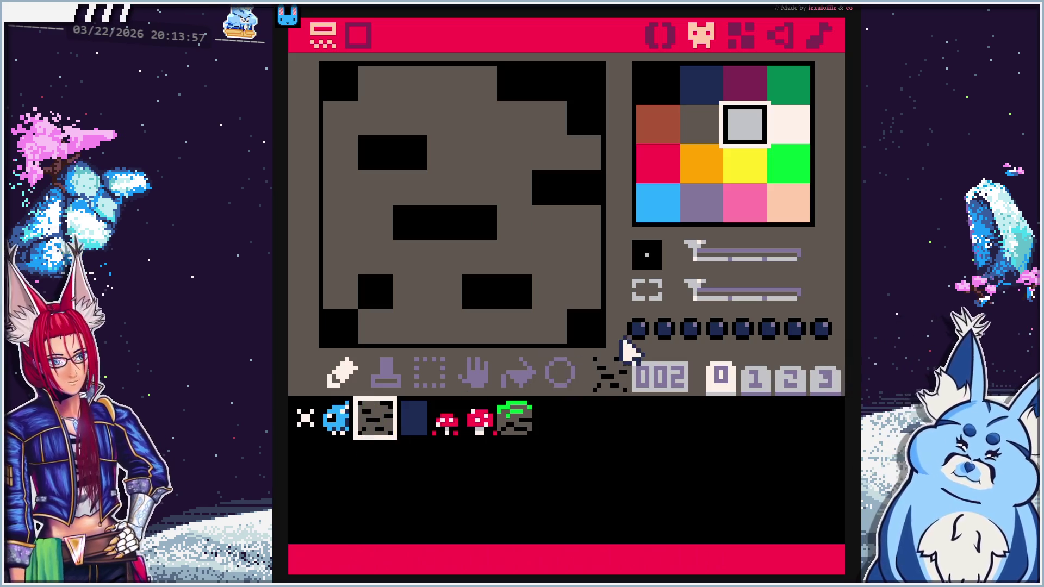
- Set flag 0 on plain wall sprite 002 and grassy wall sprite 006
click(638, 329)
click(514, 429)
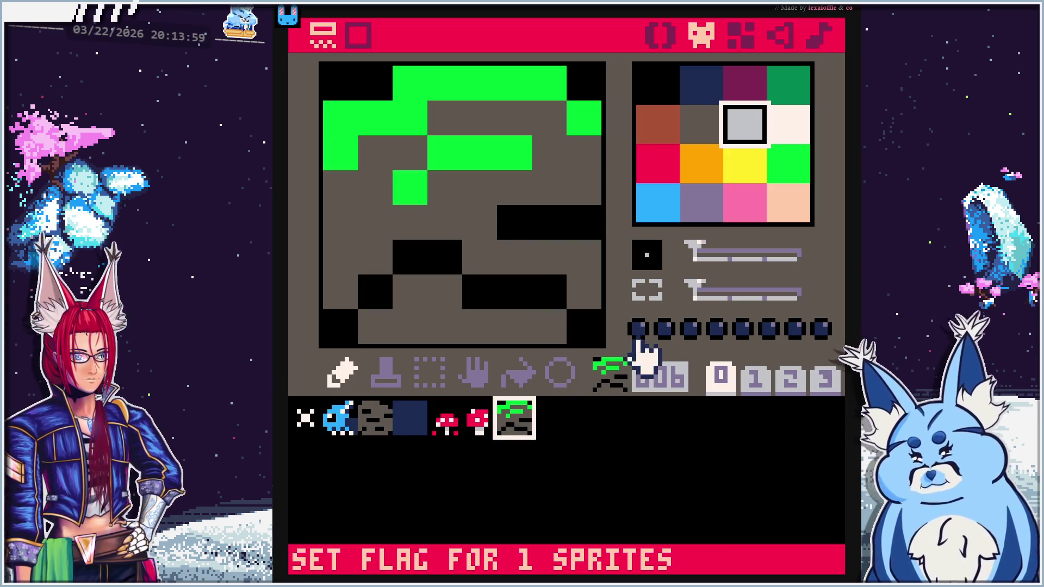
click(638, 328)
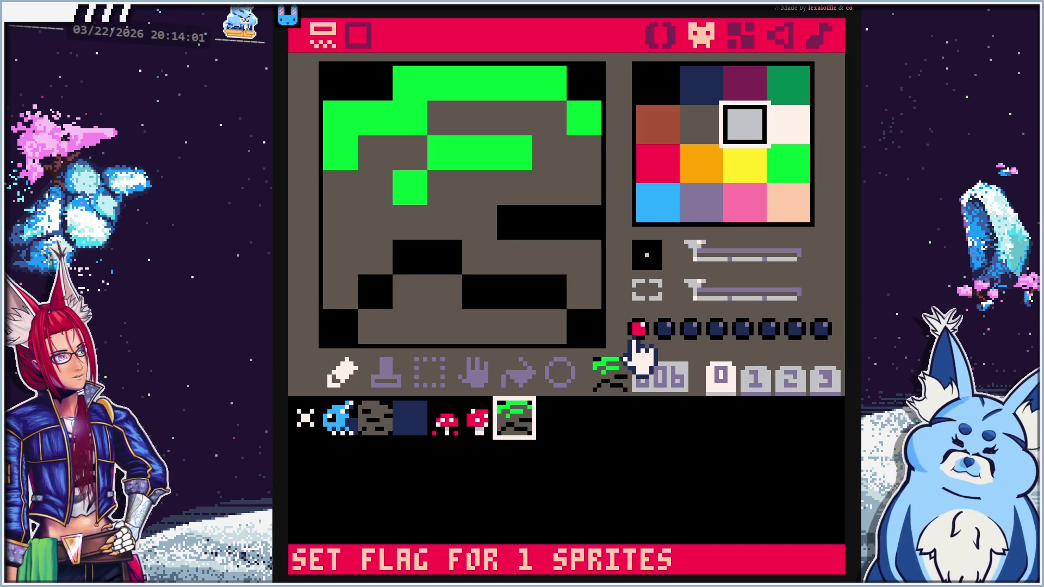
click(374, 429)
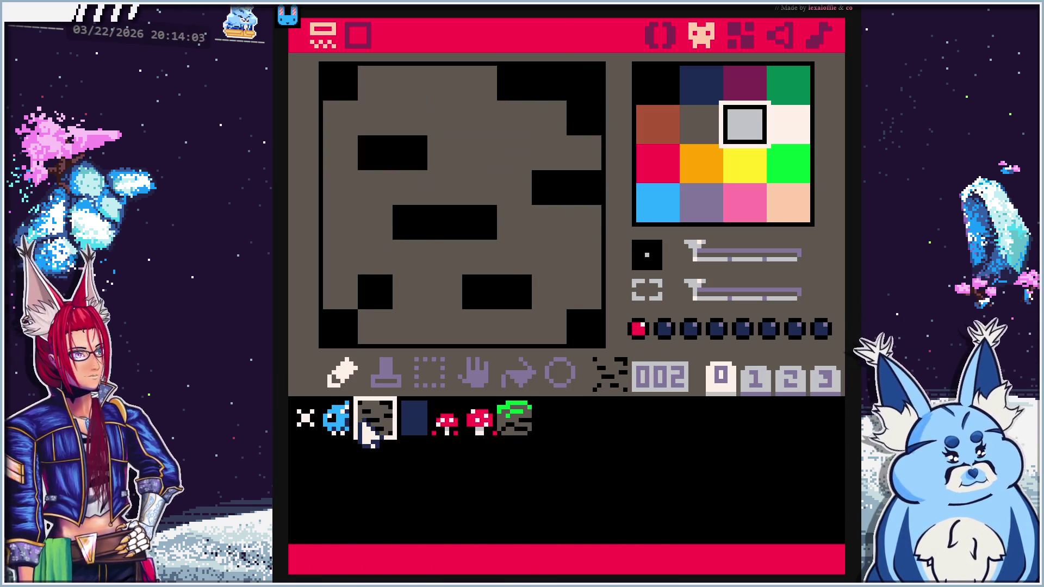
click(513, 431)
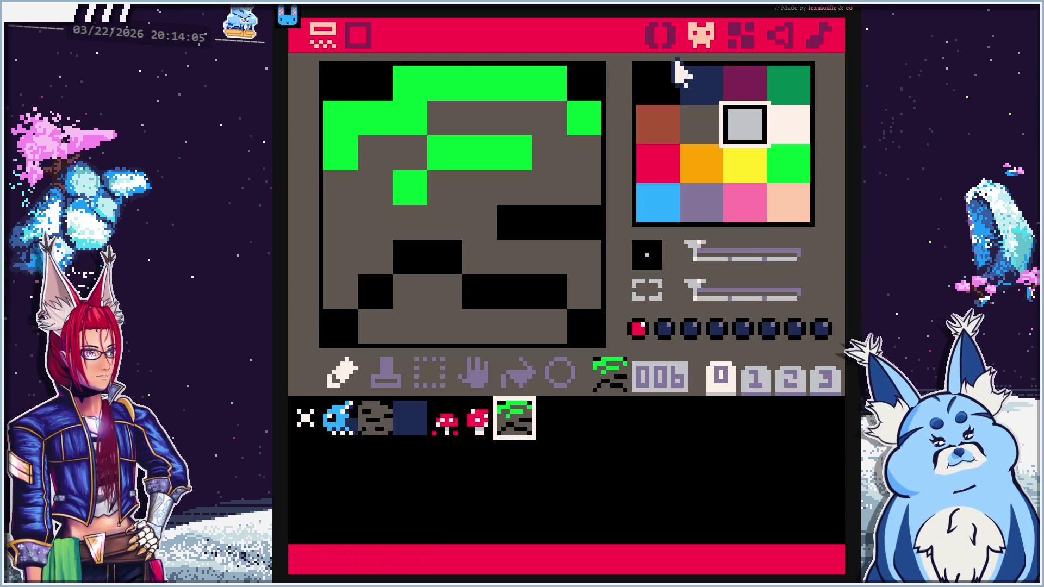
click(659, 35)
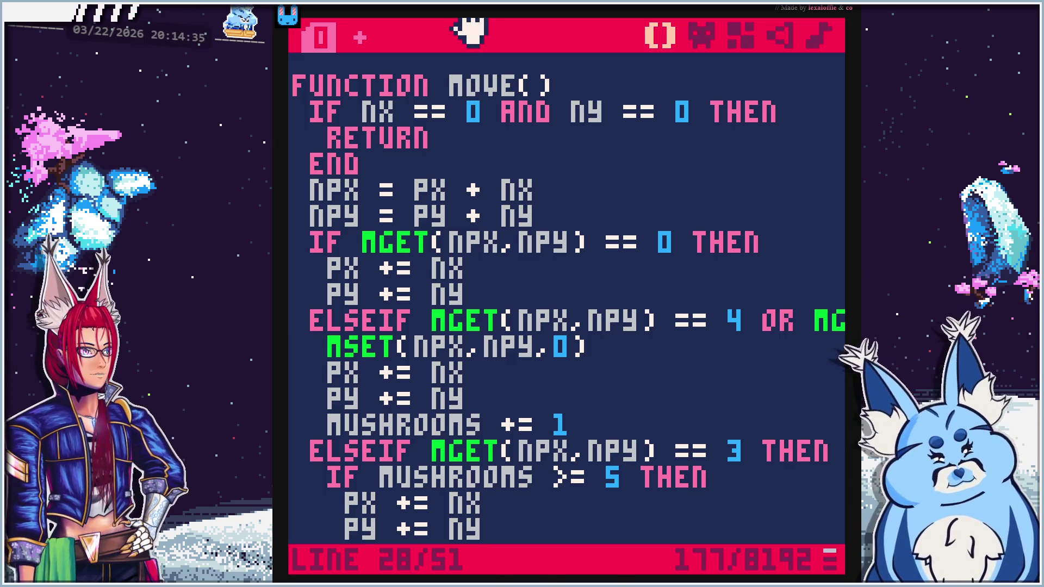
key(alt+Tab)
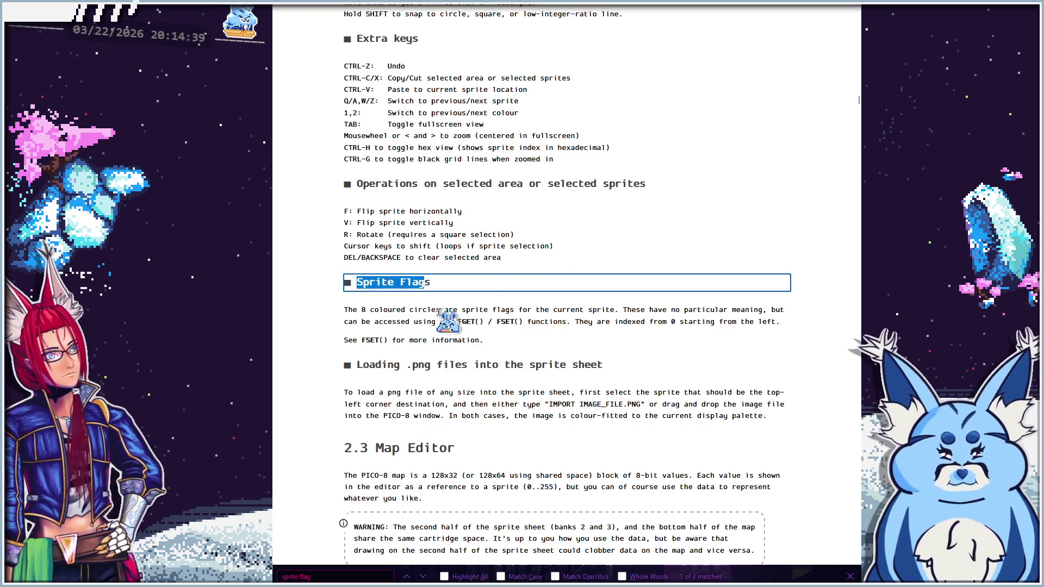
click(367, 342)
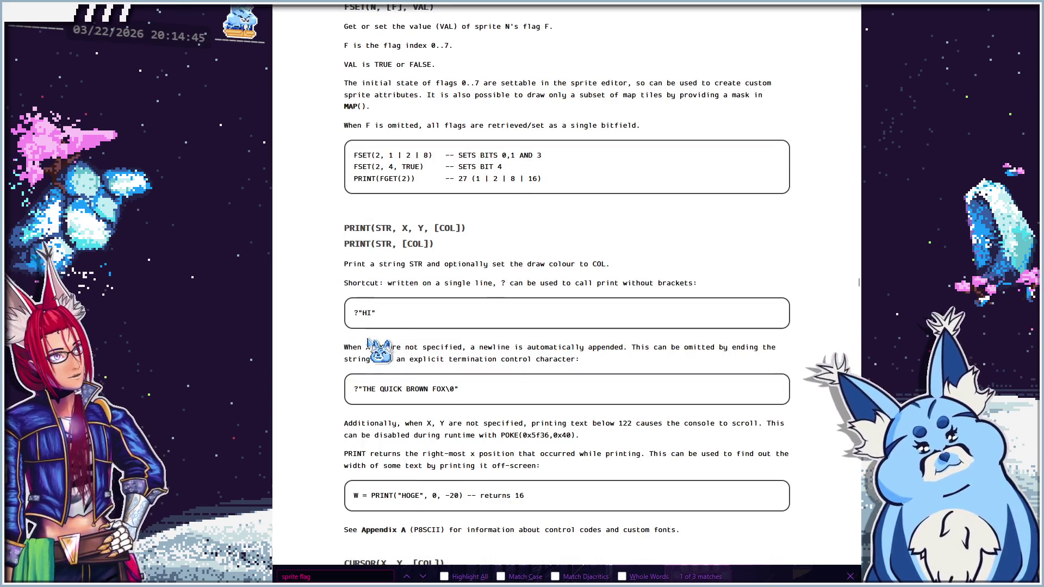
scroll(388, 330, up, 1)
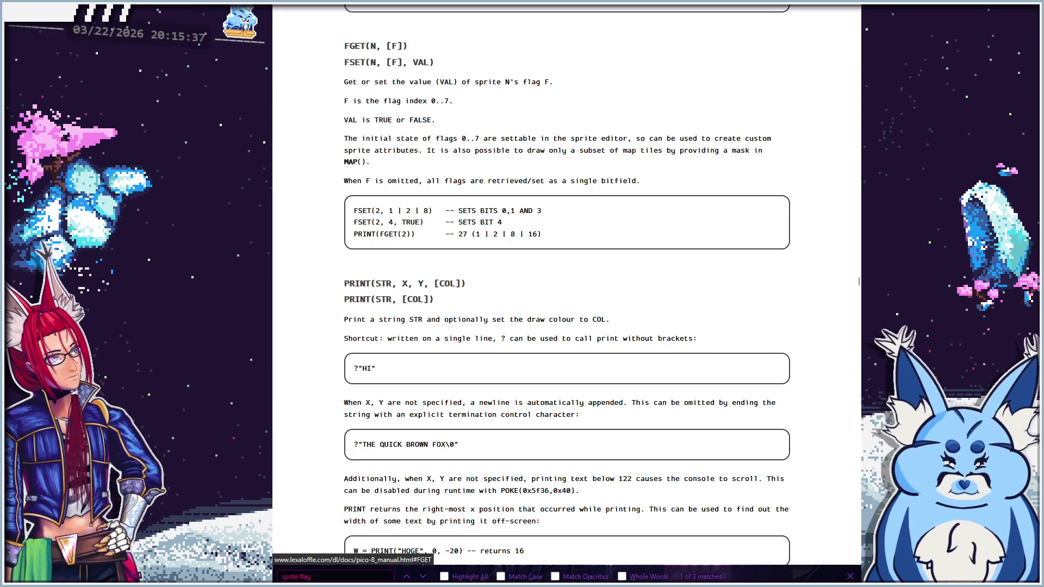
key(alt+Tab)
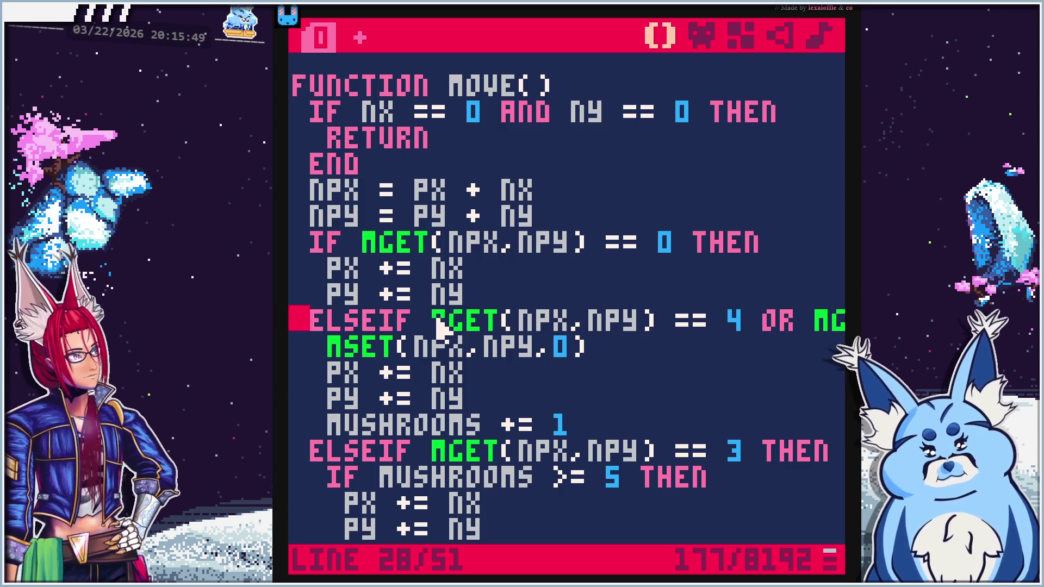
- Wrap the MGET call in FGET( and replace the == 4 / == 5 comparisons with THEN
click(438, 321)
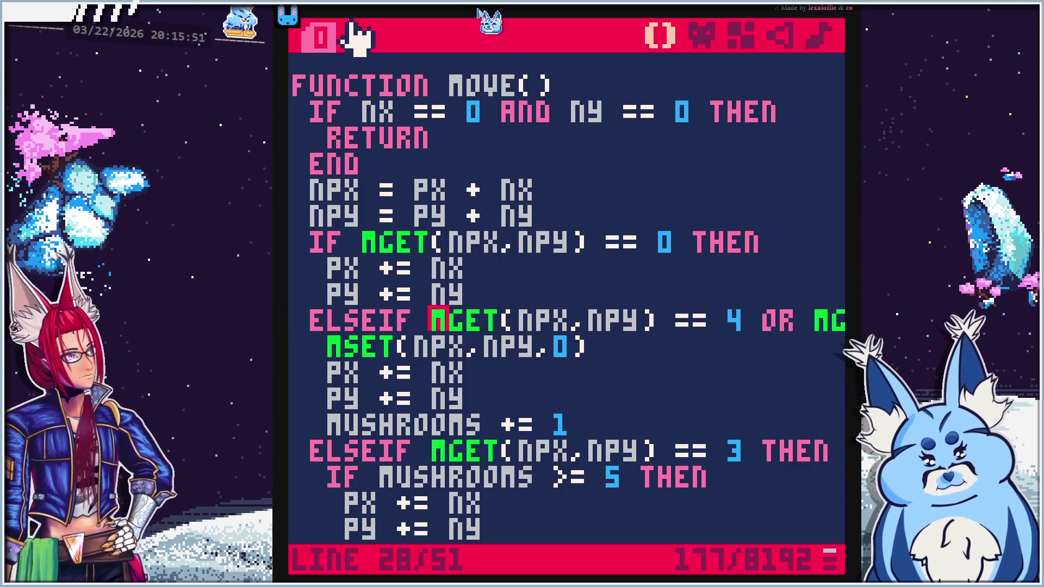
key(alt+Tab)
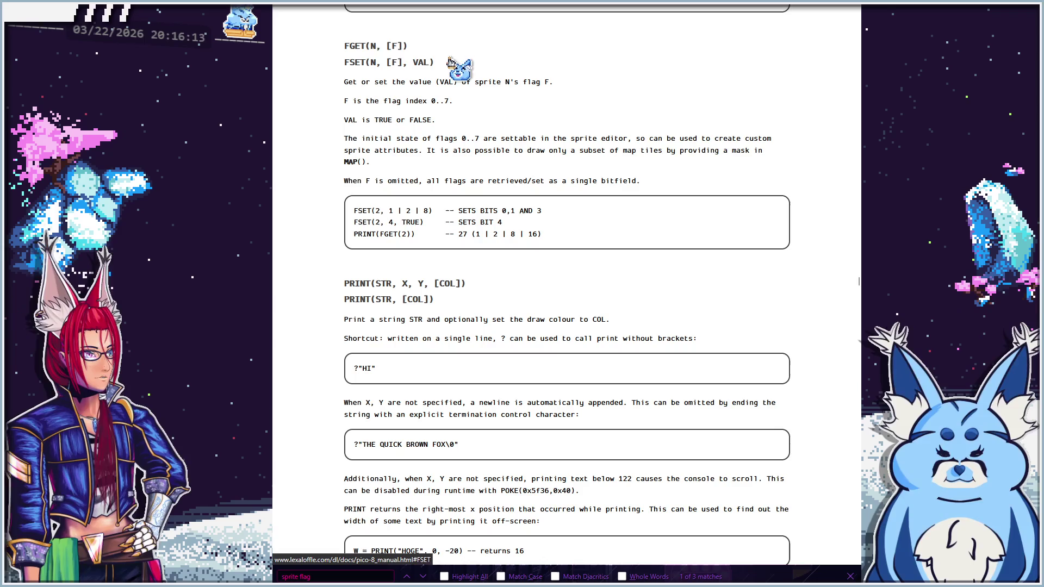
key(alt+Tab)
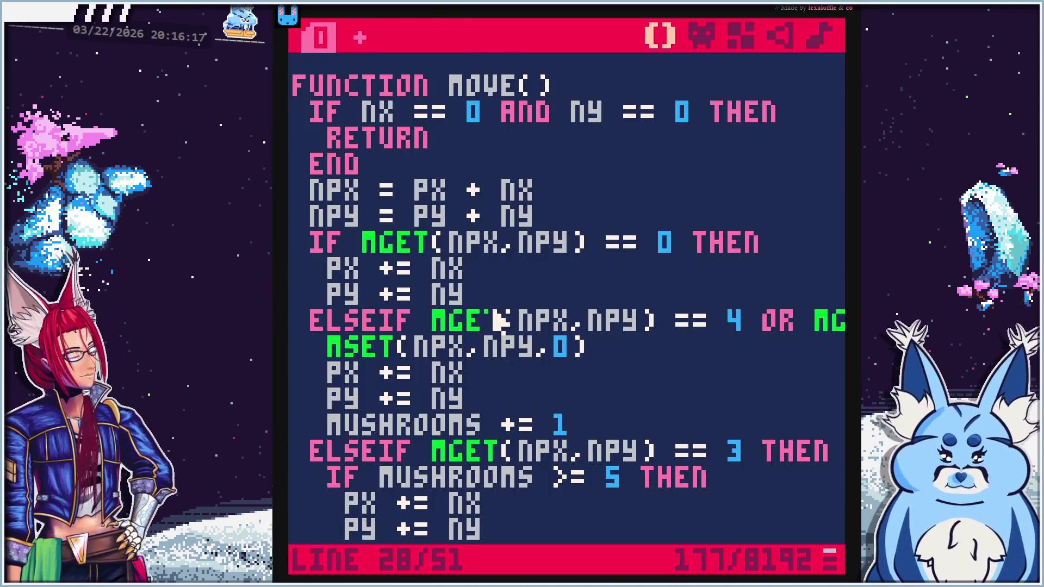
text(FGET()
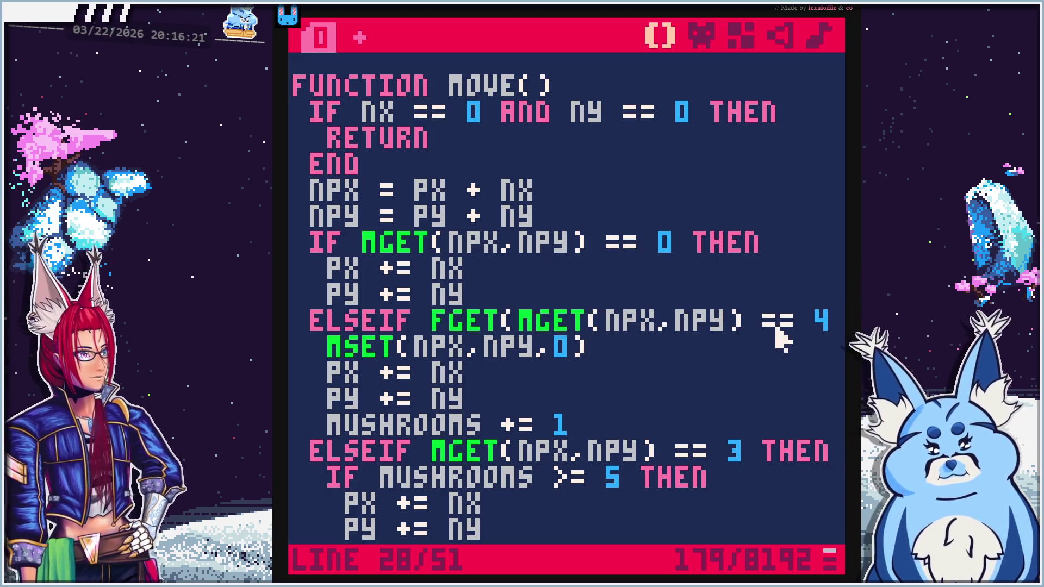
key(shift+End)
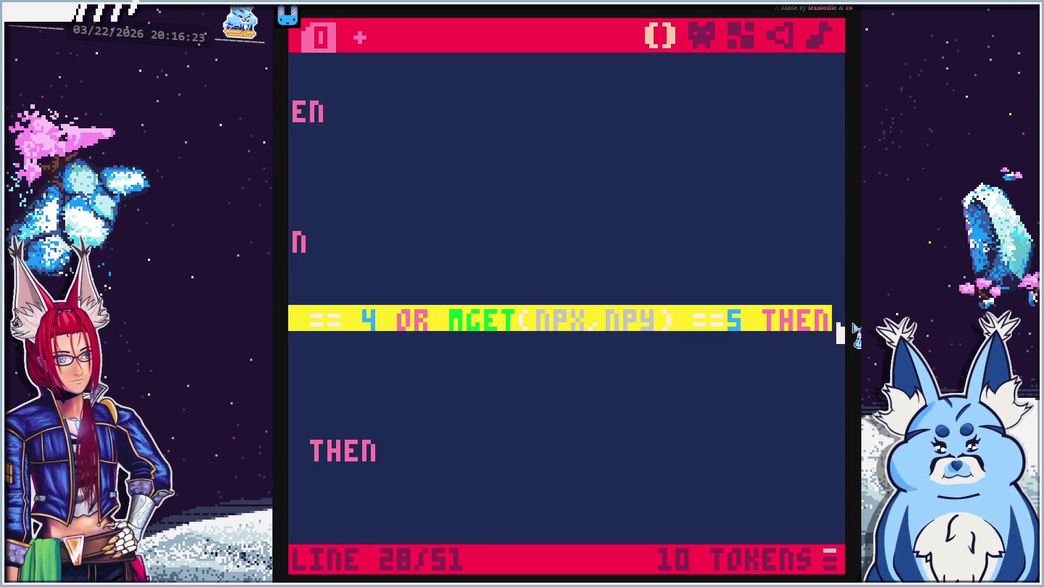
key(BackSpace)
text(THEN)
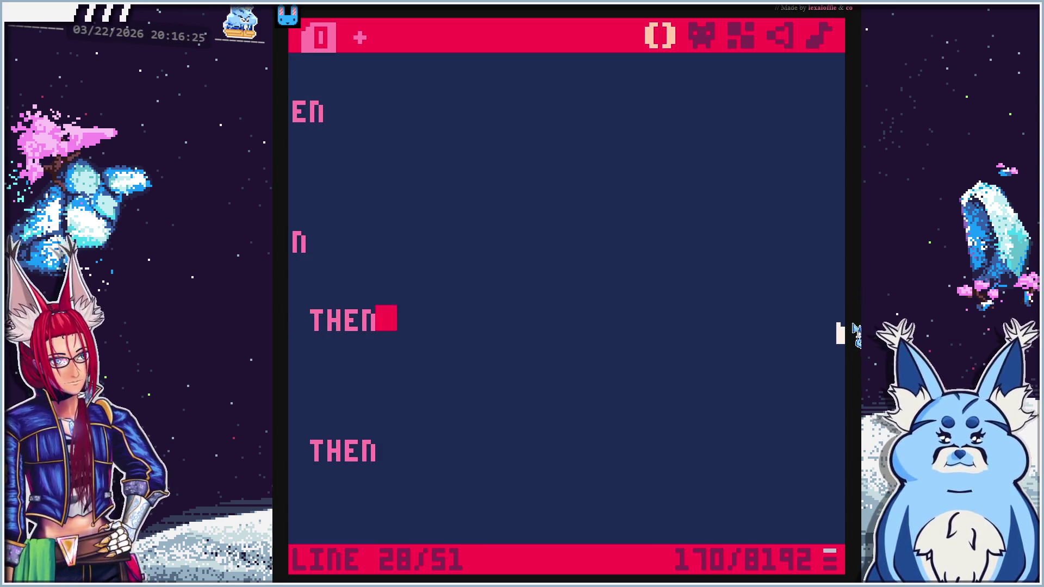
- Add the ,0) flag argument to make FGET(MGET(NPX,NPY),0), then run the game
key(Left)
key(Left)
key(Left)
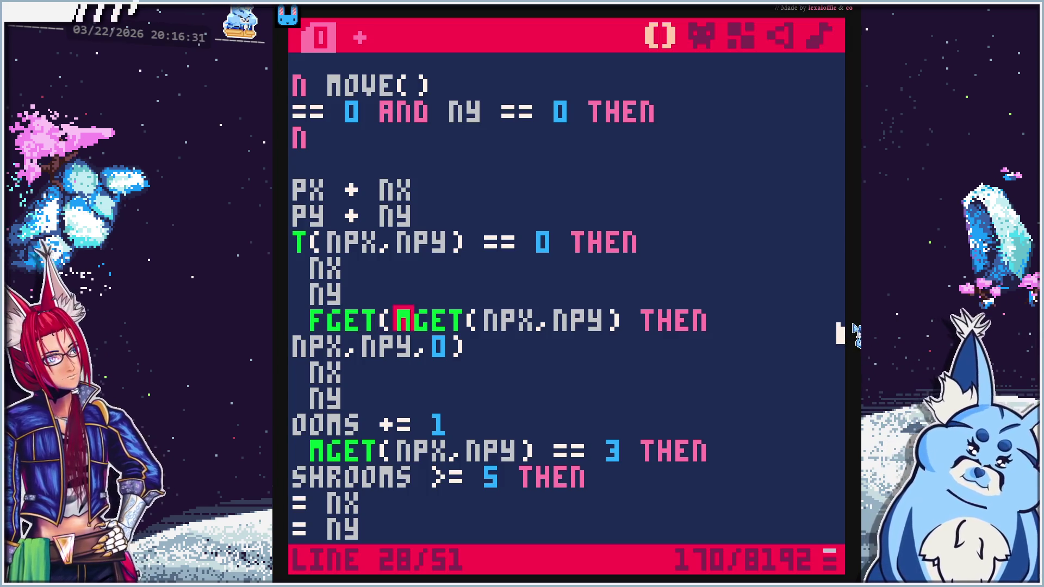
key(shift+Right)
key(shift+Right)
key(shift+Right)
key(shift+Right)
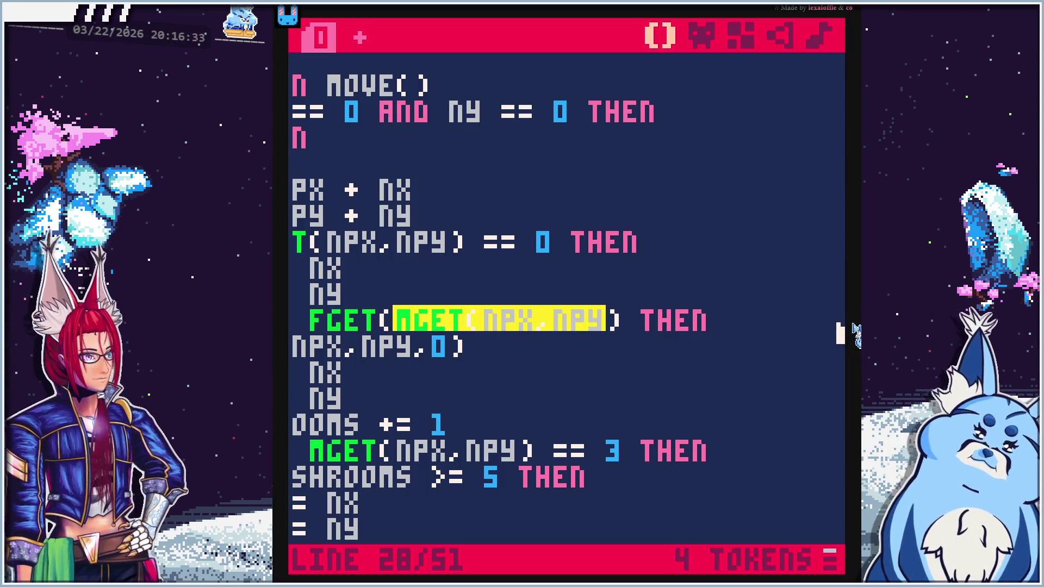
key(Left)
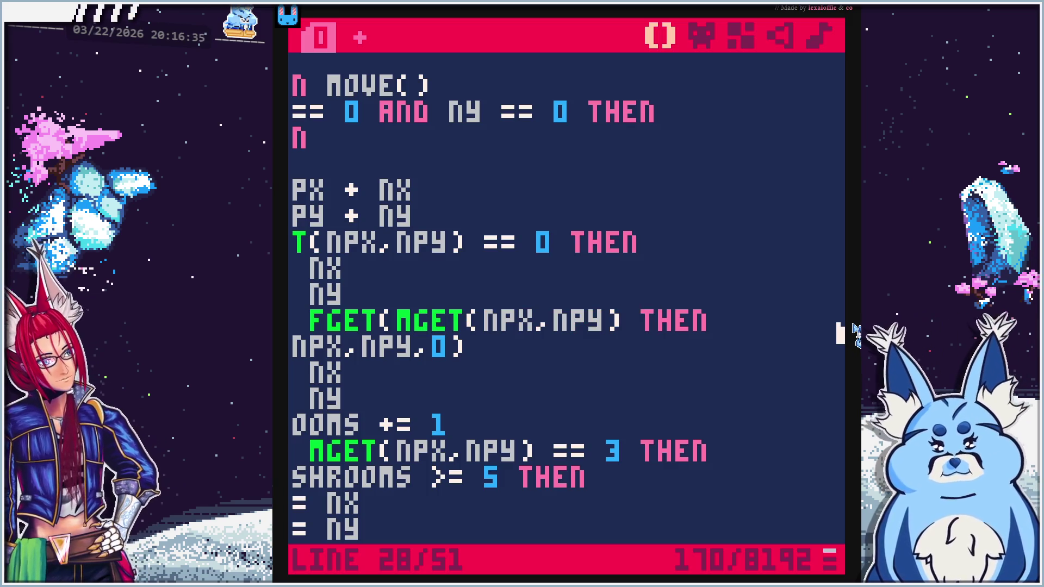
text(,)
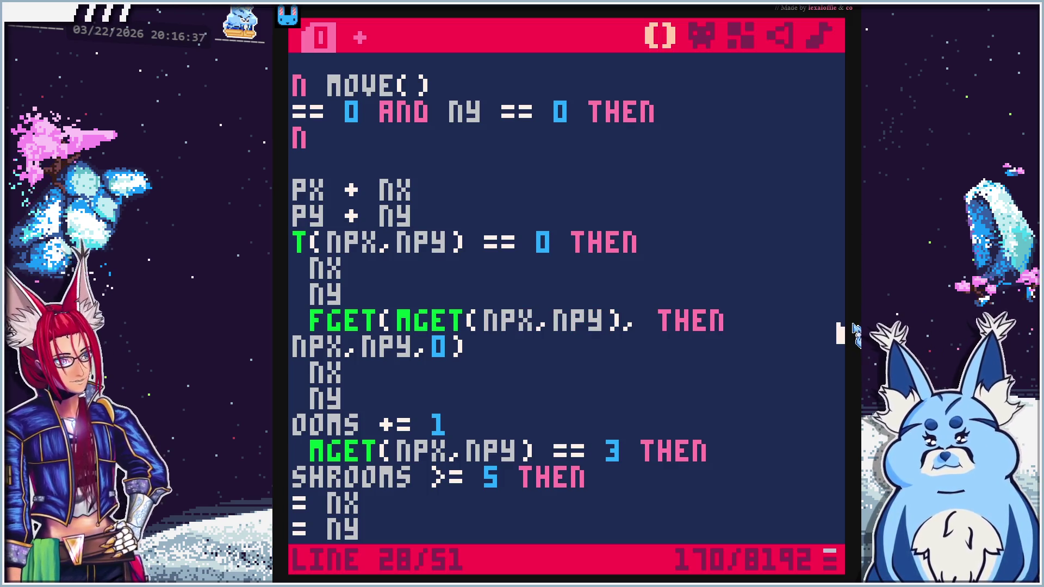
text(0))
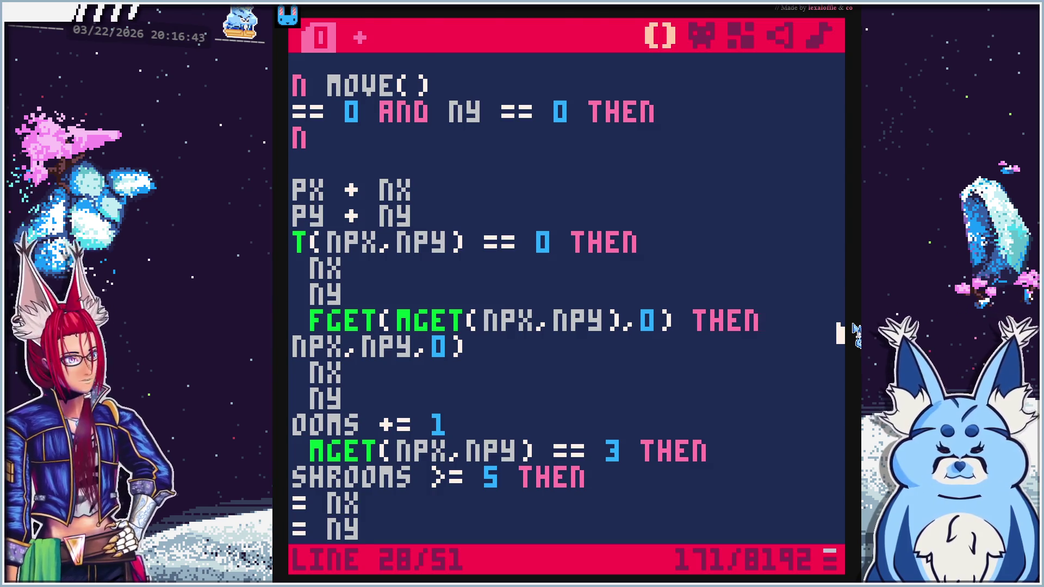
key(ctrl+r)
key(Left)
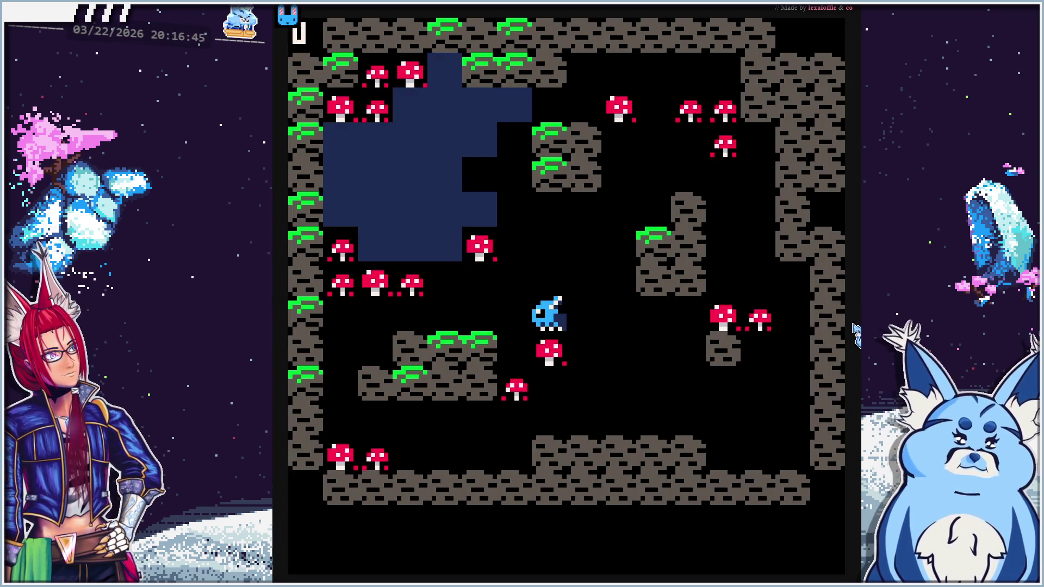
- Walk the player into the grass block, then stop the test run
key(Left)
key(Left)
key(Down)
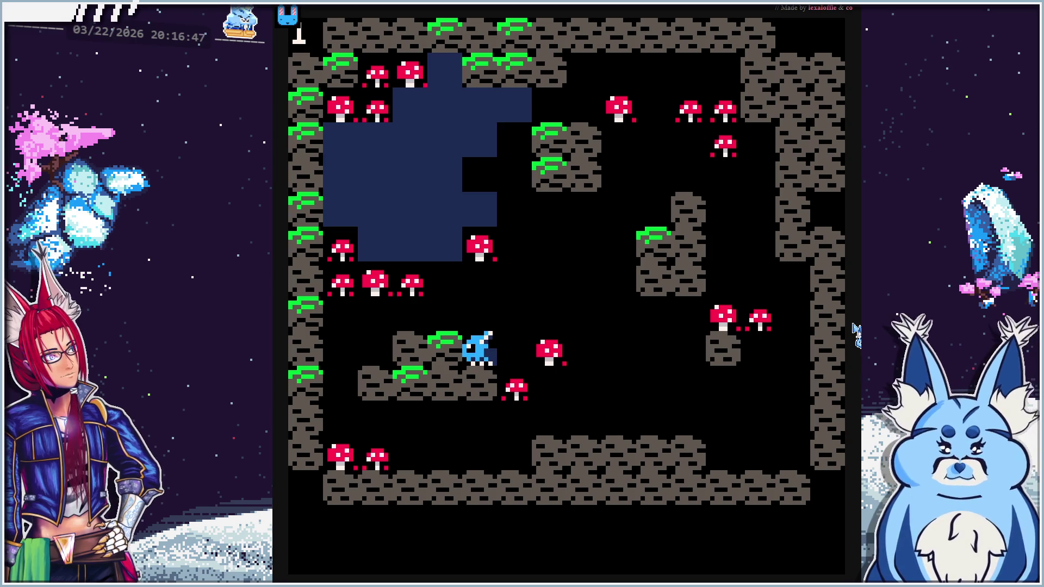
key(Down)
key(Up)
key(Escape)
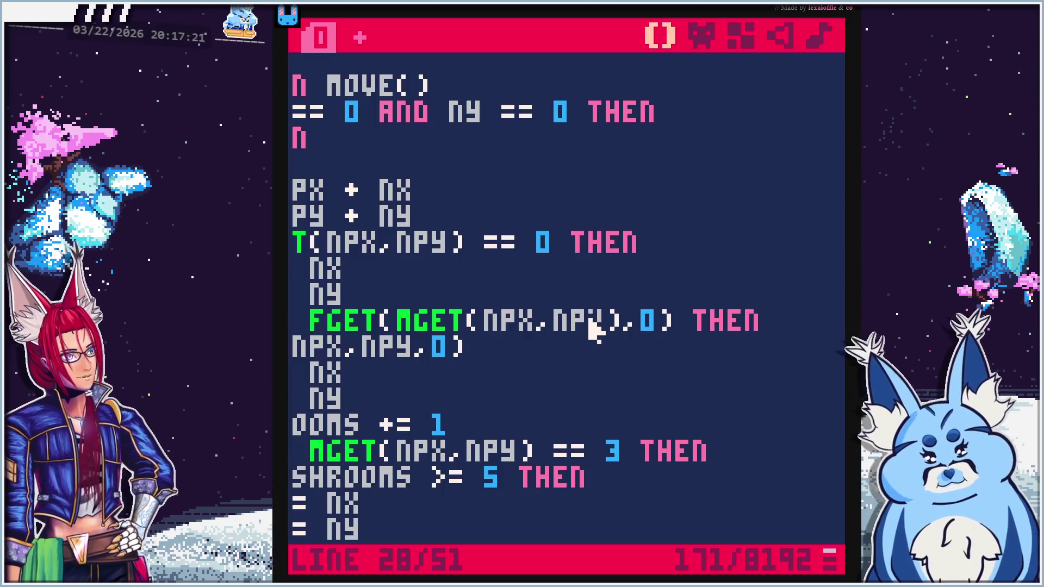
- Compare with the old == 4 check, then restore ',0' so line 28 reads FGET(MGET(NPX,NPY),0) THEN
key(BackSpace)
key(BackSpace)
text(== 4)
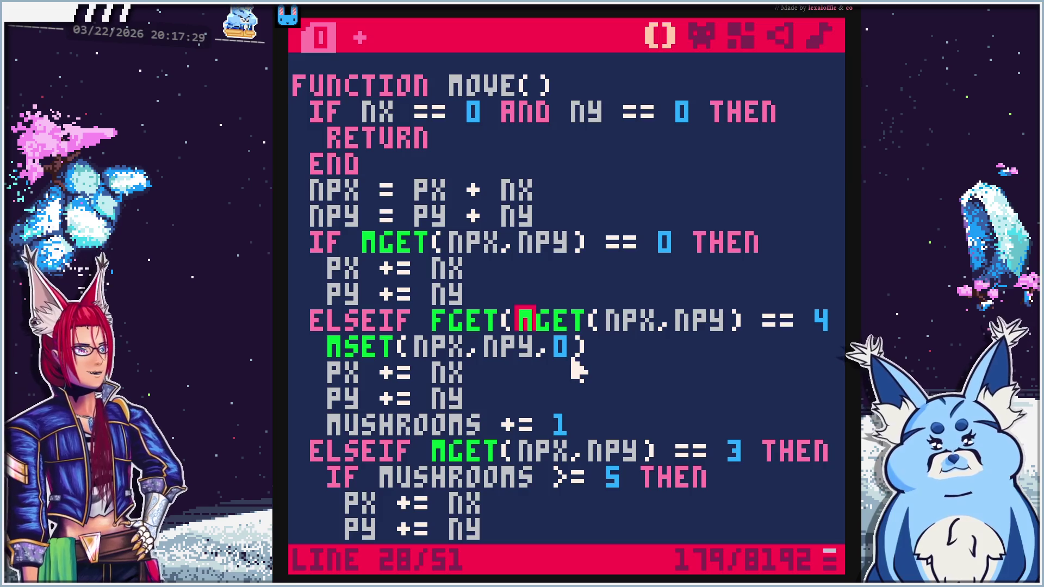
scroll(566, 383, down, 1)
scroll(563, 375, down, 1)
click(693, 348)
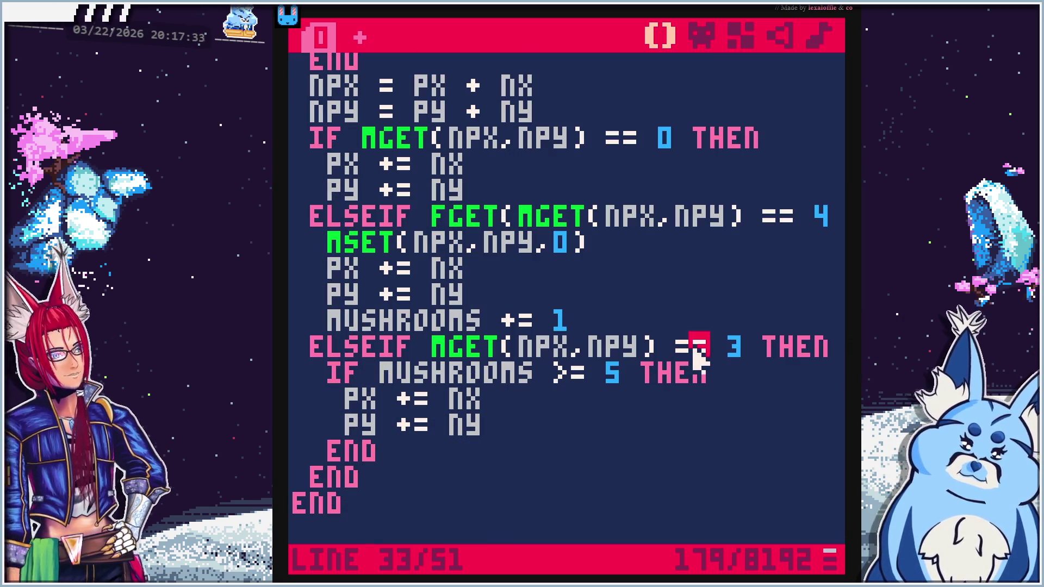
scroll(641, 389, up, 1)
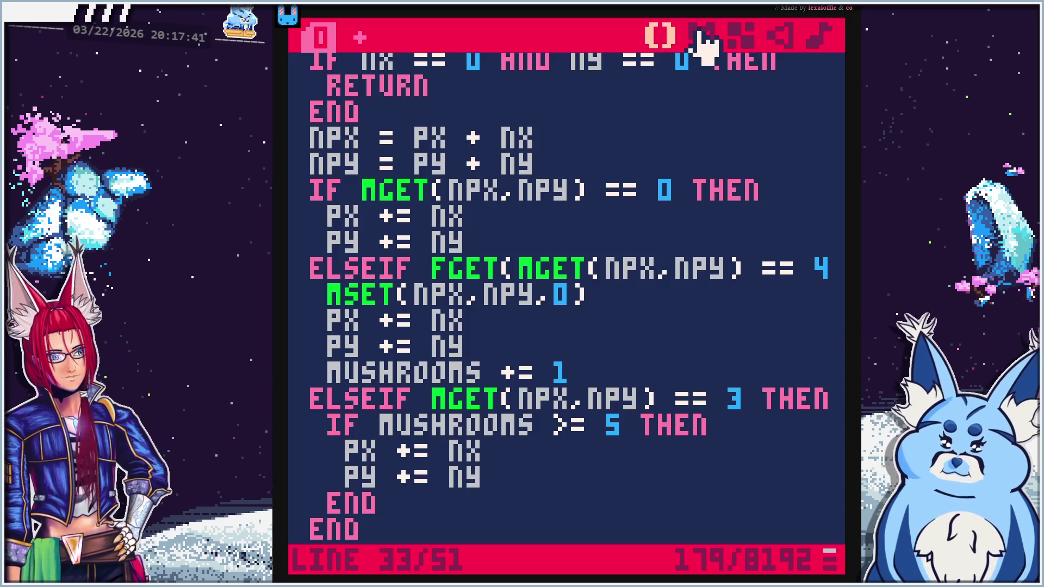
click(740, 234)
text(,0)
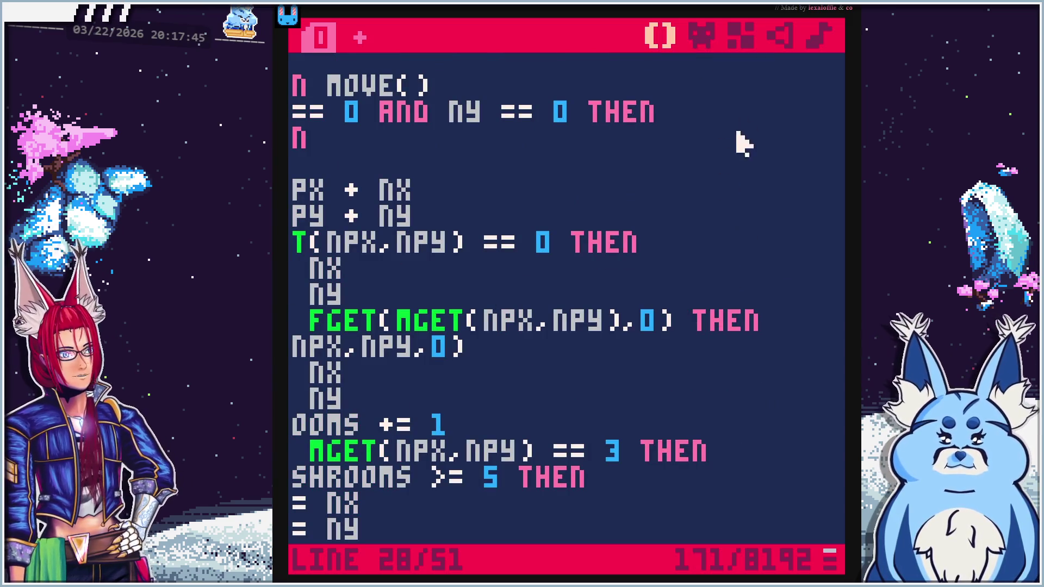
click(707, 34)
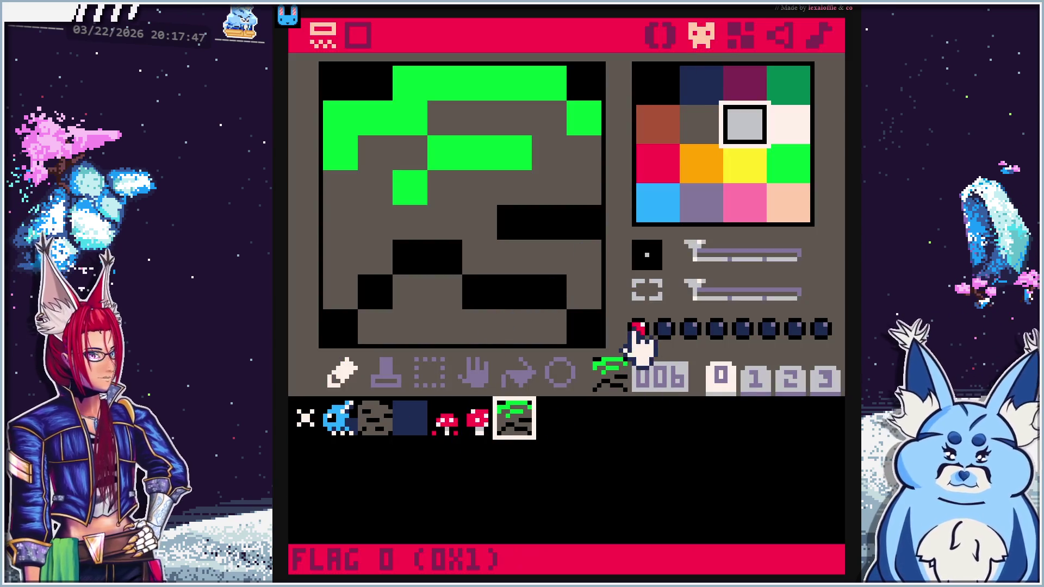
- Clear flag 0 on grass sprite 006 and set it on mushroom sprites 004 and 005
click(637, 329)
click(446, 422)
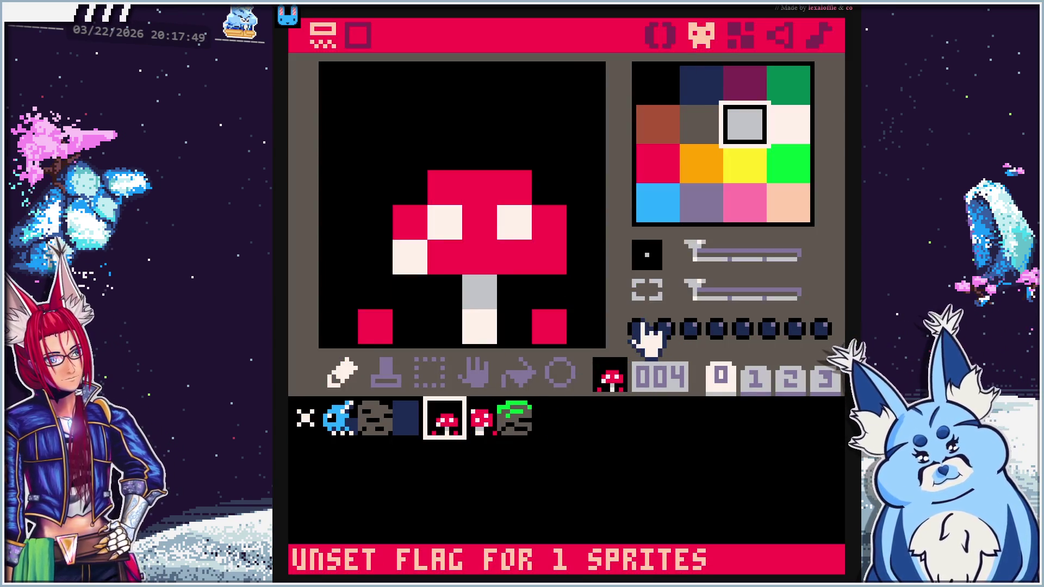
click(638, 329)
click(481, 419)
click(637, 329)
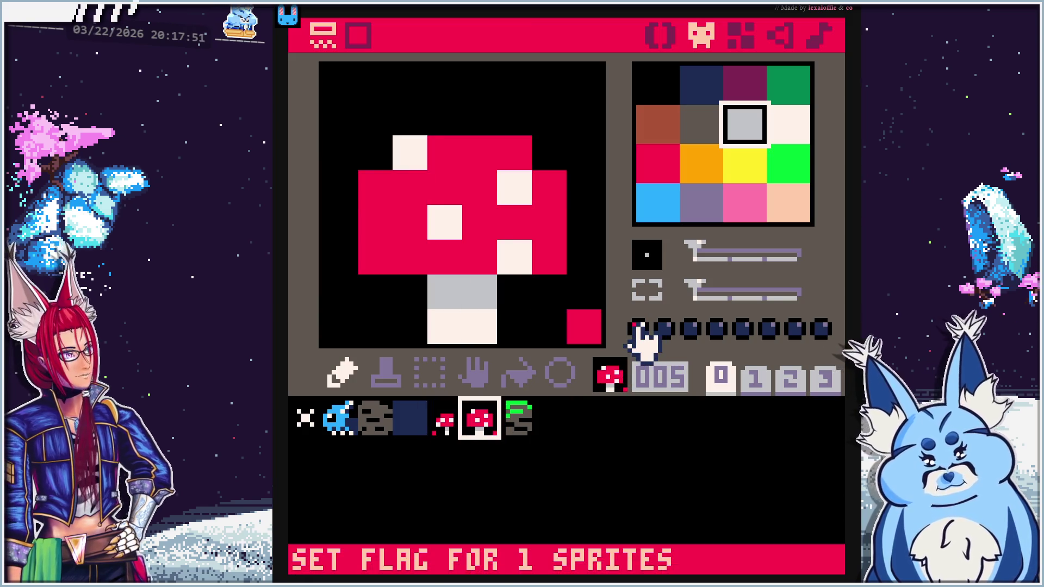
- Run the game and walk the player onto the mushrooms
key(ctrl+r)
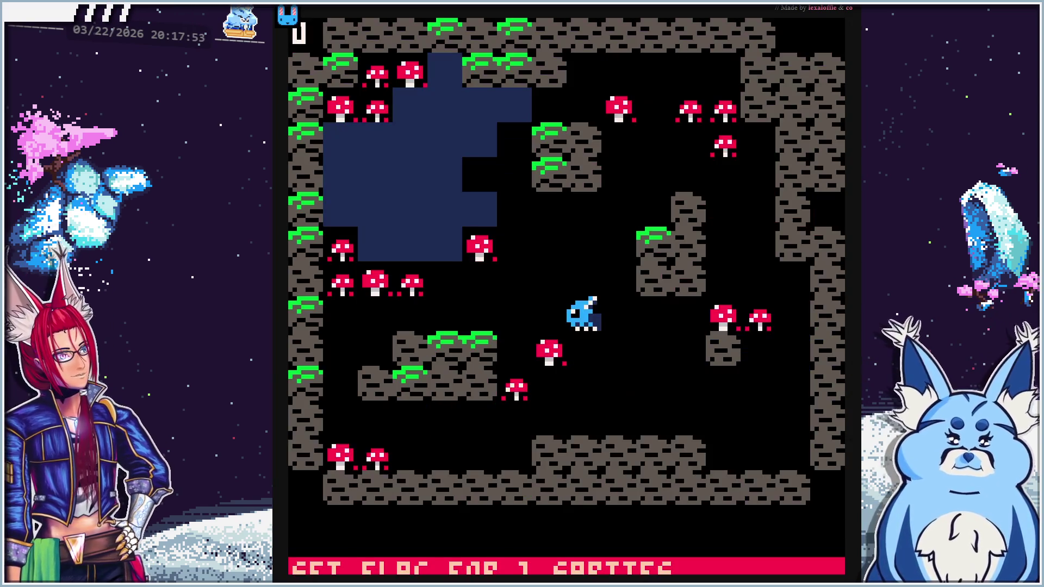
key(Left)
key(Up)
key(Up)
key(Up)
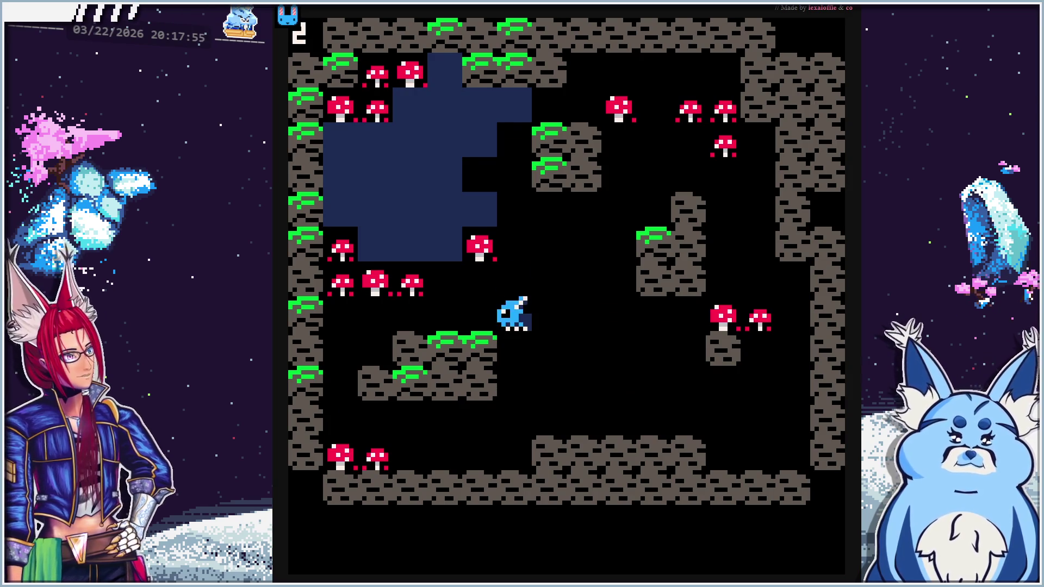
key(Left)
key(Down)
key(Left)
key(Left)
key(Left)
key(Left)
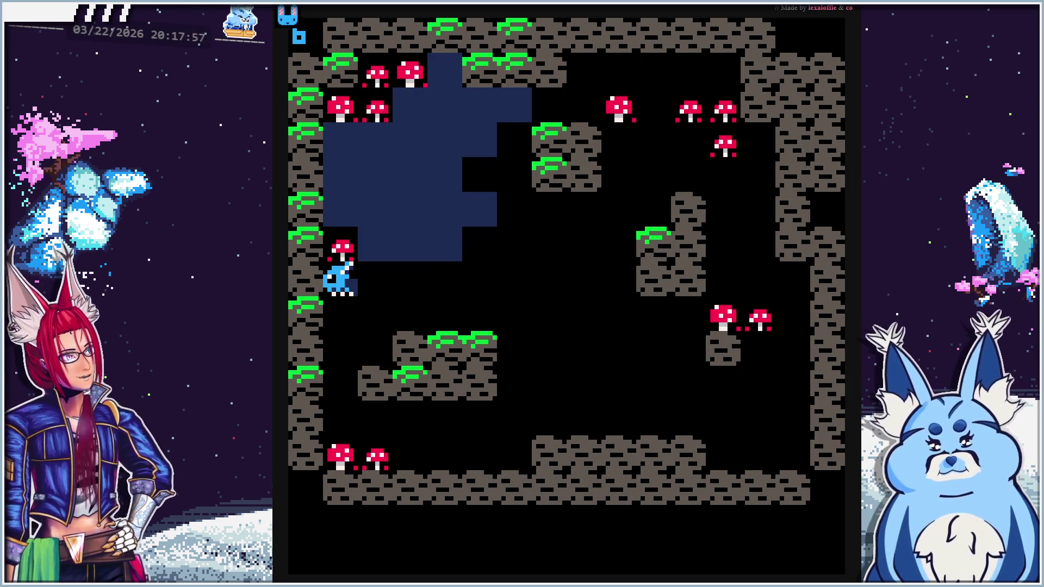
key(Up)
key(Up)
key(Right)
key(Right)
key(Right)
key(Right)
key(Down)
- Restart the level with R and play through the maze until the counter reaches 13
key(r)
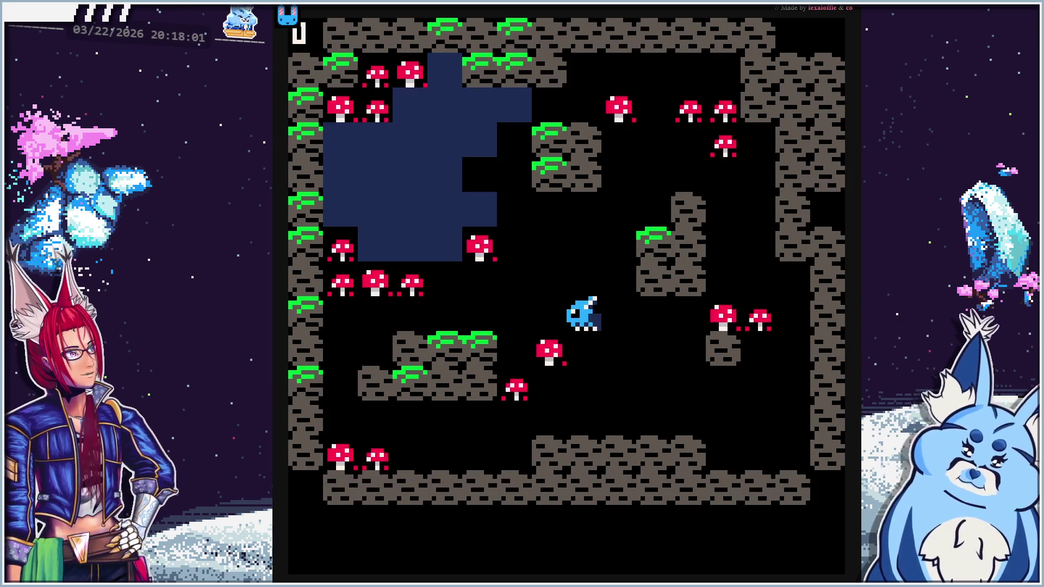
key(Left)
key(Down)
key(Left)
key(Down)
key(Up)
key(Up)
key(Up)
key(Left)
key(Left)
key(Left)
key(Left)
key(Left)
key(Up)
key(Down)
key(Down)
key(Down)
key(Down)
key(Down)
key(Down)
key(Right)
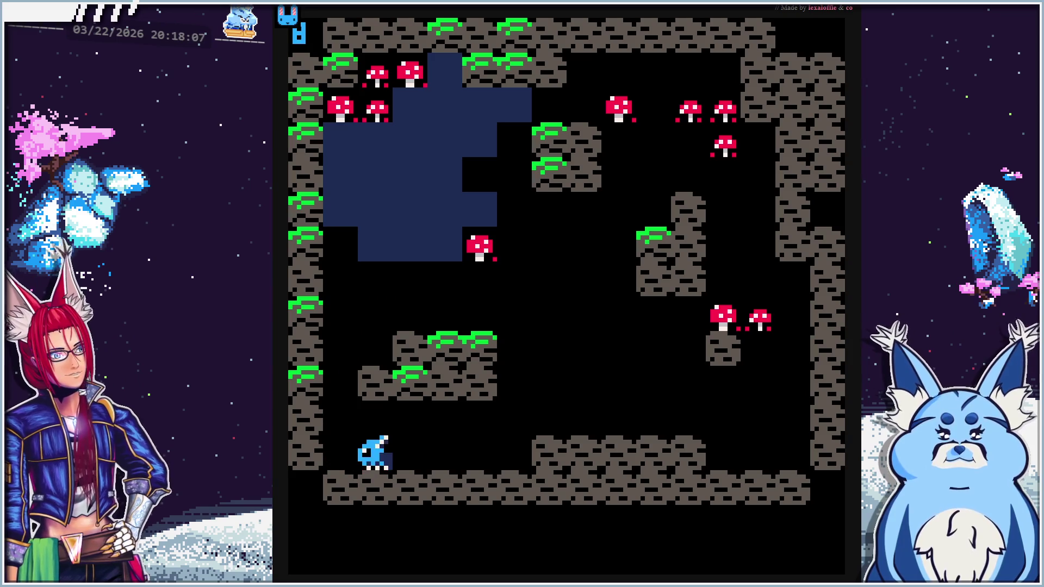
key(Down)
key(Left)
key(Up)
key(Right)
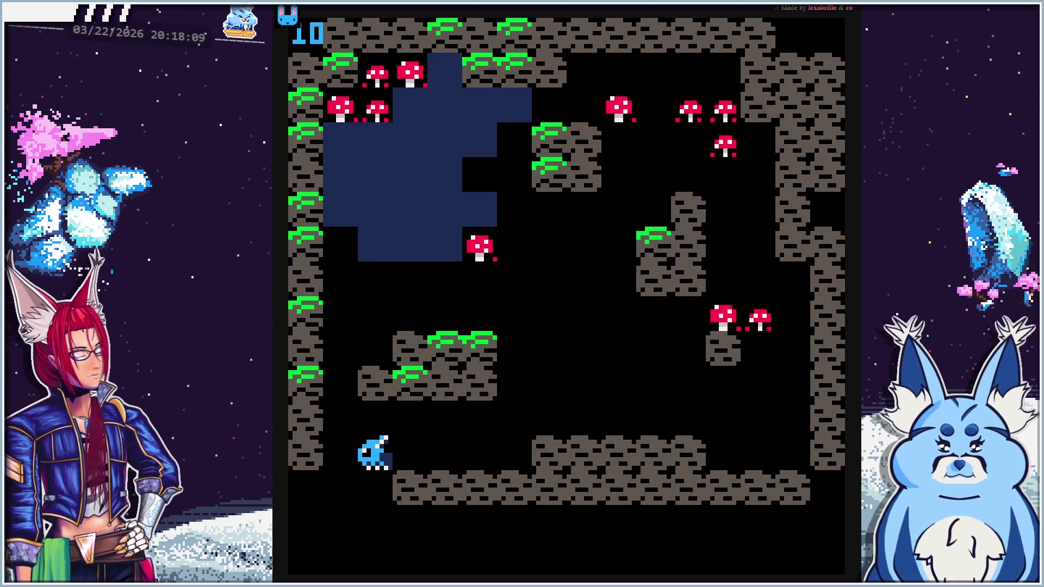
key(Left)
key(Left)
key(Up)
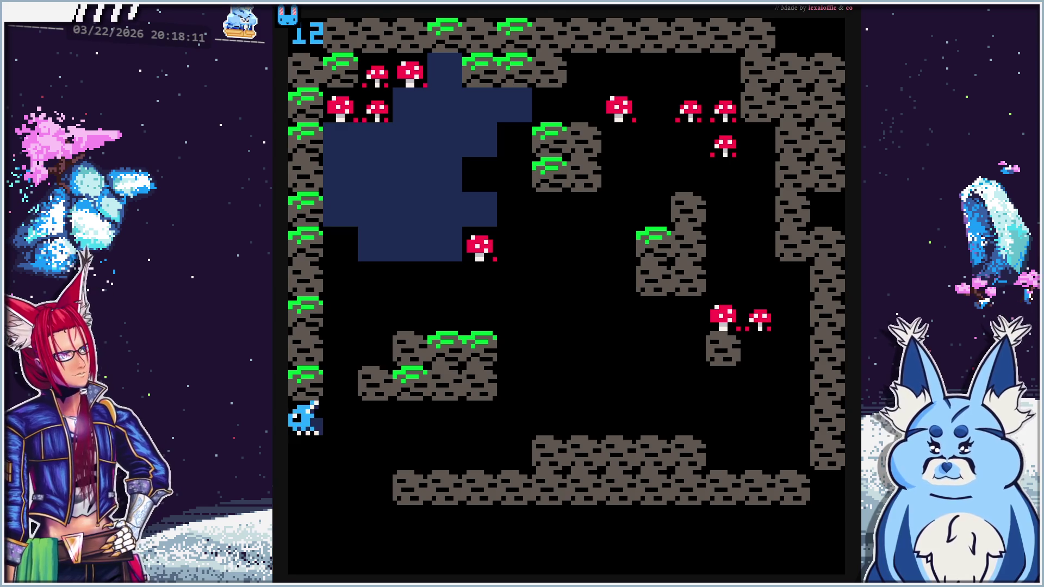
key(Up)
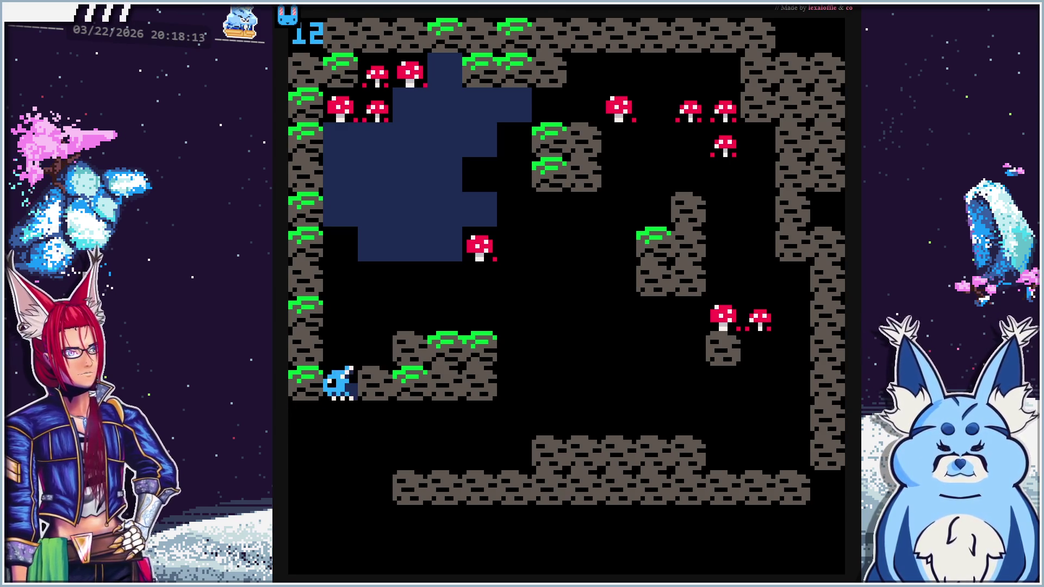
key(Up)
key(Left)
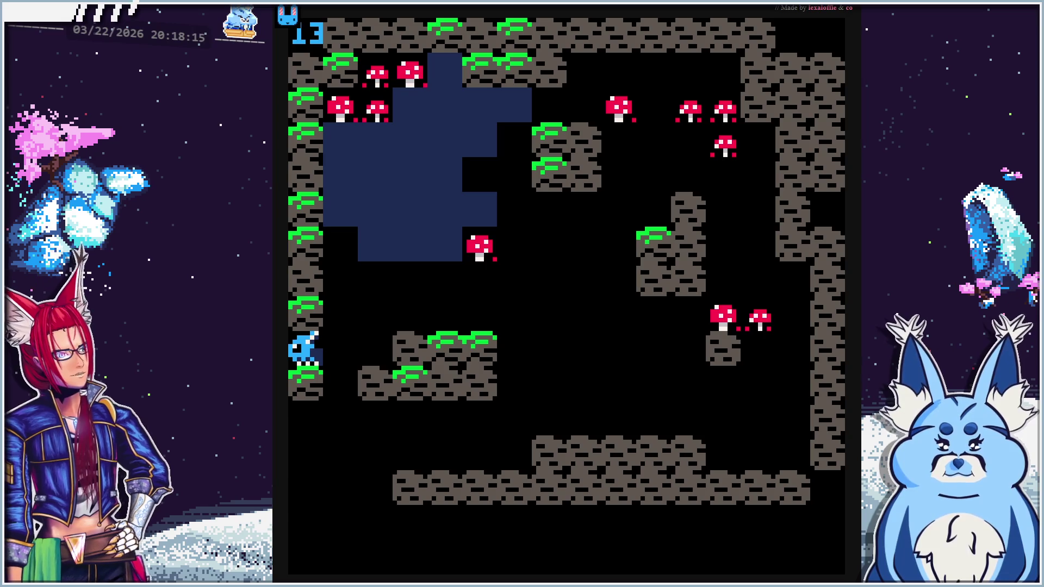
key(Escape)
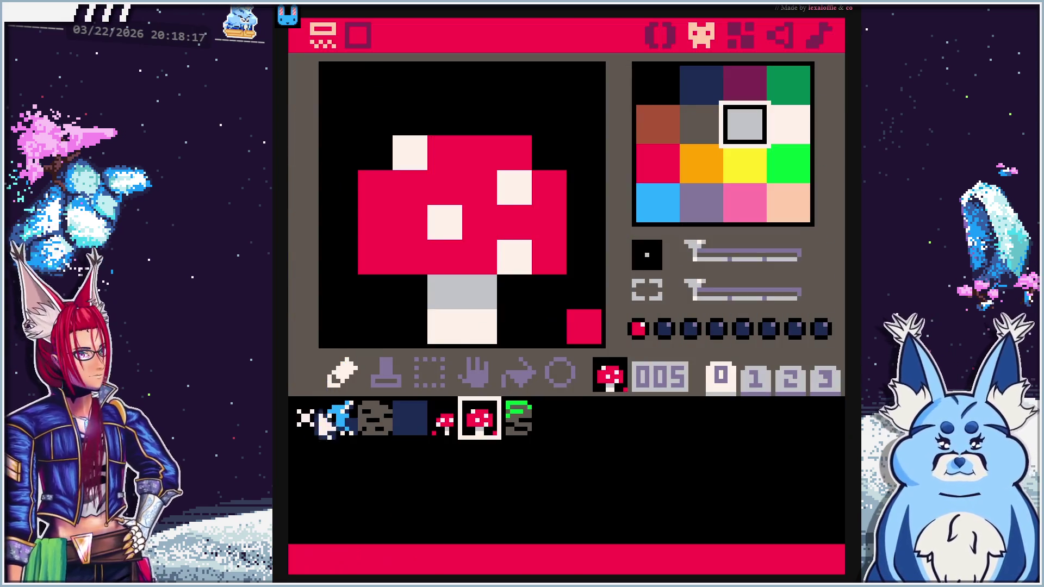
- Clear flag 0 from the wall tile, select red mushroom sprite 005, and review line 28
click(375, 419)
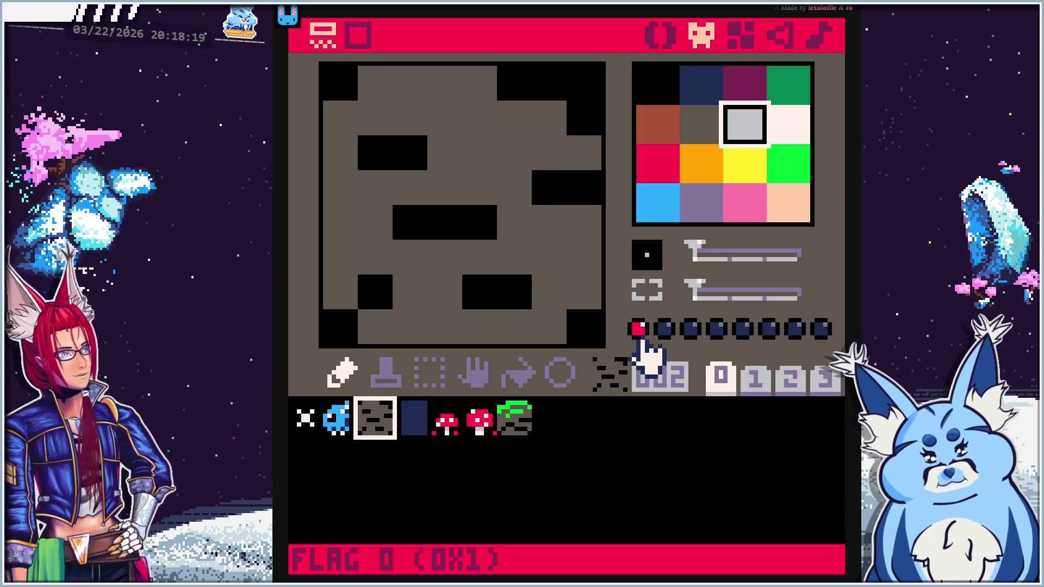
click(638, 330)
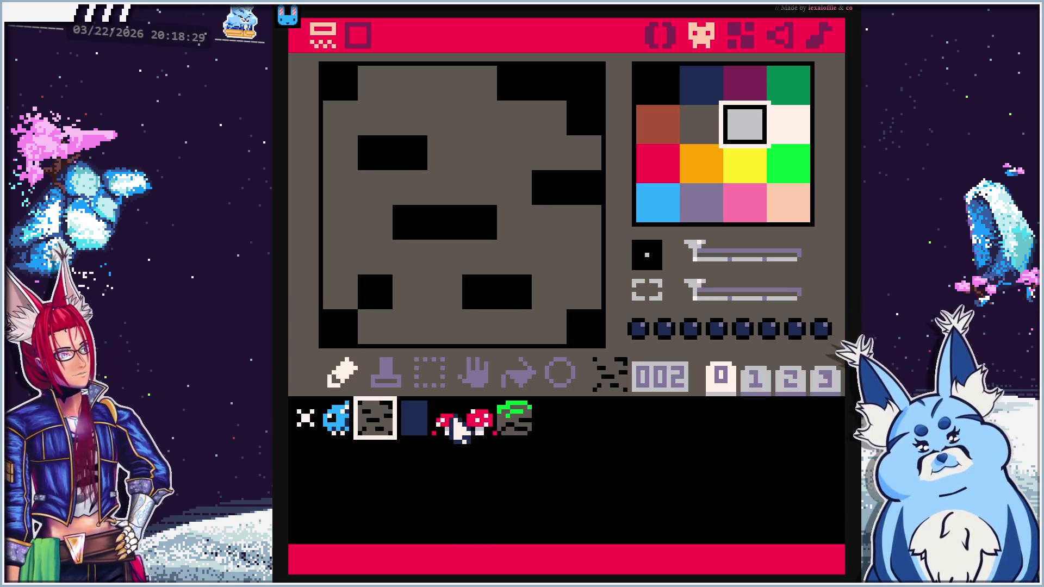
click(477, 423)
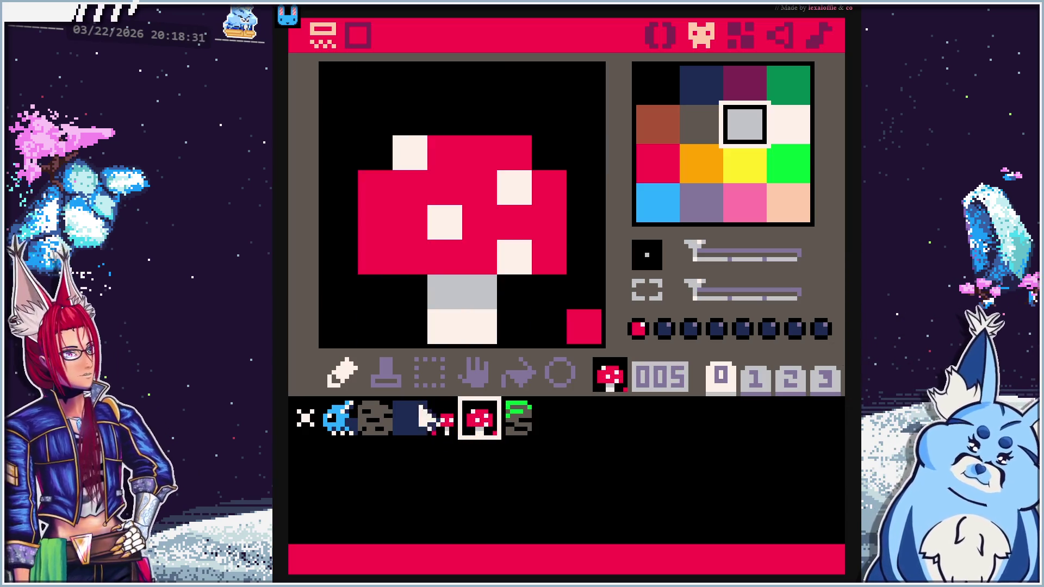
click(660, 36)
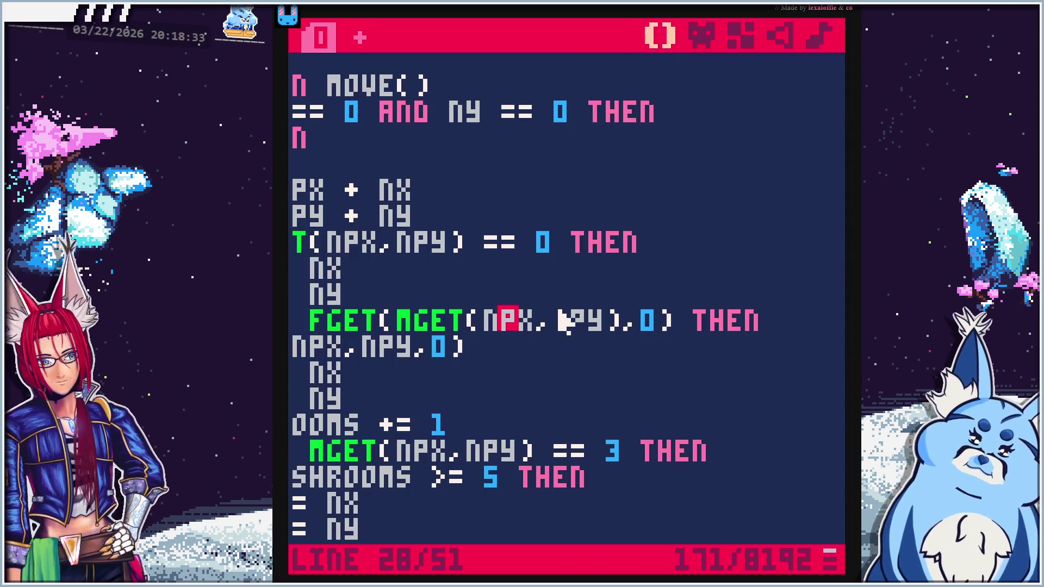
key(Home)
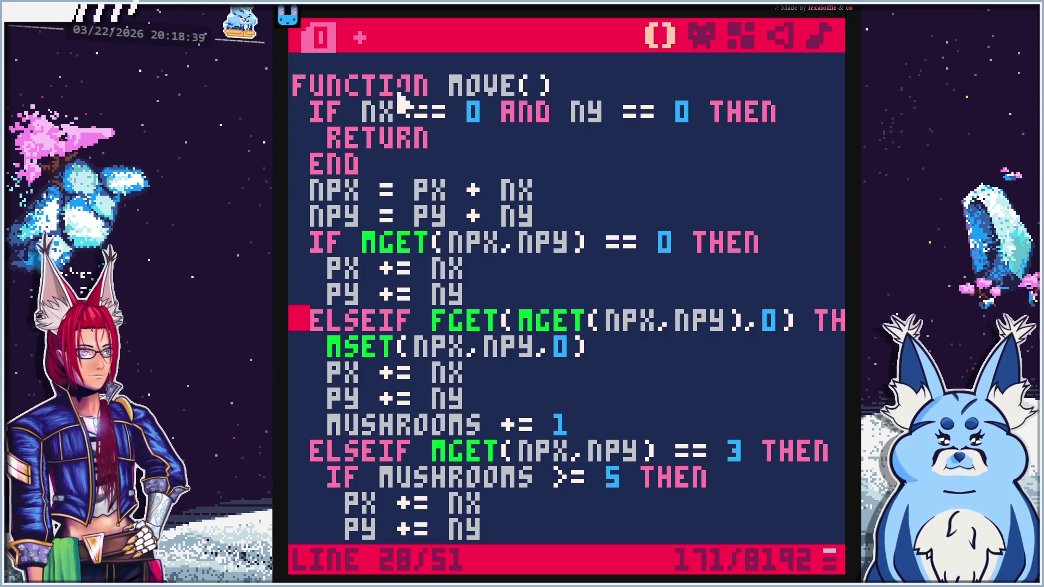
click(705, 35)
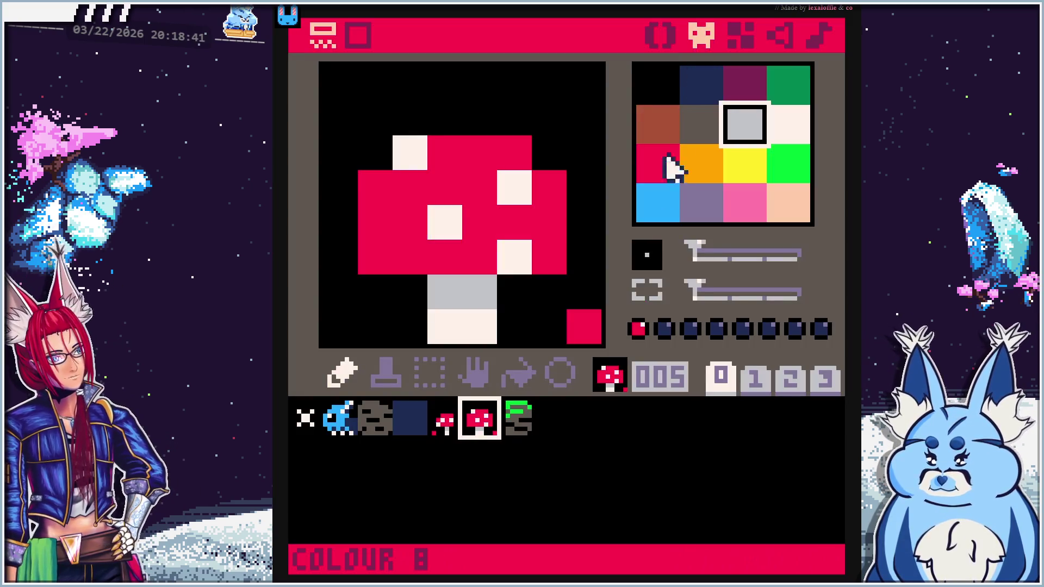
- Run the game and move the player onto a mushroom to eat it
key(ctrl+r)
key(Right)
key(Left)
key(Left)
key(Down)
key(Right)
key(Left)
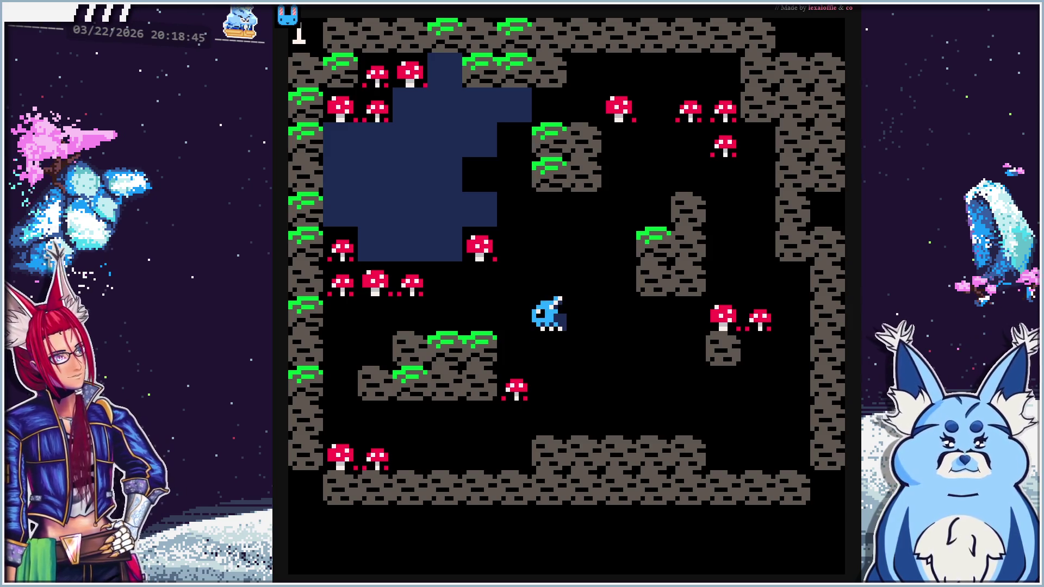
key(Right)
key(Left)
key(Right)
key(Left)
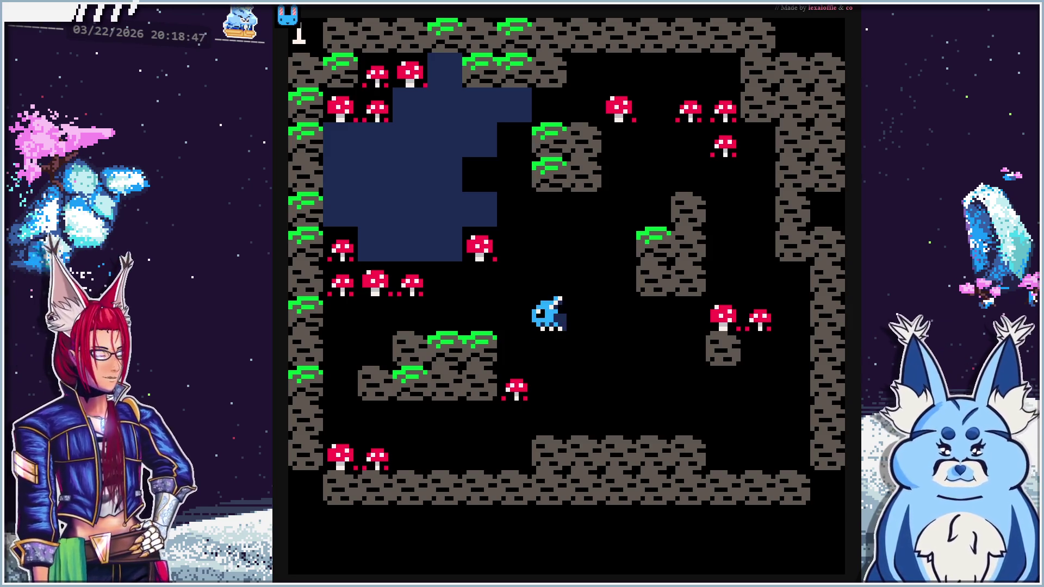
key(Escape)
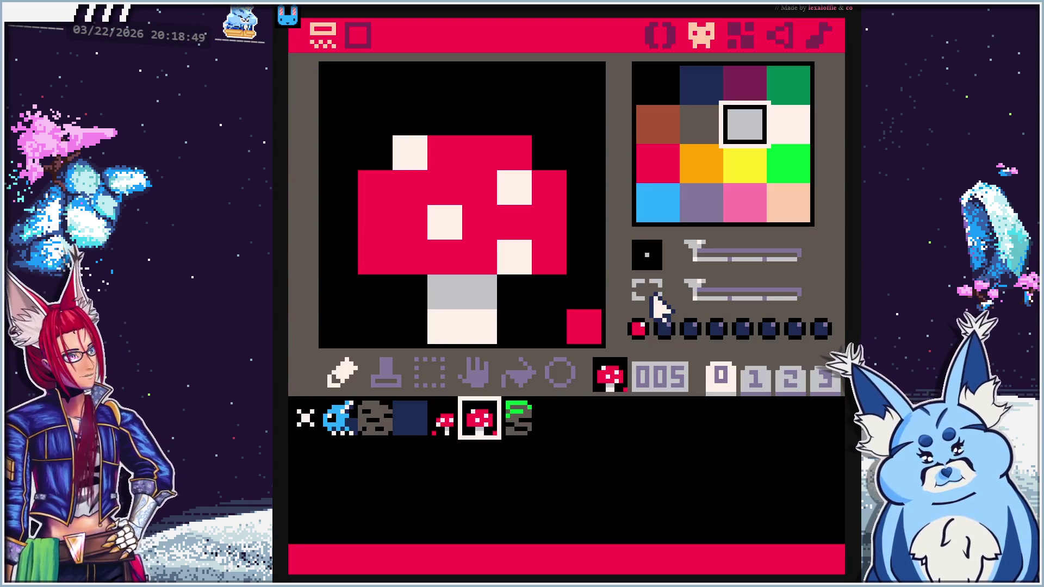
- Copy the fish sprite 001's blue left pixel column into empty sprite slot 017
click(341, 419)
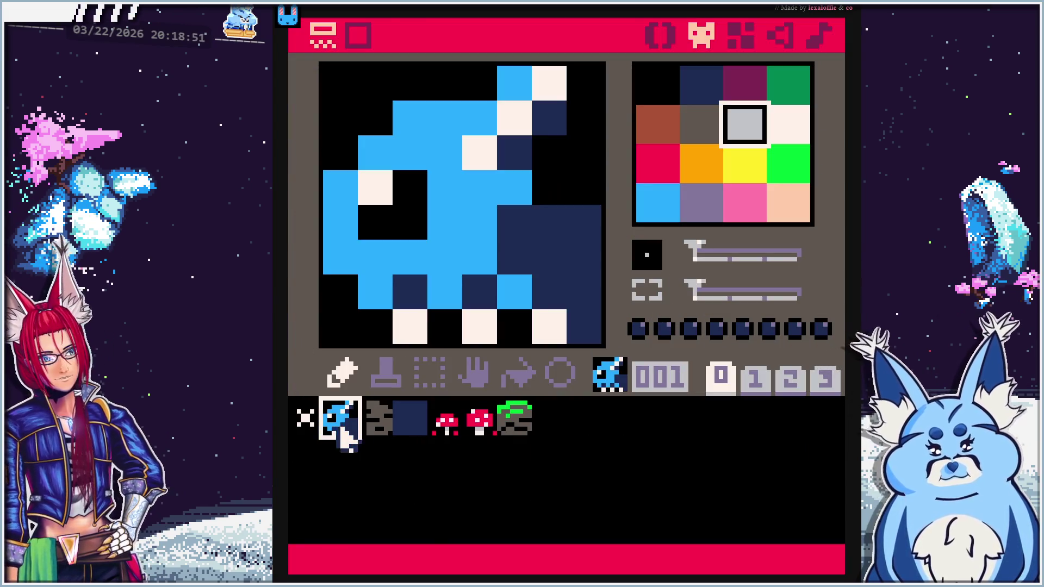
click(341, 459)
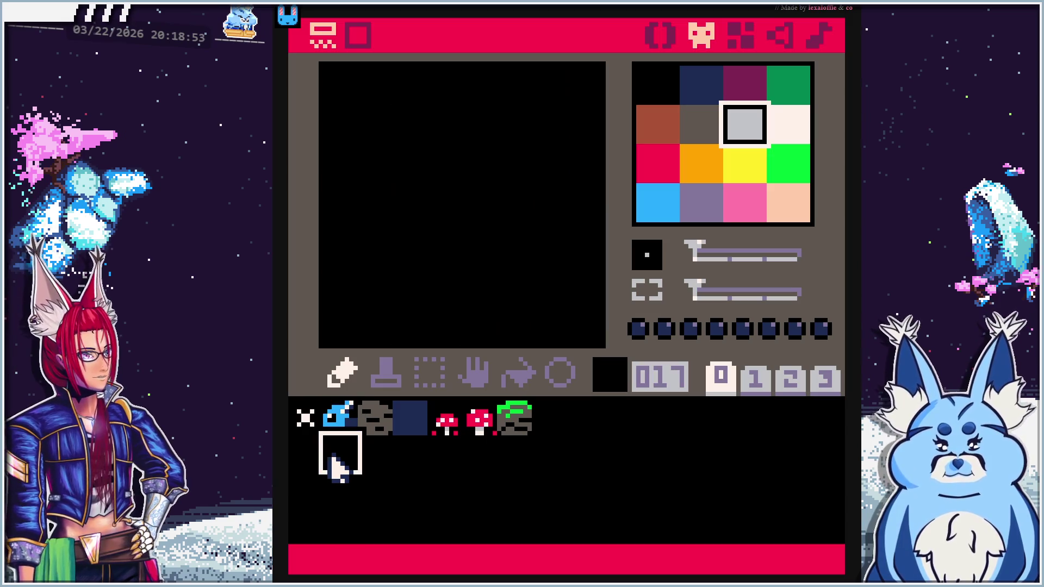
click(346, 407)
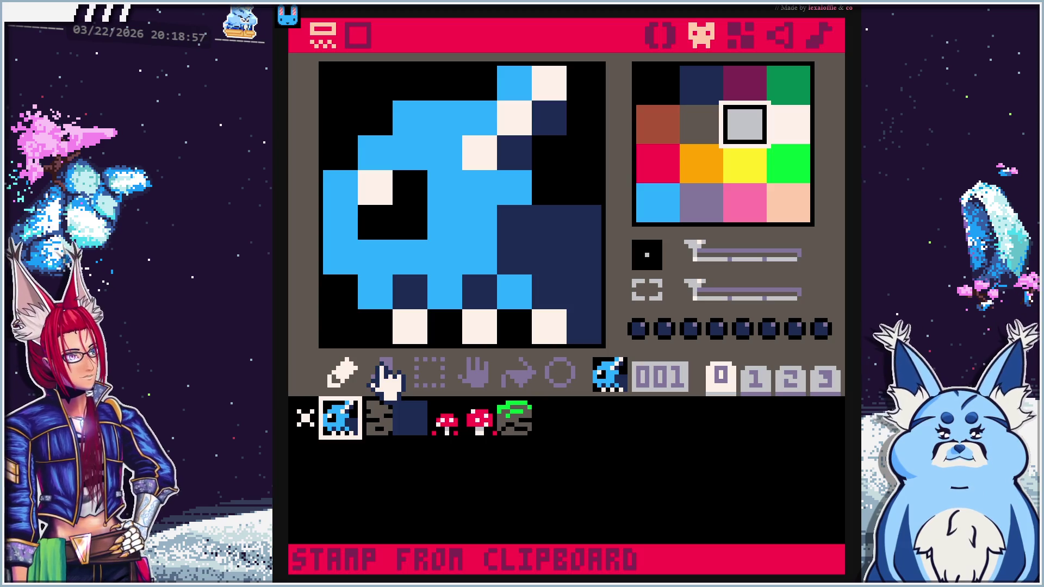
click(435, 369)
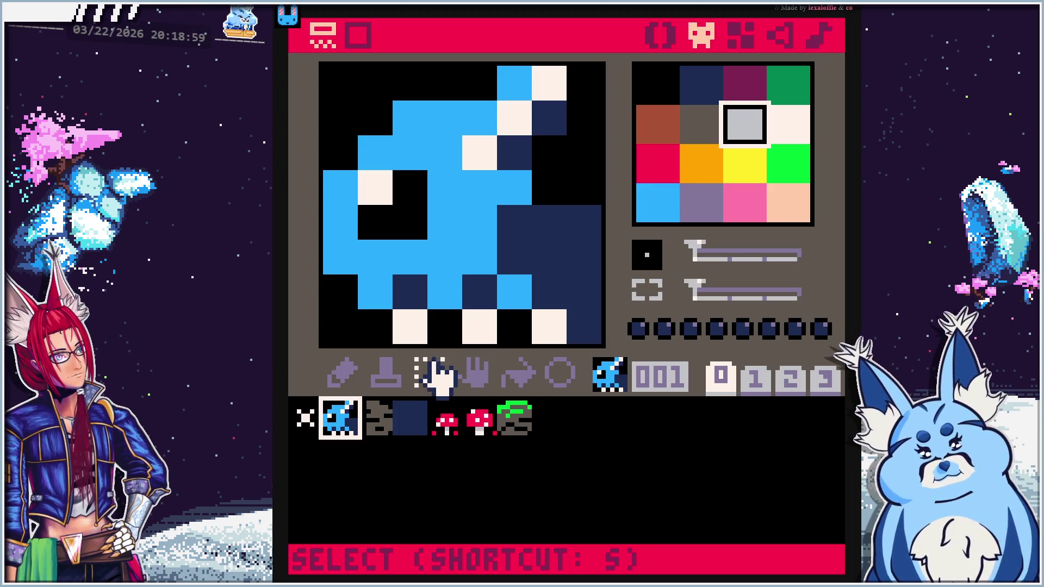
drag(338, 87, 355, 355)
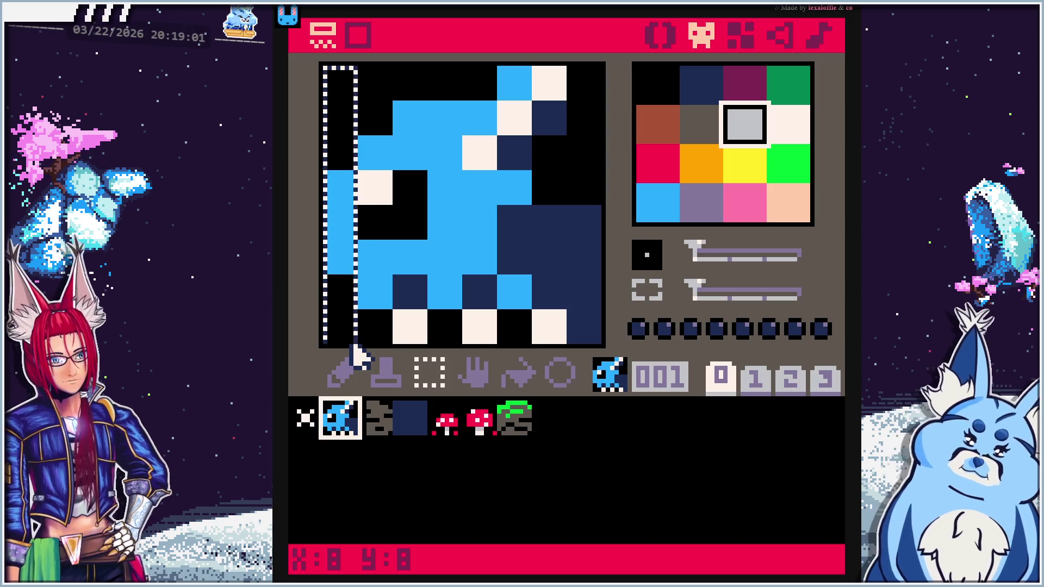
key(ctrl+c)
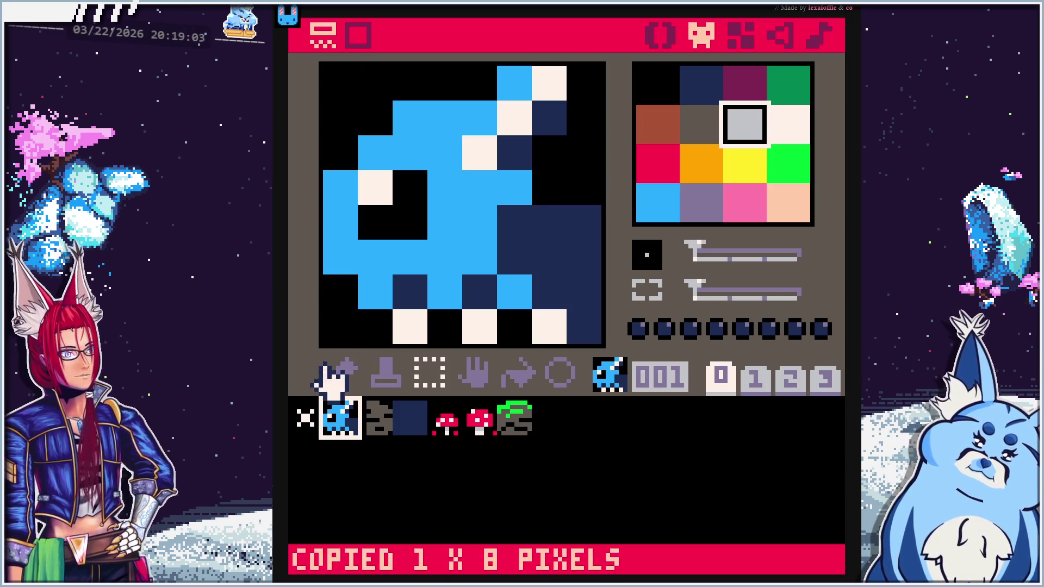
click(338, 457)
key(ctrl+v)
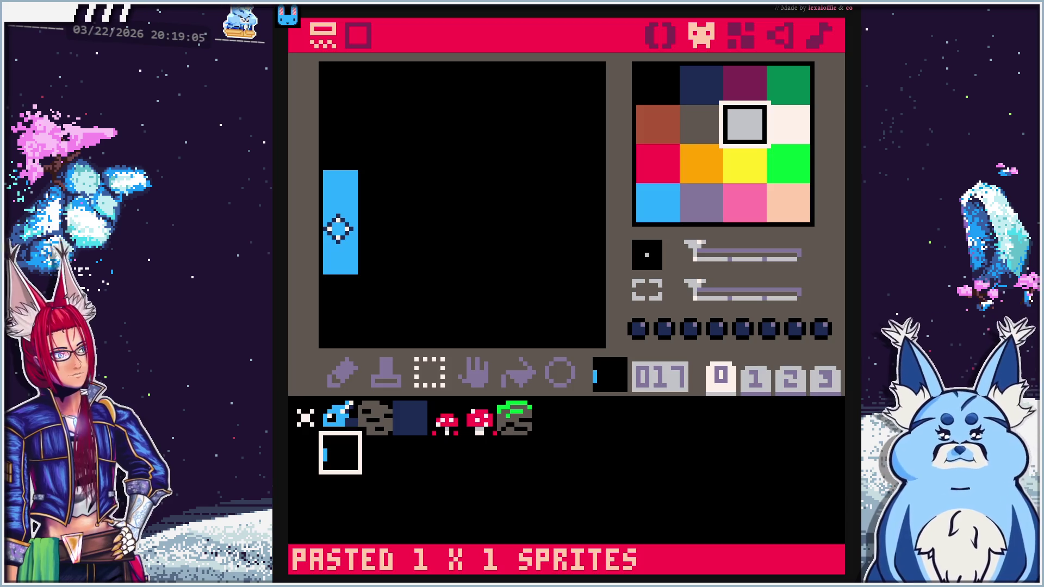
- Pick the light blue colour from sprite 017's left column and briefly run the game
drag(333, 80, 342, 324)
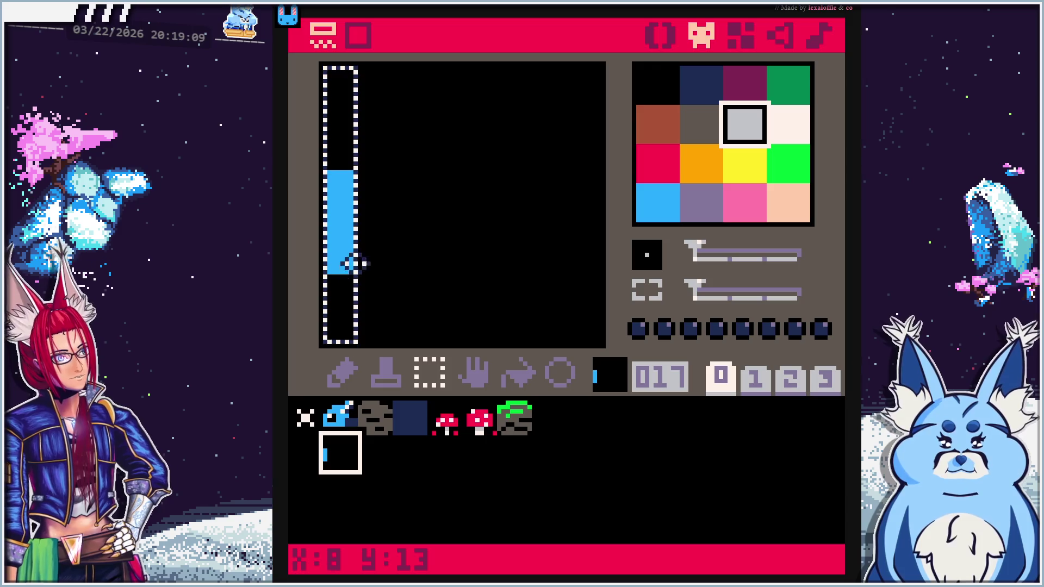
drag(354, 203, 469, 202)
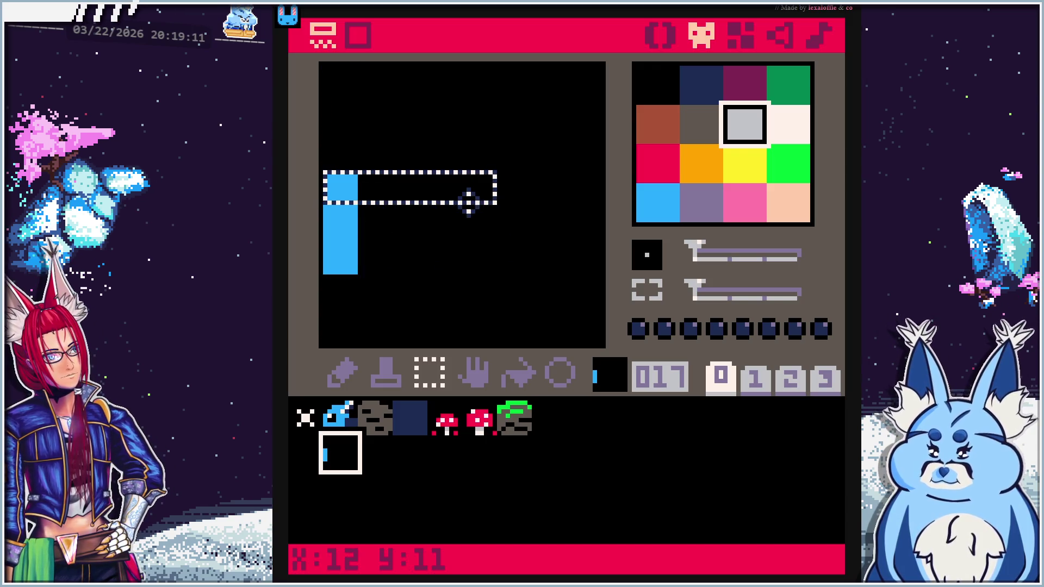
mouse_move(343, 98)
mouse_down()
mouse_move(342, 291)
mouse_move(354, 335)
mouse_up()
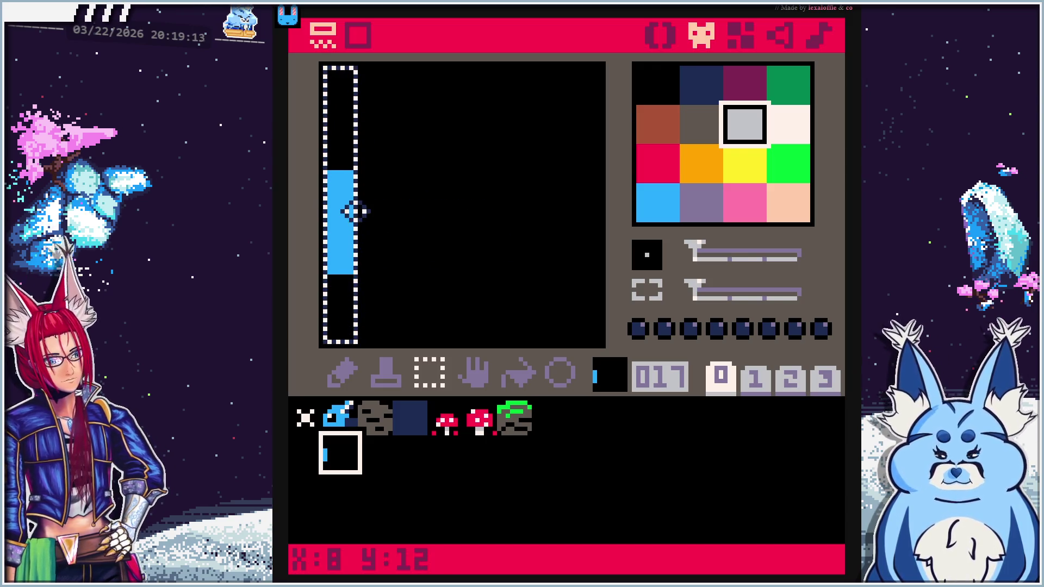
right_click(342, 194)
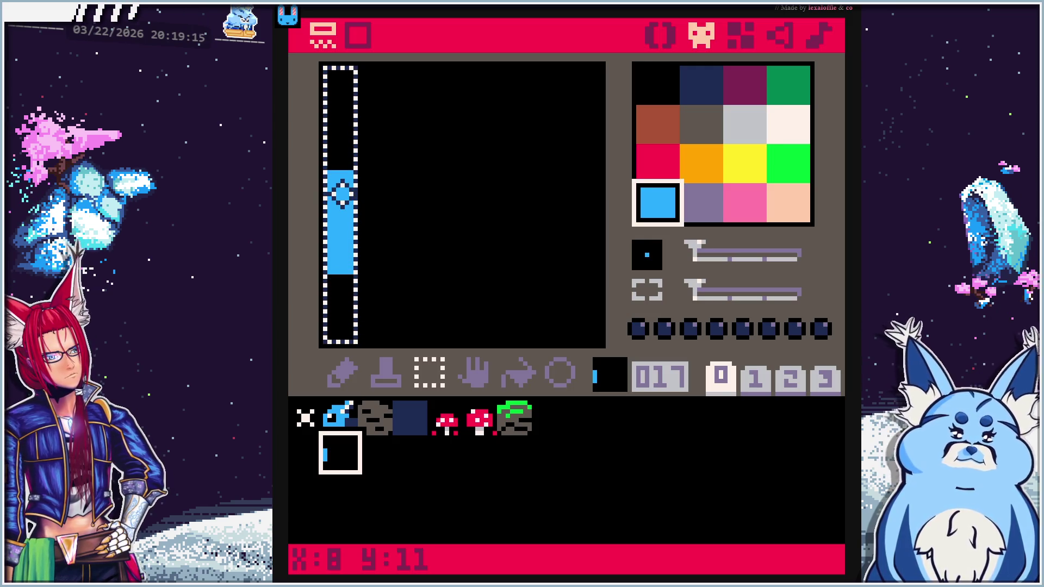
key(ctrl+r)
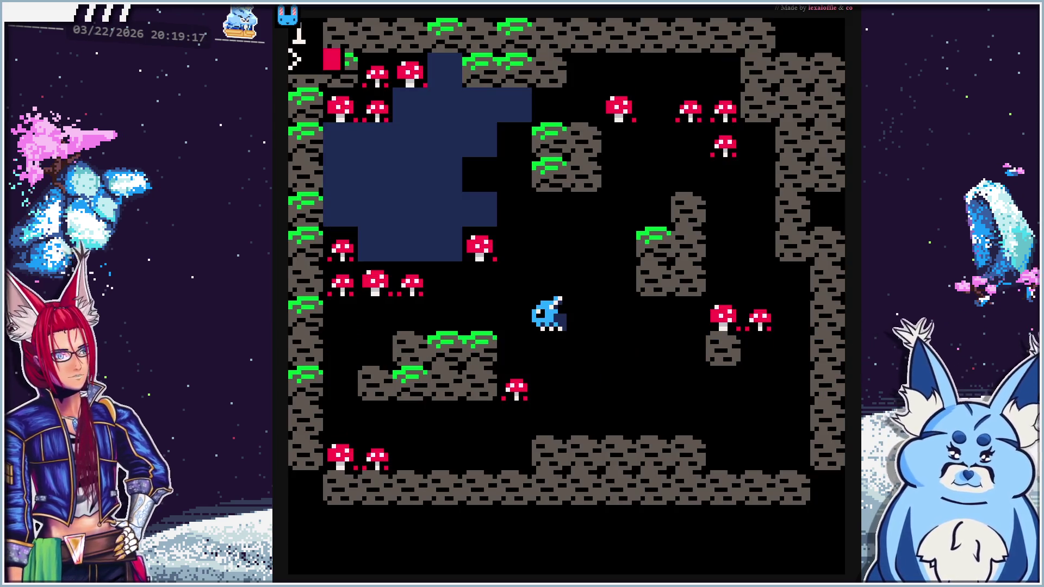
key(Escape)
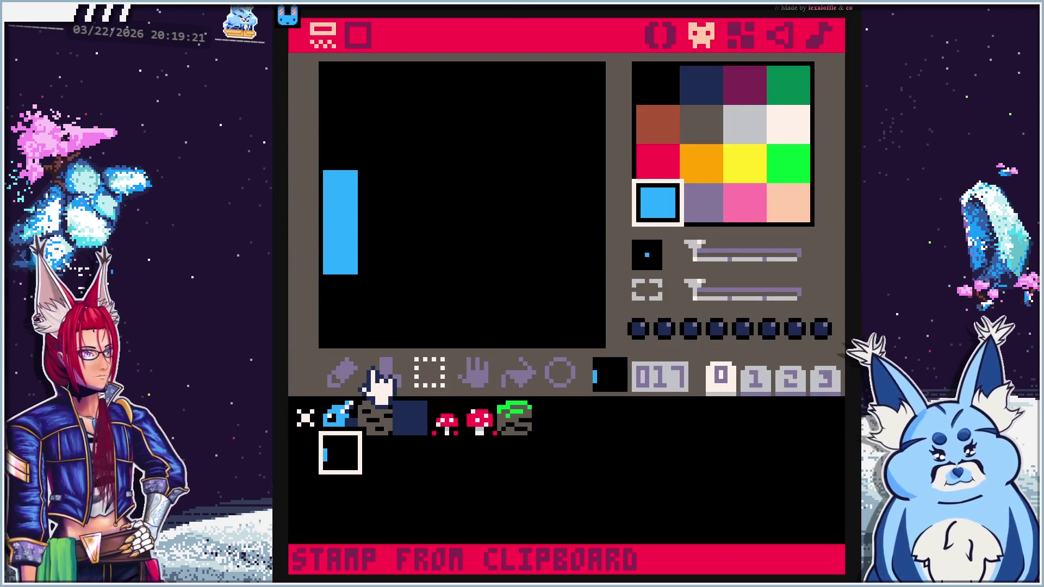
- Paint a blue bar near sprite 017's right edge, comparing it against fish sprite 001
click(342, 375)
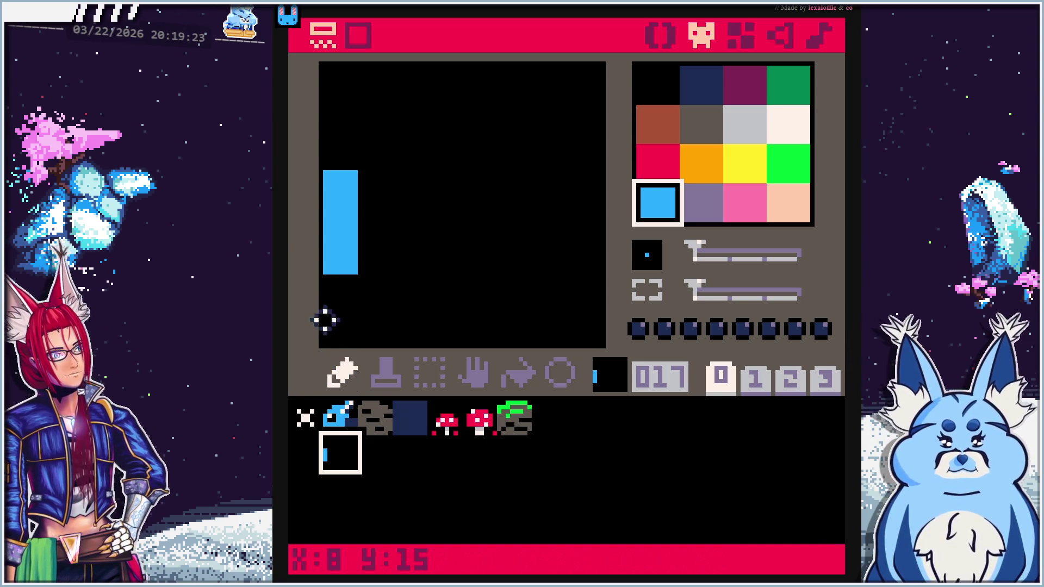
drag(599, 181, 595, 242)
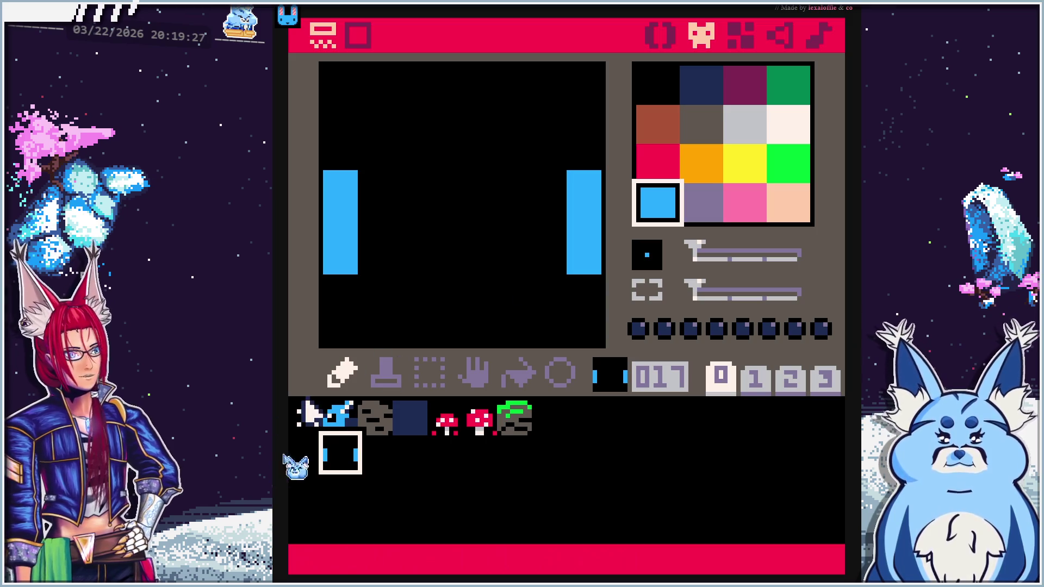
click(340, 425)
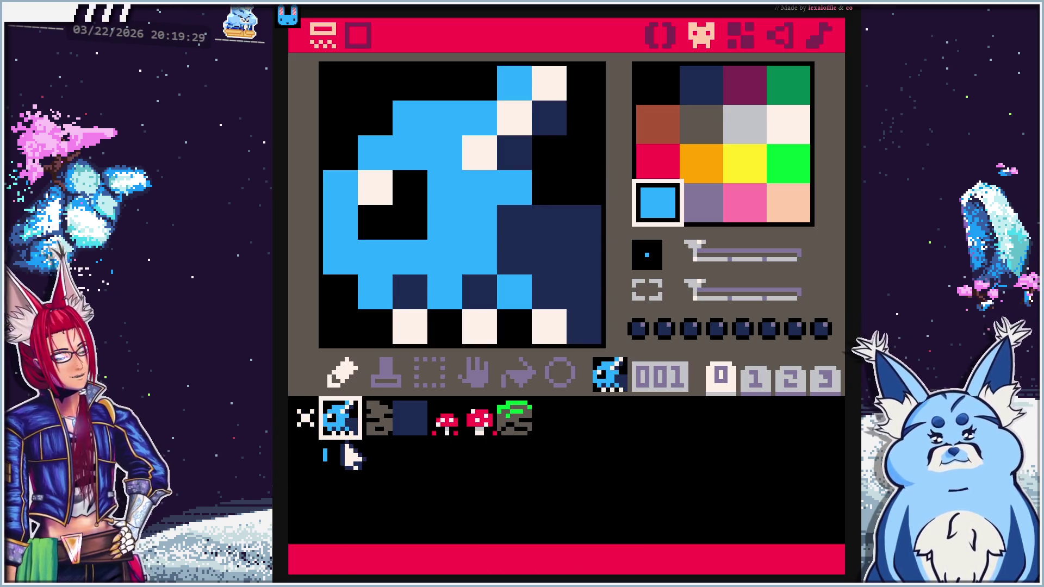
click(353, 454)
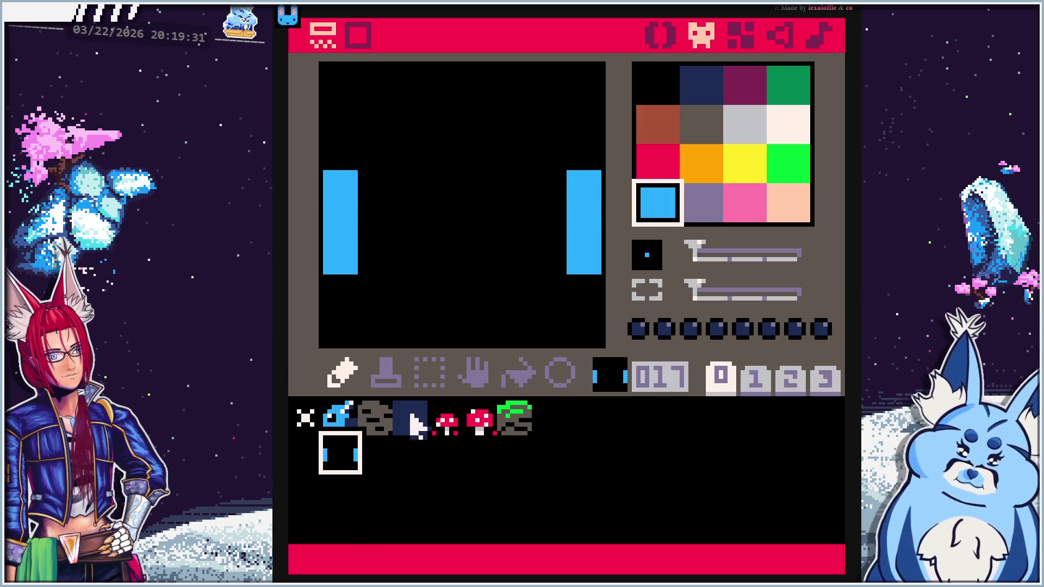
drag(564, 163, 541, 289)
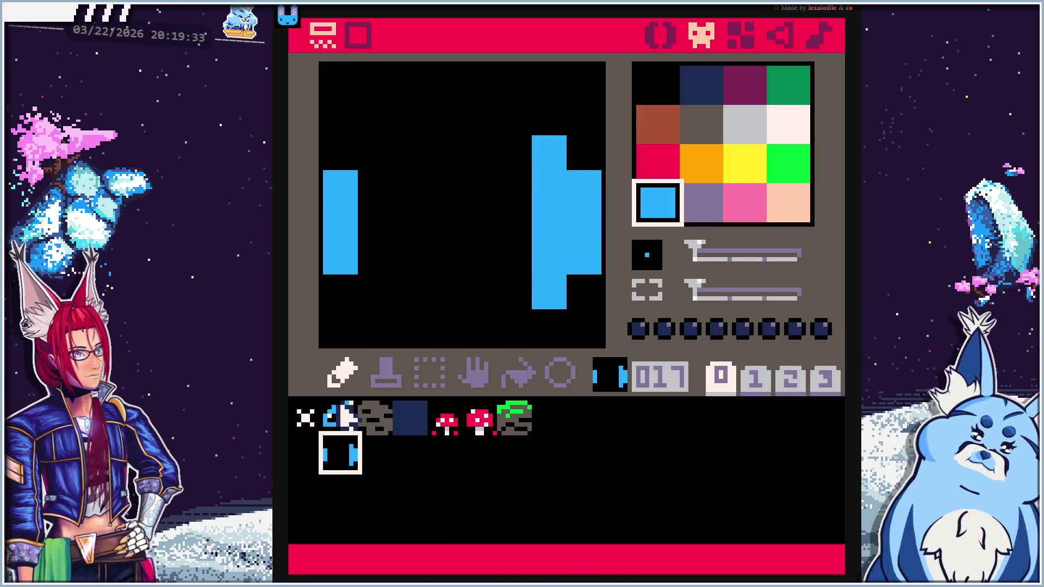
click(340, 420)
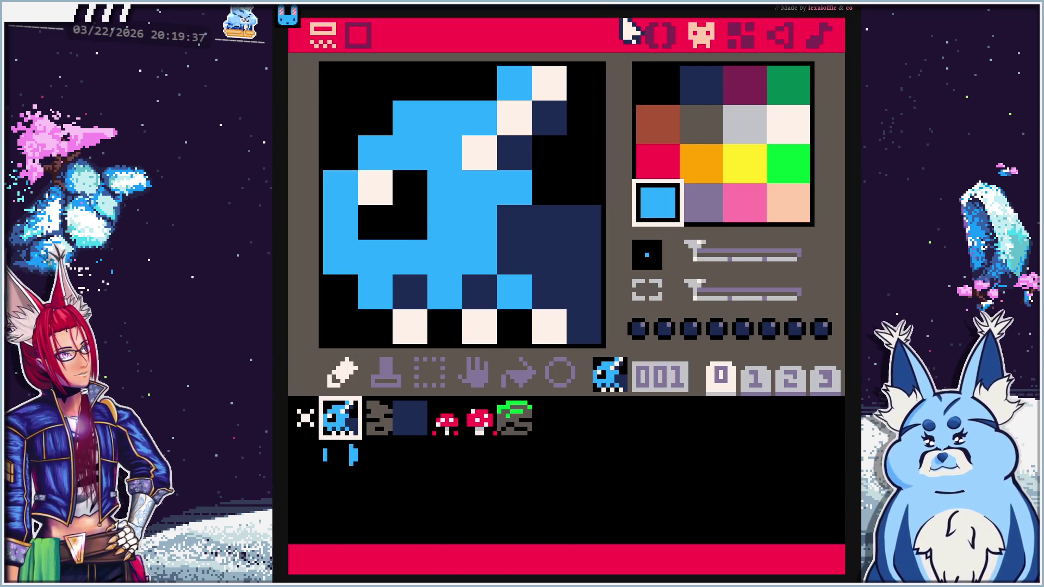
key(alt+Tab)
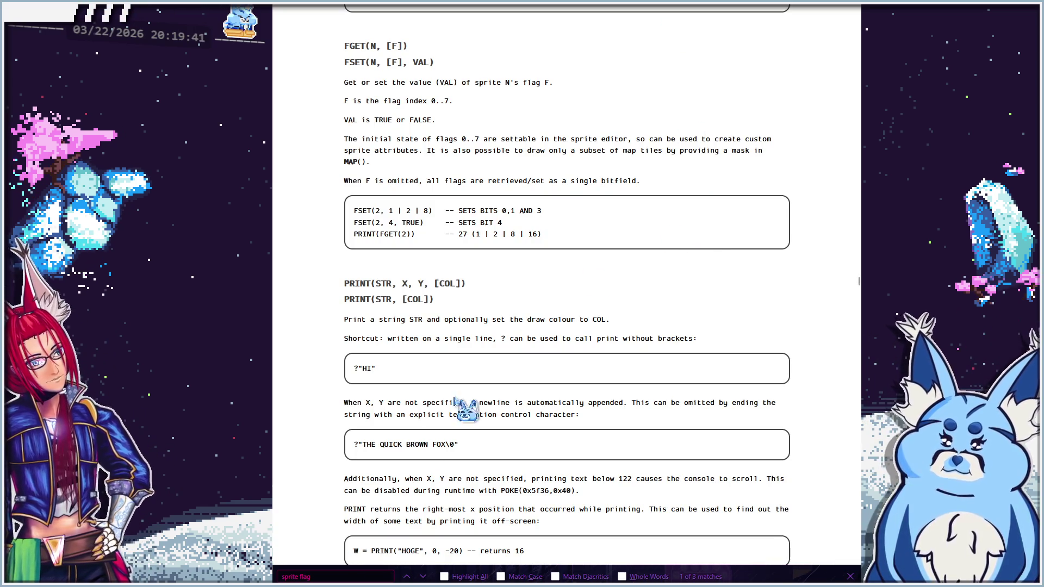
- Search the manual for 'flip' and step through matches to the SPR entry's FLIP_X argument
click(337, 578)
key(BackSpace)
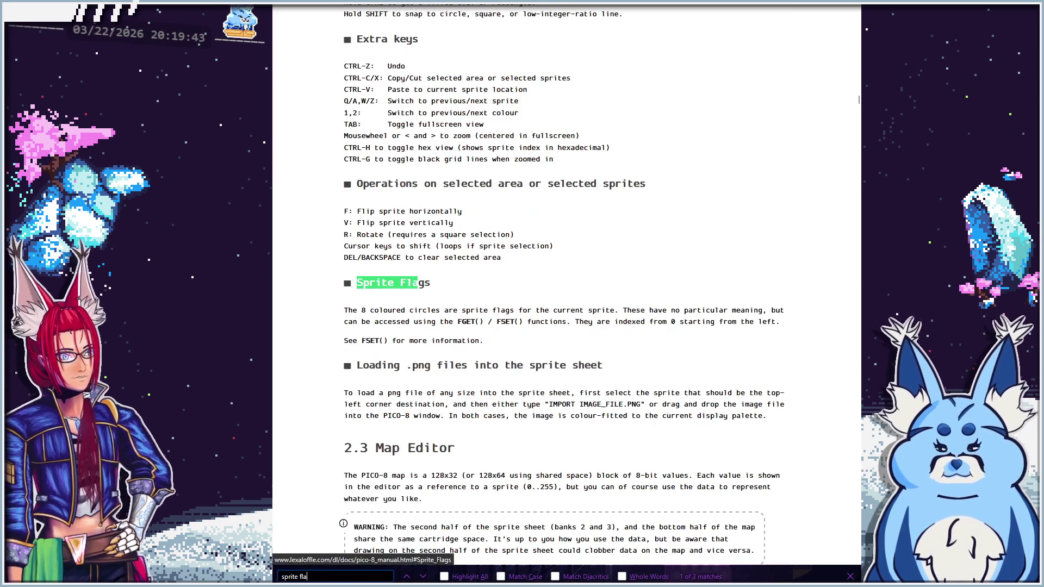
key(BackSpace)
key(BackSpace)
key(BackSpace)
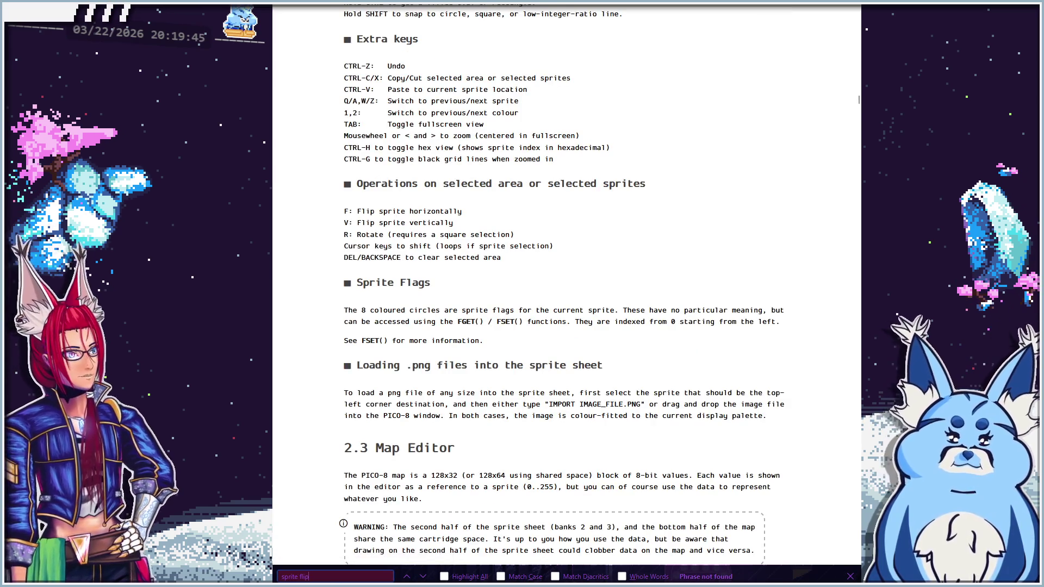
key(BackSpace)
key(BackSpace)
key(BackSpace)
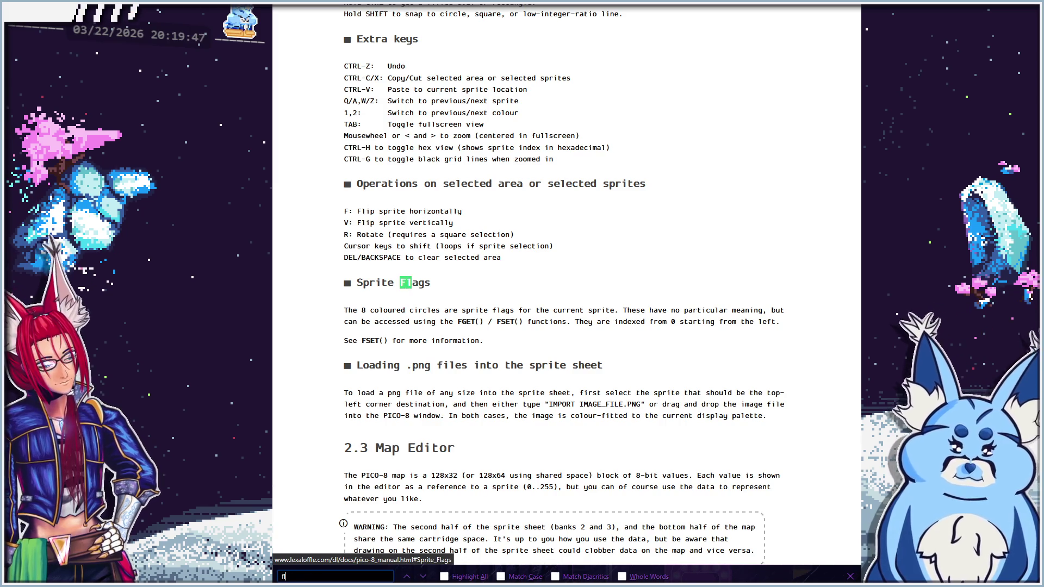
text(ip)
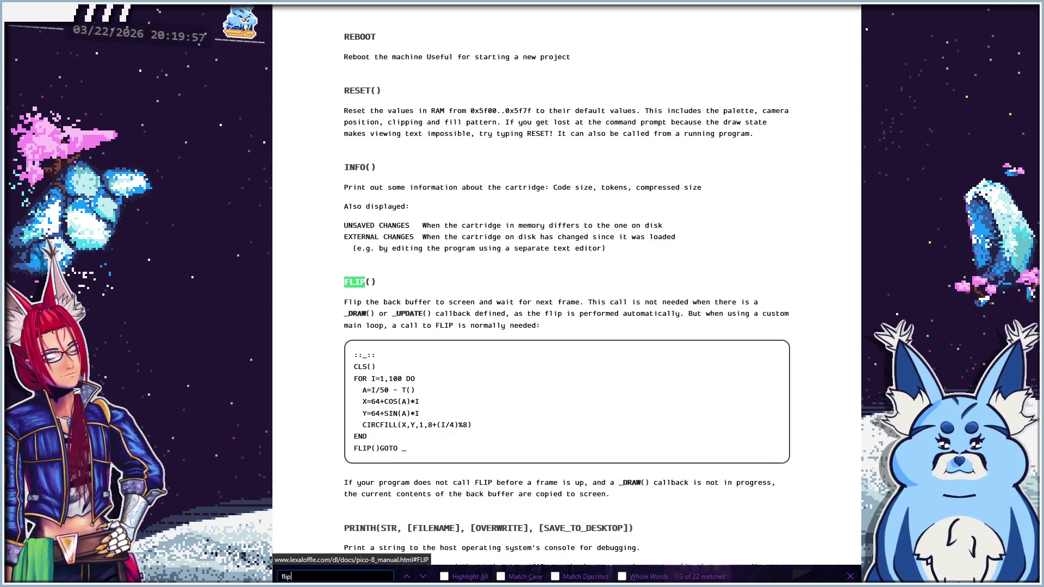
key(Return)
key(Return)
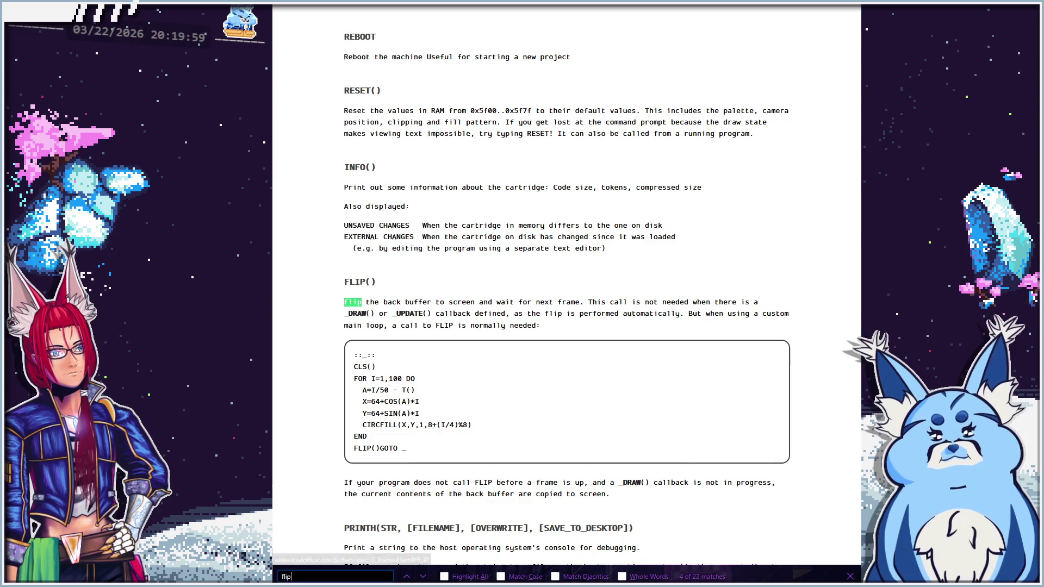
key(Return)
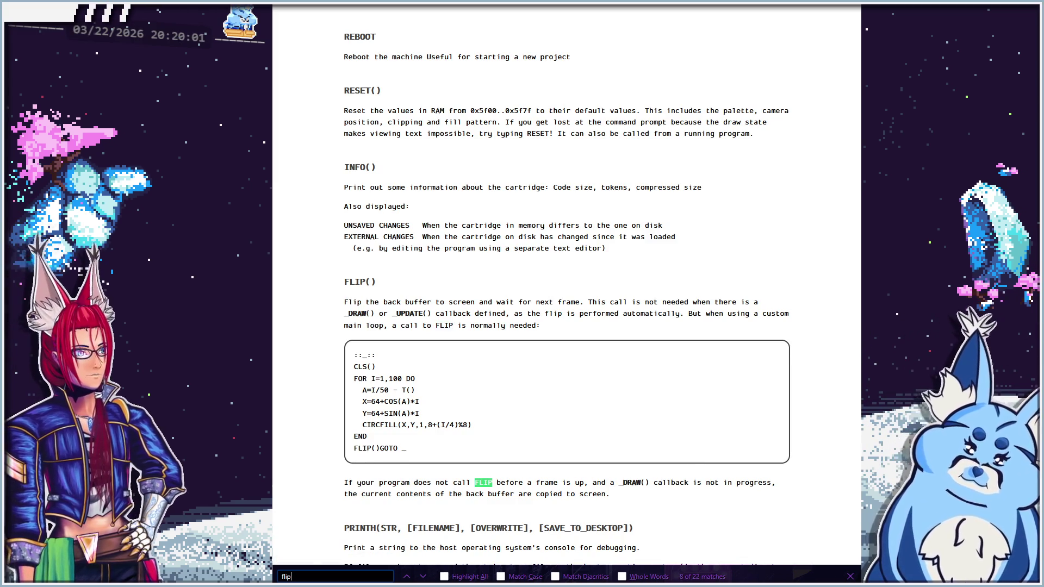
key(Return)
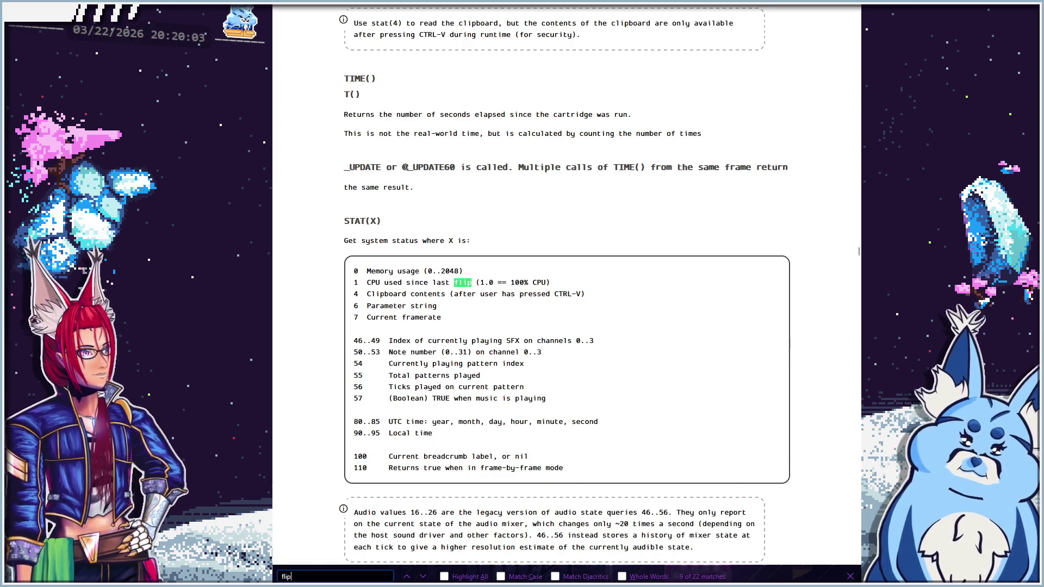
key(Return)
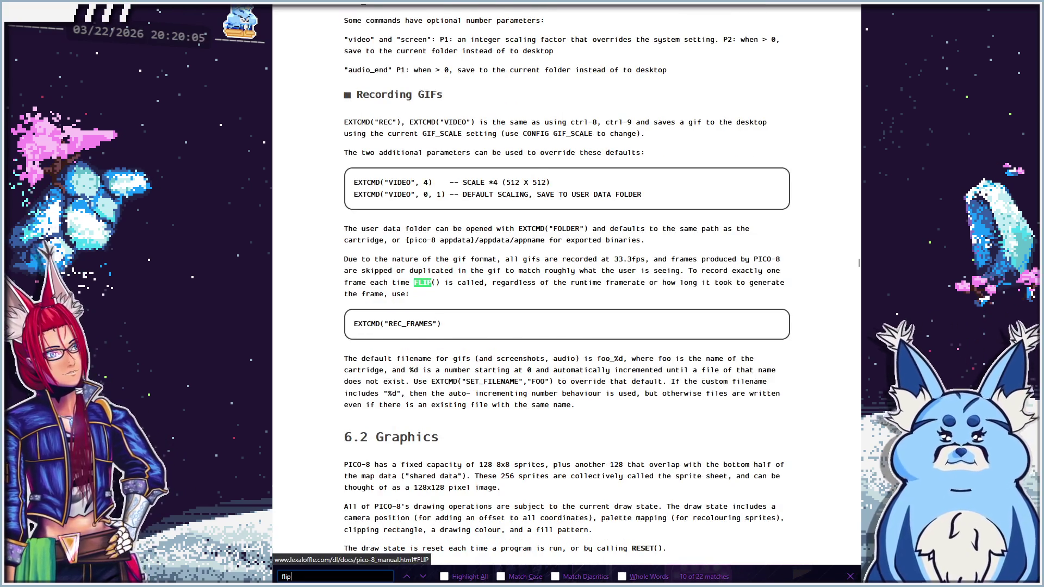
key(Return)
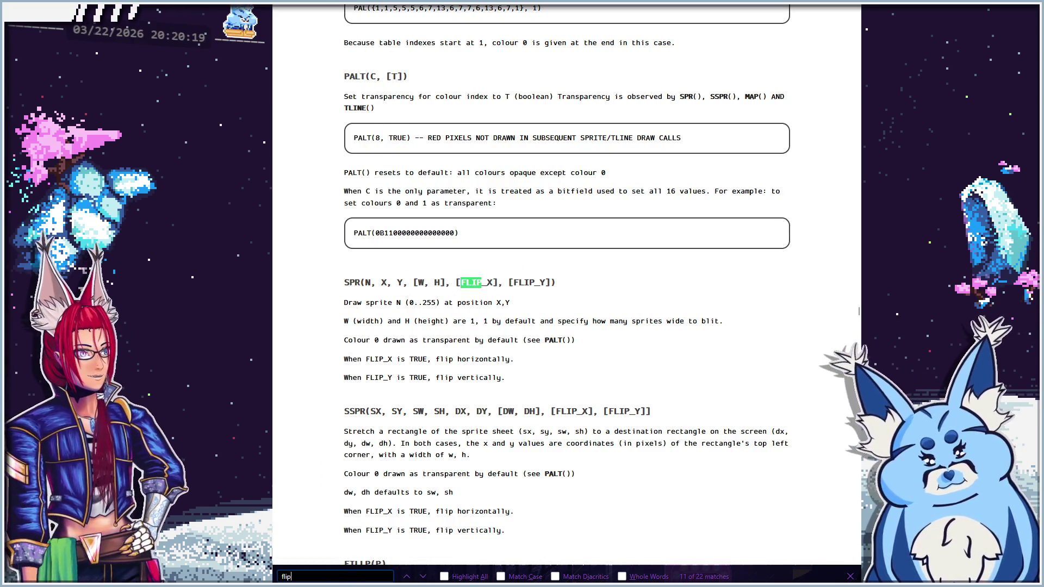
key(alt+Tab)
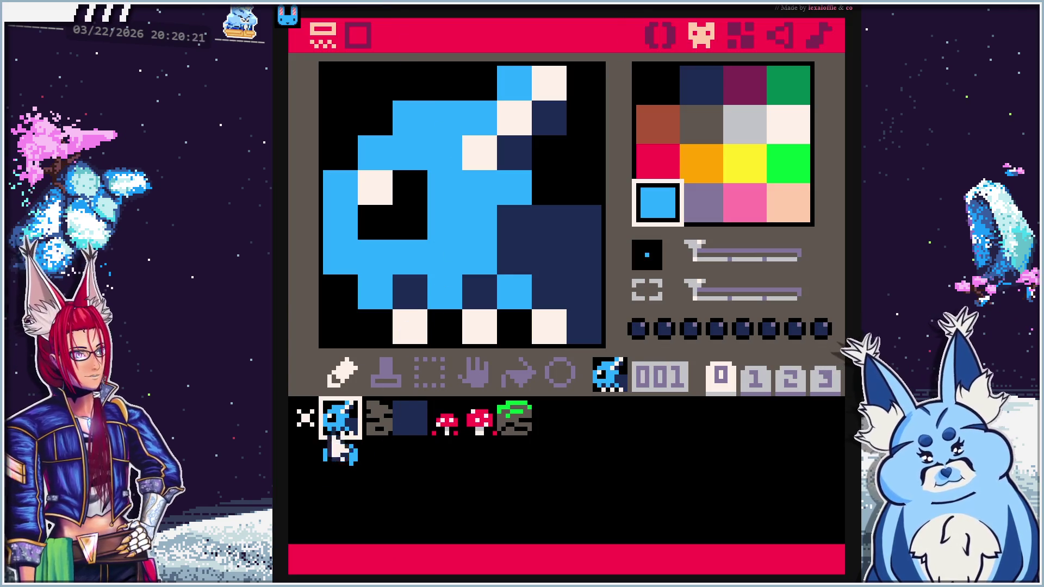
- Show the cartridge code at _DRAW()'s player SPR call, rechecking the manual's SPR entry
click(667, 33)
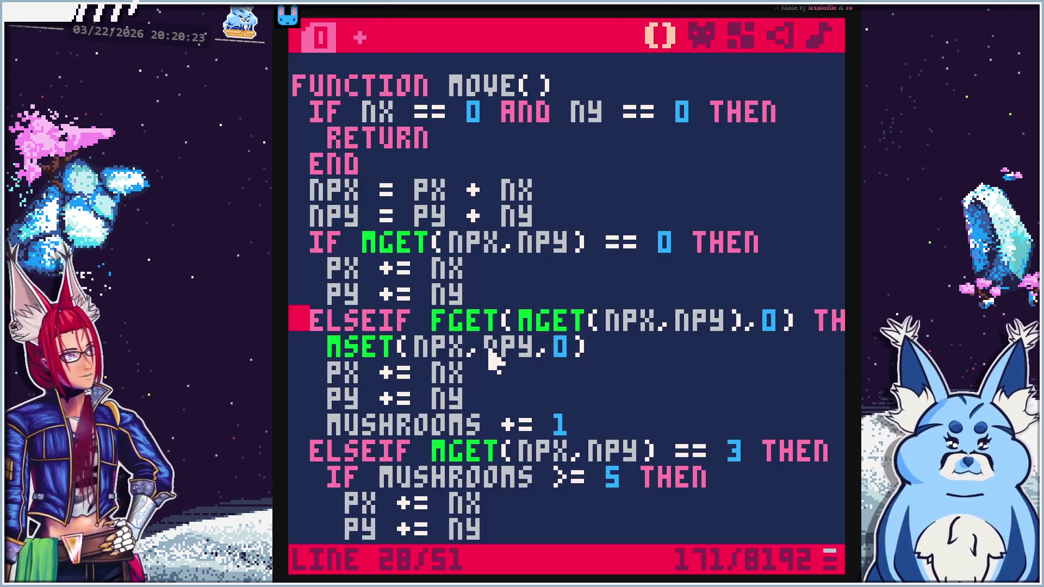
scroll(438, 440, down, 6)
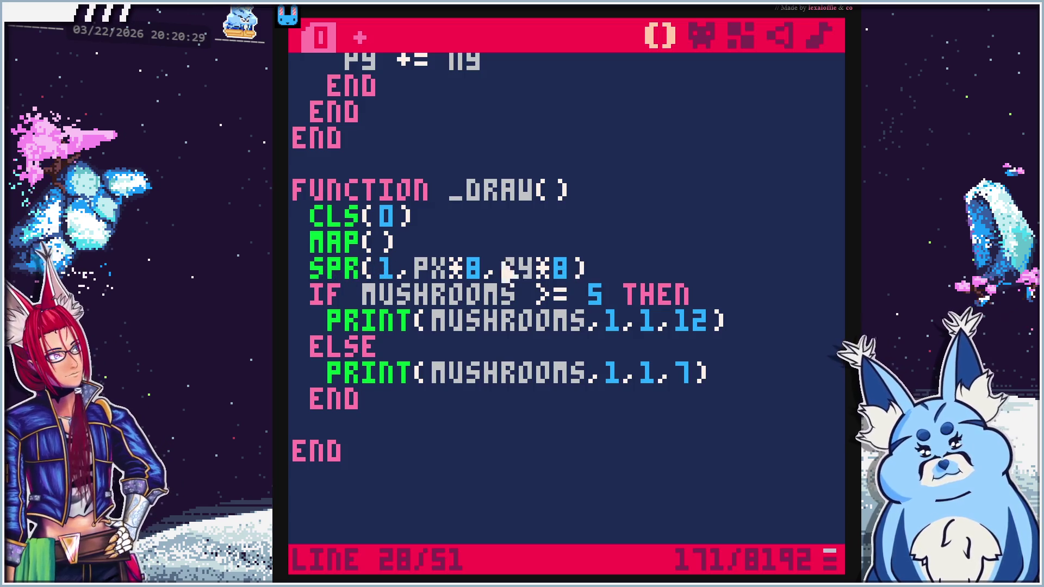
key(alt+Tab)
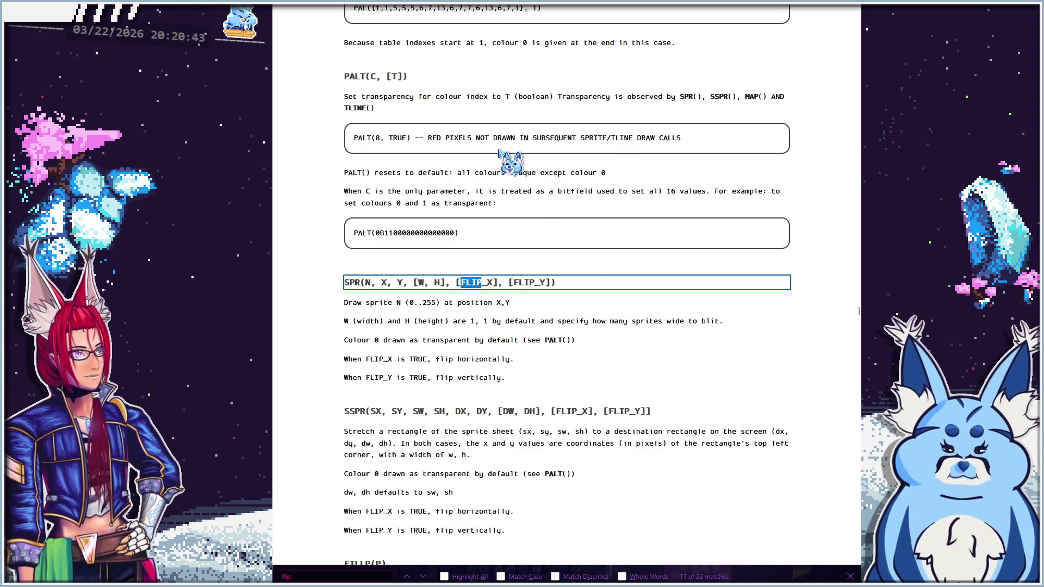
key(alt+Tab)
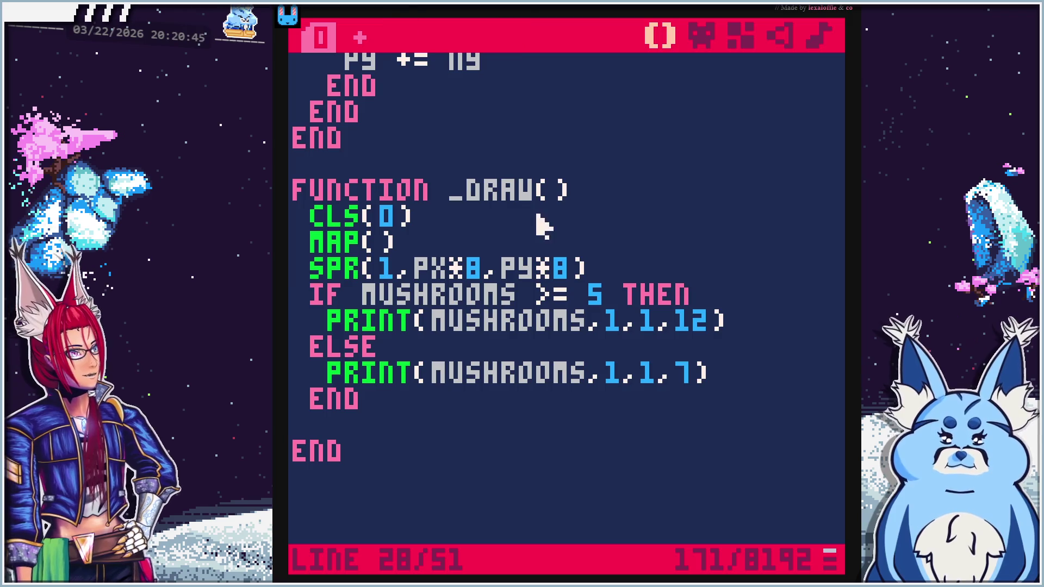
- Append ',1,1,1' to the player's SPR call and run the game to check the sprite
click(581, 266)
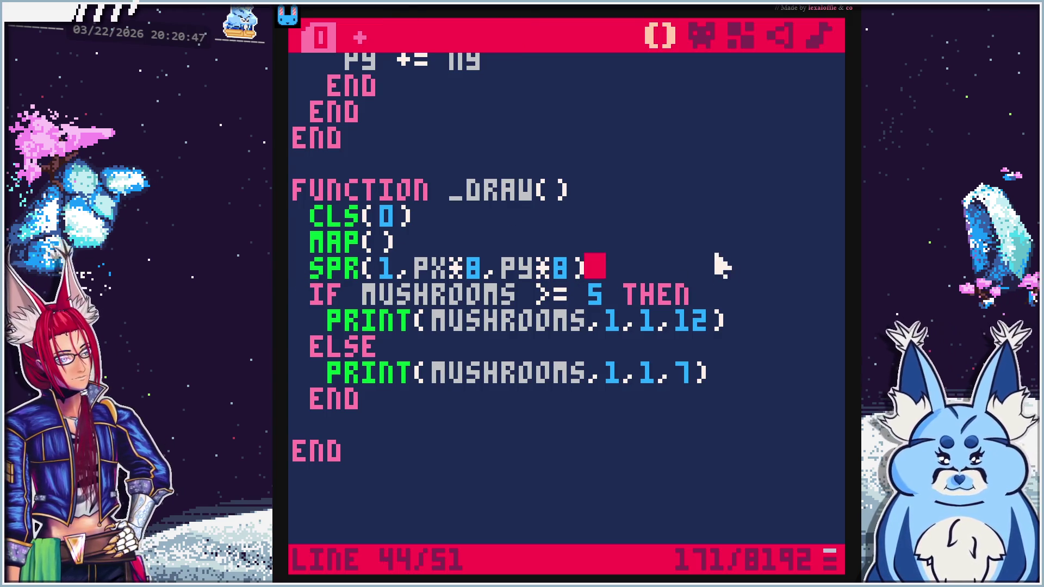
text(,1)
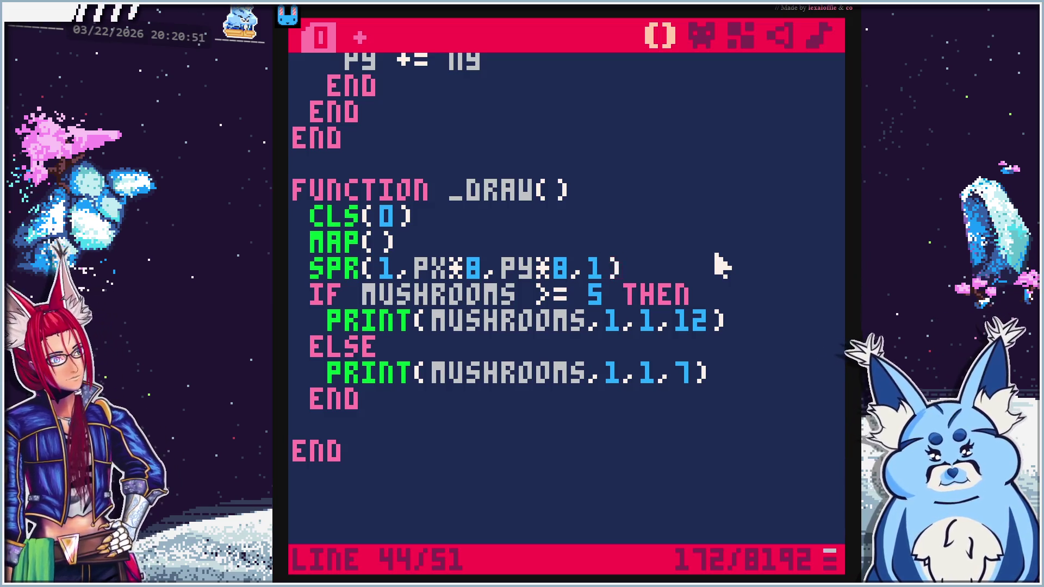
text(,1,)
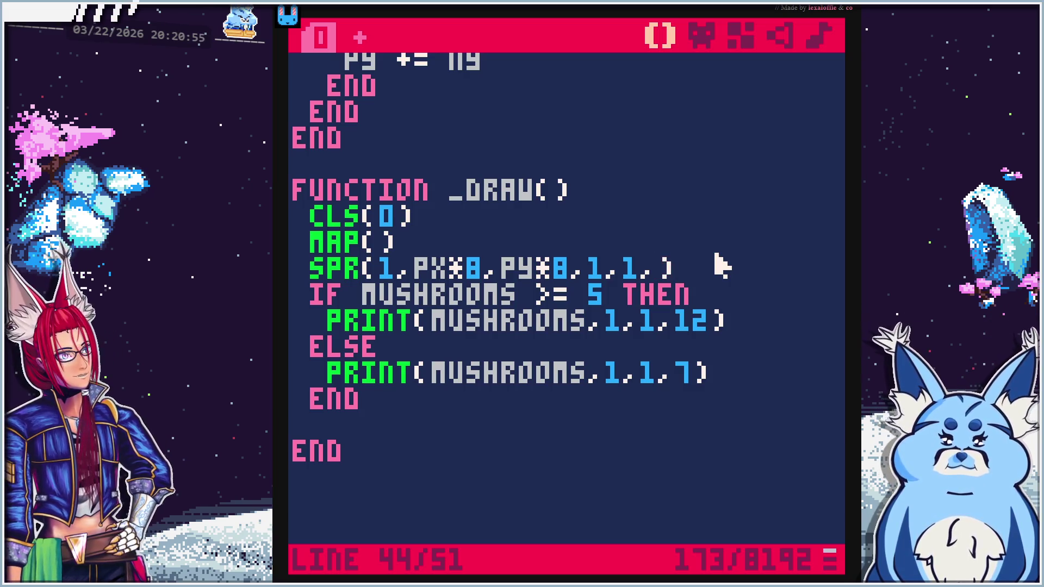
text(1)
key(ctrl+r)
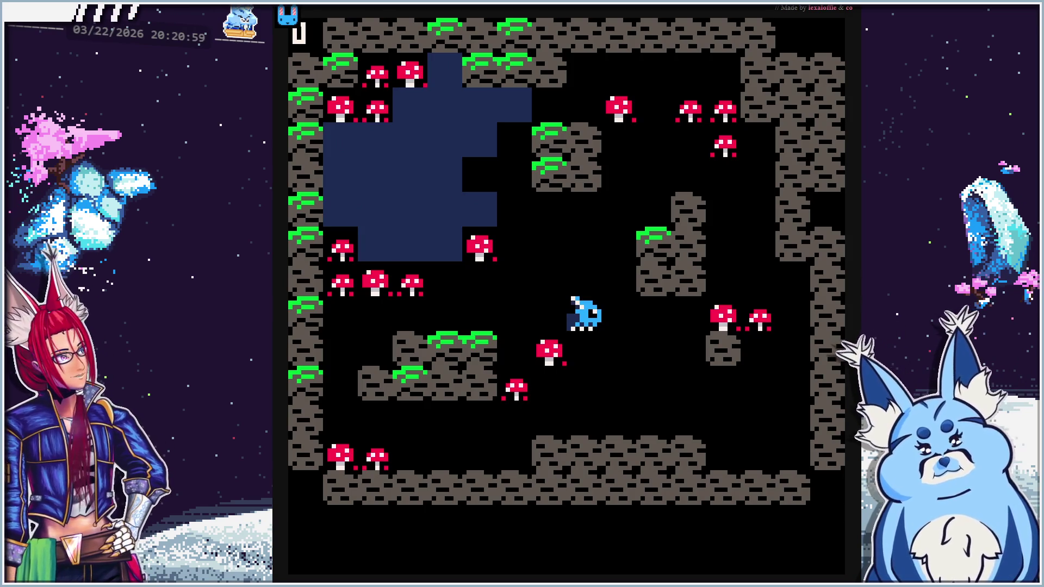
key(Escape)
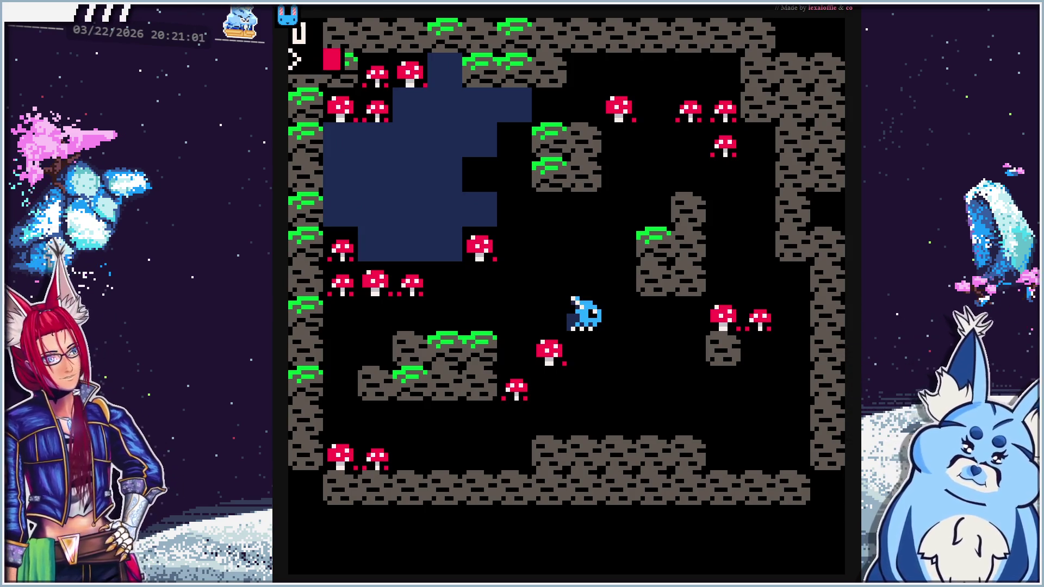
key(Escape)
- Change the SPR call's flip argument to TRUE and rerun the game to test the flip
key(BackSpace)
text(true)
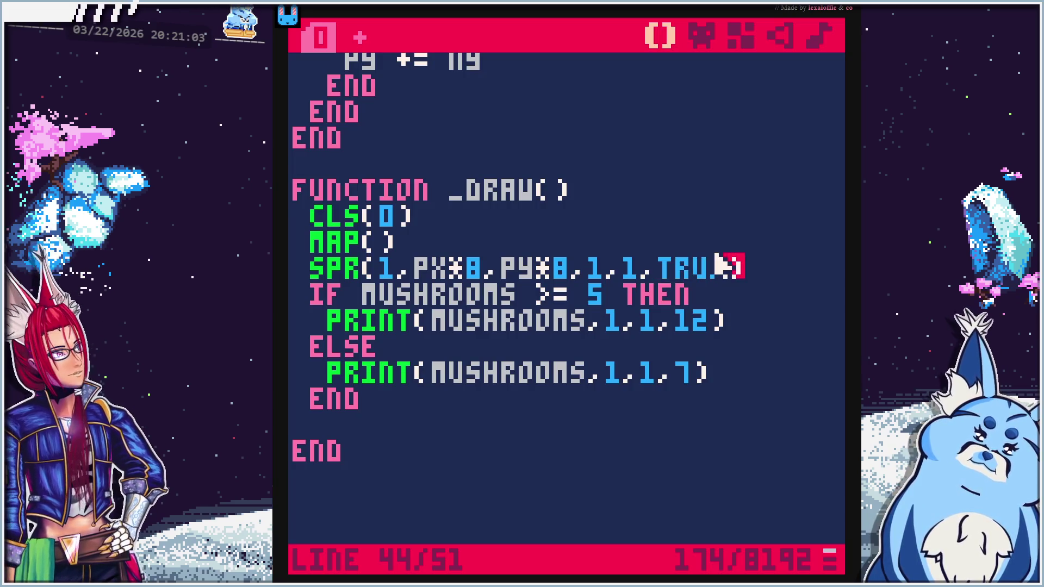
key(ctrl+r)
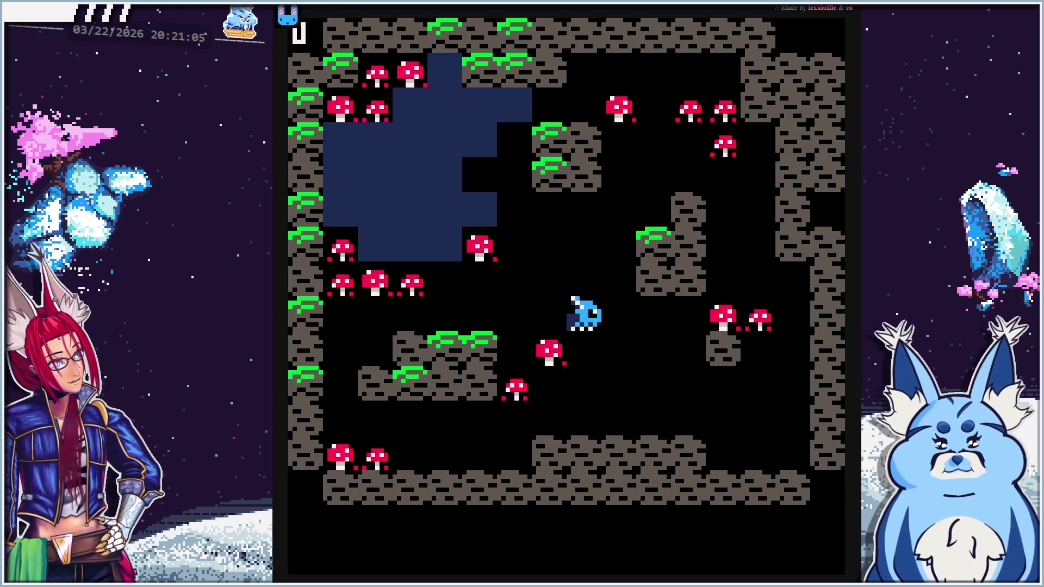
key(Escape)
key(Escape)
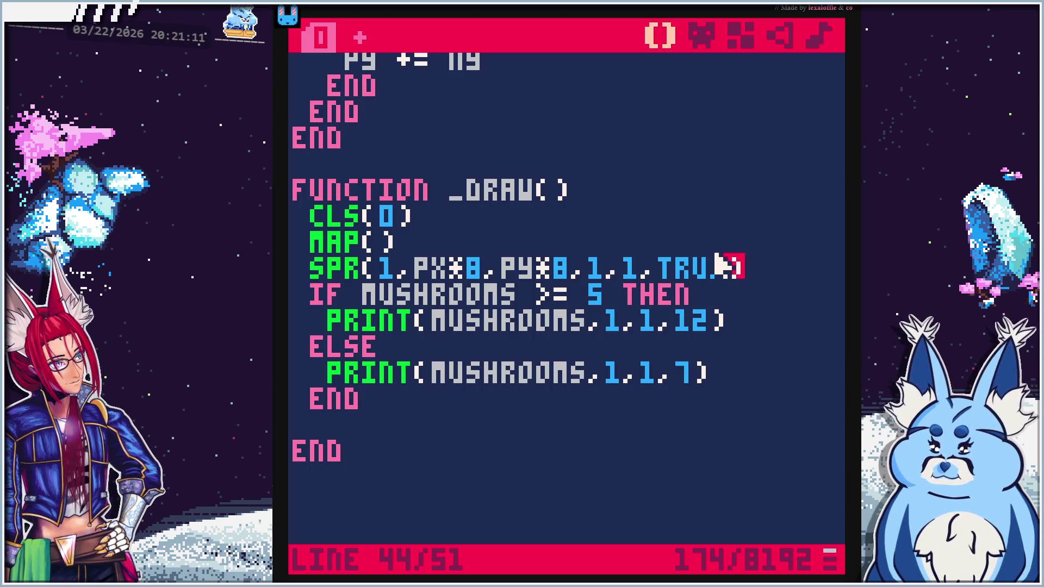
key(BackSpace)
key(BackSpace)
key(BackSpace)
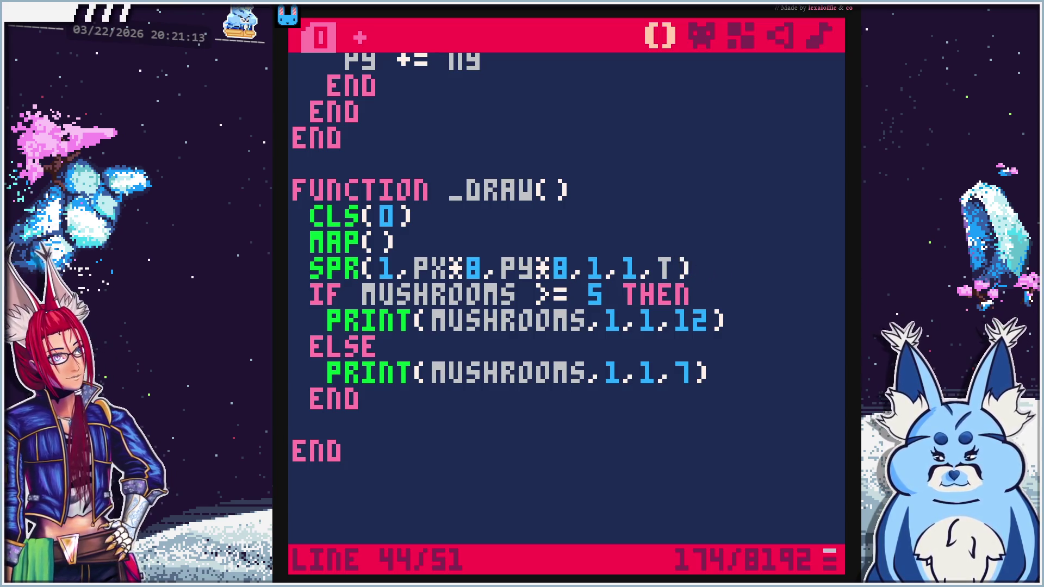
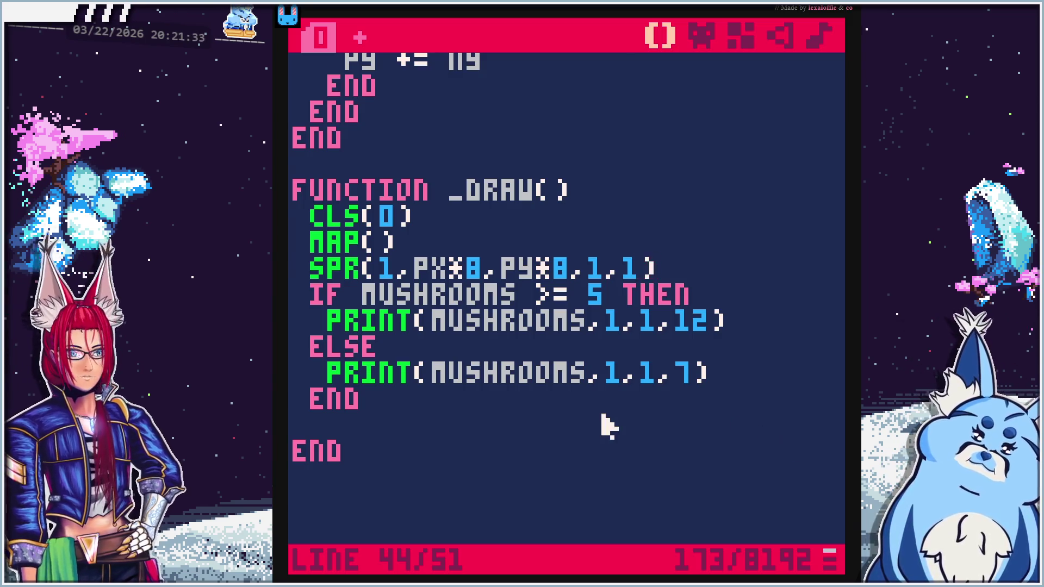
- Add a new line 'movexflip = 0' directly below MUSHROOMS = 0
scroll(602, 424, up, 7)
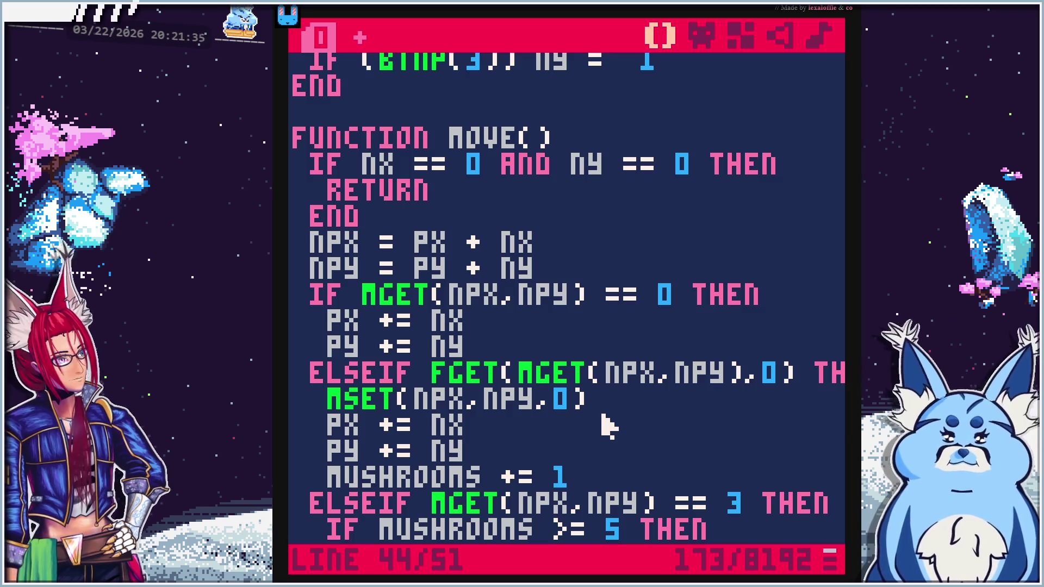
scroll(454, 302, up, 3)
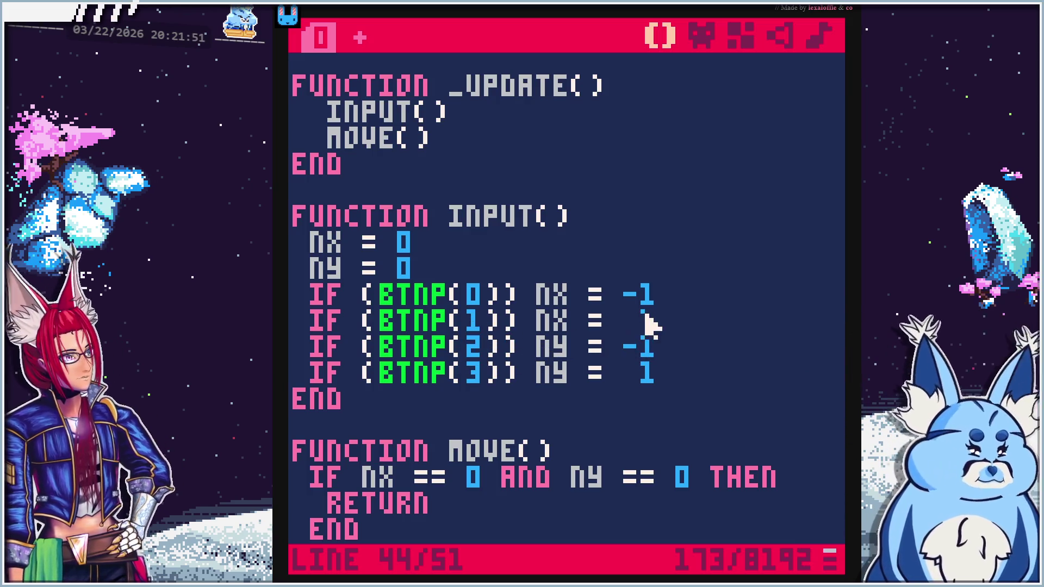
click(674, 299)
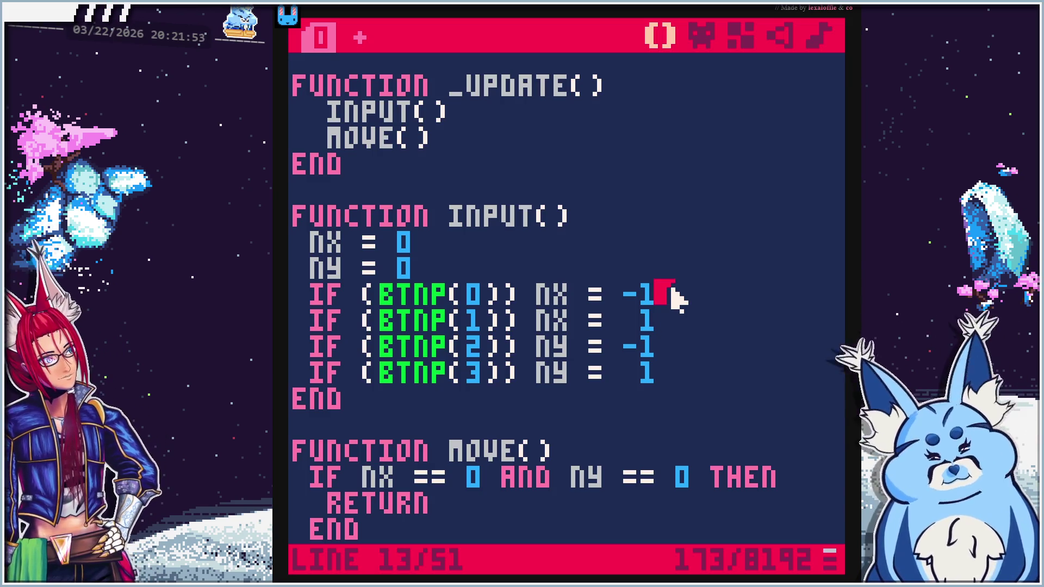
scroll(670, 350, up, 2)
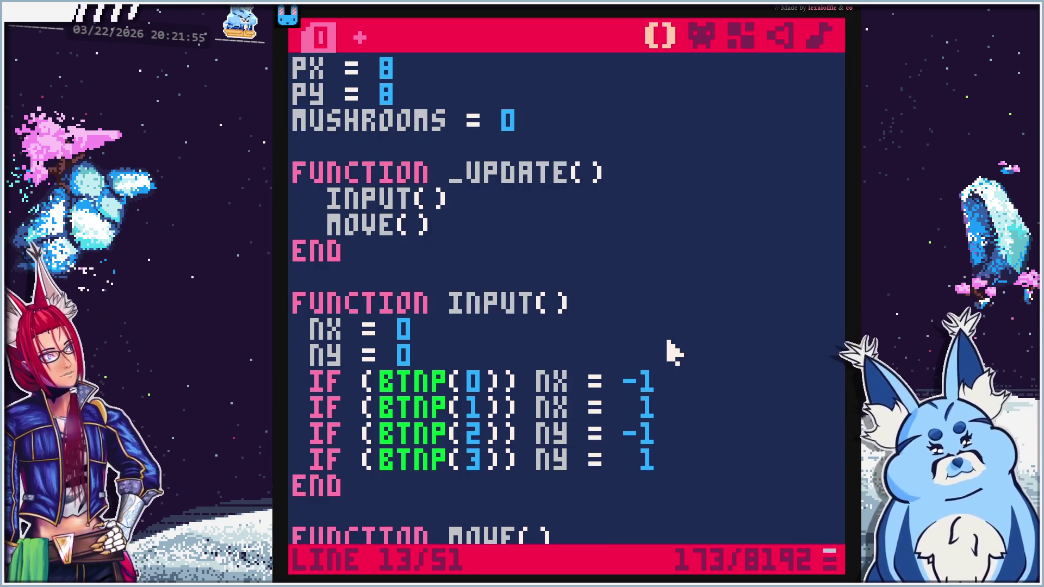
click(602, 119)
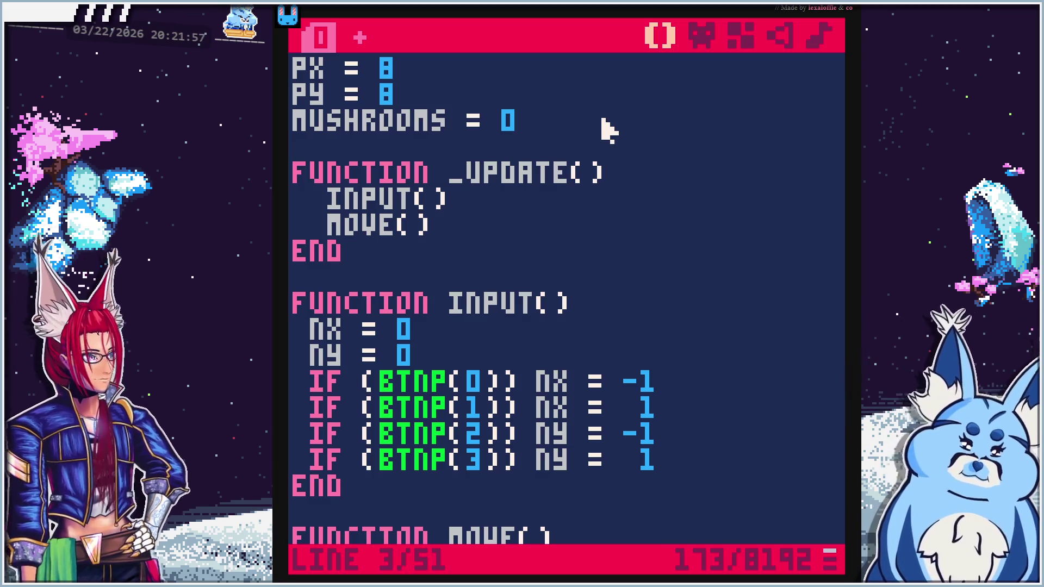
key(Return)
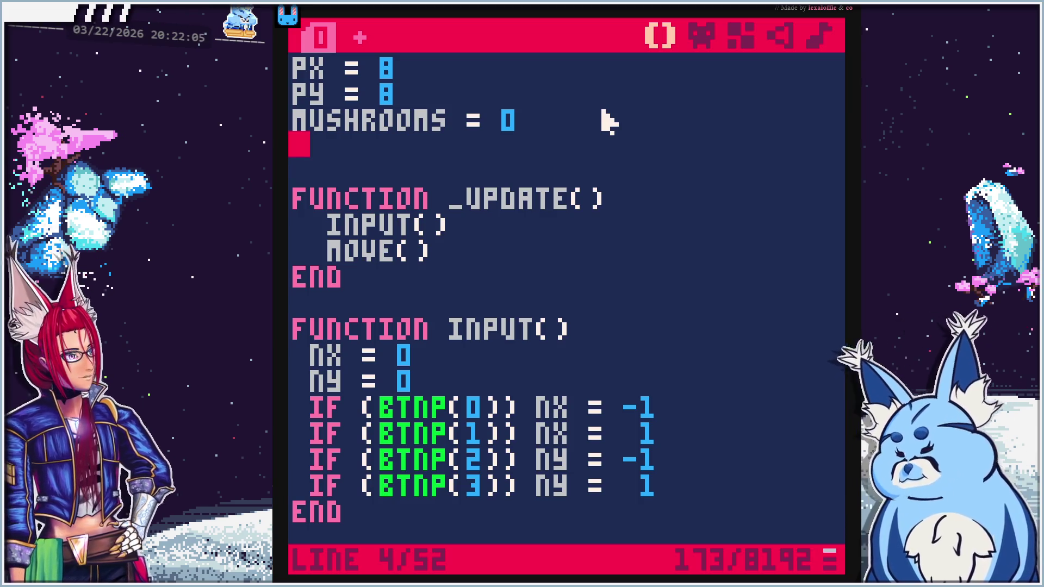
text(move)
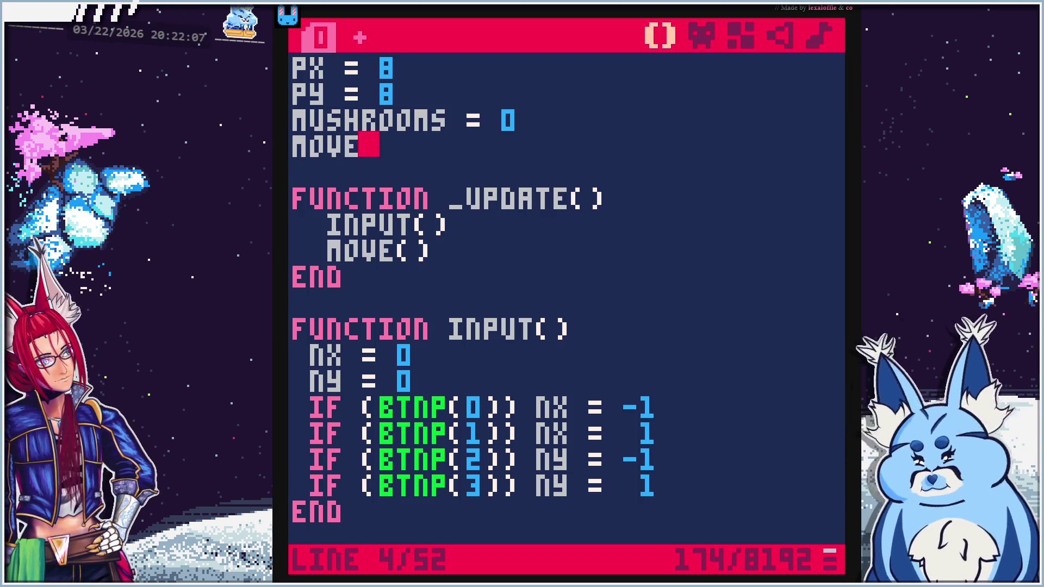
text(xflip)
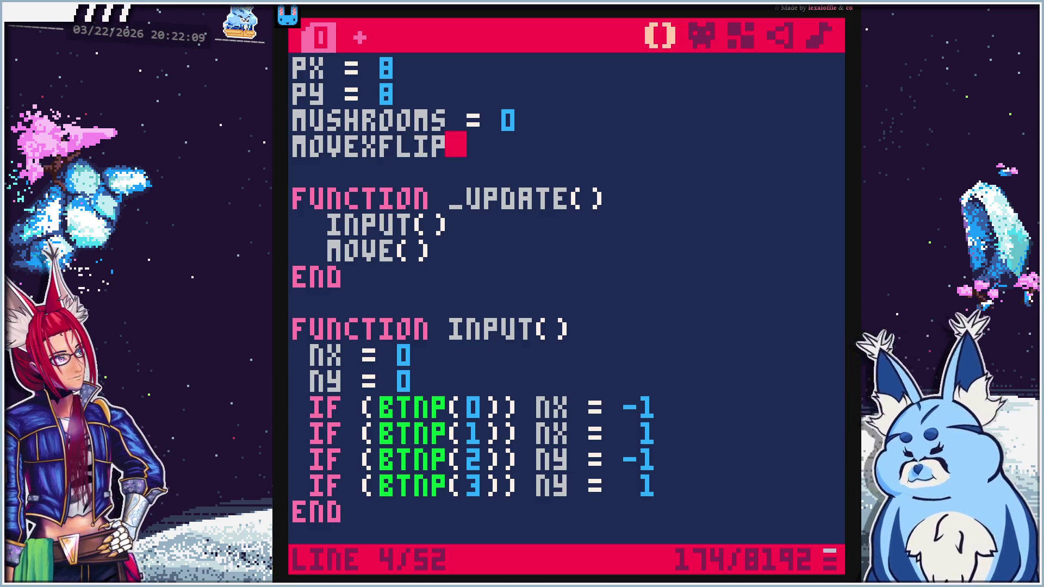
text( = 0)
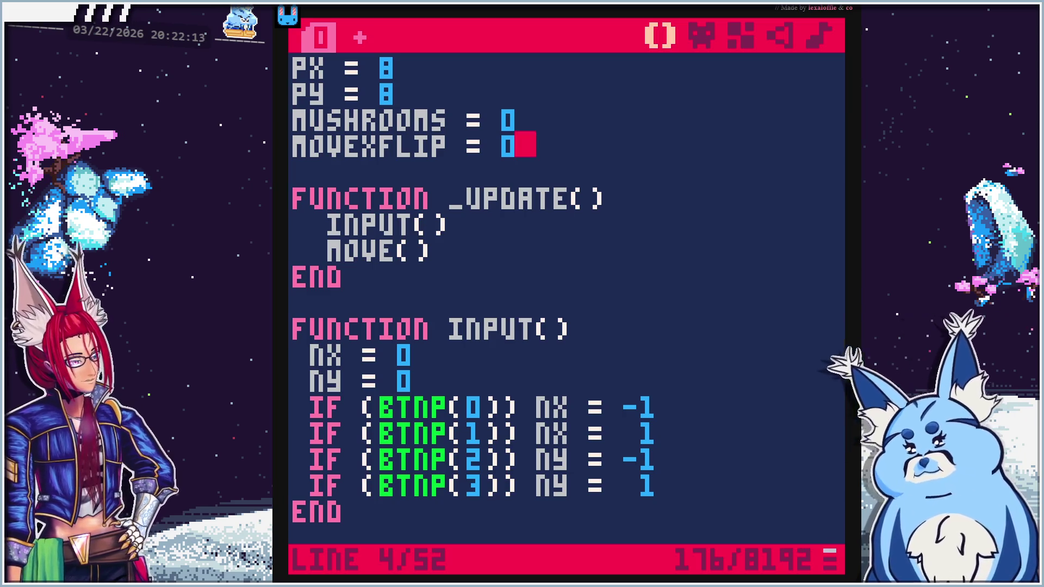
key(shift+Home)
- Split the left-input check so nx = -1 sits on its own line
click(699, 412)
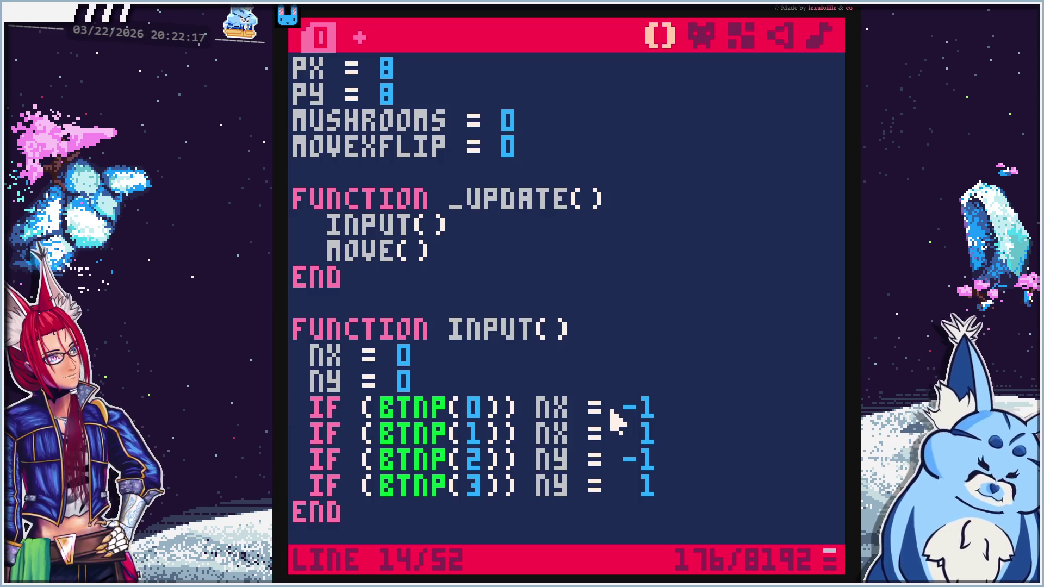
scroll(622, 371, down, 2)
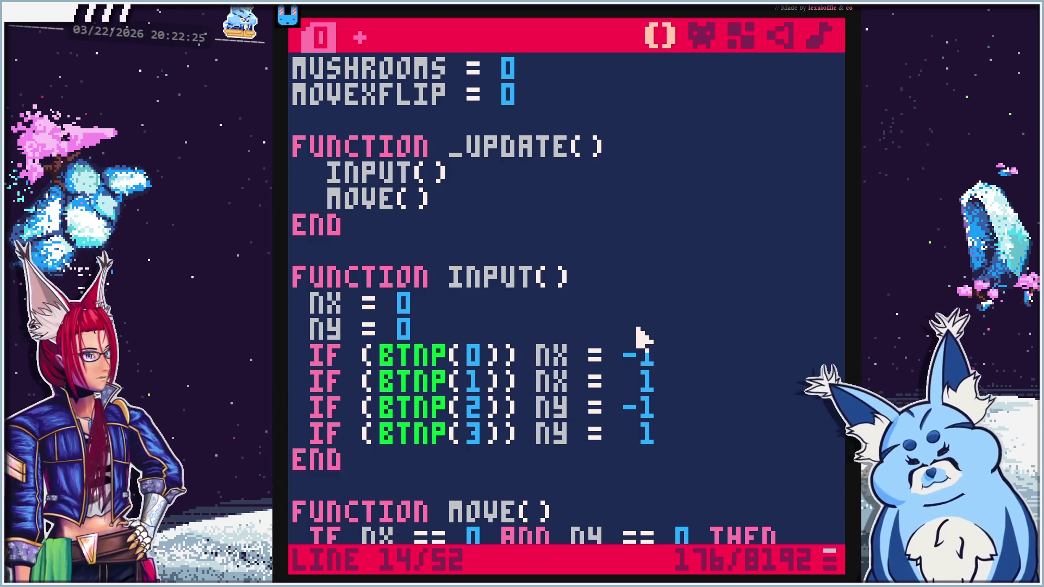
key(Return)
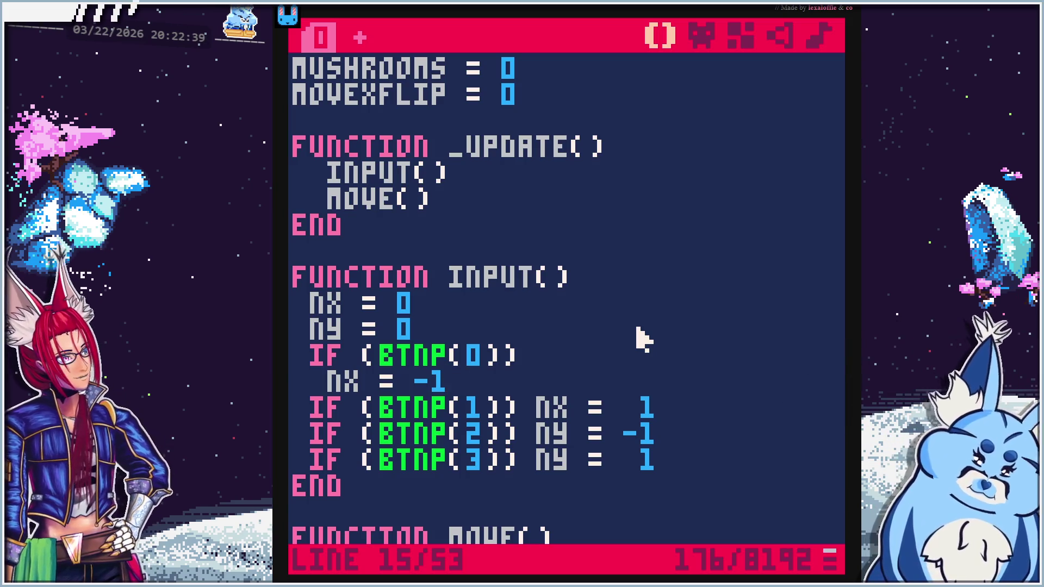
- Finish the left-input block with movexflip = 0 and end, then copy those two lines
key(Return)
text(movexflip = 0)
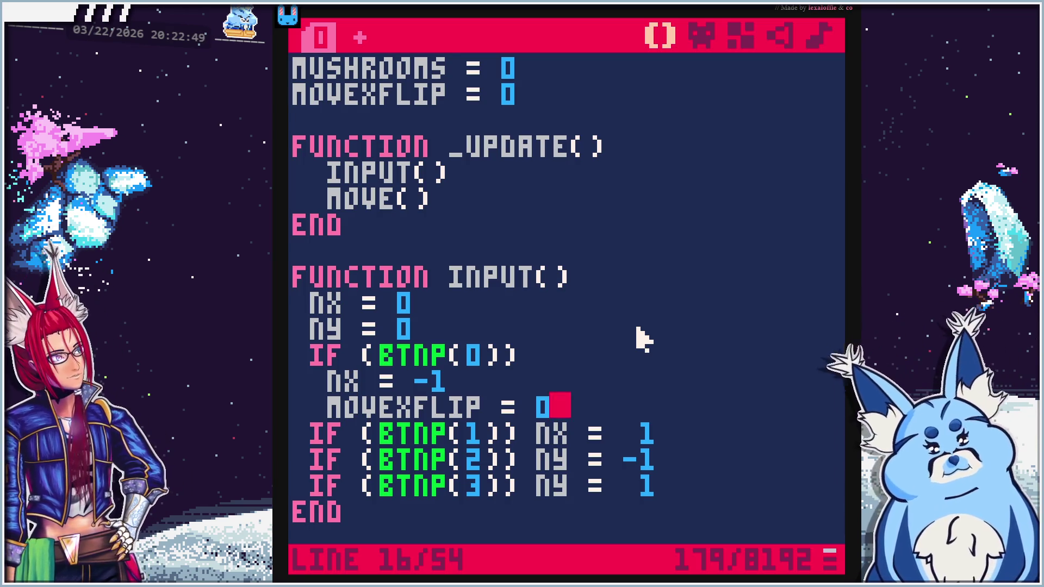
key(Return)
text(end)
key(Delete)
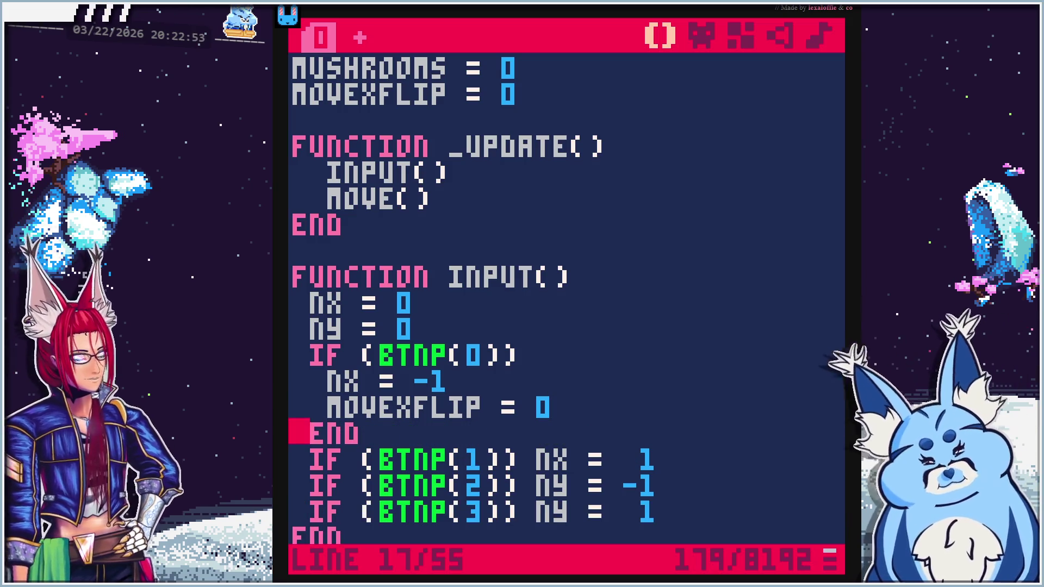
key(End)
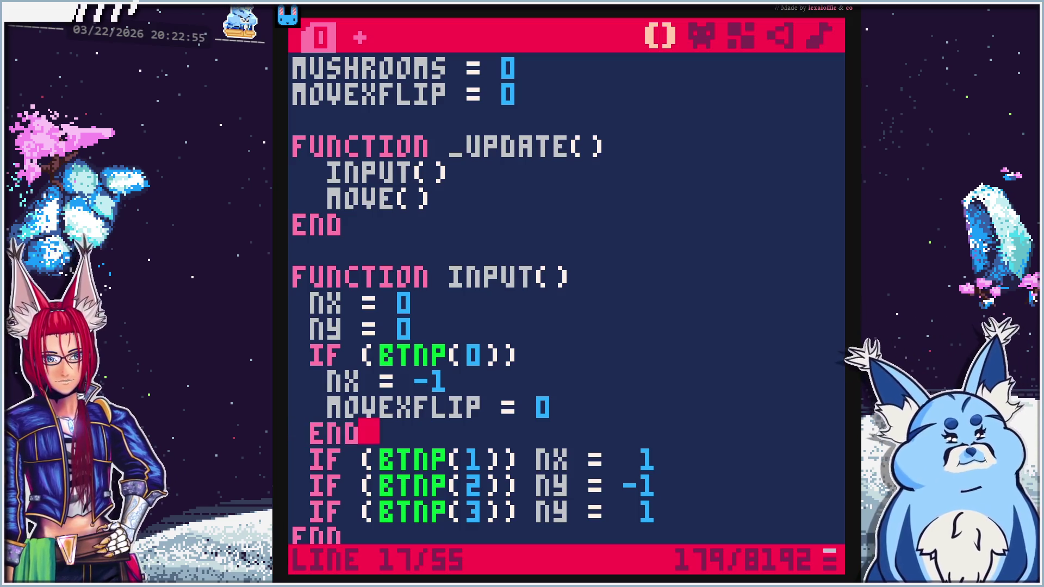
key(shift+Up)
key(shift+Up)
key(shift+Up)
key(shift+Home)
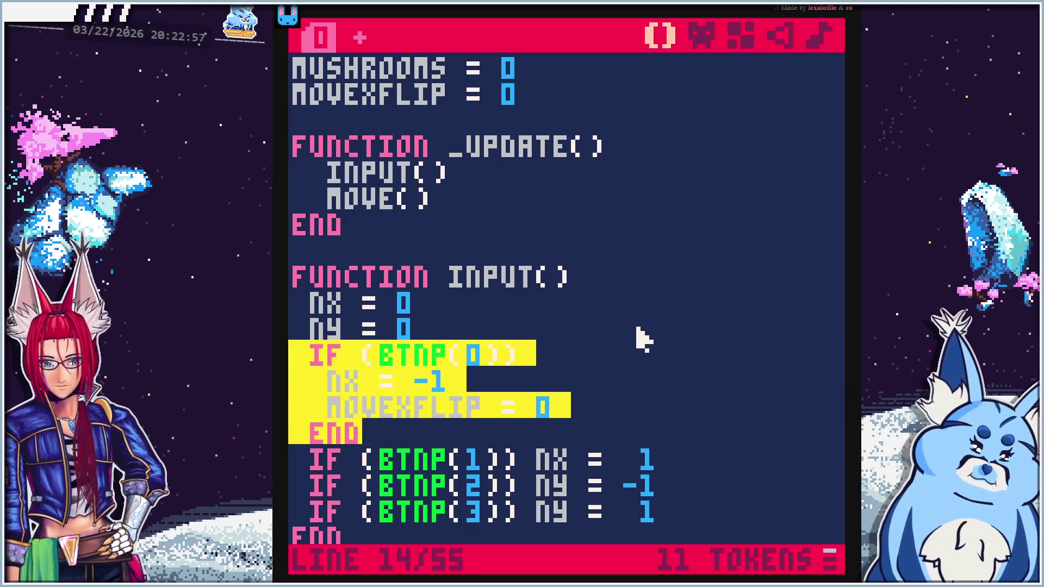
key(Down)
key(Down)
key(shift+End)
key(shift+Down)
key(ctrl+c)
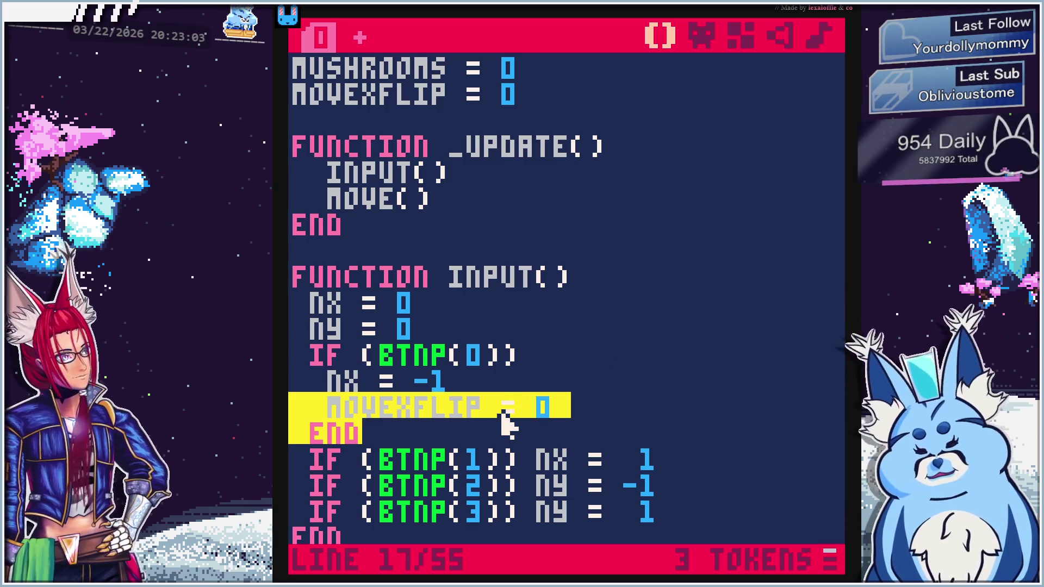
- Turn the right-input check into a block ending with movexflip = 1 and end
click(511, 456)
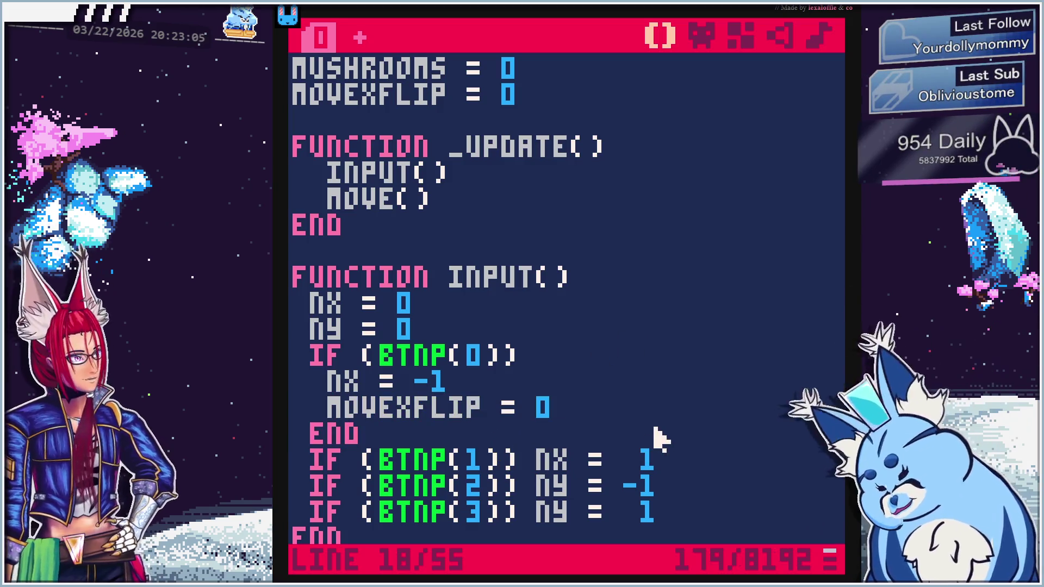
key(Return)
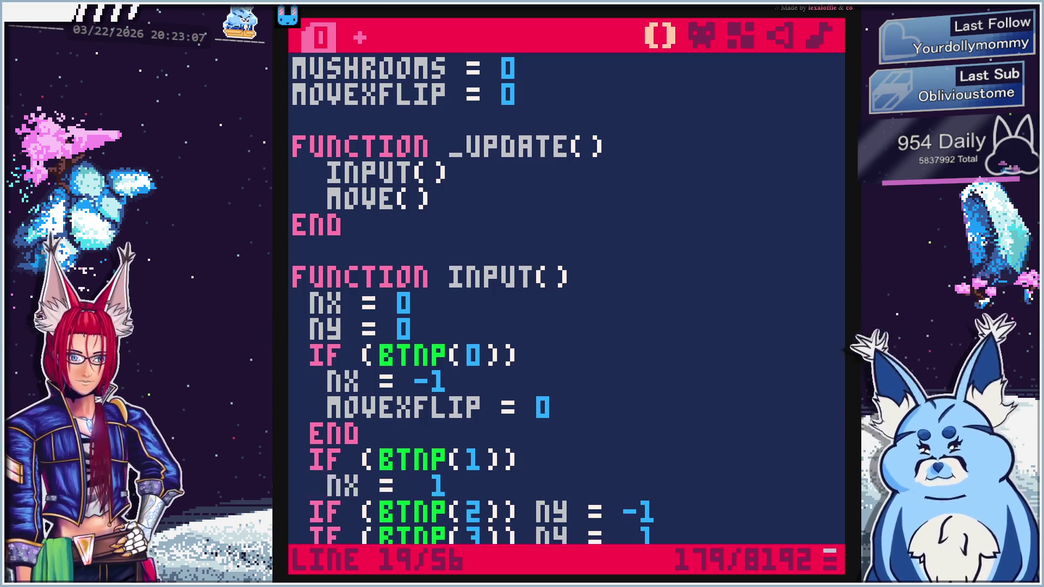
key(End)
key(Return)
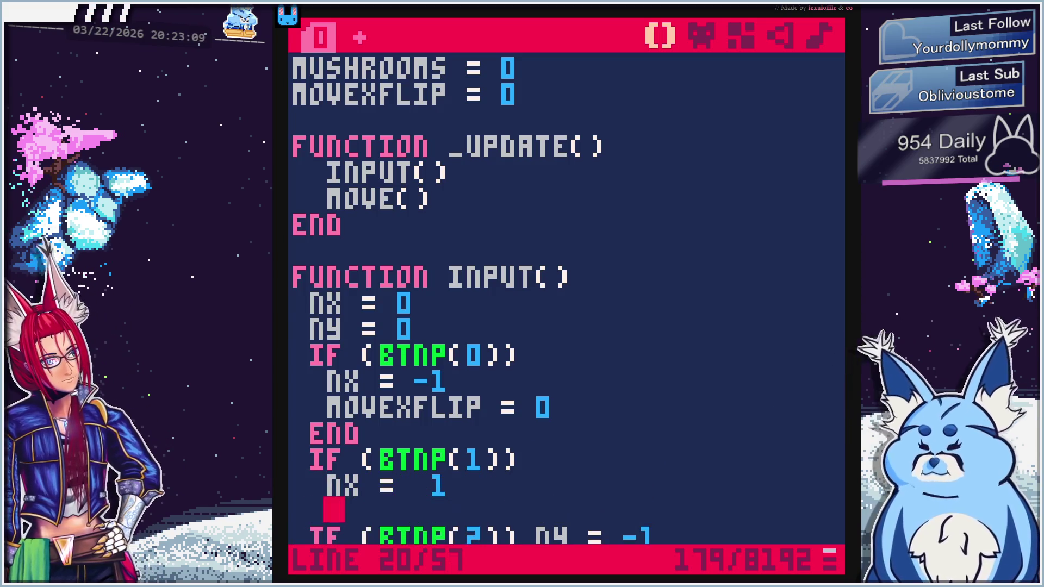
key(ctrl+v)
click(351, 507)
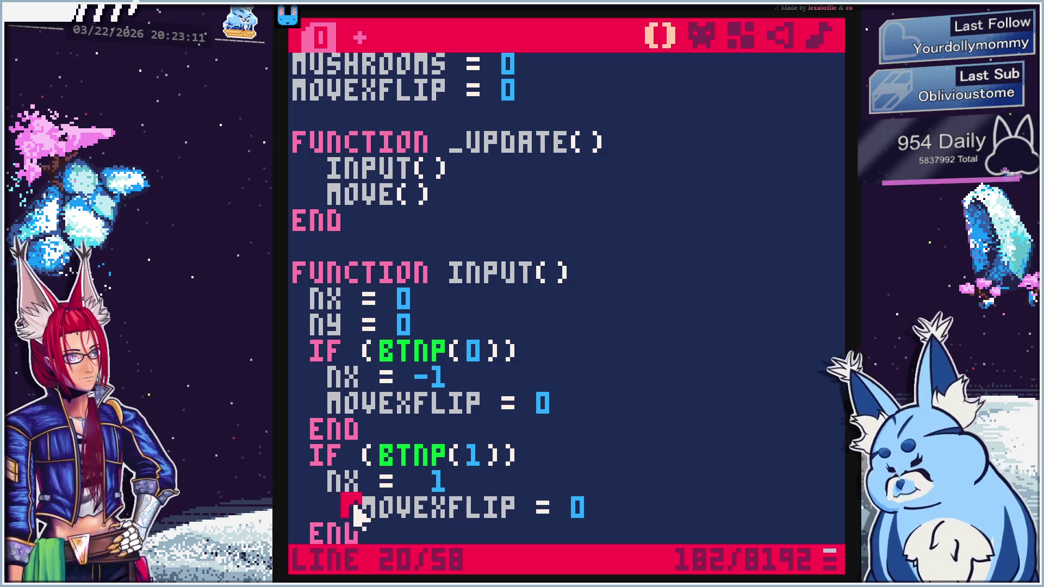
key(BackSpace)
key(BackSpace)
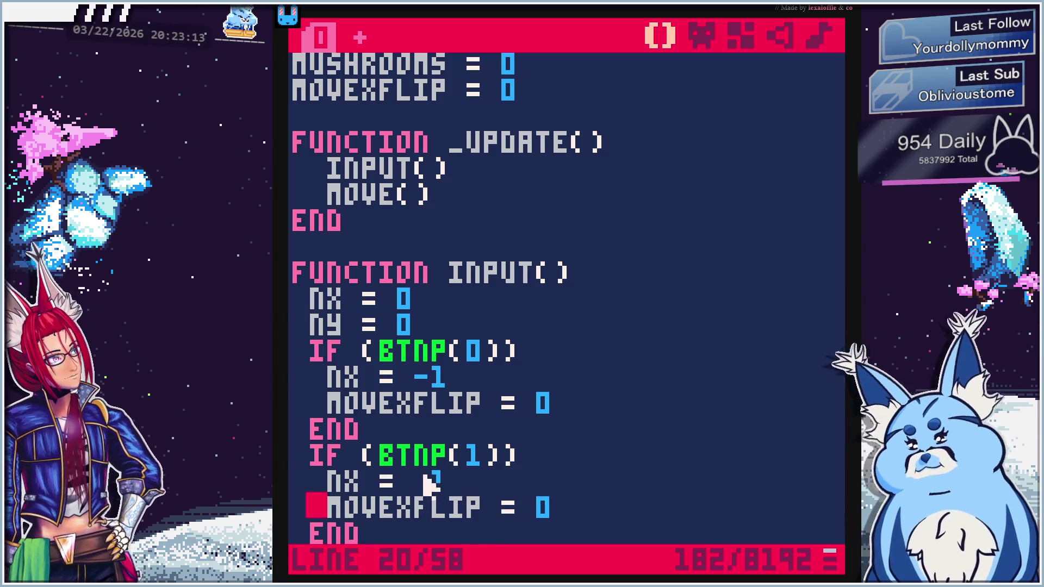
scroll(419, 456, down, 2)
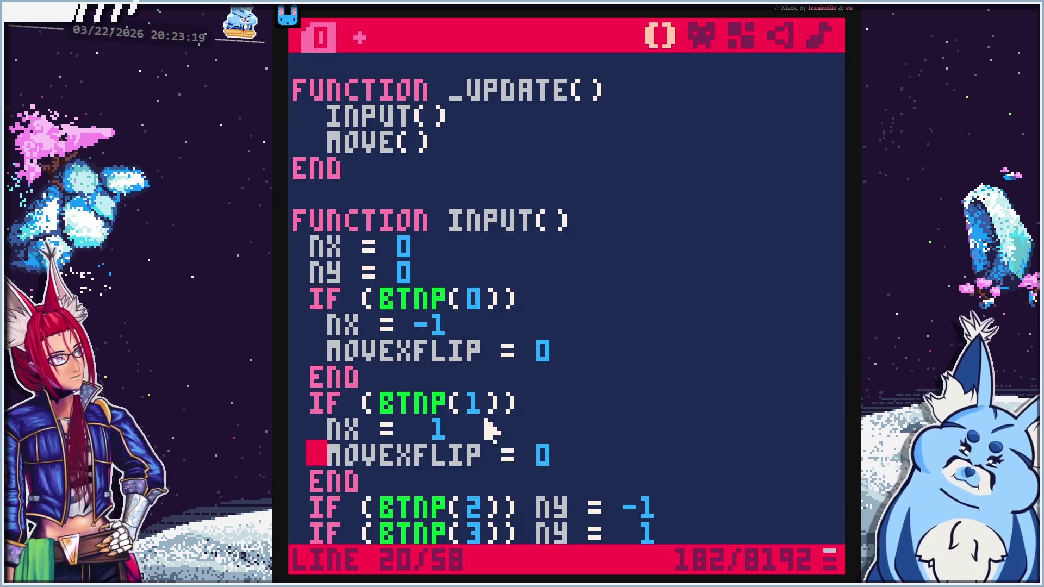
scroll(562, 405, down, 2)
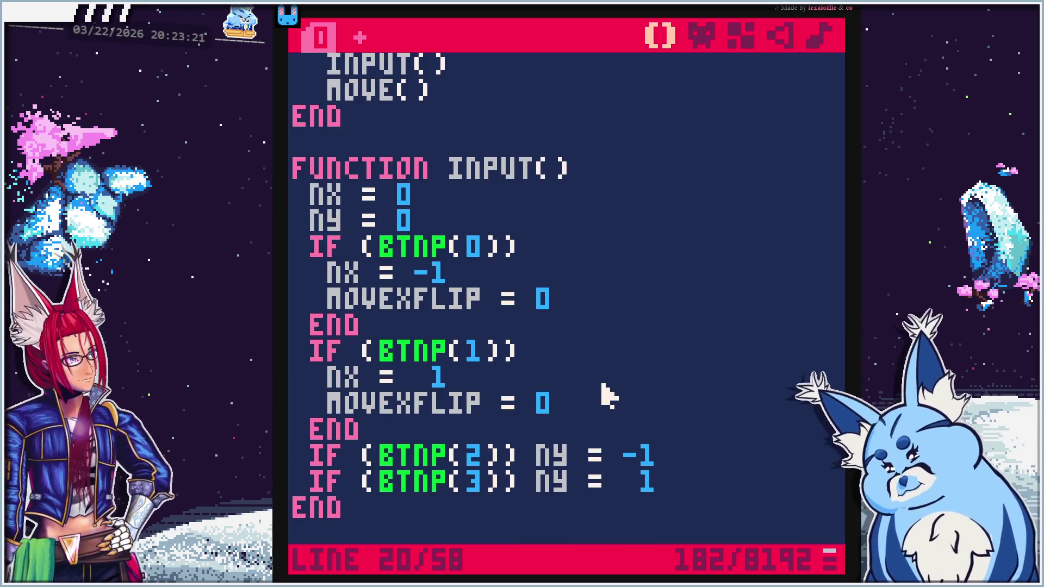
key(BackSpace)
text(1)
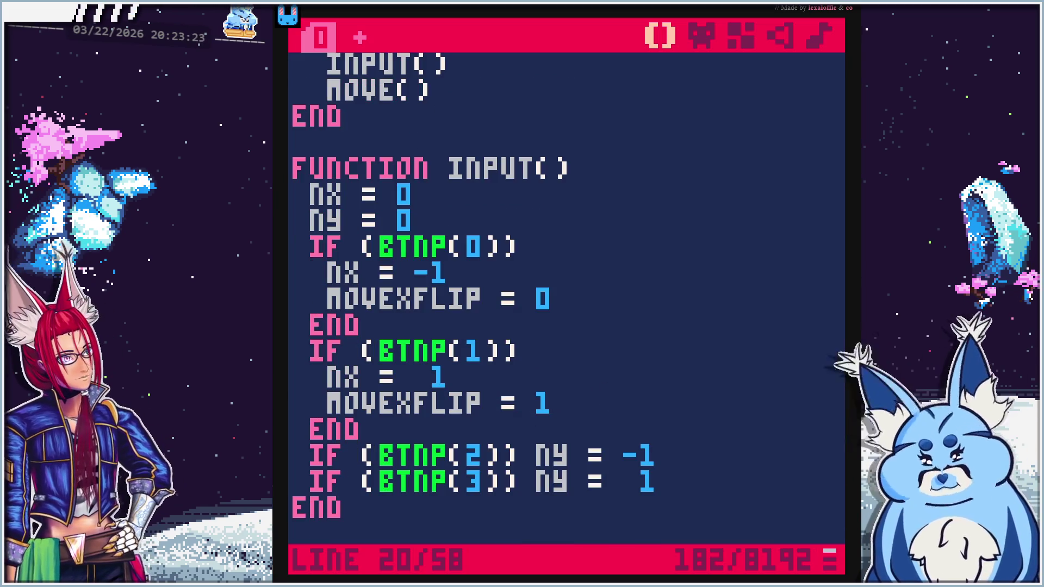
scroll(550, 381, down, 5)
scroll(555, 388, down, 12)
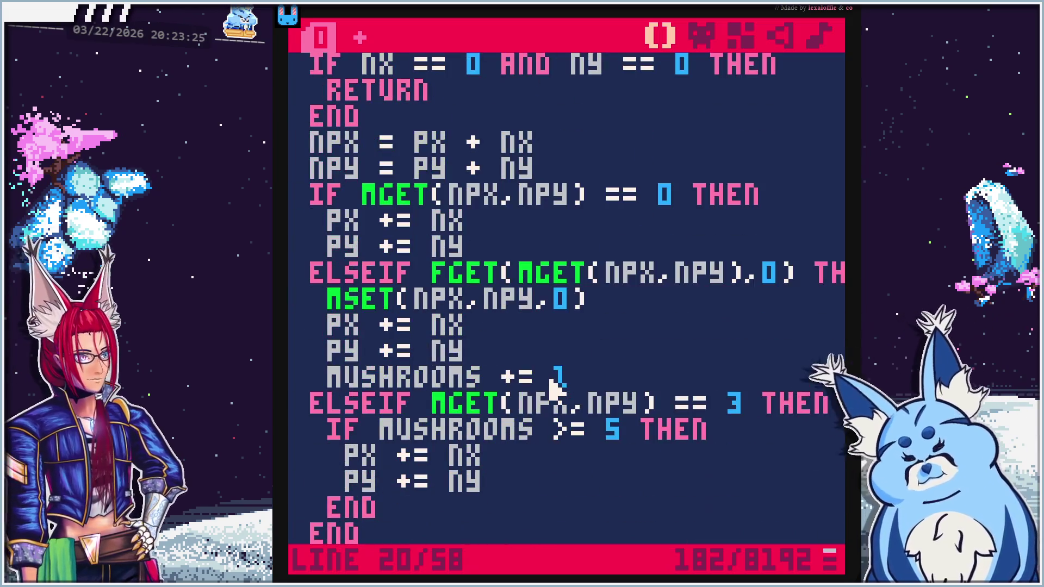
- Pass MOVEXFLIP as the flip argument of the player's SPR call in _DRAW
scroll(560, 388, down, 2)
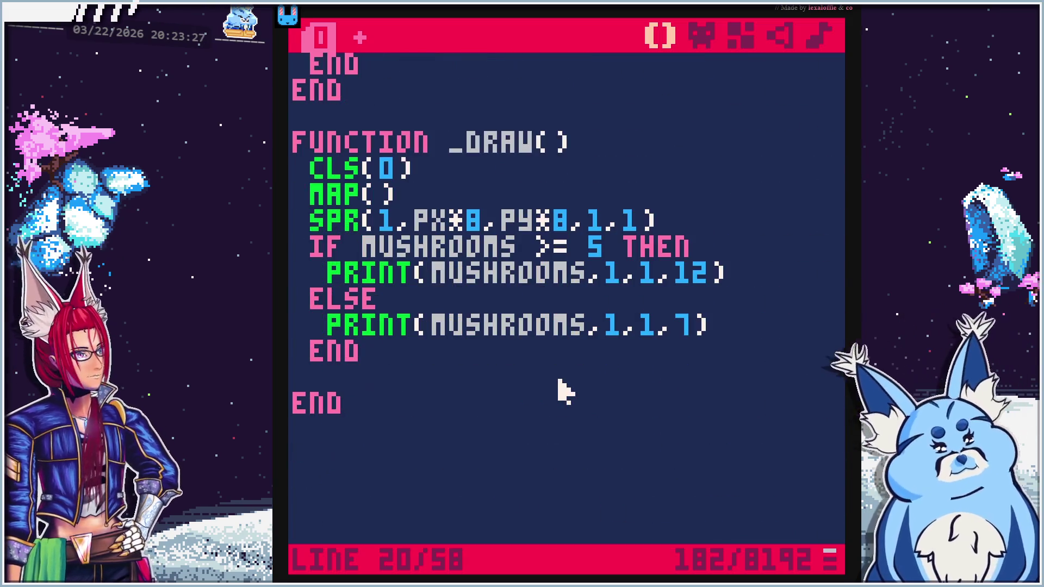
scroll(483, 380, down, 3)
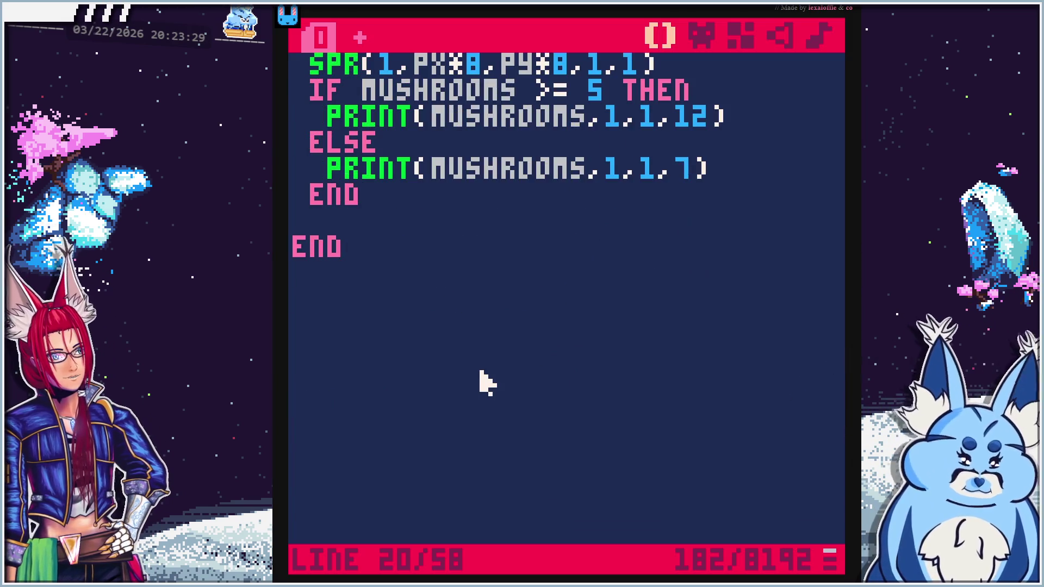
scroll(494, 400, up, 5)
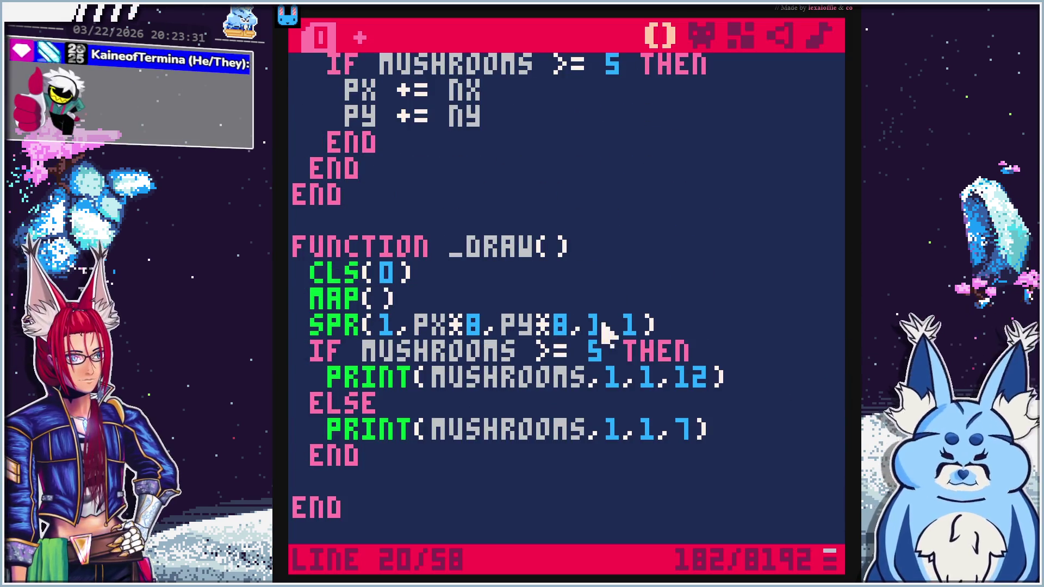
click(647, 326)
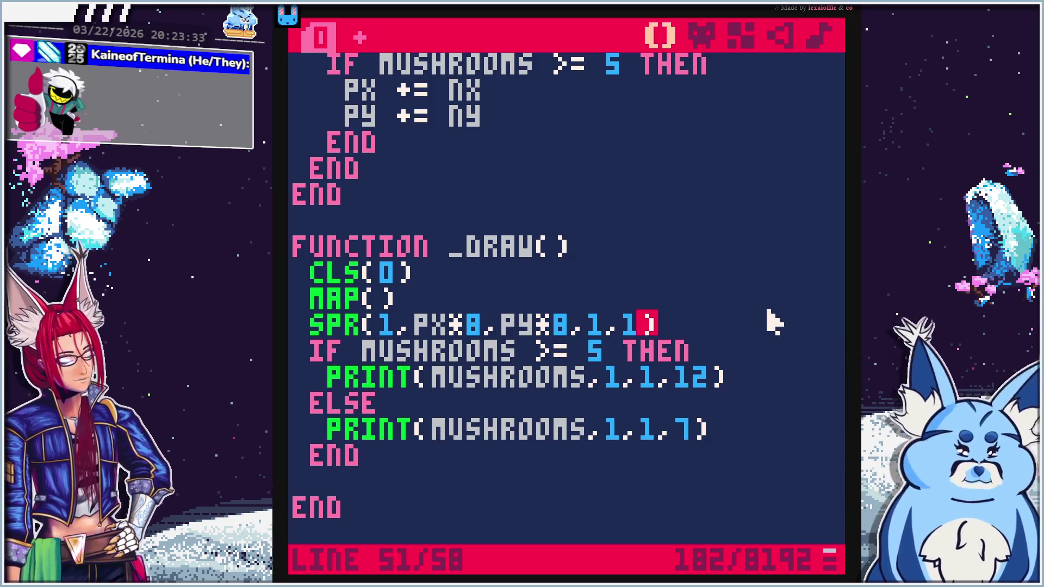
scroll(653, 250, up, 10)
scroll(628, 272, up, 4)
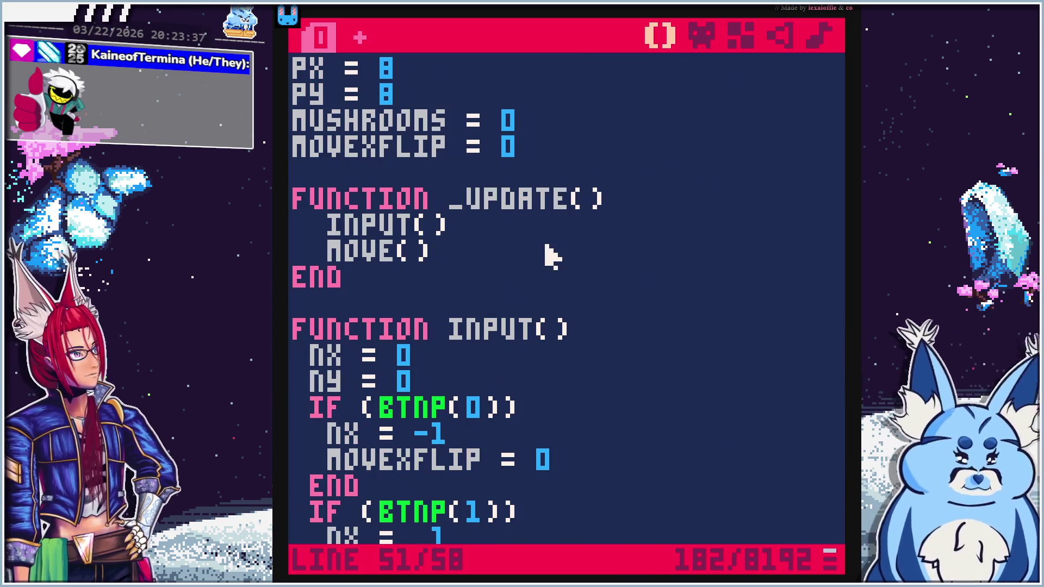
text(MOVEXFLIP)
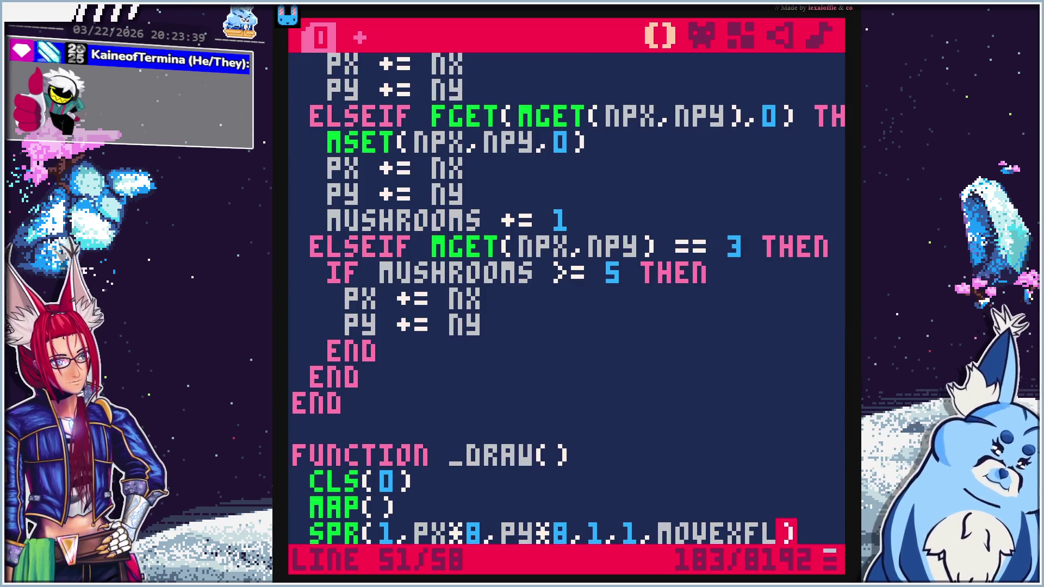
- Run the cart and hit the 'THEN expected near NX' error on line 14
scroll(597, 297, down, 1)
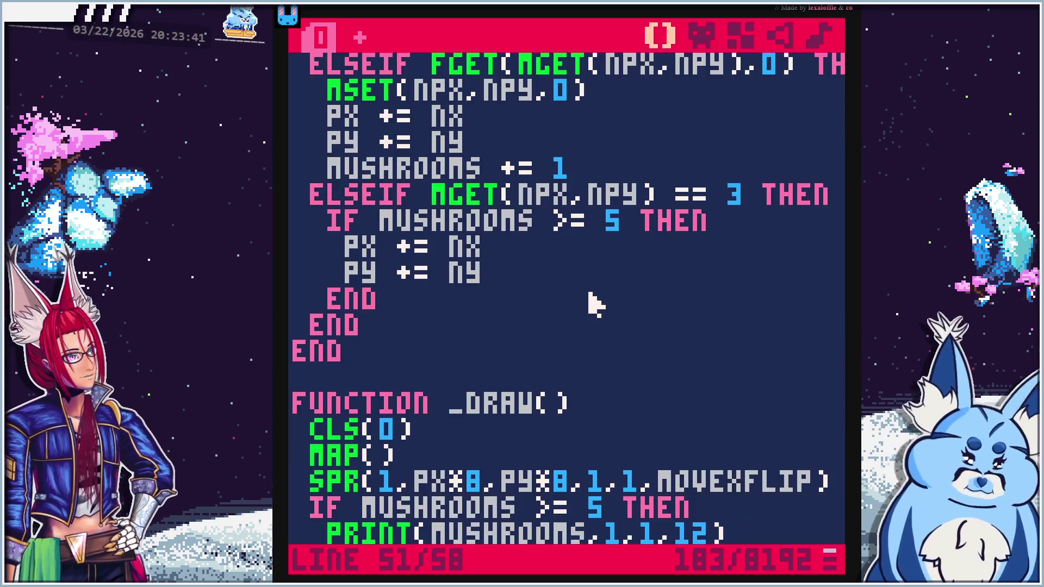
scroll(597, 309, down, 1)
key(ctrl+r)
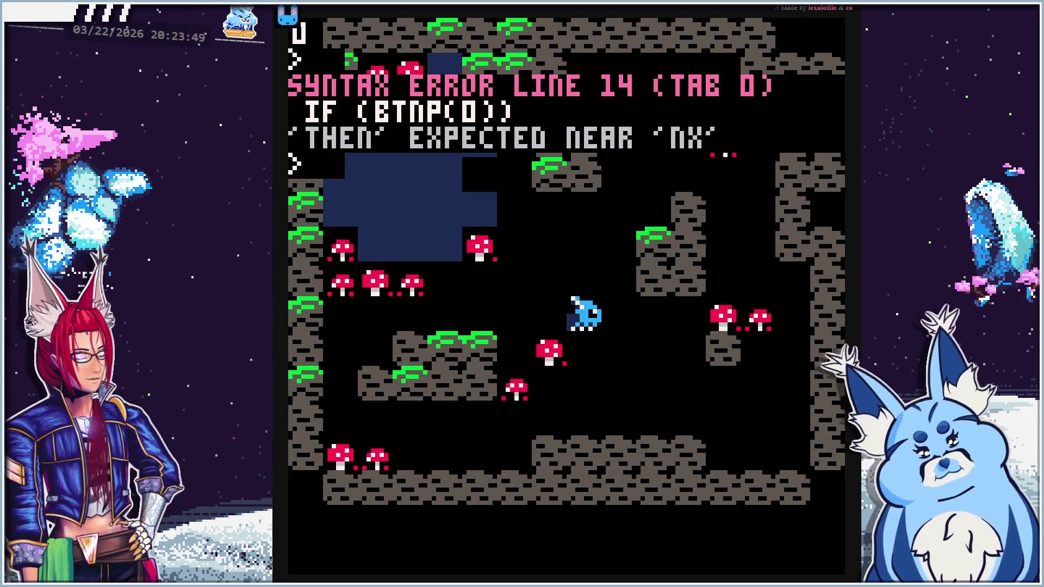
- Add ' then' after IF (BTNP(0)) and IF (BTNP(1))
key(Escape)
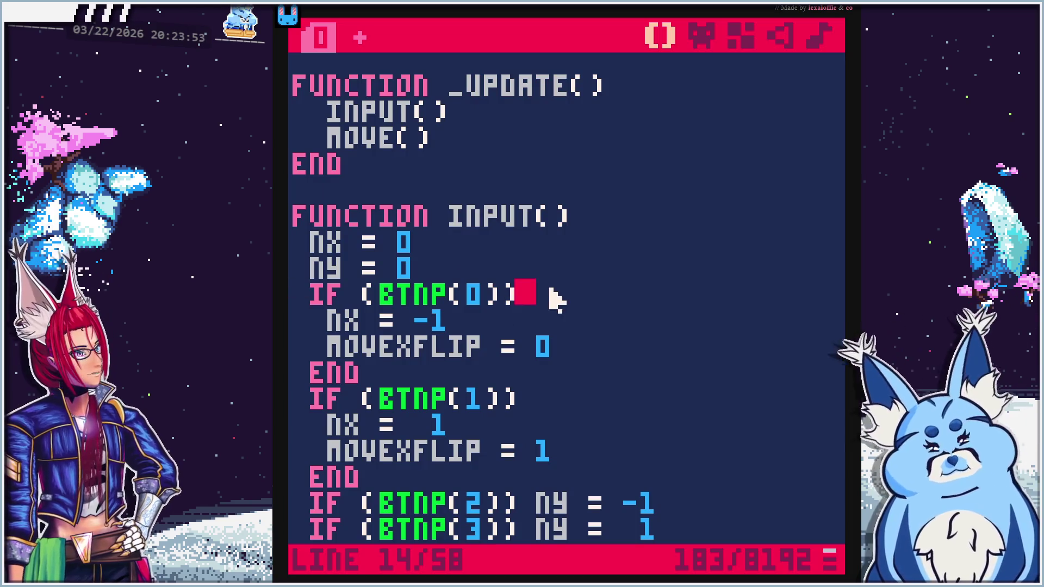
text(then)
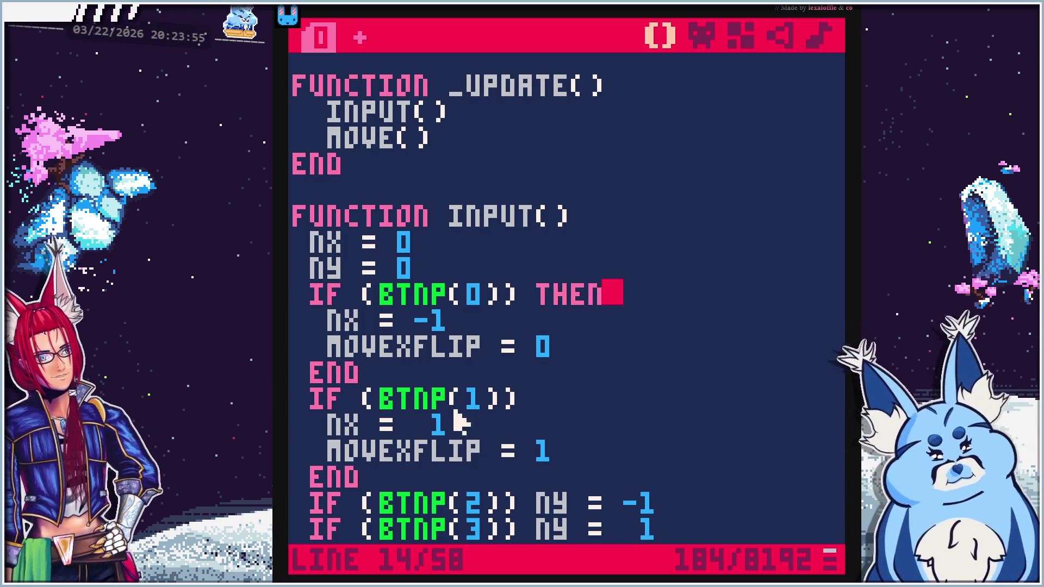
scroll(535, 380, down, 1)
click(555, 350)
text(then)
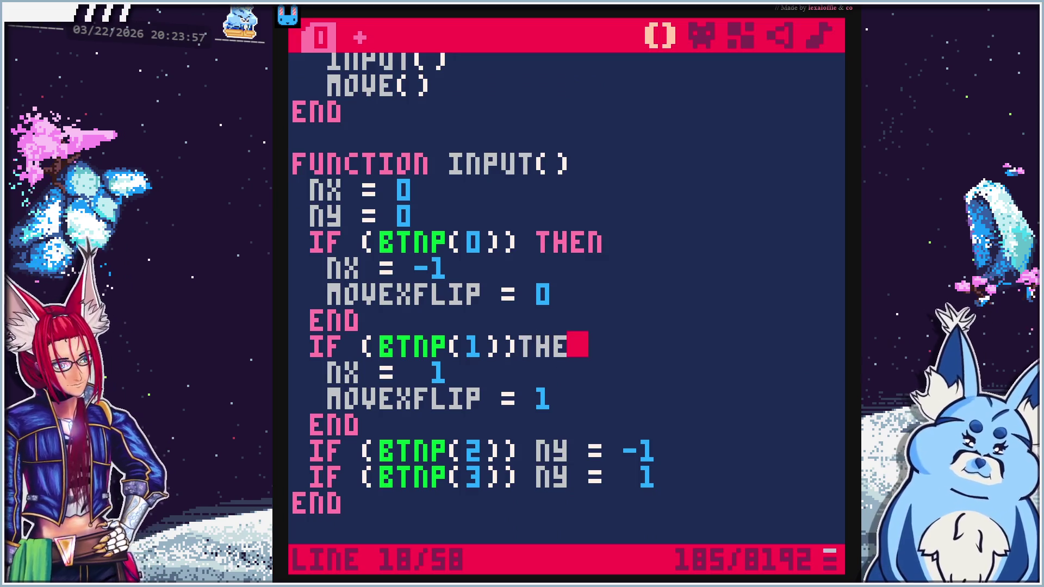
click(577, 345)
key(Left)
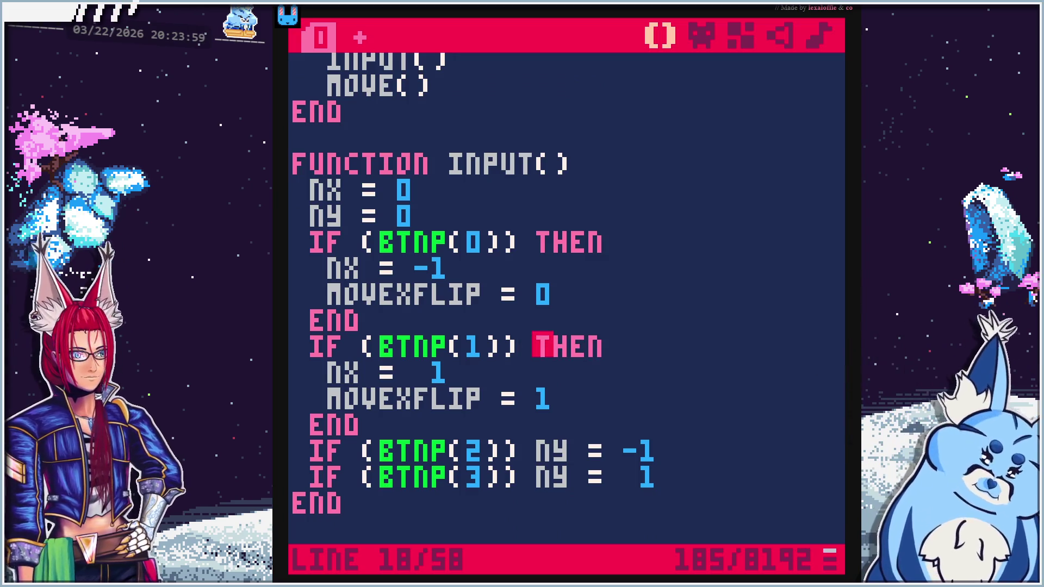
- Run the game and walk the player left and right to test movement
key(ctrl+r)
key(Left)
key(Right)
key(Left)
key(Right)
key(Left)
key(Right)
key(Left)
key(Right)
key(Left)
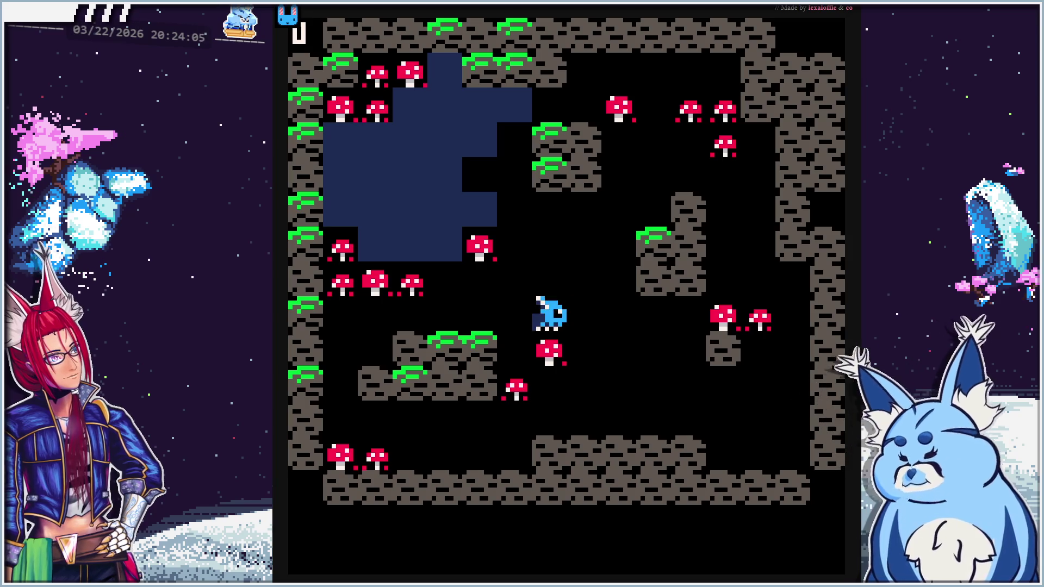
key(Right)
key(Left)
key(Right)
key(Left)
key(Left)
key(Right)
key(Right)
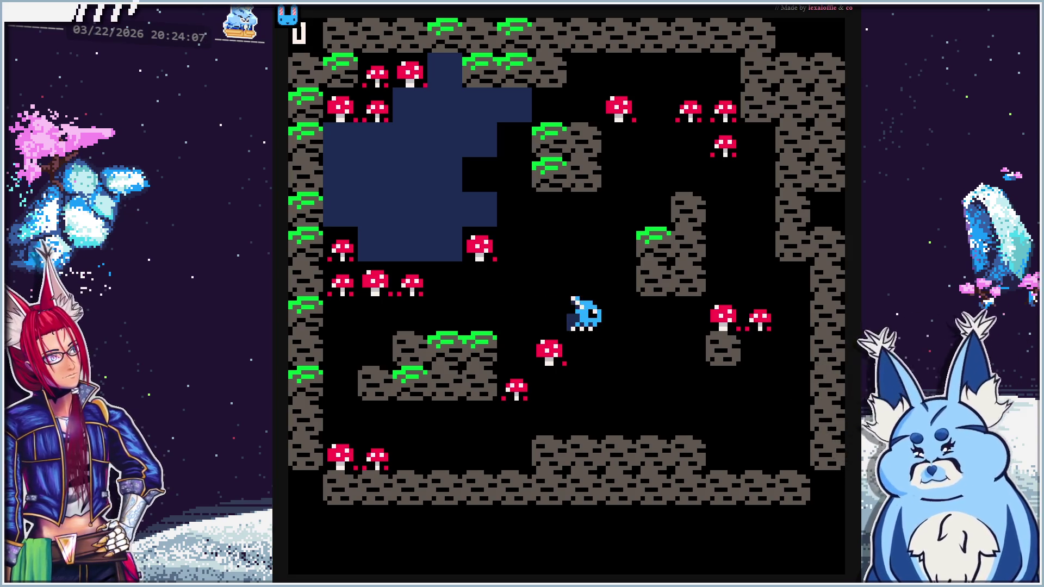
key(Right)
key(Left)
key(Left)
key(Left)
key(Right)
key(Right)
key(Right)
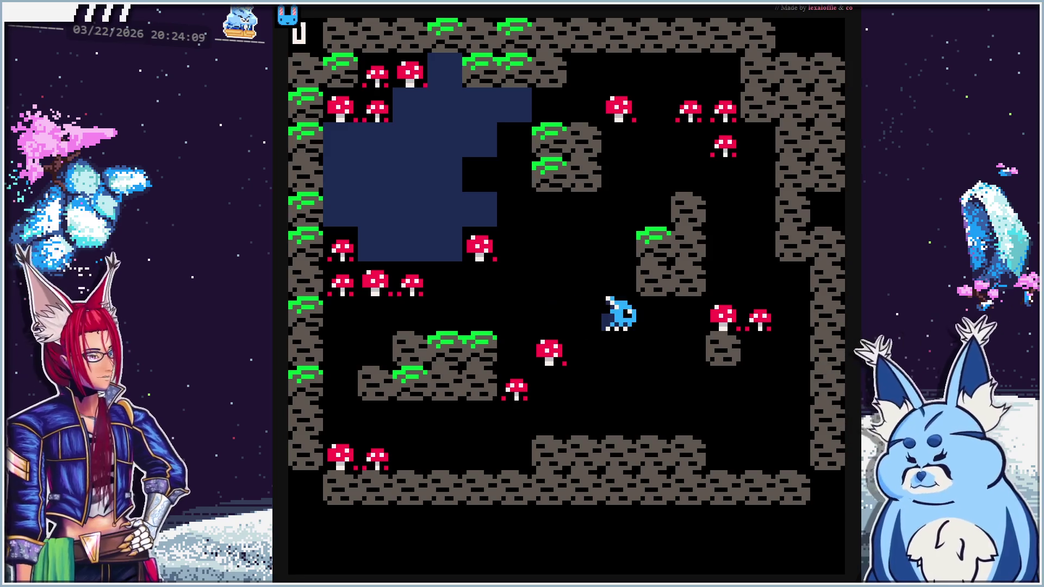
- Stop the game and return to the left-branch MOVEXFLIP = 0 line in the code
key(Escape)
key(Escape)
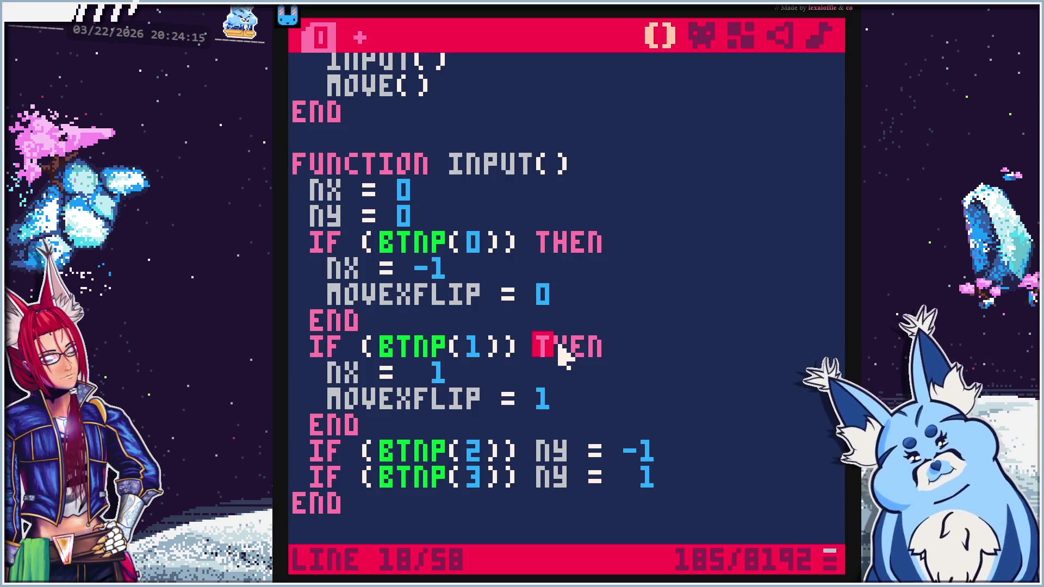
scroll(541, 370, up, 3)
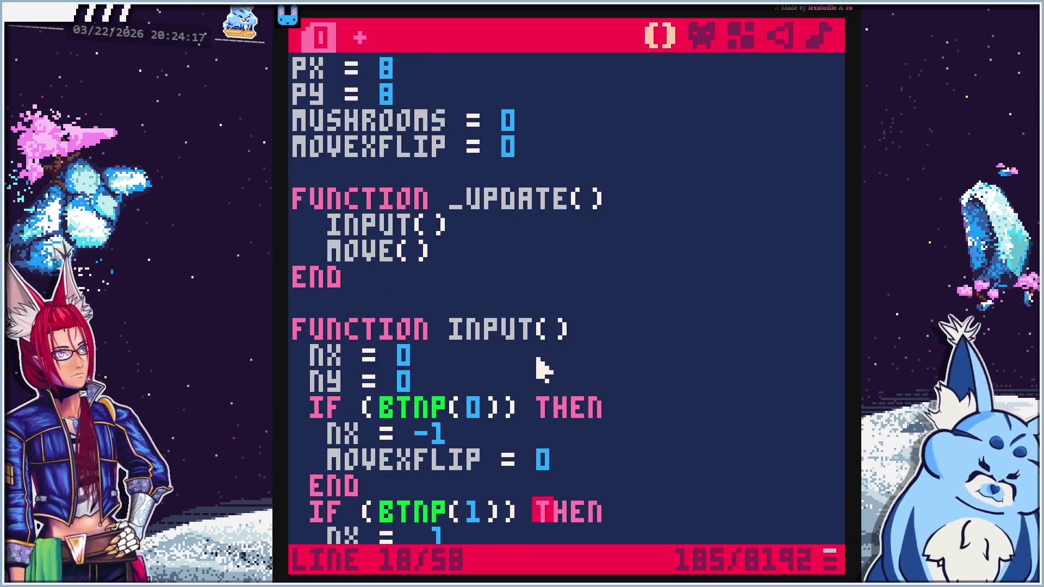
scroll(538, 368, down, 8)
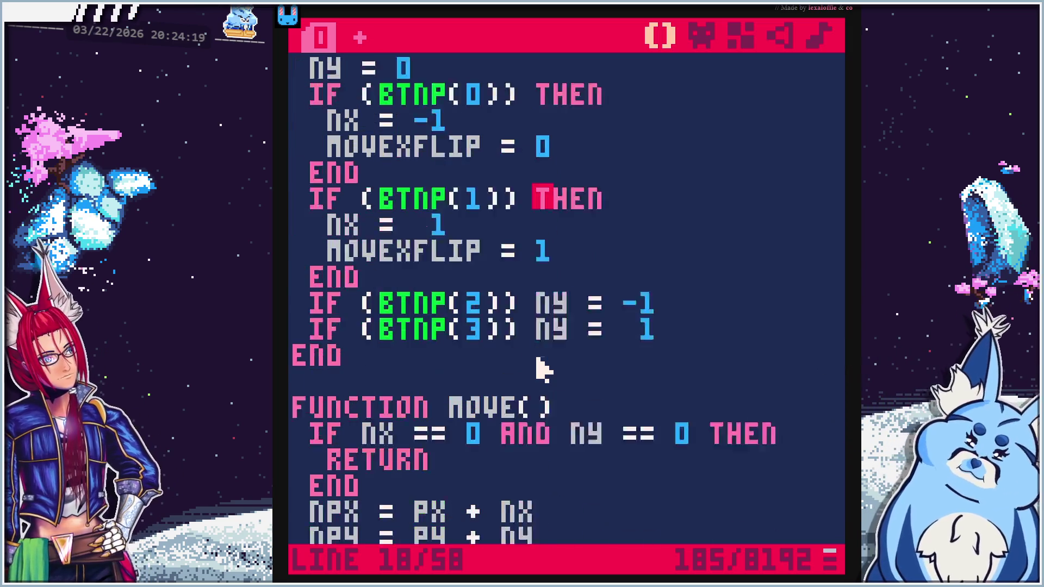
scroll(537, 366, up, 6)
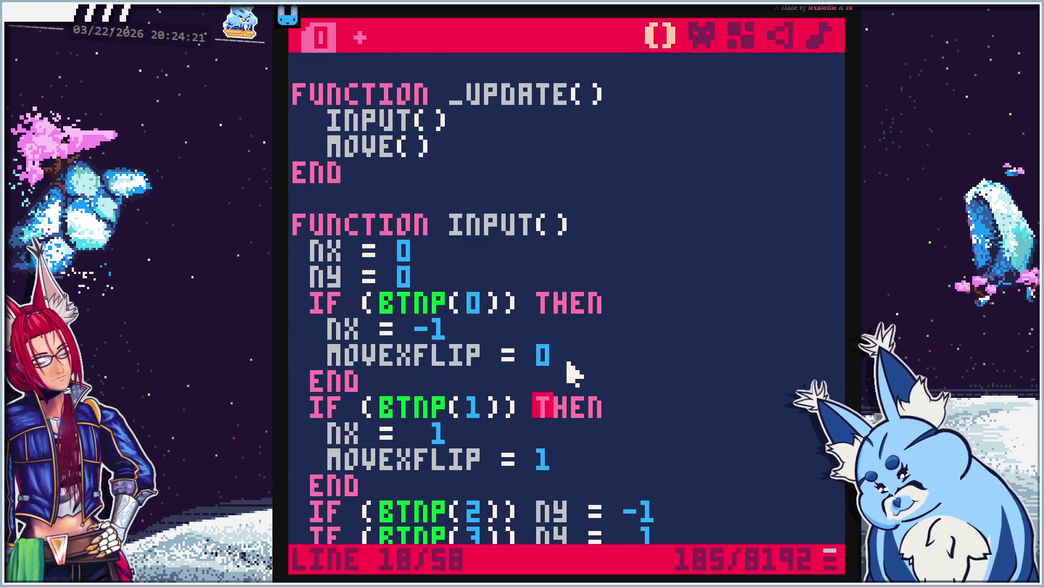
click(569, 359)
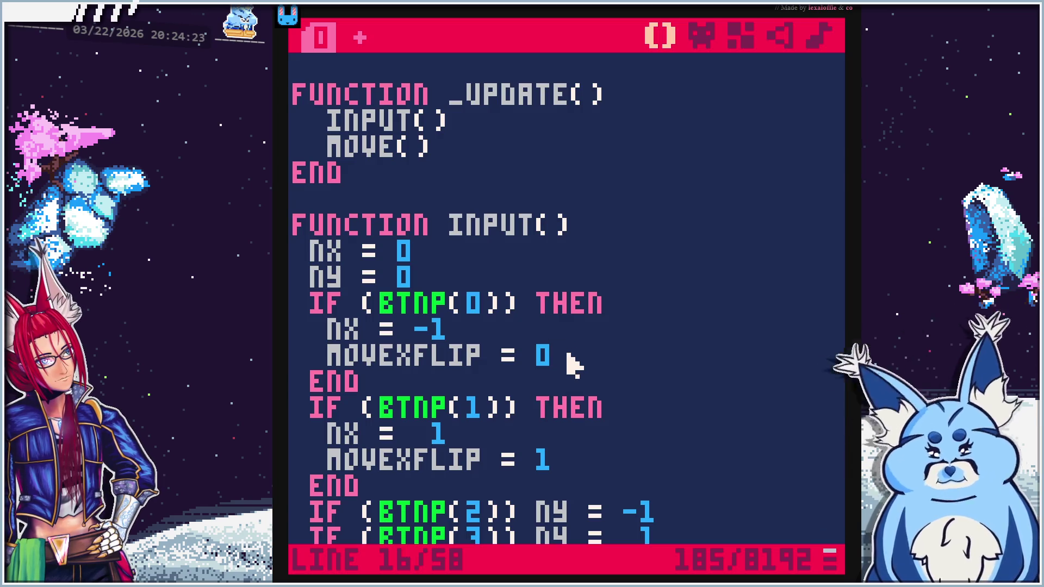
scroll(570, 361, up, 2)
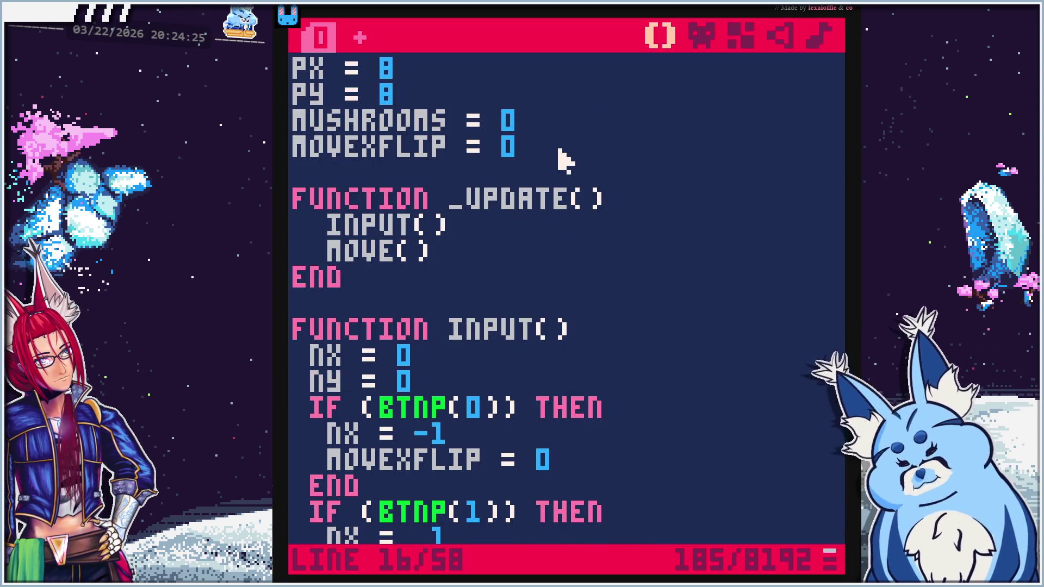
scroll(589, 323, down, 14)
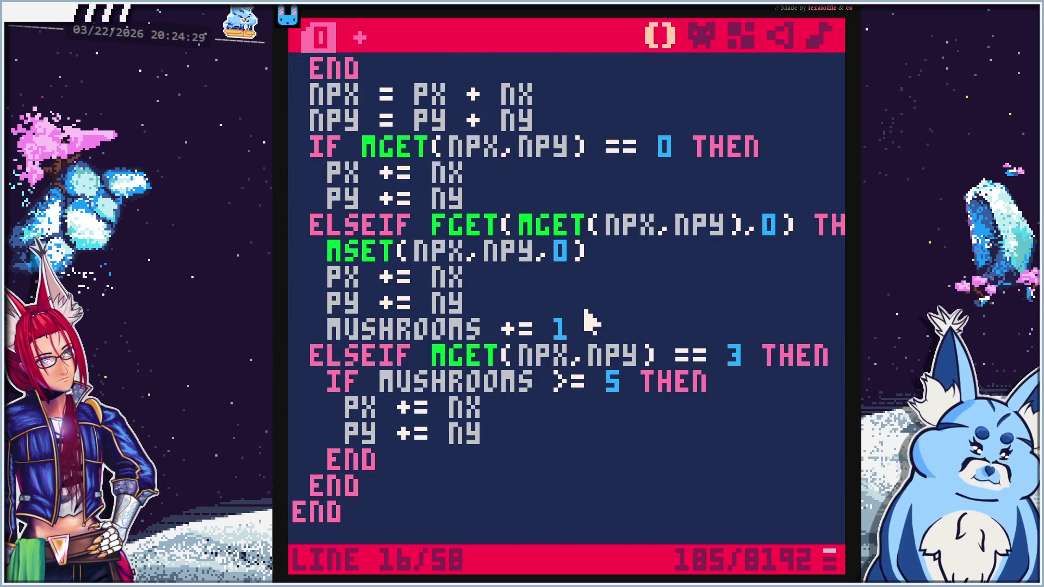
- Change MOVEXFLIP's initial value and its left-branch value to false
scroll(590, 323, up, 2)
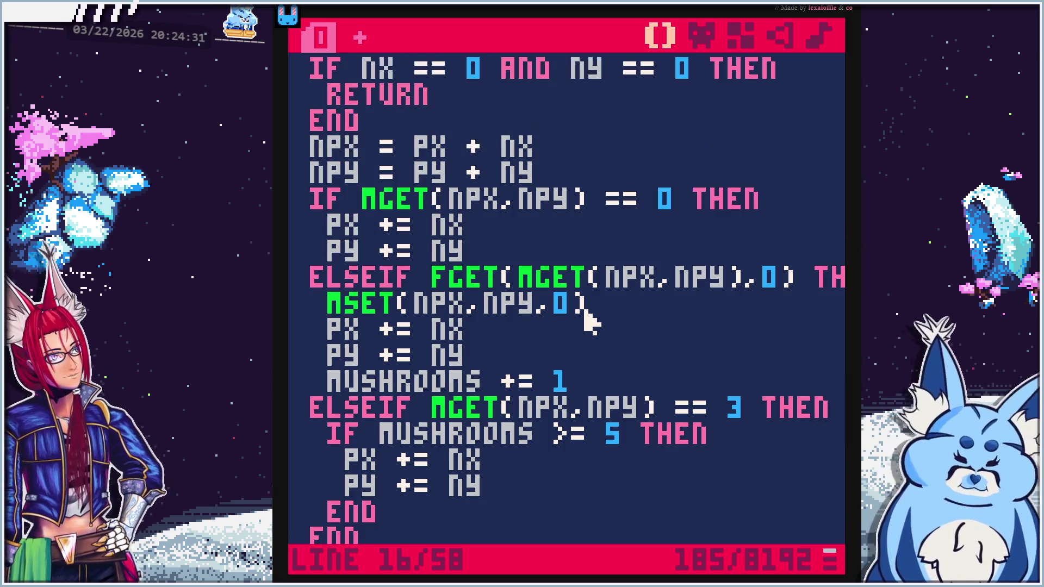
scroll(590, 322, down, 10)
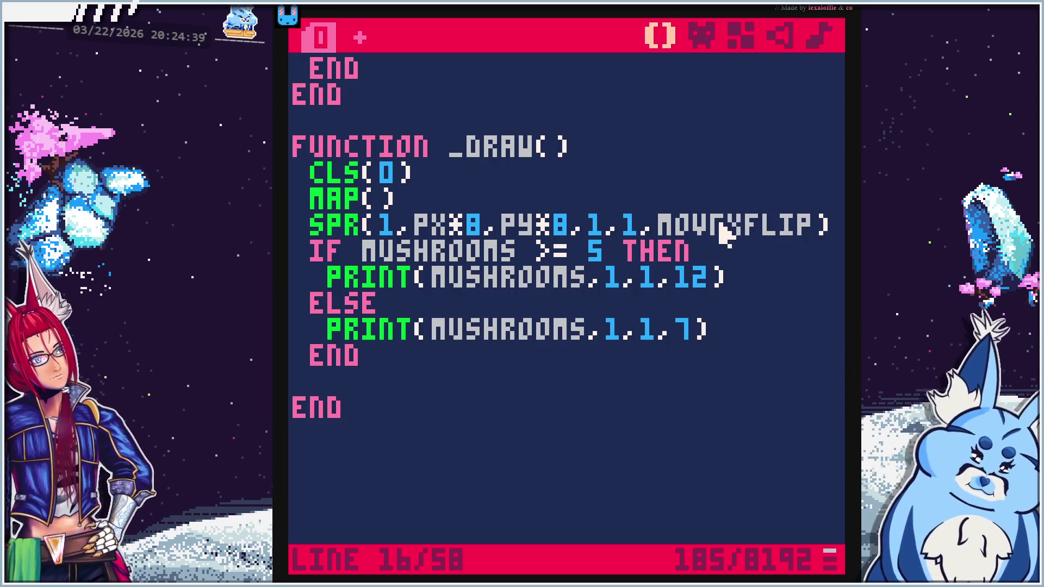
scroll(611, 378, up, 15)
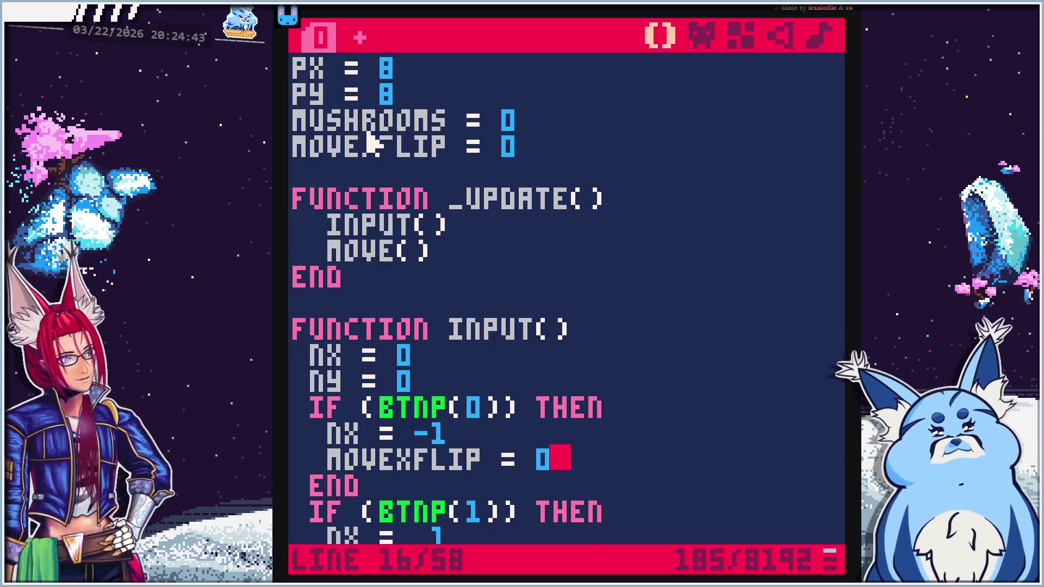
click(566, 154)
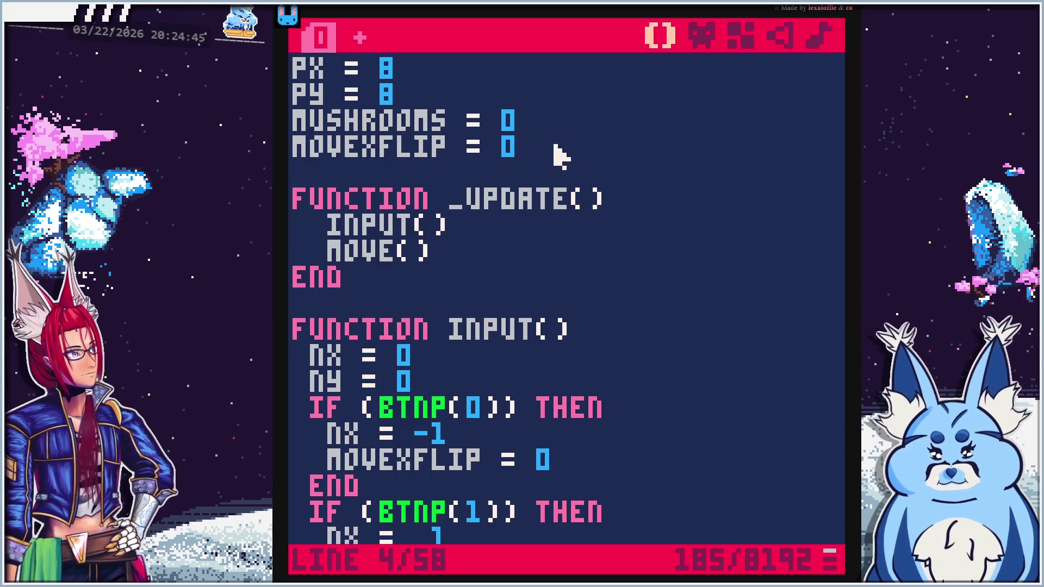
key(BackSpace)
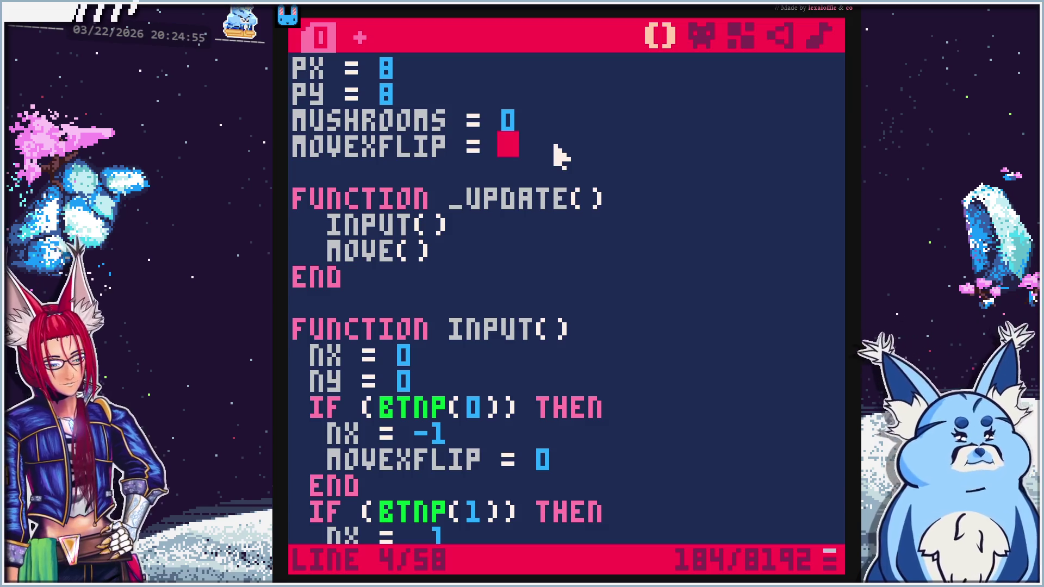
text(se)
scroll(606, 294, down, 2)
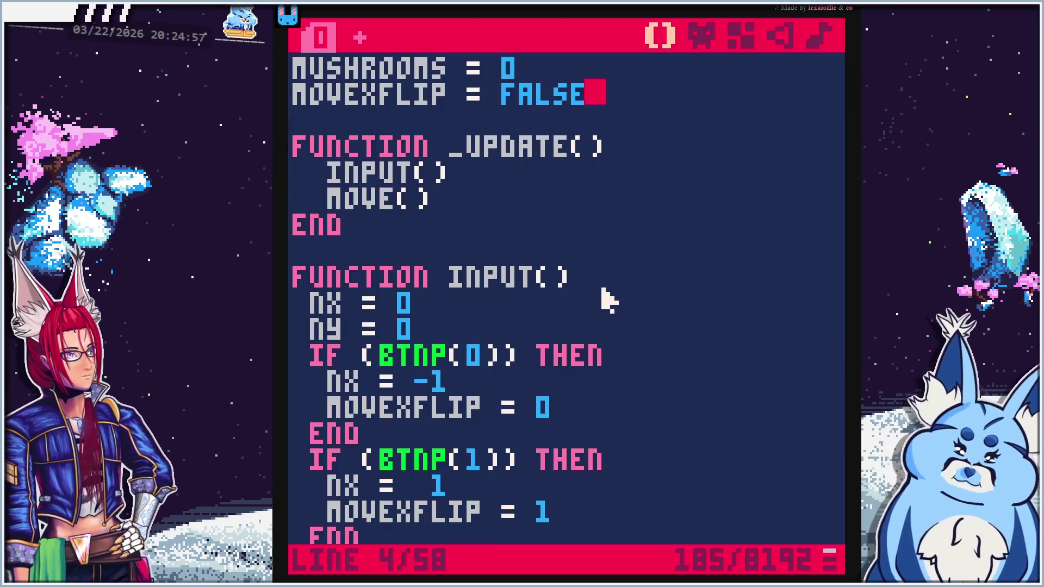
click(590, 391)
text(fal)
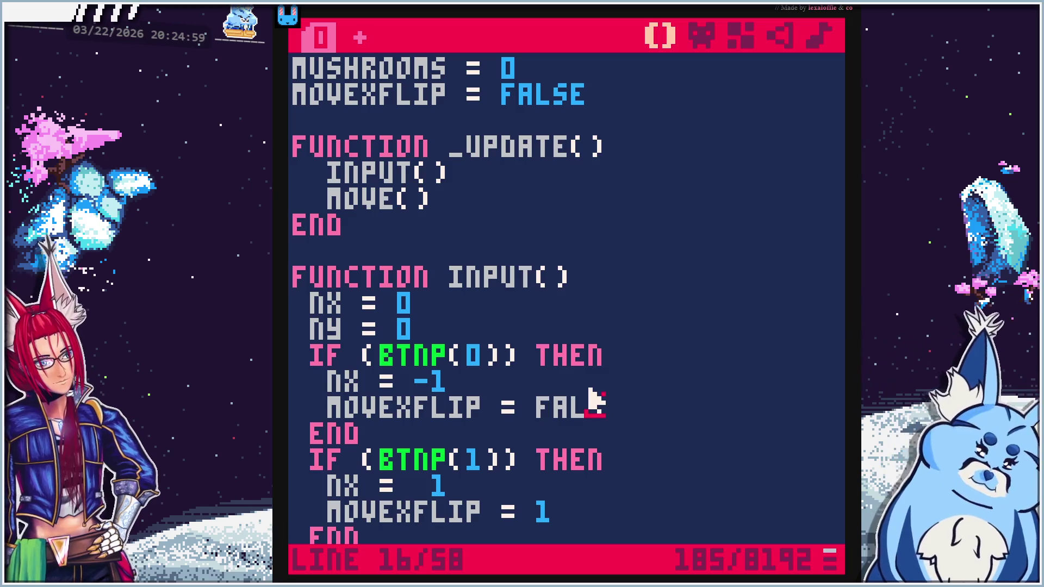
text(se)
- Set the right-branch MOVEXFLIP to true and run the game
scroll(576, 455, down, 2)
click(589, 459)
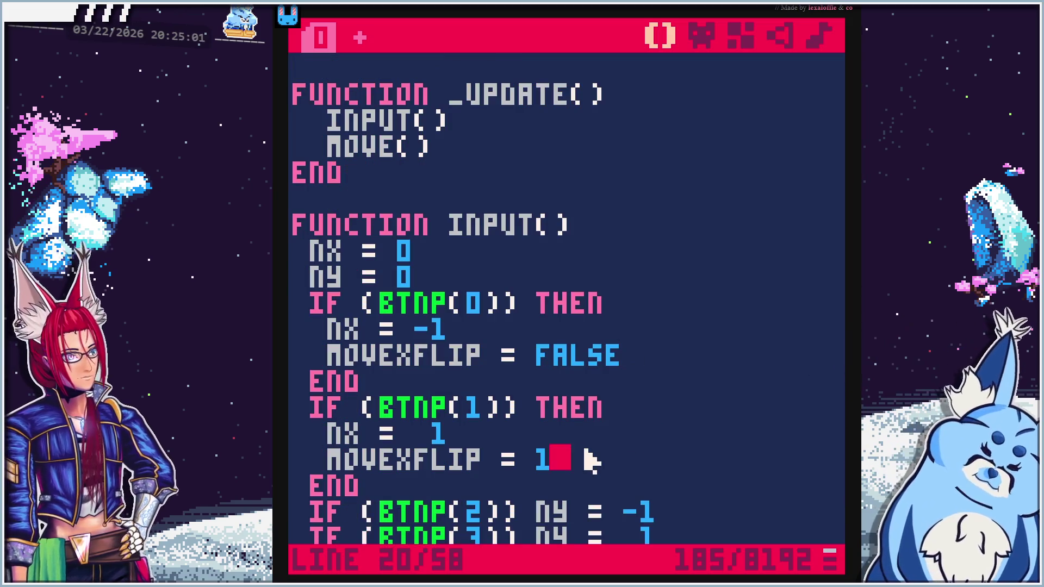
key(BackSpace)
text(tru)
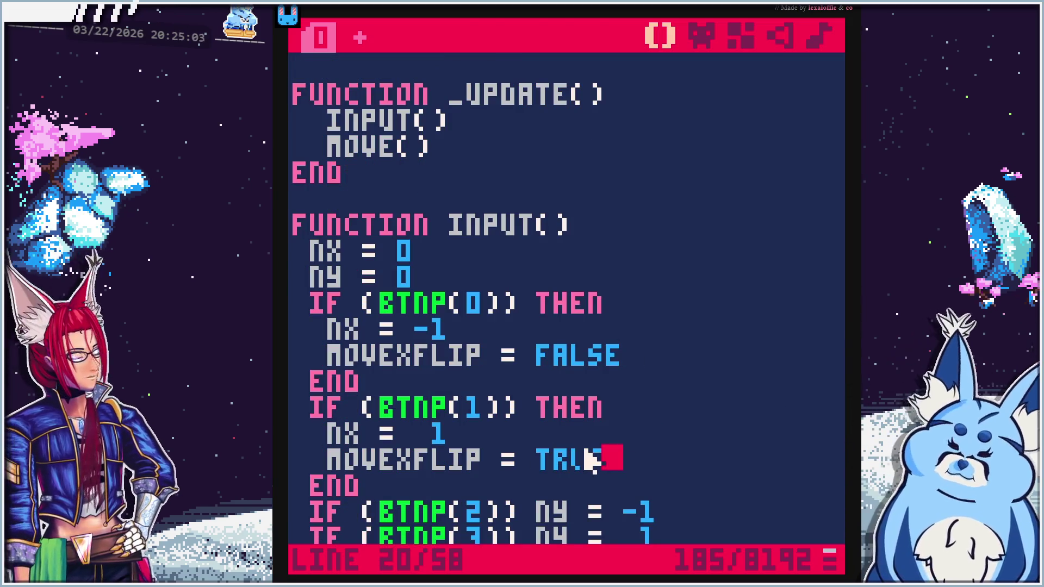
key(ctrl+r)
- Walk the player left and right to check the sprite faces each direction
key(Right)
key(Left)
key(Right)
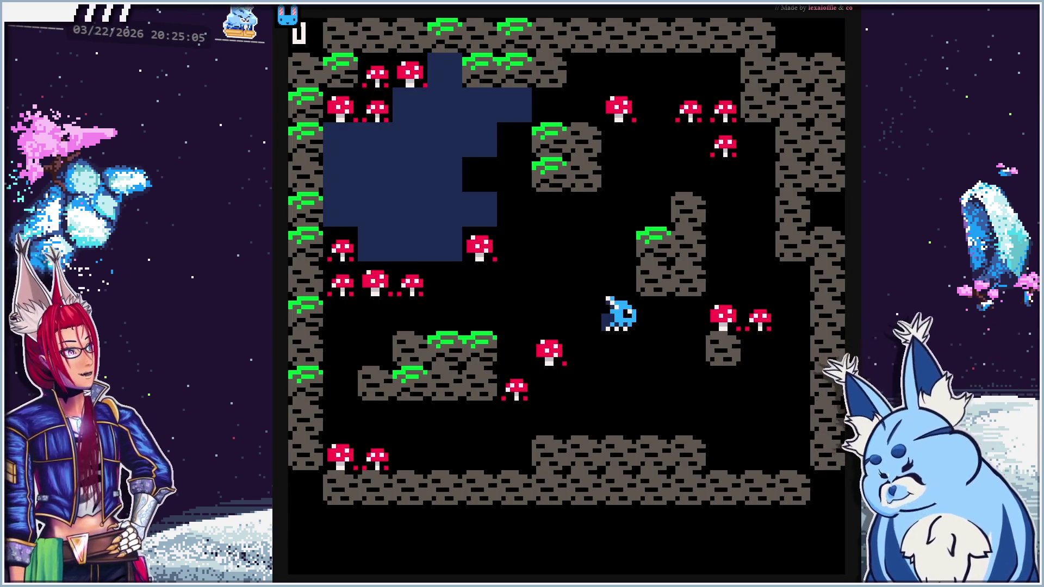
key(Left)
key(Left)
key(Up)
key(Right)
key(Left)
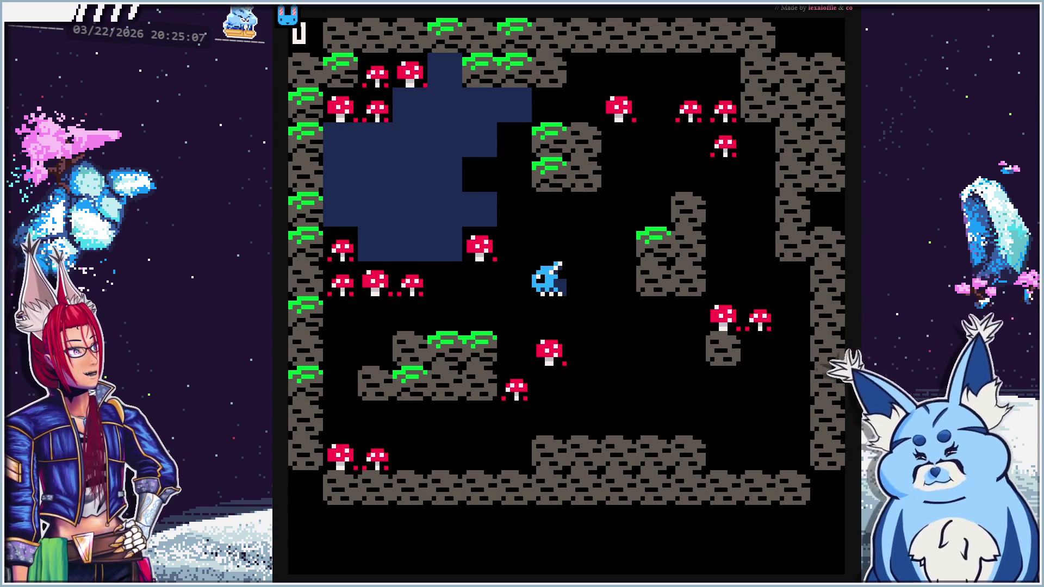
key(Right)
key(Left)
key(Right)
key(Left)
key(Down)
key(Down)
key(Right)
key(Down)
key(Left)
key(Left)
key(Right)
key(Right)
key(Right)
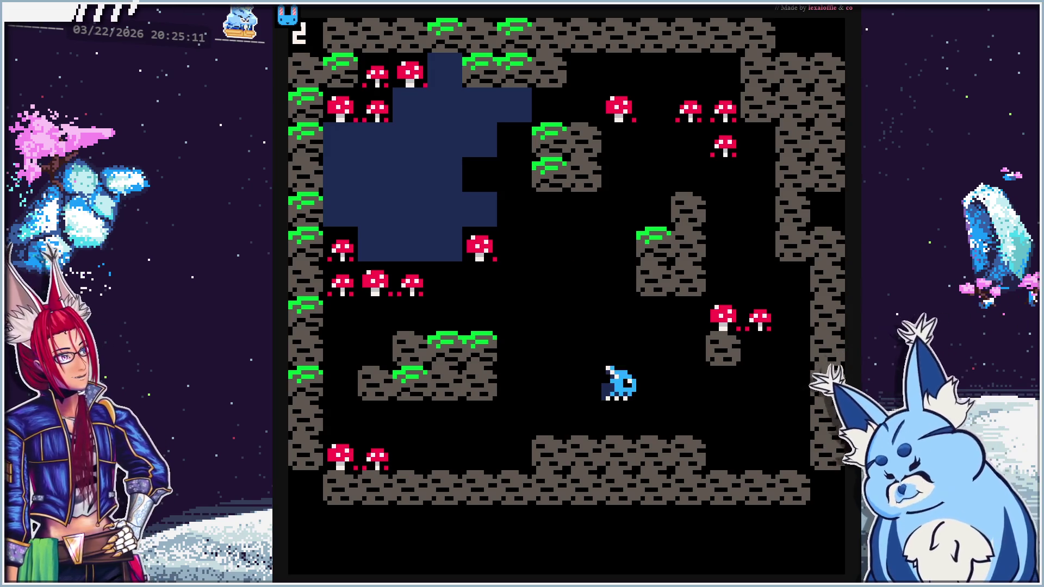
key(Left)
key(Right)
key(Left)
key(Right)
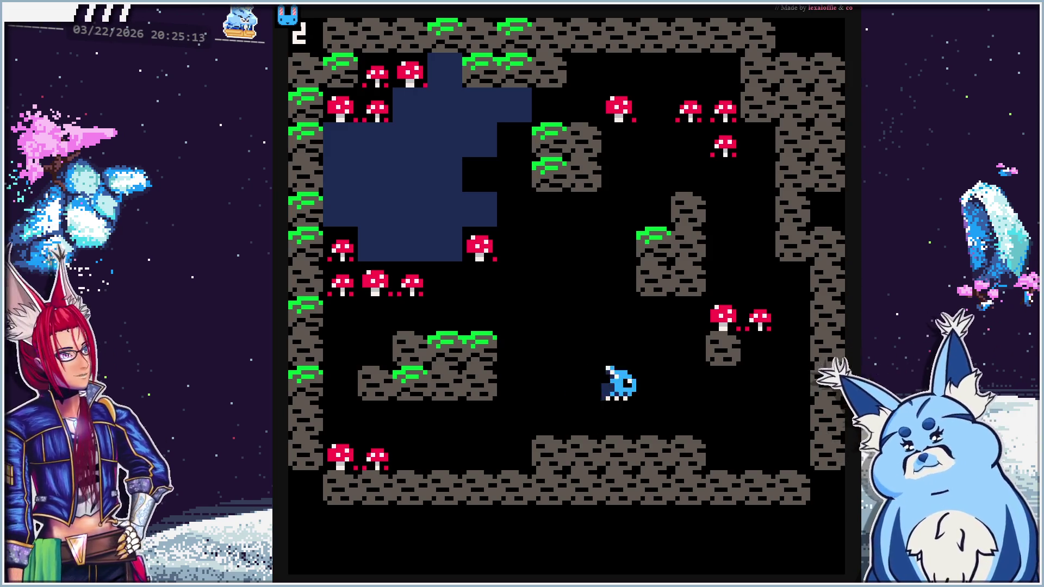
key(Left)
key(Right)
key(Left)
key(Left)
key(Right)
key(Right)
key(Left)
key(Left)
key(Right)
key(Right)
key(Right)
key(Left)
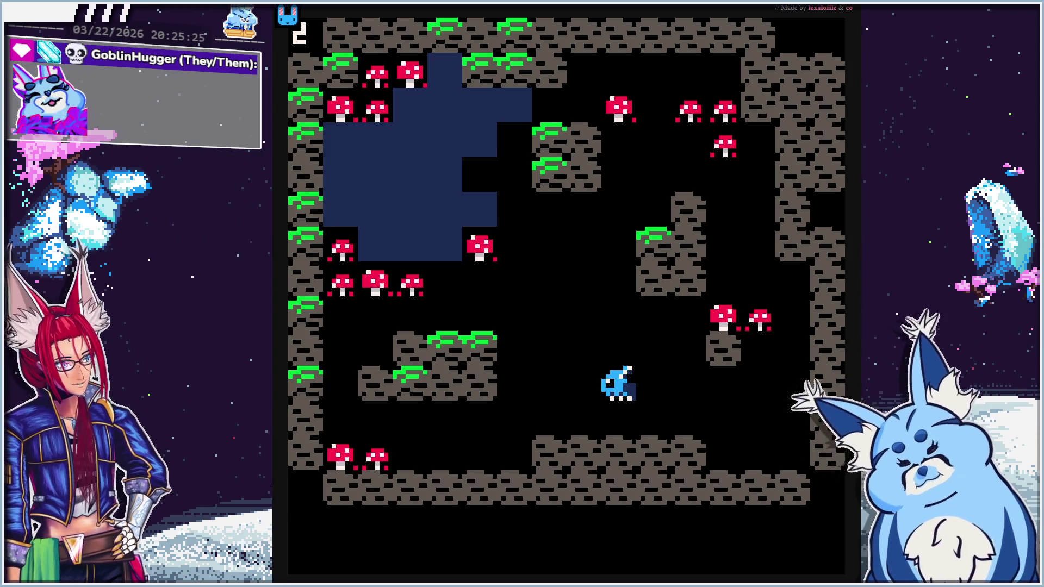
- Collect the mushrooms around the water until the counter reaches 10
key(Right)
key(Left)
key(Left)
key(Left)
key(Right)
key(Right)
key(Right)
key(Right)
key(Right)
key(Left)
key(Left)
key(Left)
key(Right)
key(Right)
key(Right)
key(Right)
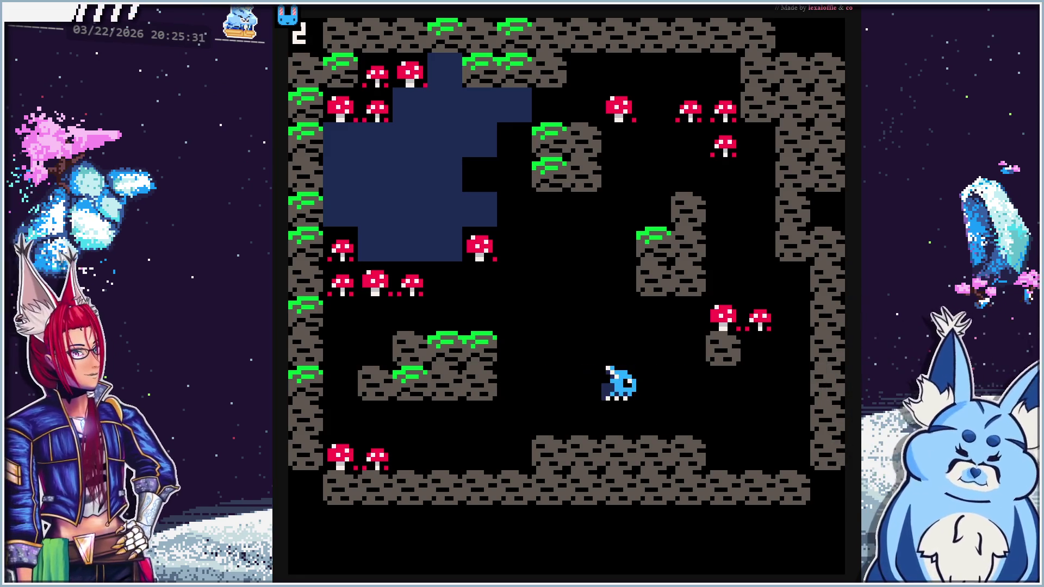
key(Up)
key(Up)
key(Right)
key(Right)
key(Right)
key(Left)
key(Left)
key(Left)
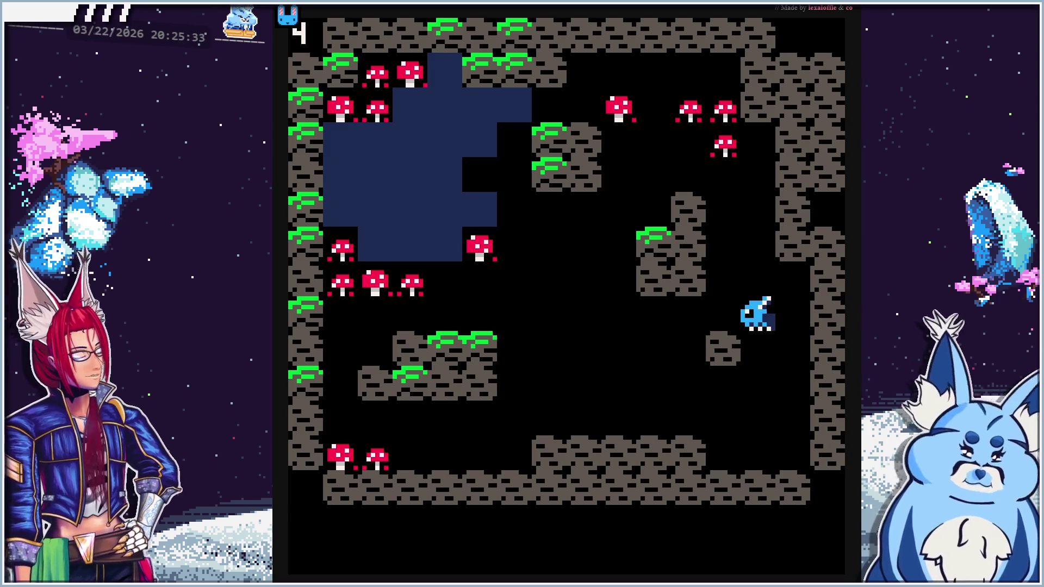
key(Up)
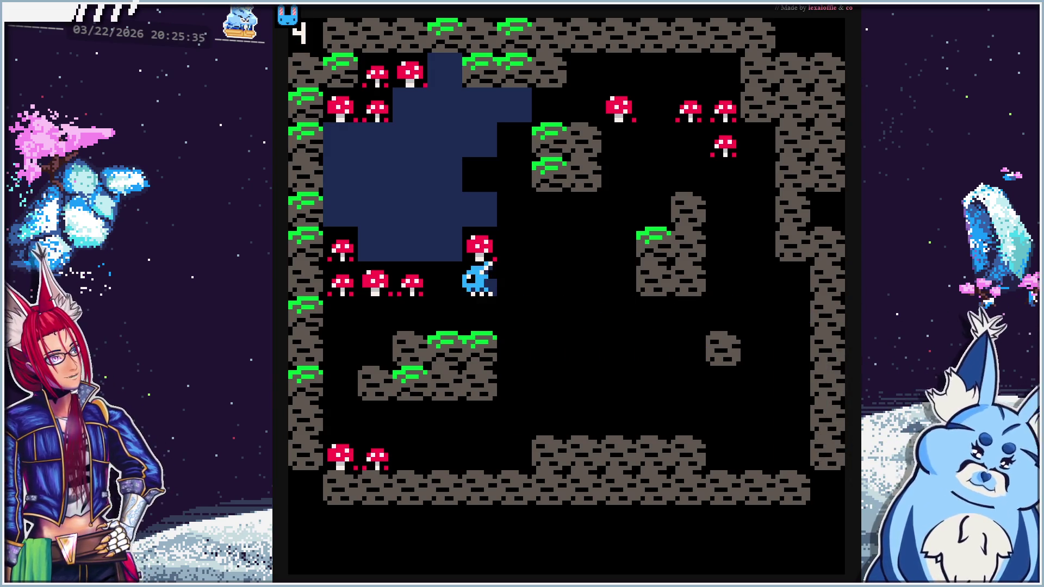
key(Left)
key(Left)
key(Left)
key(Down)
key(Down)
key(Down)
key(Down)
key(Down)
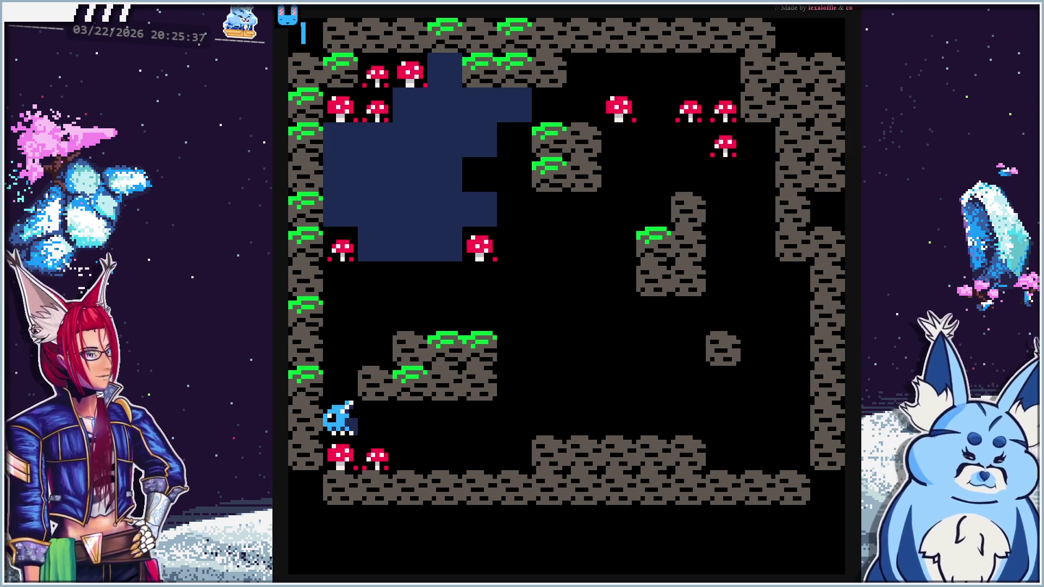
key(Right)
key(Right)
key(Right)
key(Up)
key(Up)
key(Up)
key(Up)
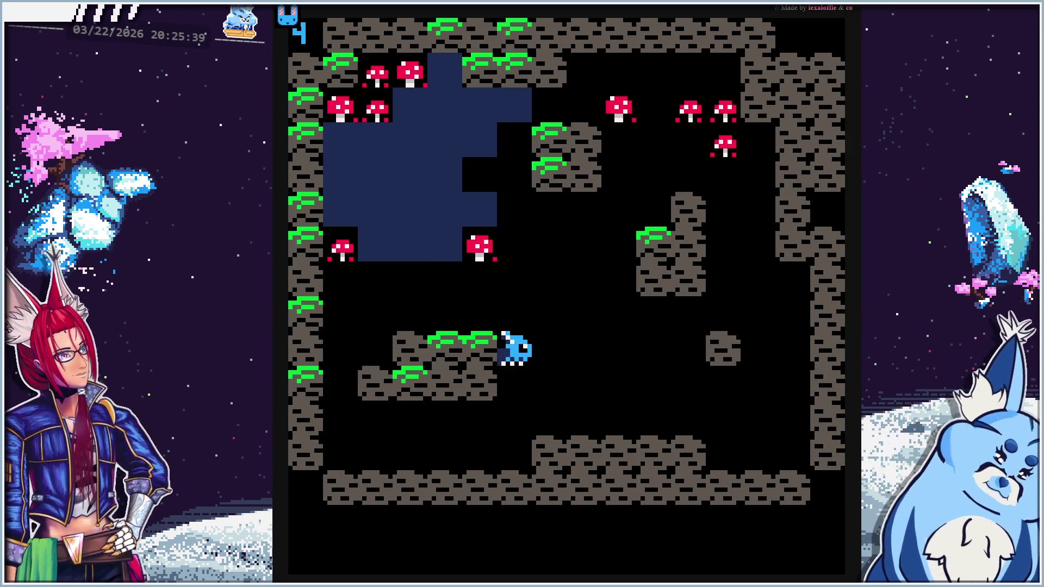
key(Left)
key(Down)
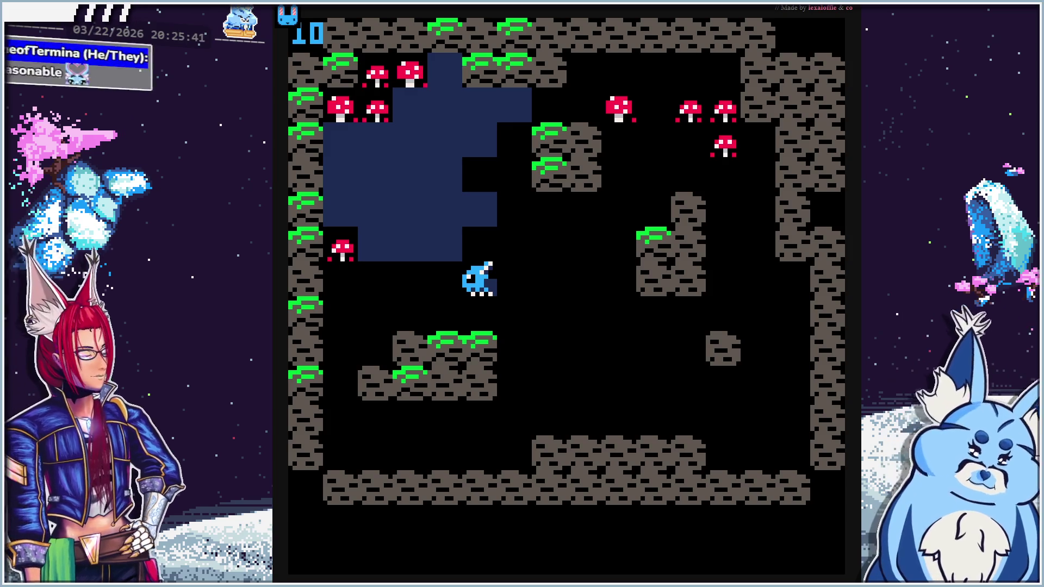
key(Right)
key(Right)
key(Right)
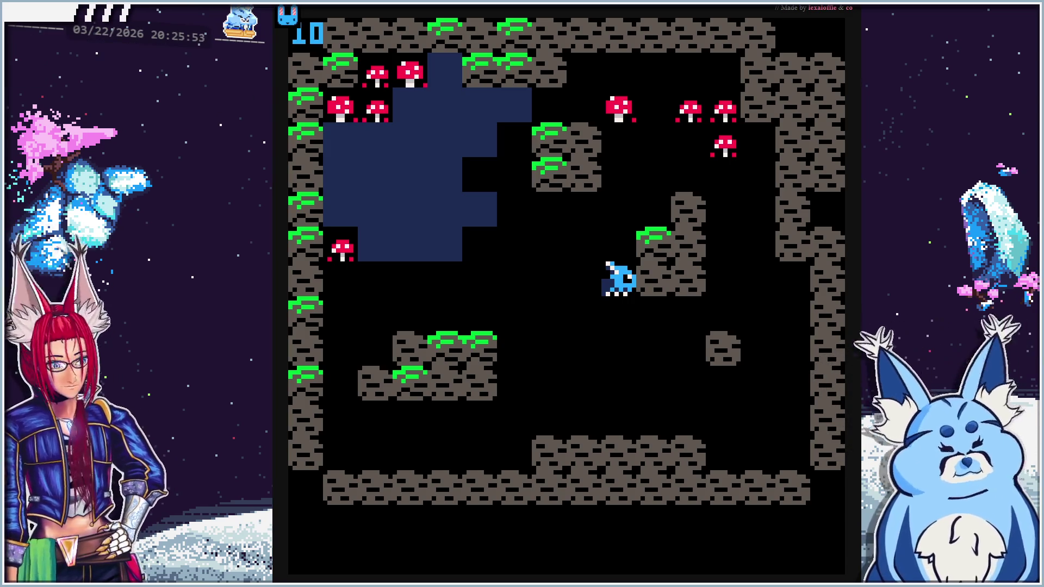
- Save the cartridge as UNTITLED(1).P8 with SAVE and return to the code
text(save)
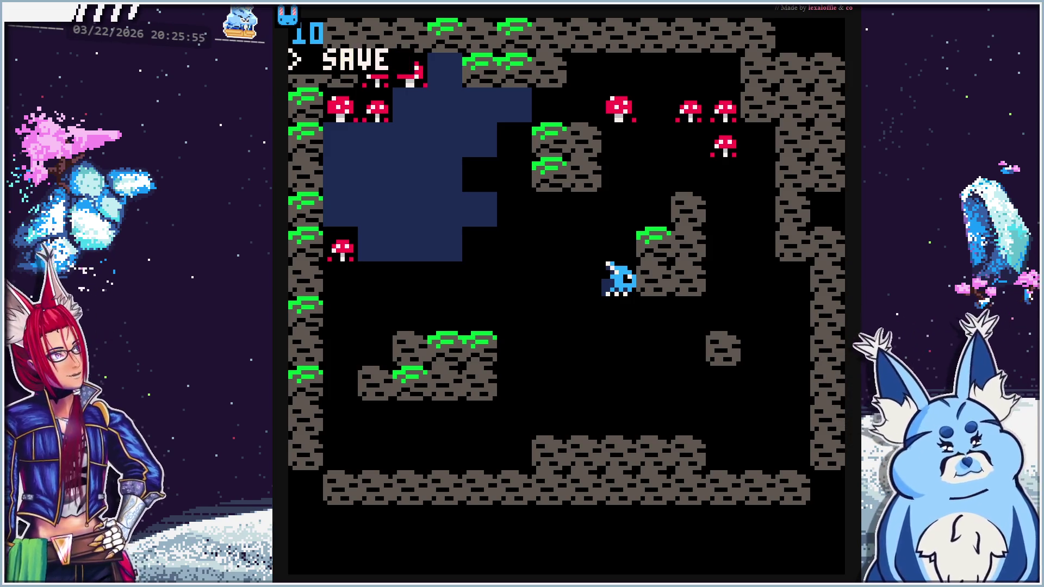
key(Return)
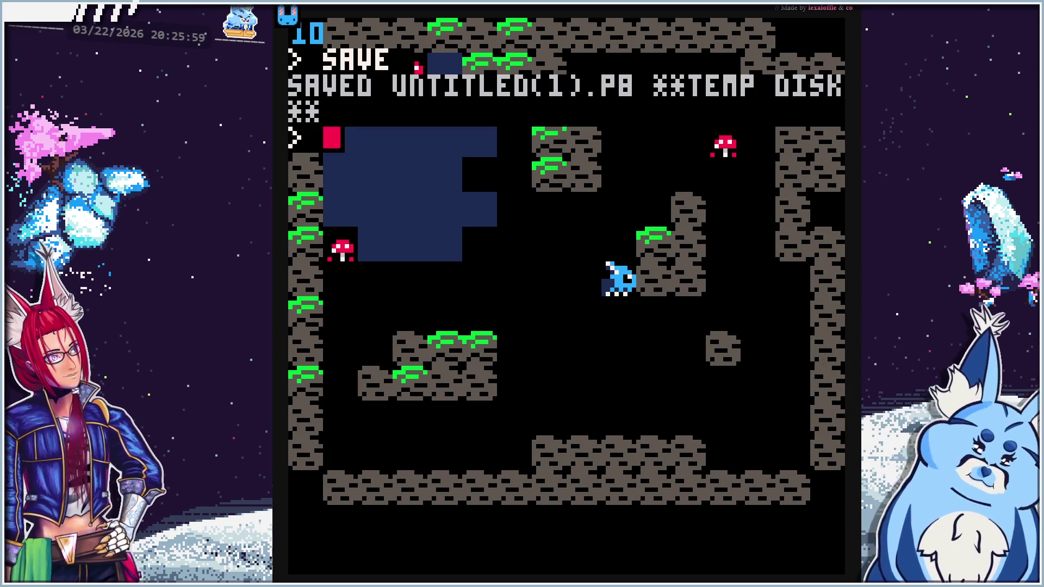
key(Escape)
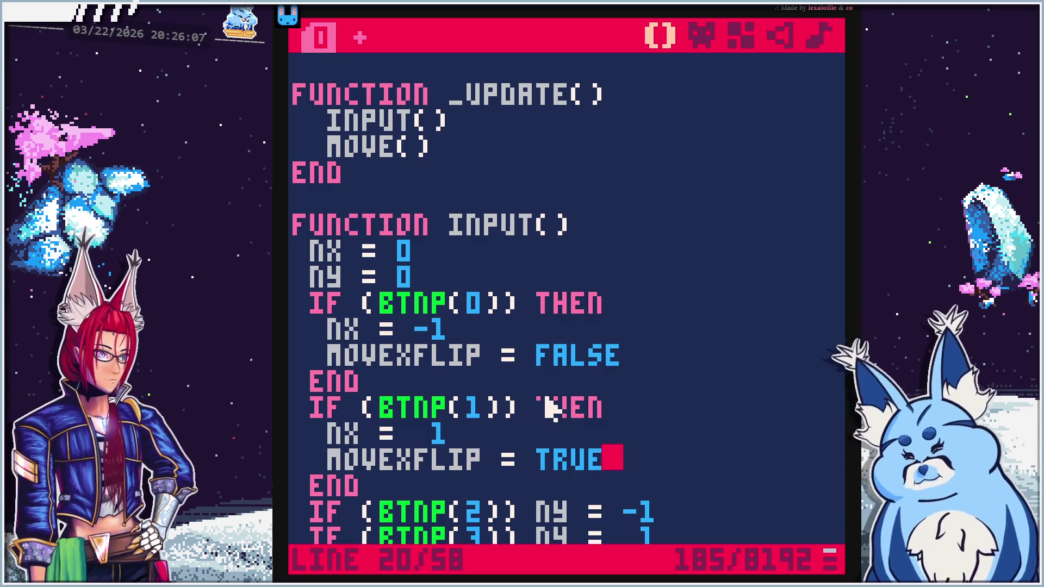
- Add MOVEUP = FALSE and MOVEDOWN = FALSE lines below MOVEXFLIP = FALSE
scroll(543, 416, up, 2)
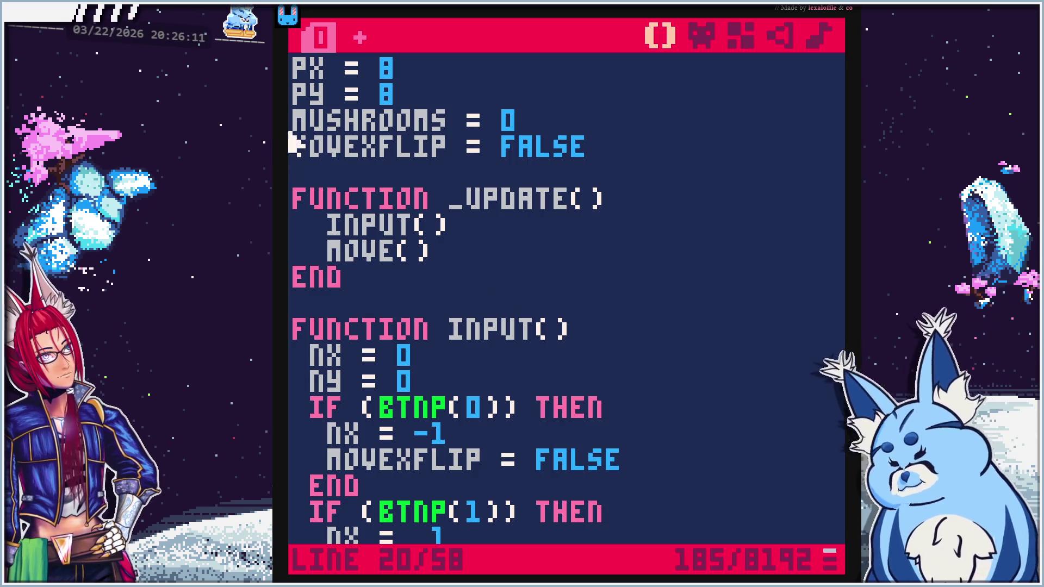
click(647, 153)
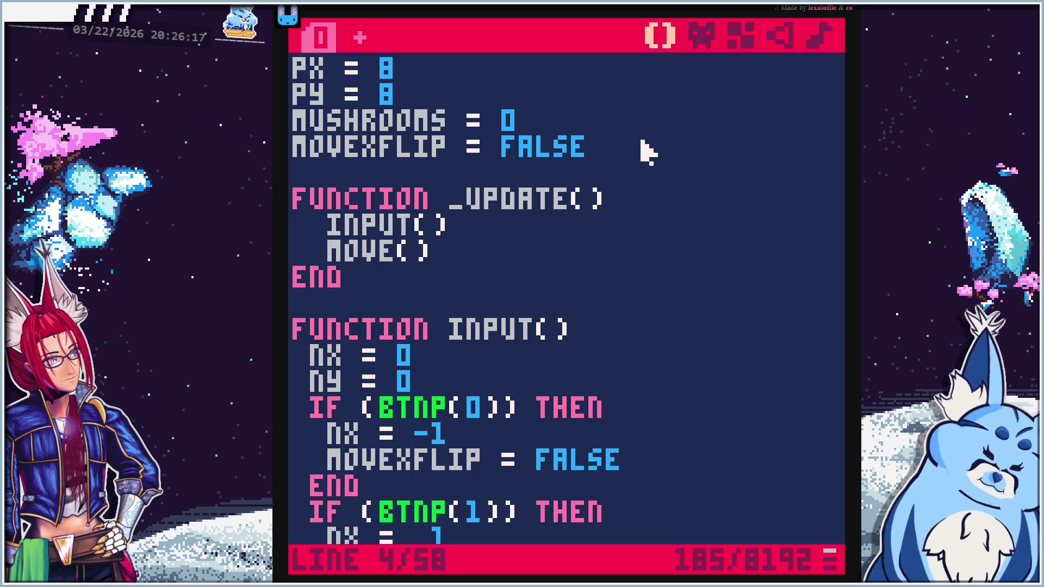
key(Return)
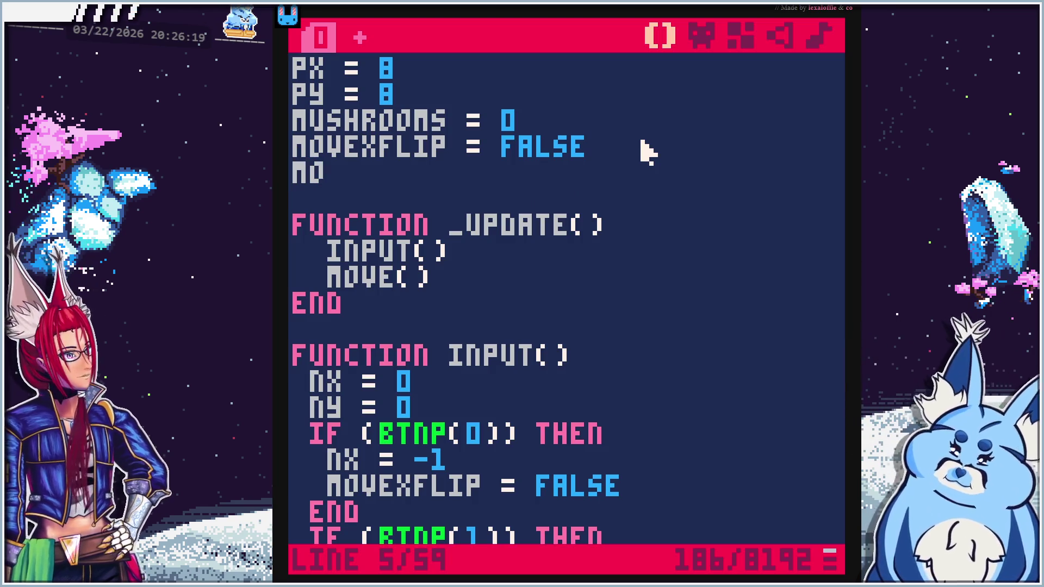
text(up)
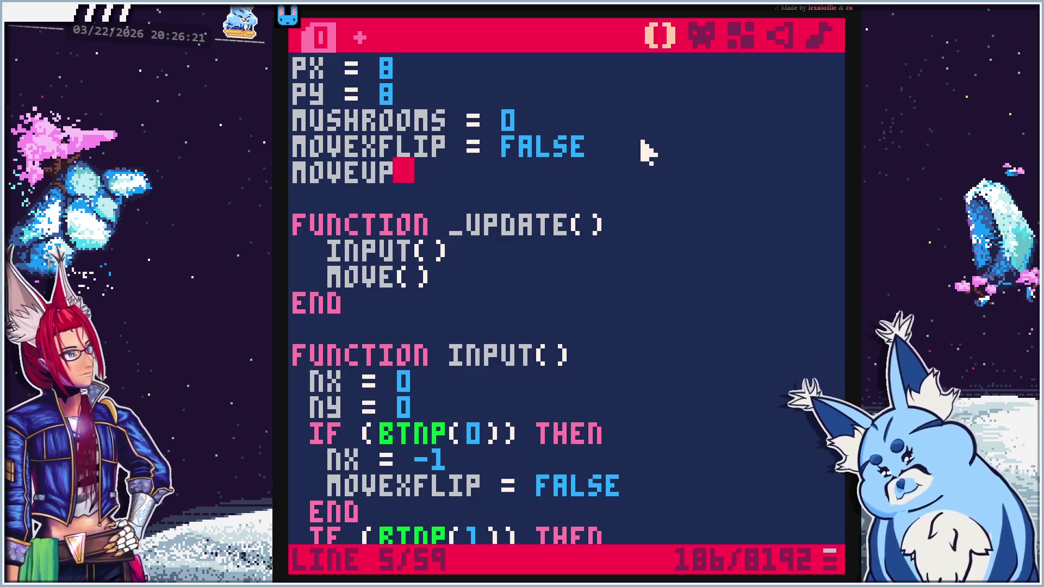
key(Return)
text(movedown)
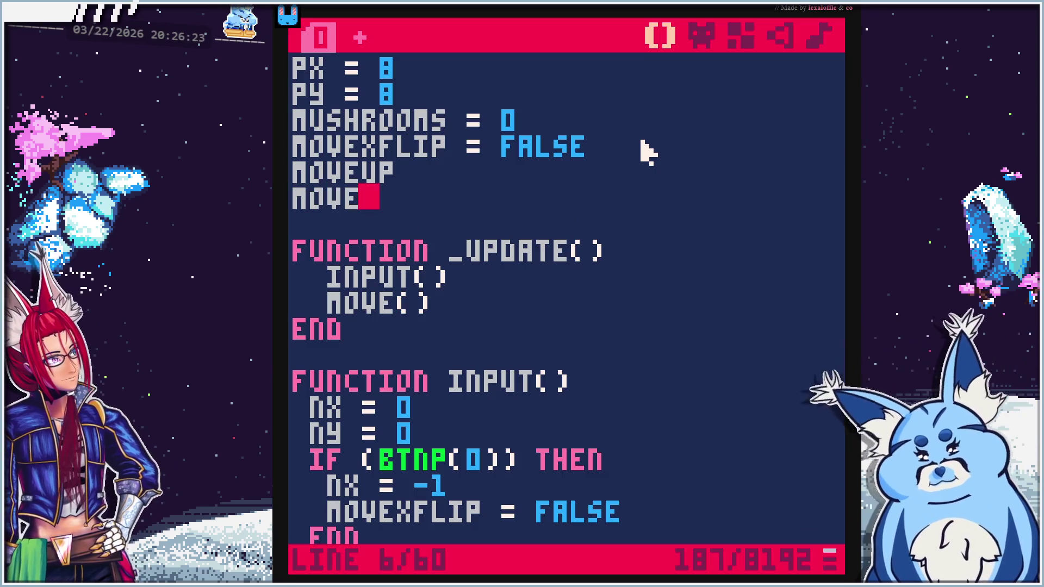
text(= false)
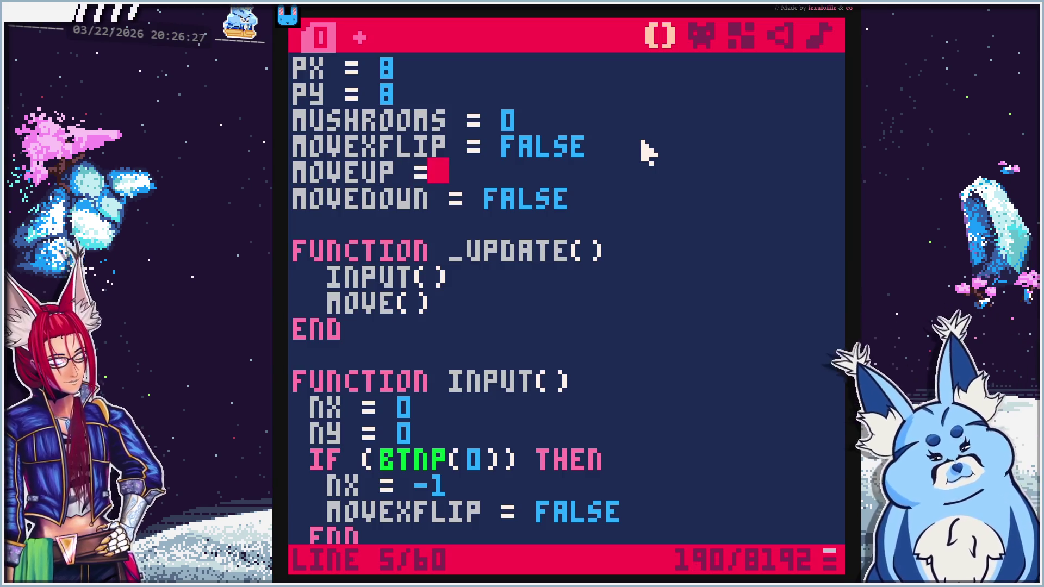
text(fa)
key(BackSpace)
key(BackSpace)
text(fa)
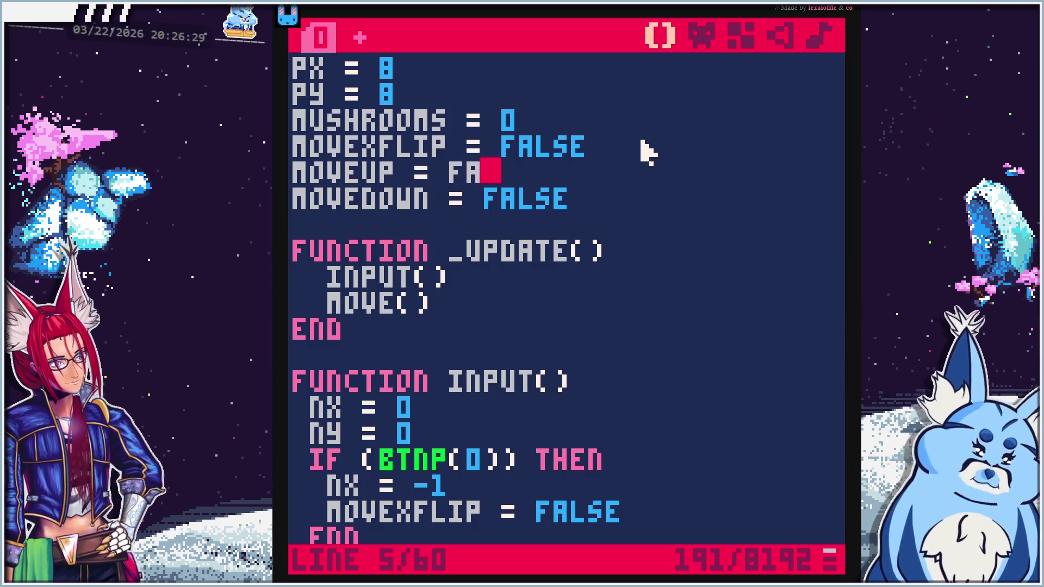
text(lse)
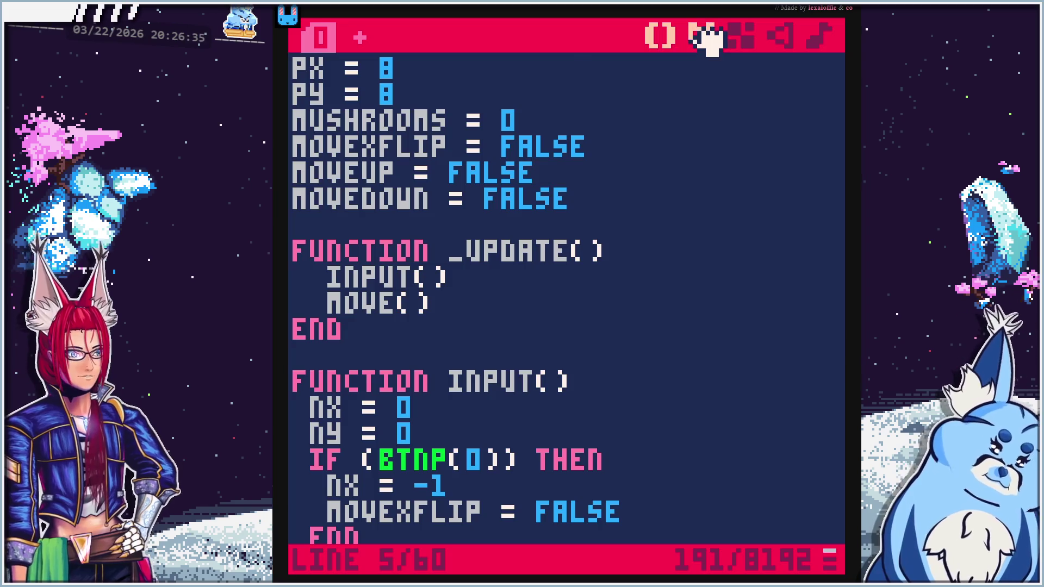
- Fill sprite 017's body light blue, joining both blue blocks
click(703, 36)
click(344, 457)
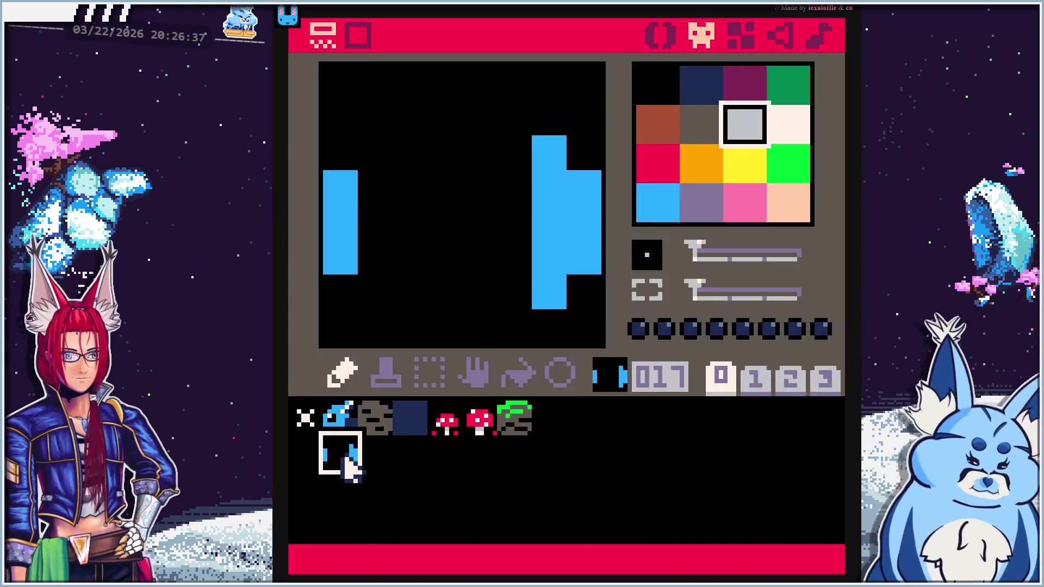
click(664, 208)
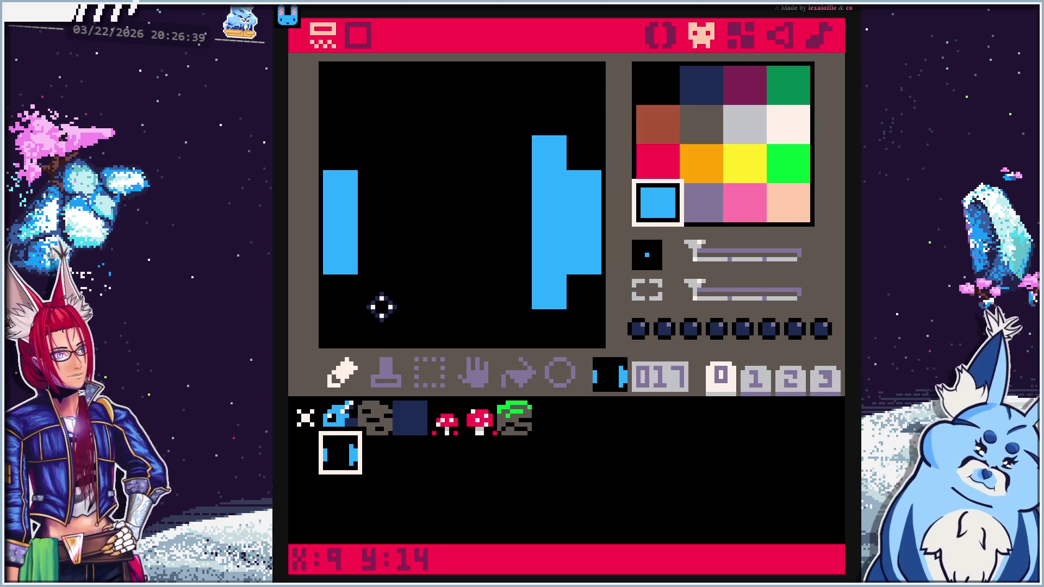
click(381, 307)
drag(380, 158, 382, 272)
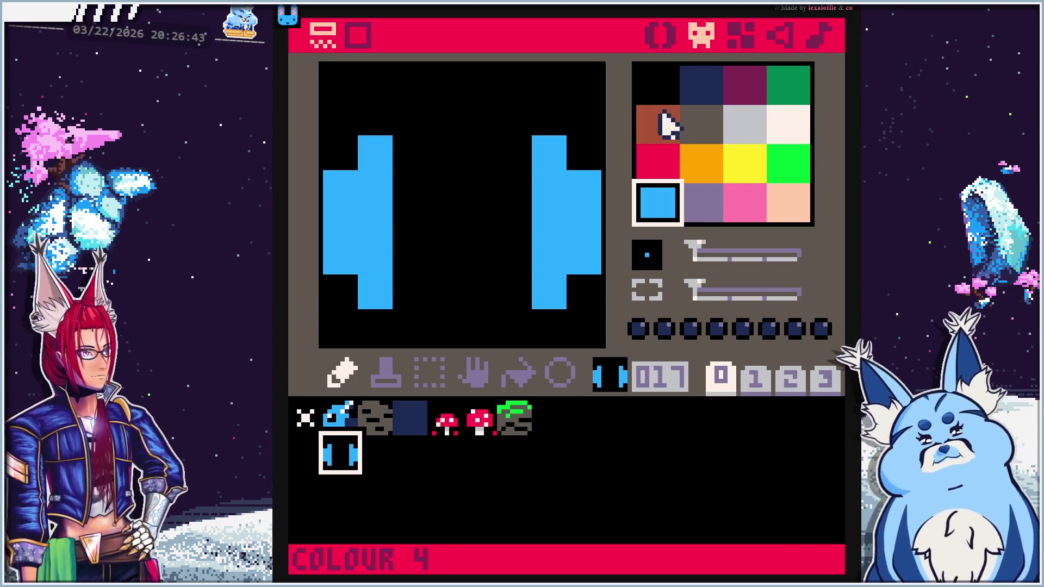
mouse_move(408, 153)
mouse_down()
mouse_move(538, 155)
mouse_move(457, 182)
mouse_move(419, 223)
mouse_move(403, 263)
mouse_move(408, 302)
mouse_move(525, 286)
mouse_up()
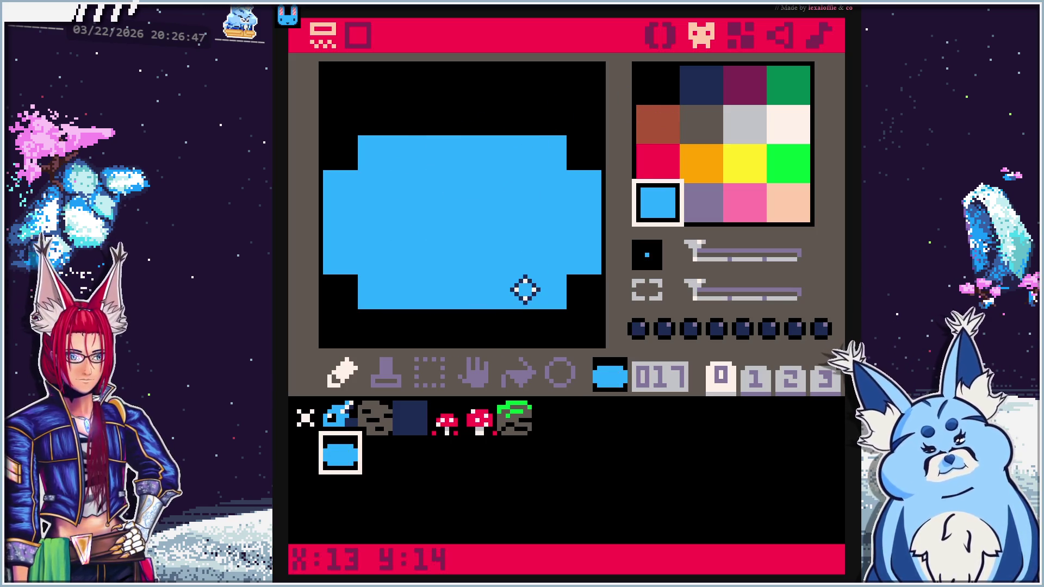
- Paint two black 2x2 eyes with white highlights on sprite 017
click(650, 98)
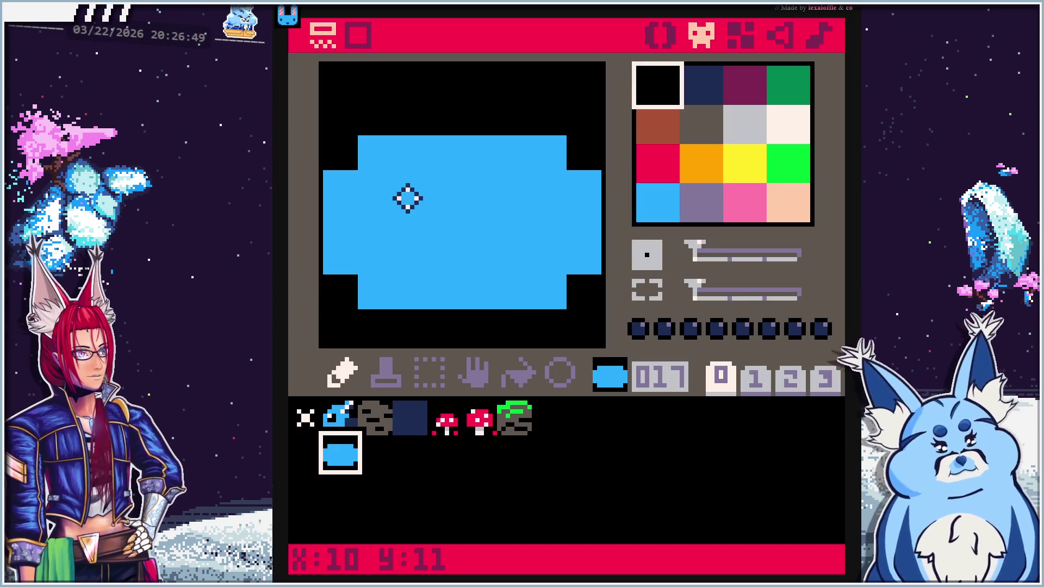
mouse_move(390, 191)
mouse_down()
mouse_move(407, 203)
mouse_move(380, 222)
mouse_up()
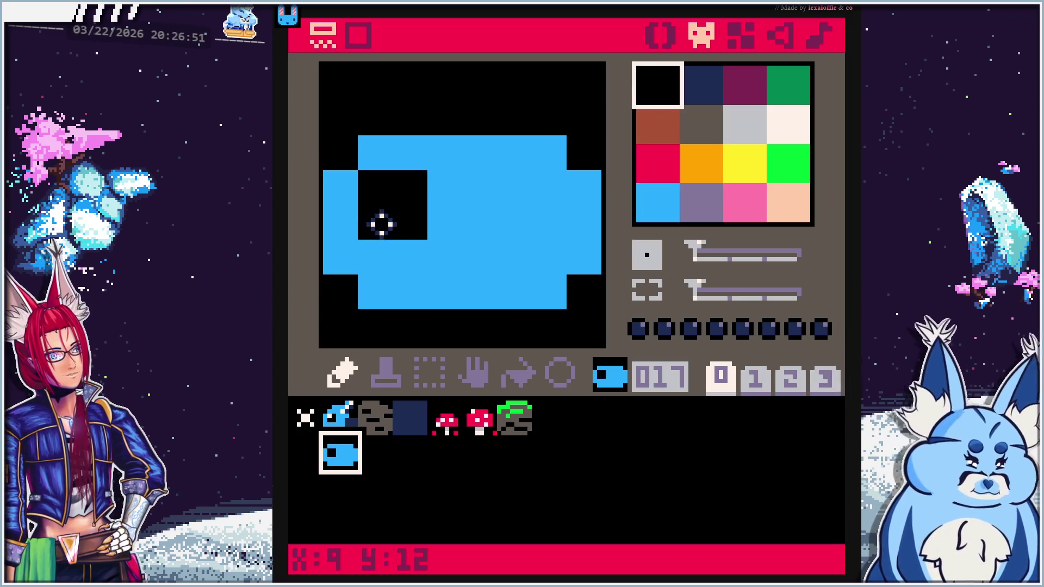
mouse_move(535, 187)
mouse_down()
mouse_move(514, 188)
mouse_move(538, 217)
mouse_up()
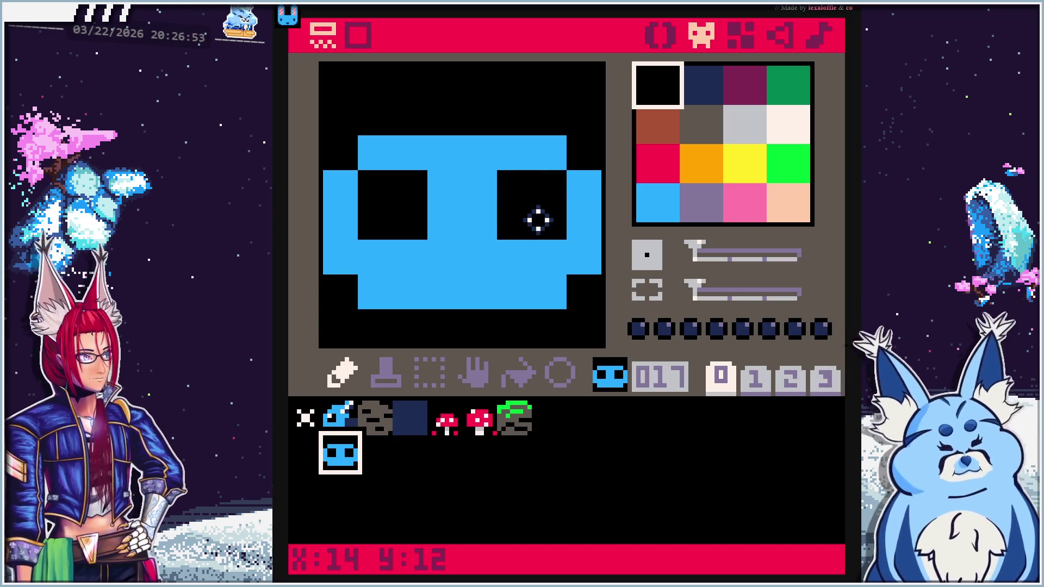
click(780, 116)
click(381, 185)
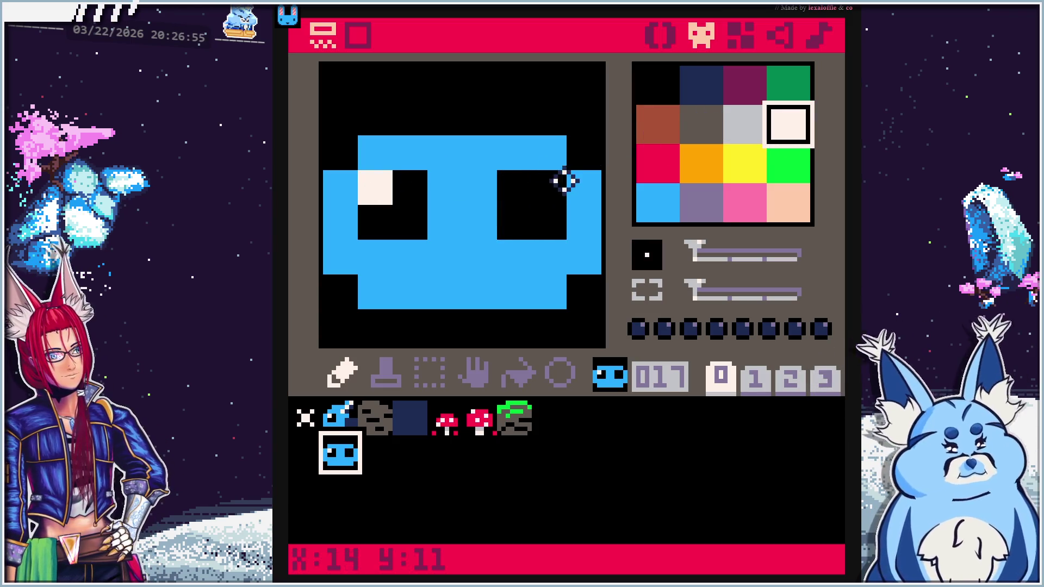
click(514, 188)
- Paint dark-blue feet along the bottom row with a white toe pixel on each
click(660, 200)
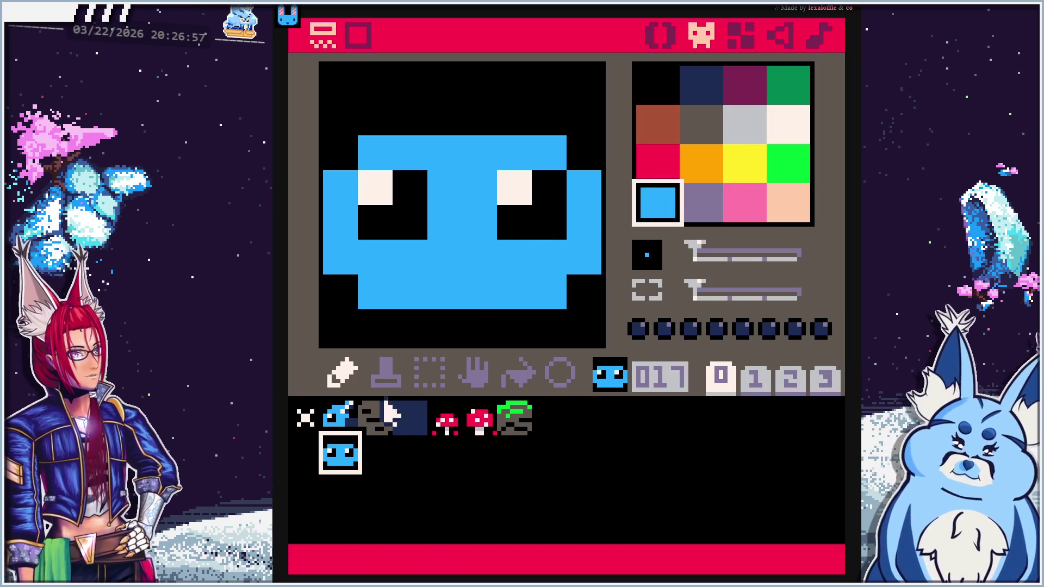
click(709, 101)
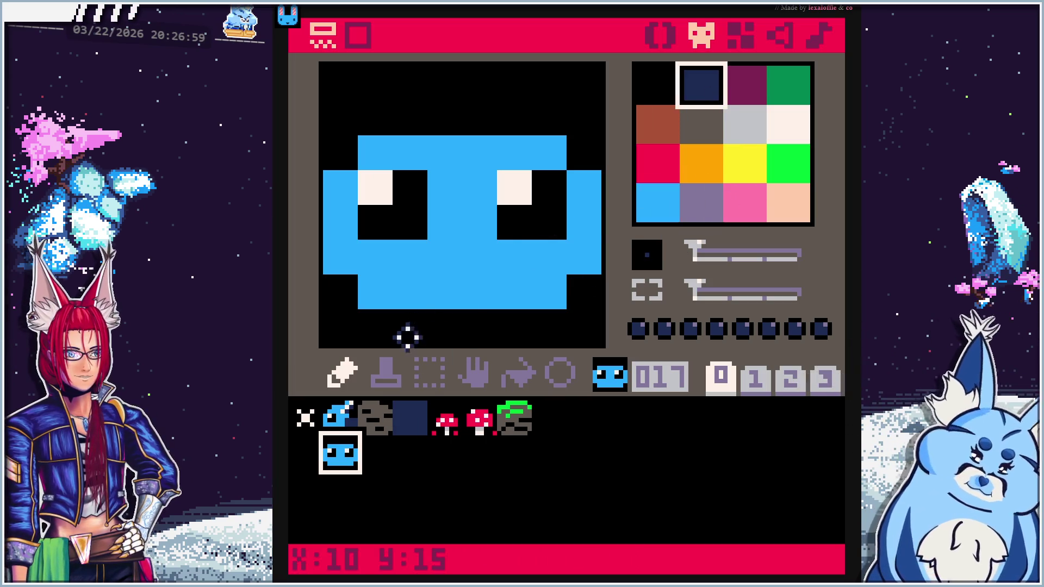
drag(377, 329, 408, 325)
click(549, 326)
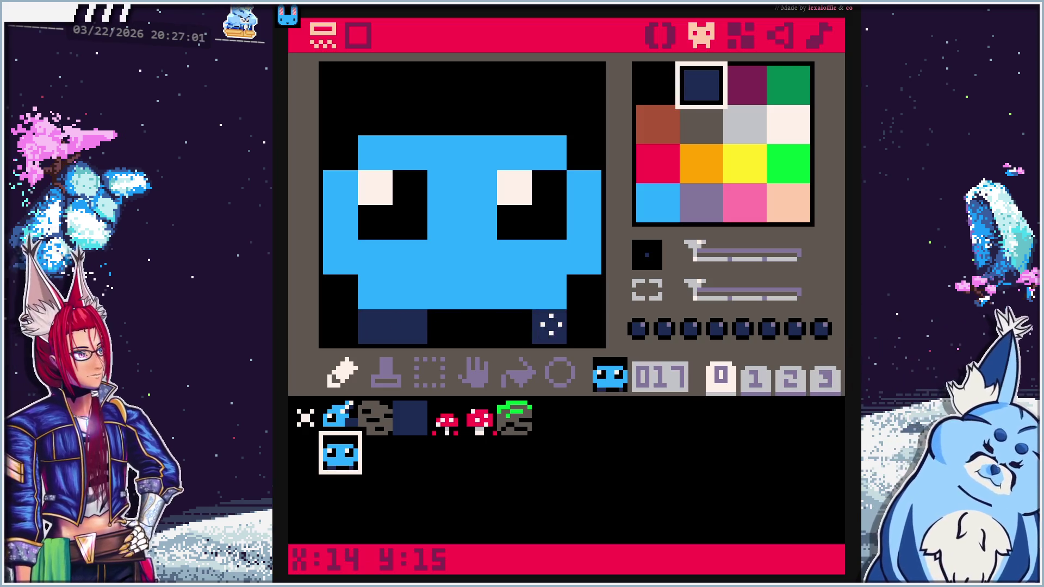
click(524, 325)
click(790, 123)
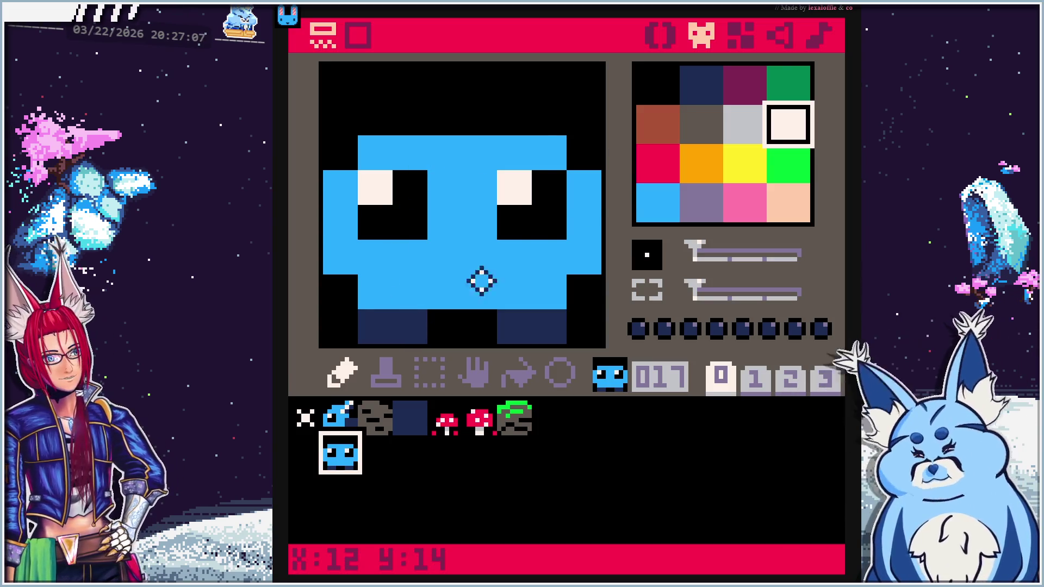
click(409, 325)
click(503, 328)
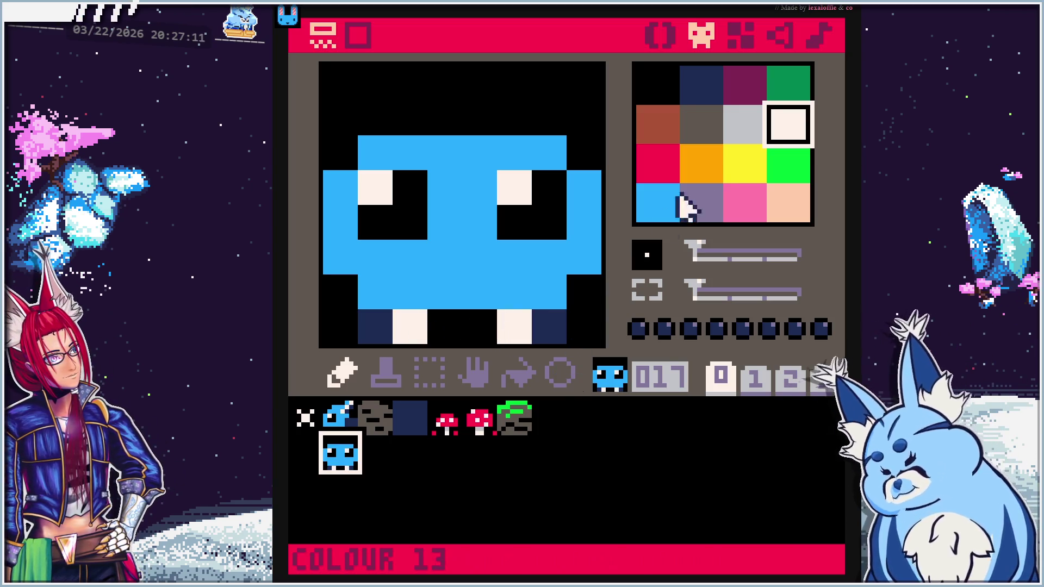
- Paint light-blue tufts across the top of the sprite's head
click(655, 203)
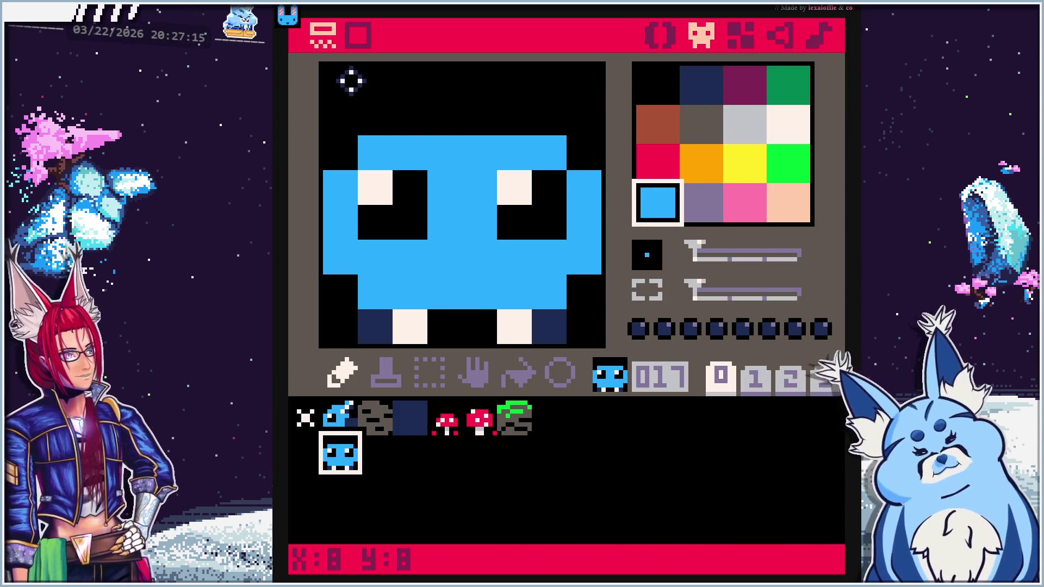
mouse_move(345, 82)
mouse_down()
mouse_move(373, 89)
mouse_move(383, 116)
mouse_move(415, 89)
mouse_move(415, 117)
mouse_up()
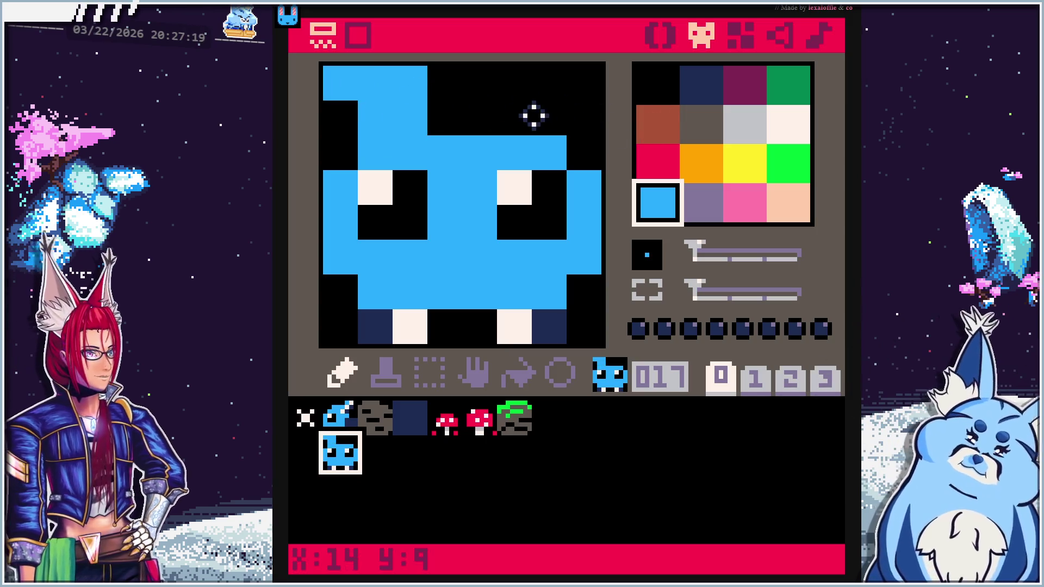
click(445, 118)
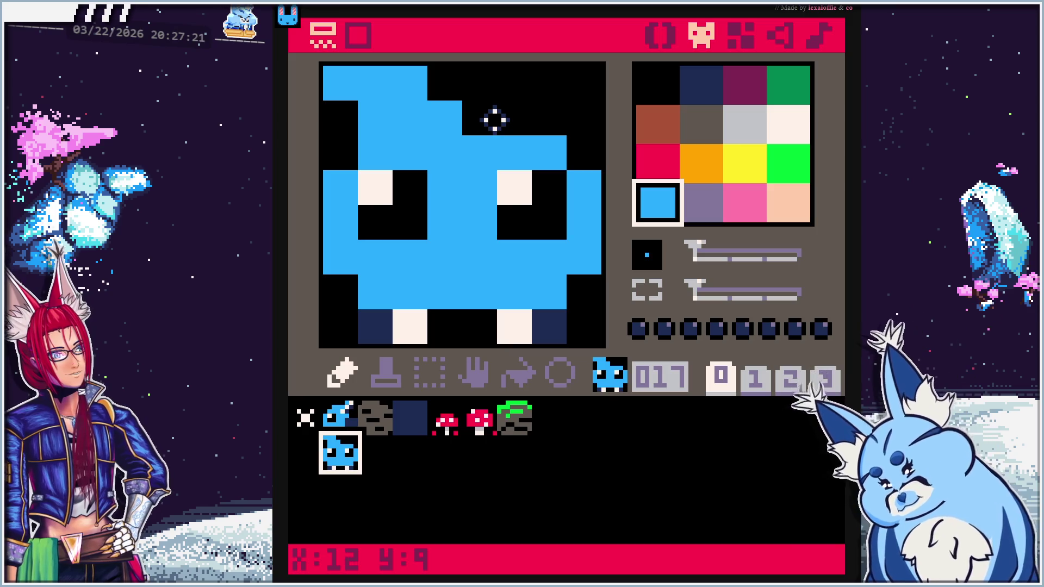
click(481, 120)
mouse_move(591, 84)
mouse_down()
mouse_move(517, 81)
mouse_move(542, 111)
mouse_up()
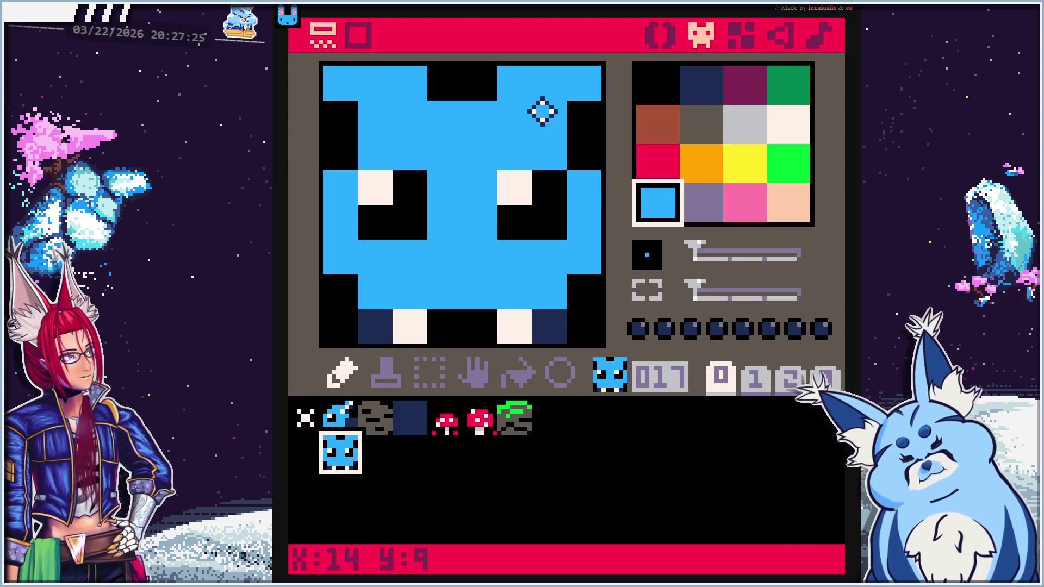
- Give both ears white tips with dark-blue inner-ear pixels
click(785, 129)
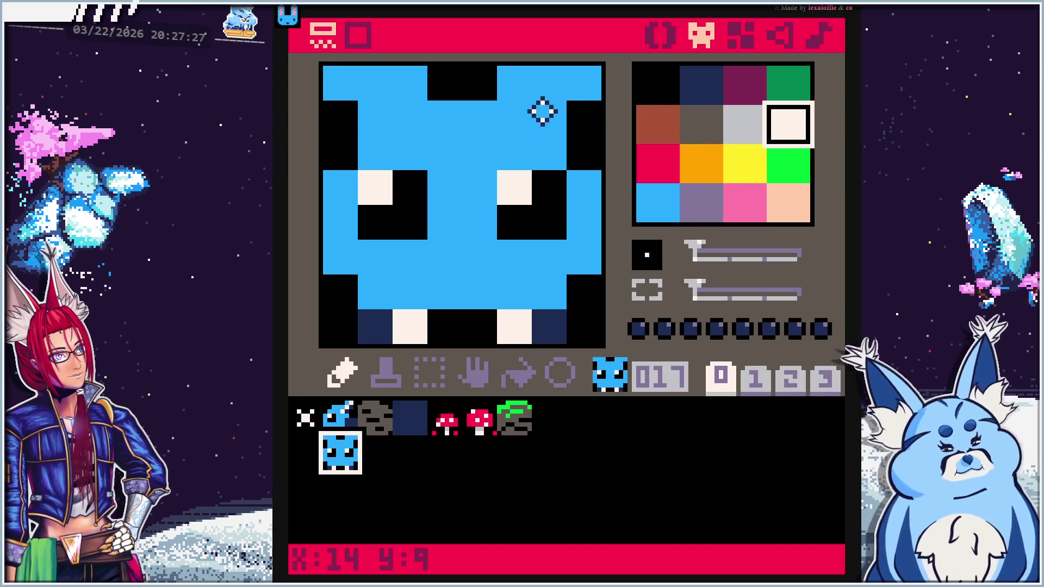
drag(536, 109, 586, 116)
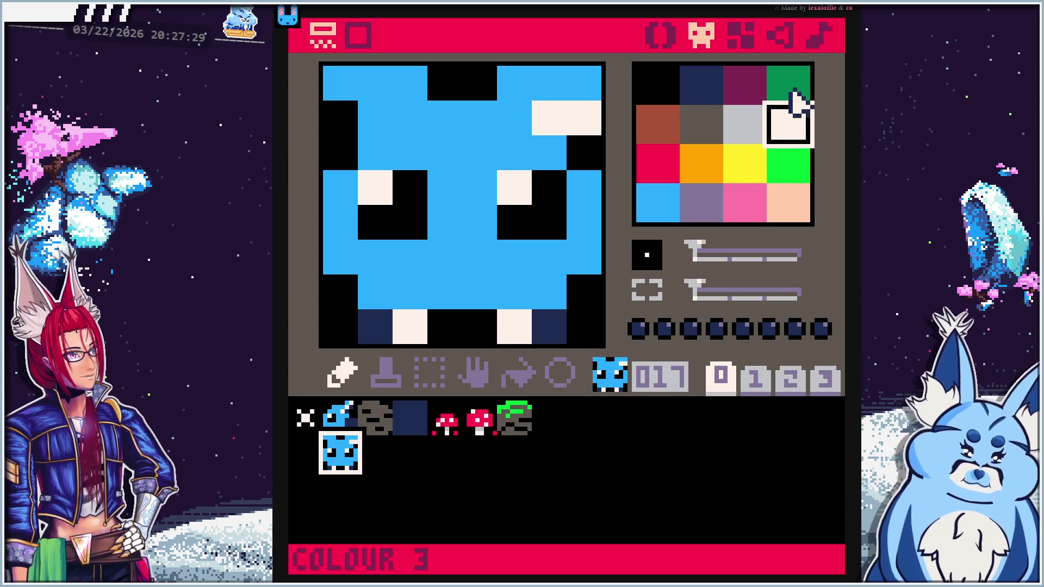
click(699, 85)
click(560, 84)
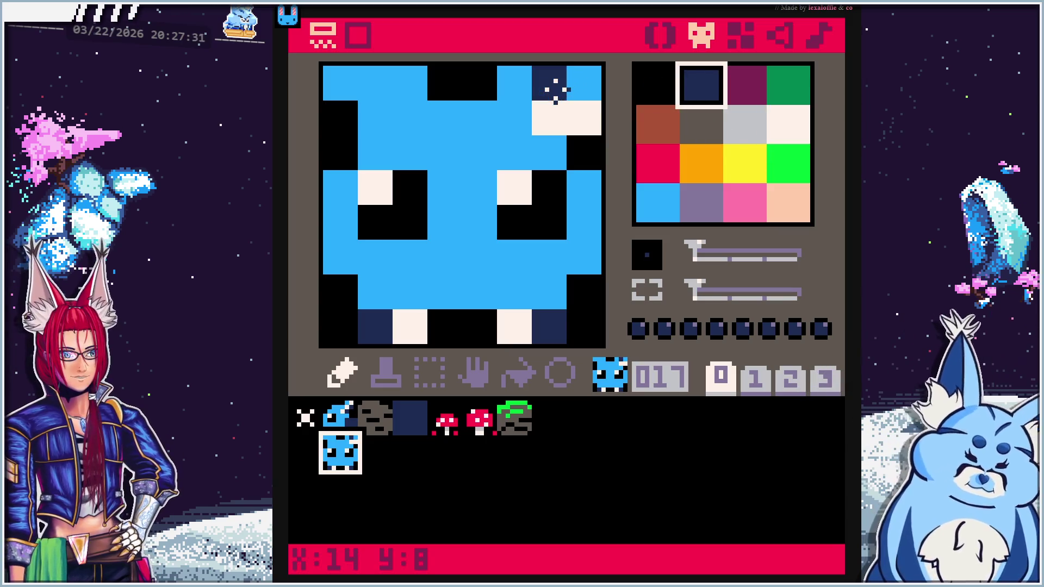
click(787, 123)
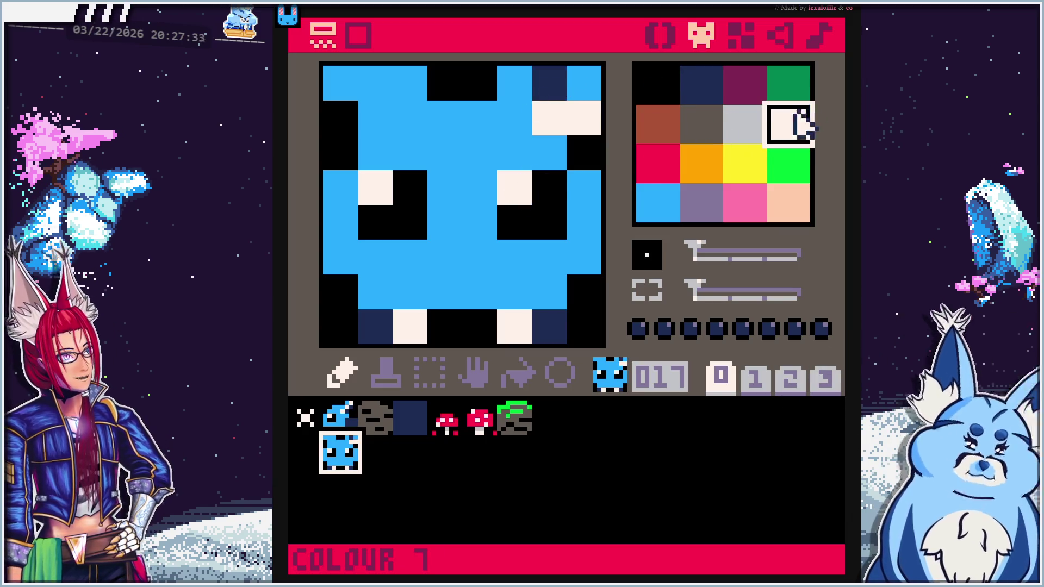
click(581, 82)
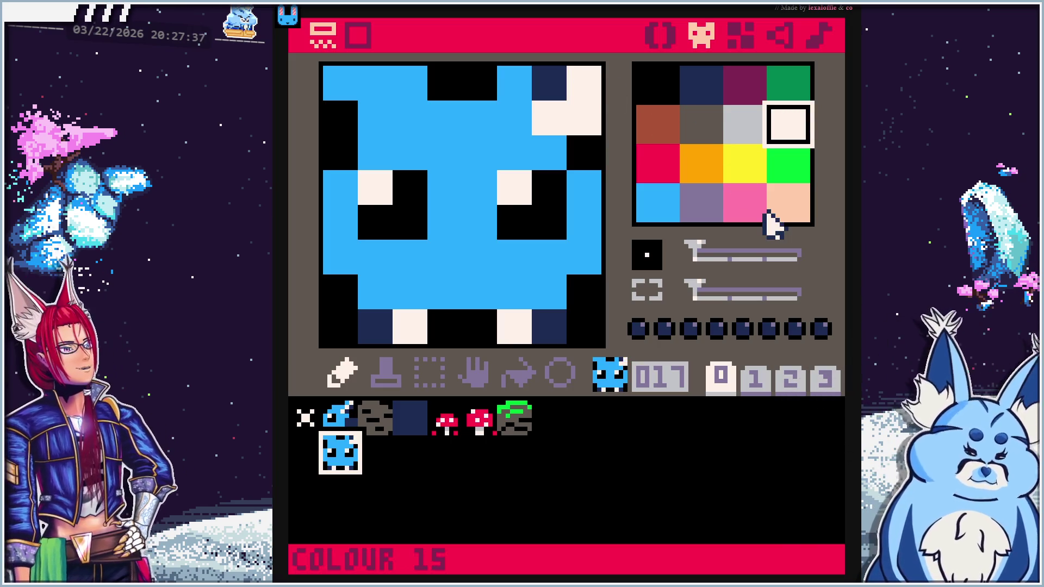
click(384, 86)
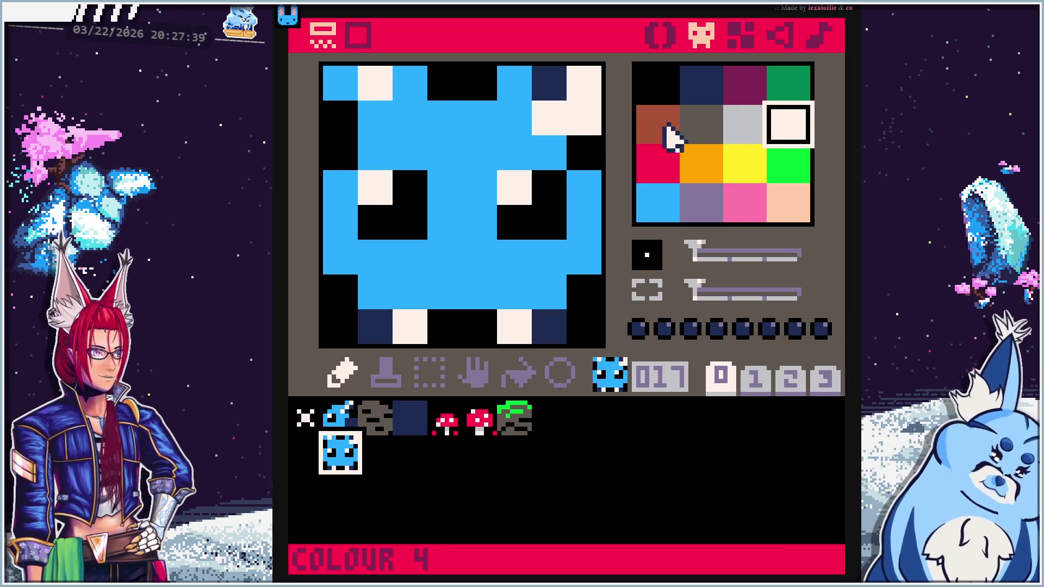
mouse_move(361, 86)
mouse_down()
mouse_move(342, 109)
mouse_move(375, 117)
mouse_up()
click(705, 96)
click(384, 87)
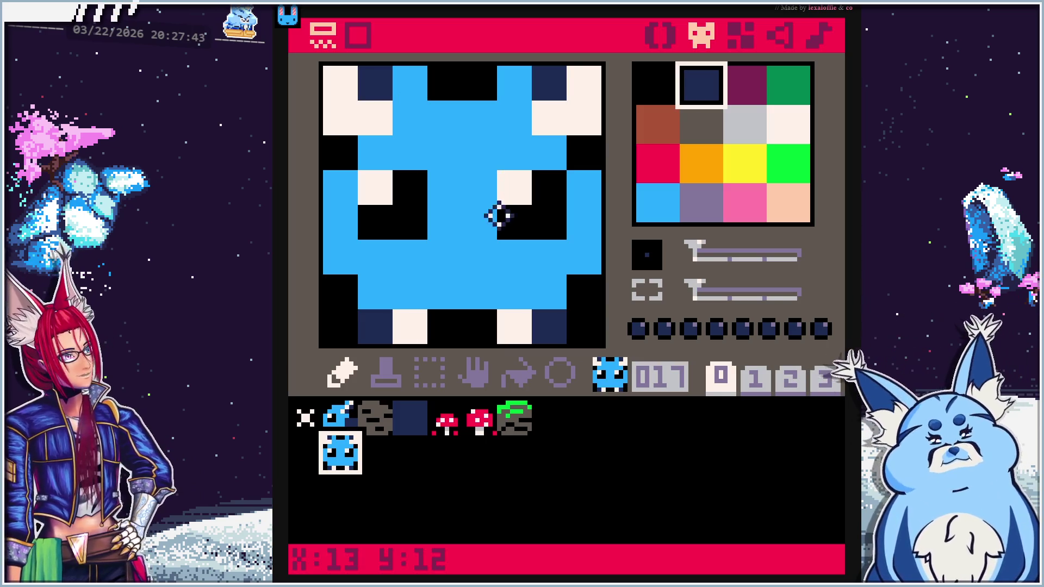
click(644, 98)
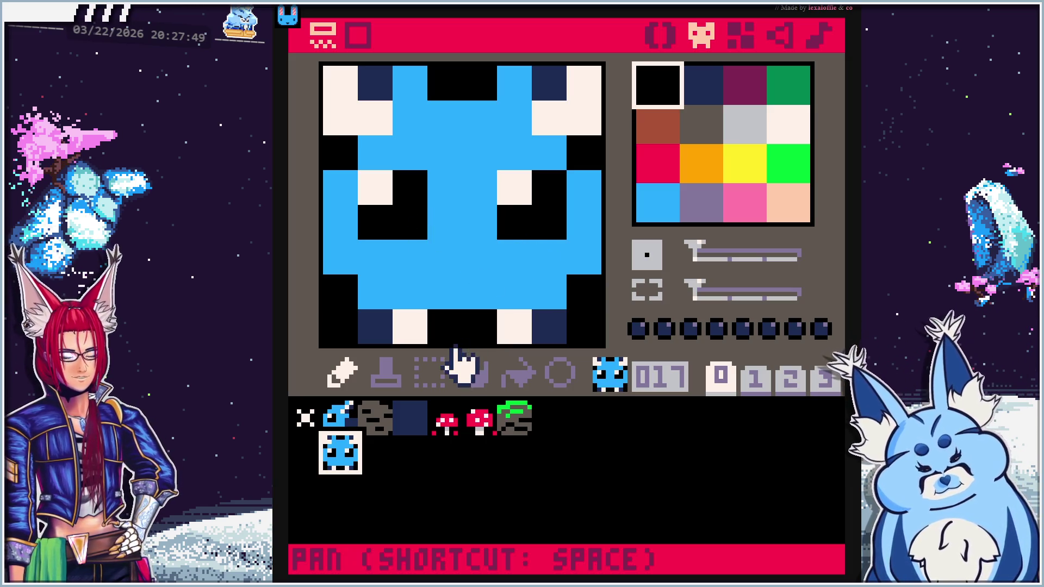
- Flip between side sprite 001 and front sprite 017 to compare them
click(338, 418)
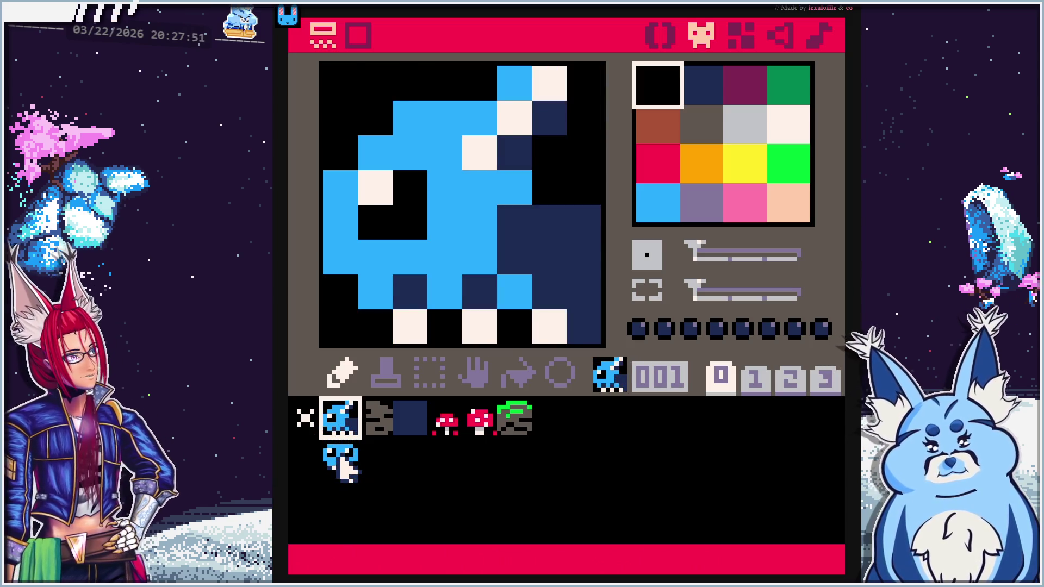
click(342, 461)
click(339, 418)
click(345, 446)
click(348, 418)
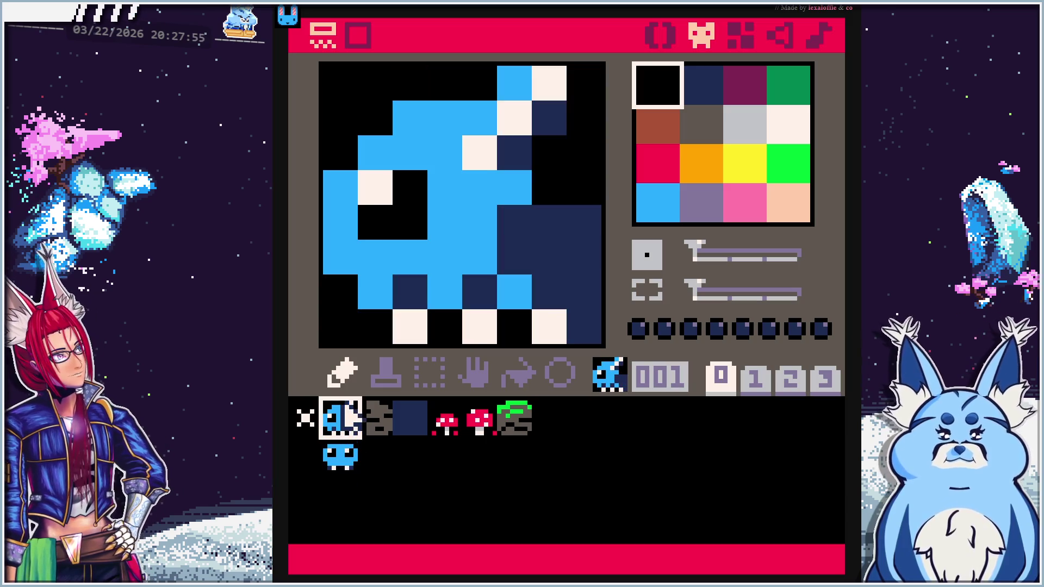
click(351, 456)
click(340, 418)
click(352, 460)
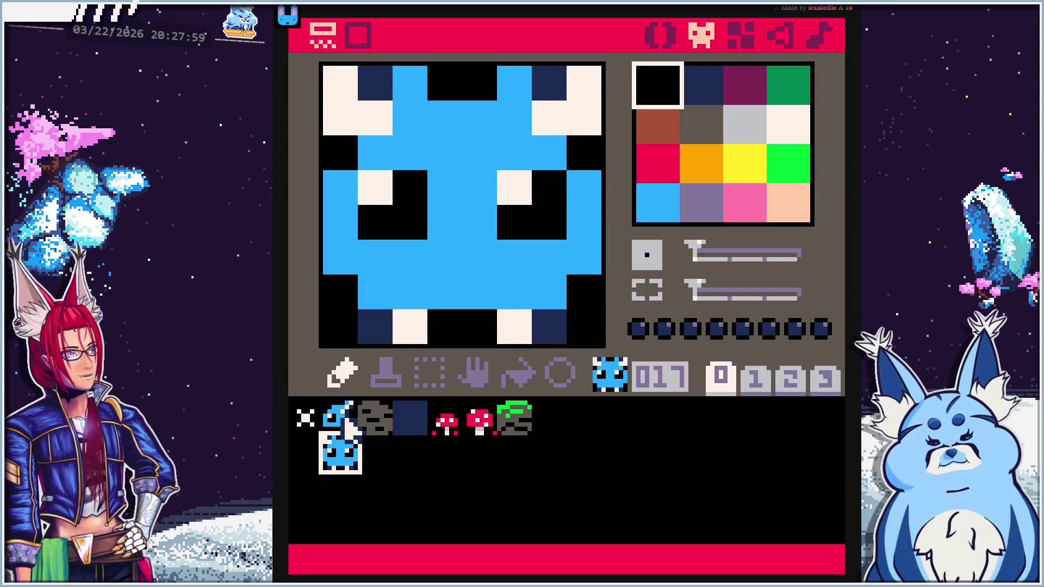
click(343, 419)
click(347, 453)
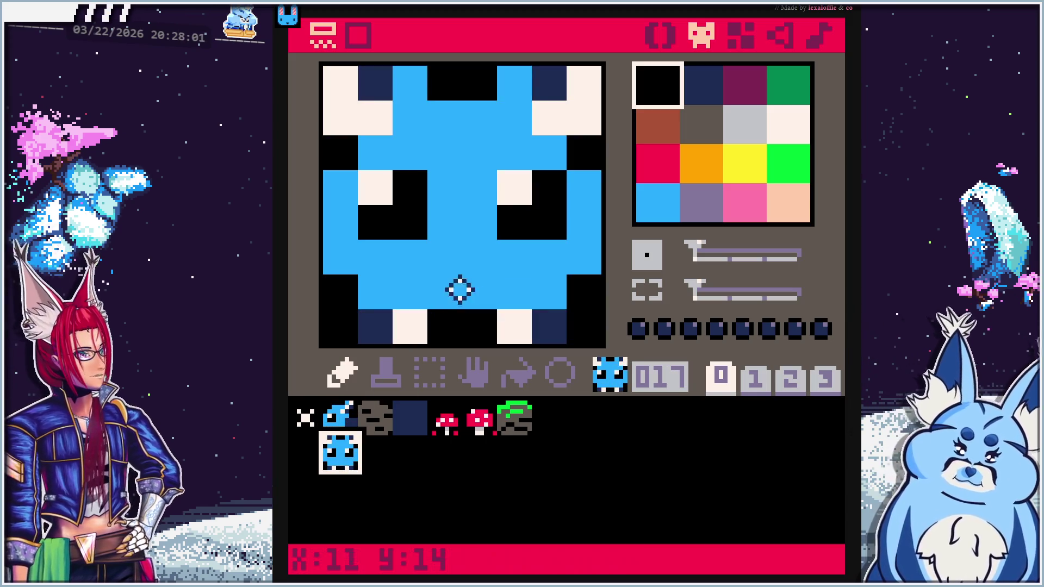
- Add dark-blue legs, widen the white feet, then select empty slot 033
click(706, 92)
click(411, 303)
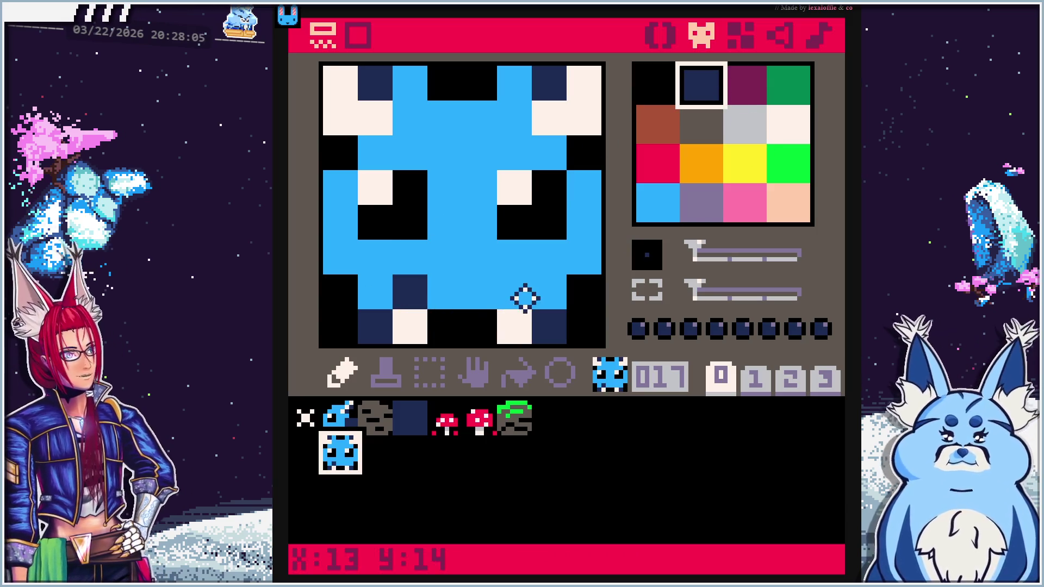
drag(525, 297, 550, 295)
click(373, 296)
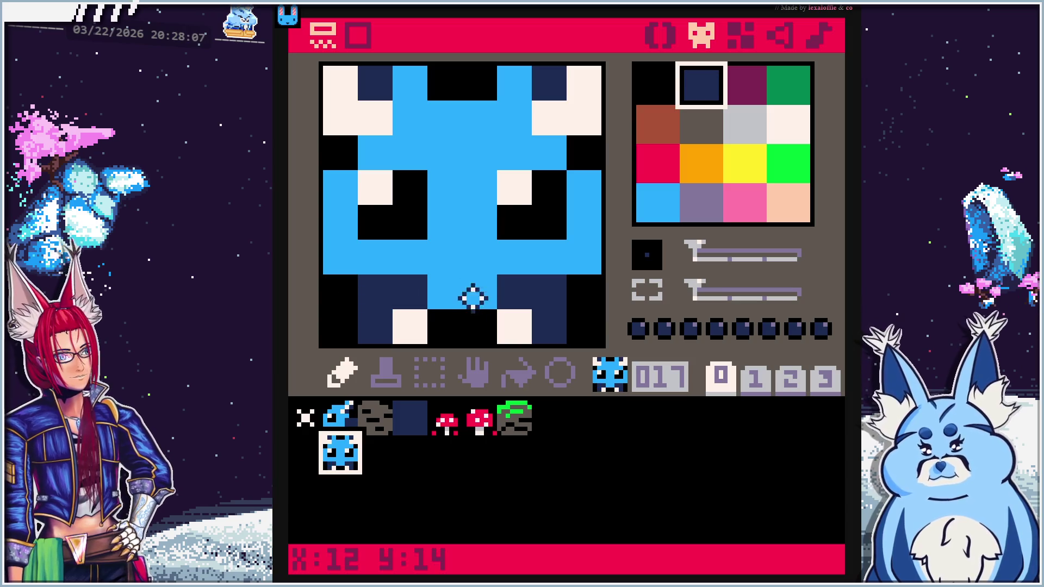
click(651, 87)
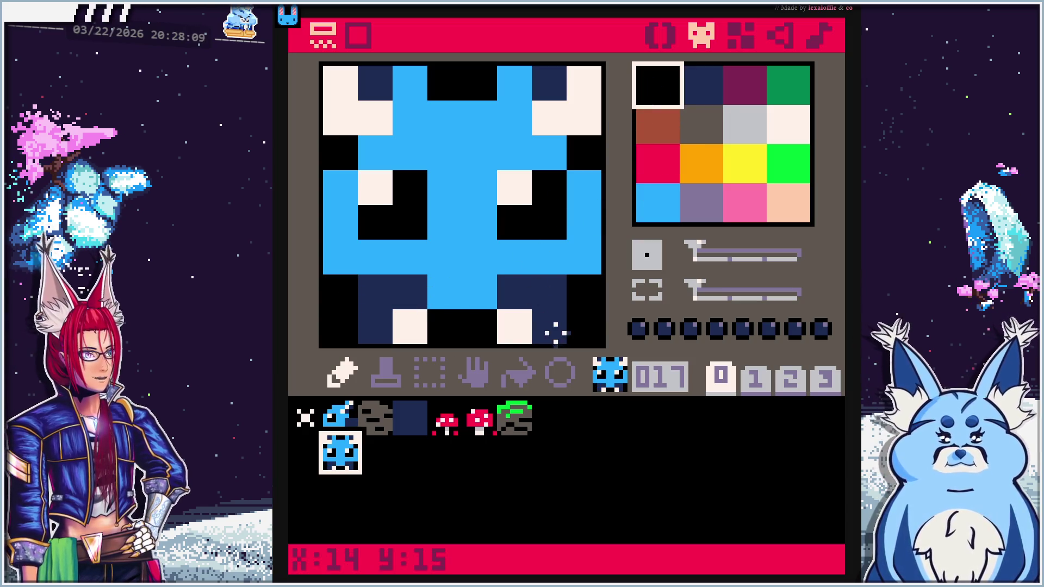
click(547, 320)
click(374, 323)
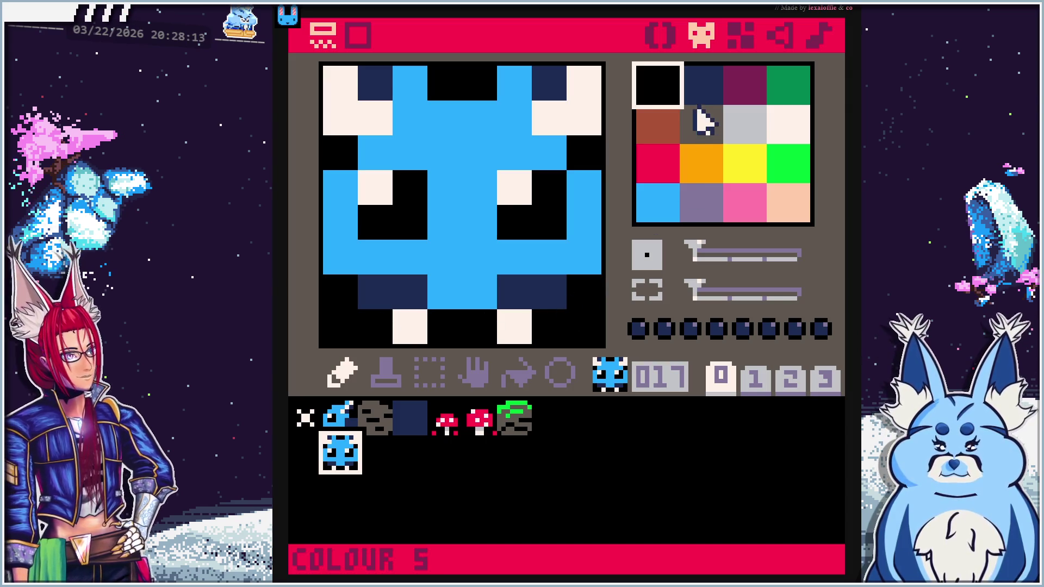
click(788, 122)
click(377, 326)
click(543, 325)
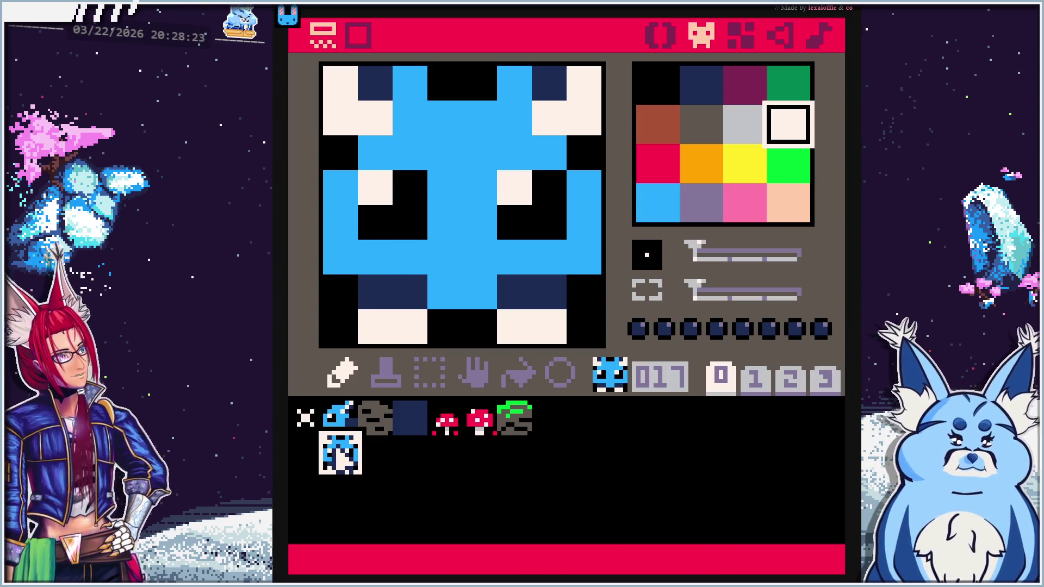
click(333, 486)
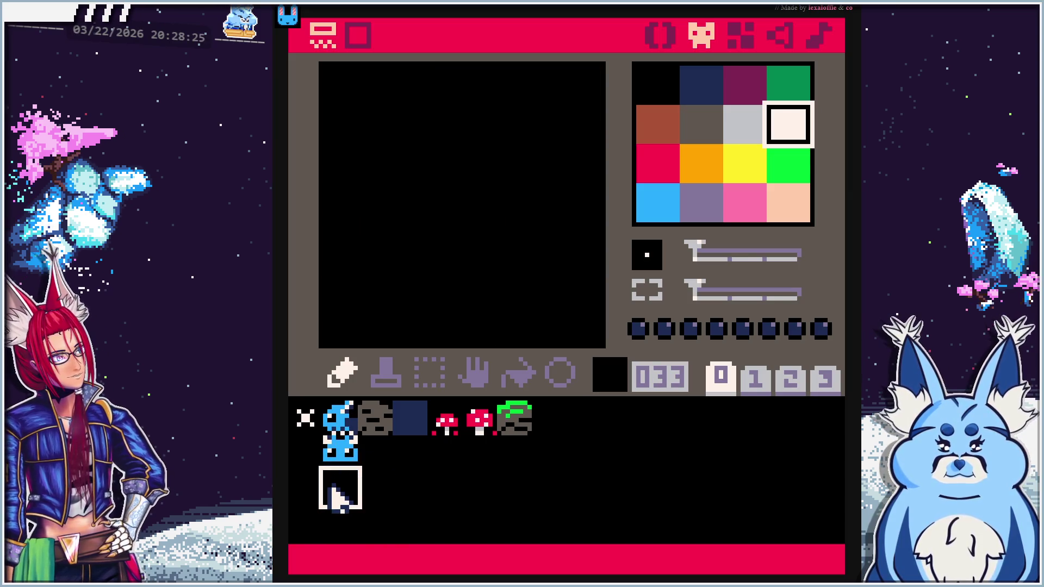
- Copy front sprite 017 and paste it into slot 033
click(341, 454)
click(341, 481)
click(353, 433)
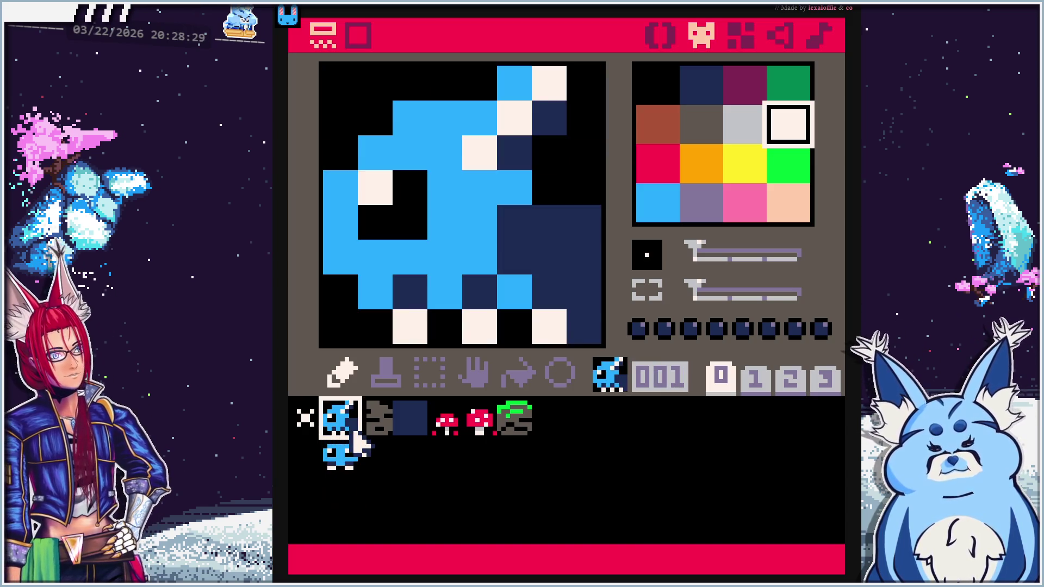
click(341, 453)
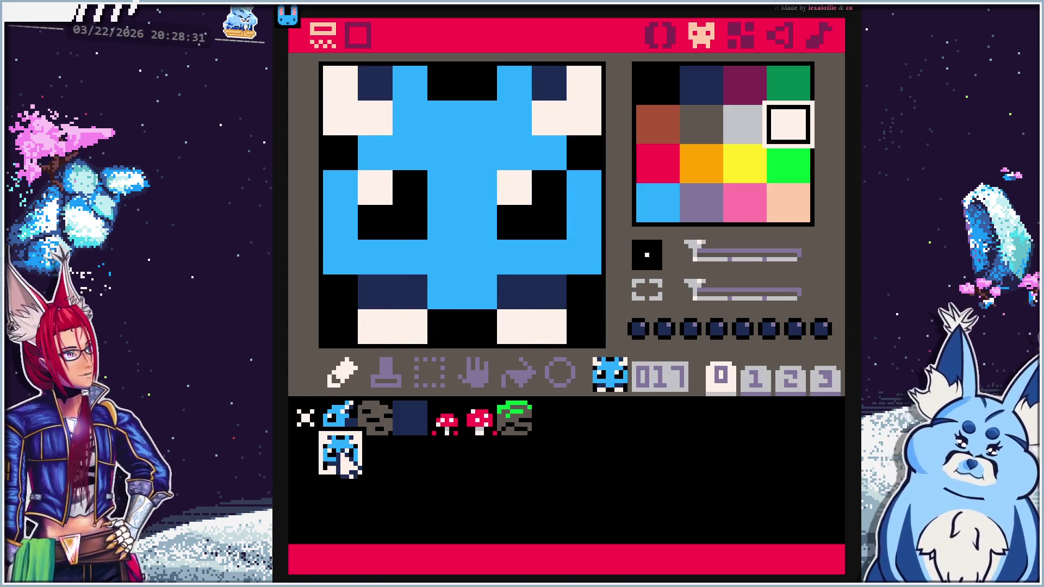
key(ctrl+c)
click(342, 490)
key(ctrl+v)
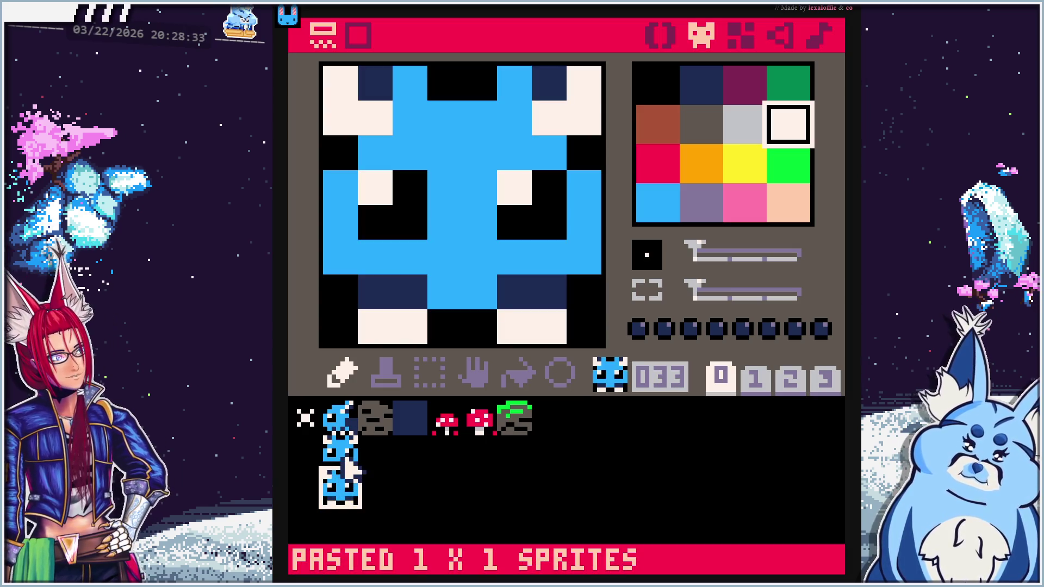
- Paint over the face navy, the top two rows light blue, and add light-blue and cream centre pixels
click(697, 79)
mouse_move(391, 212)
mouse_down()
mouse_move(369, 181)
mouse_move(373, 270)
mouse_move(526, 252)
mouse_move(551, 233)
mouse_move(457, 165)
mouse_move(422, 217)
mouse_move(475, 240)
mouse_move(447, 285)
mouse_move(338, 236)
mouse_move(564, 230)
mouse_move(586, 251)
mouse_up()
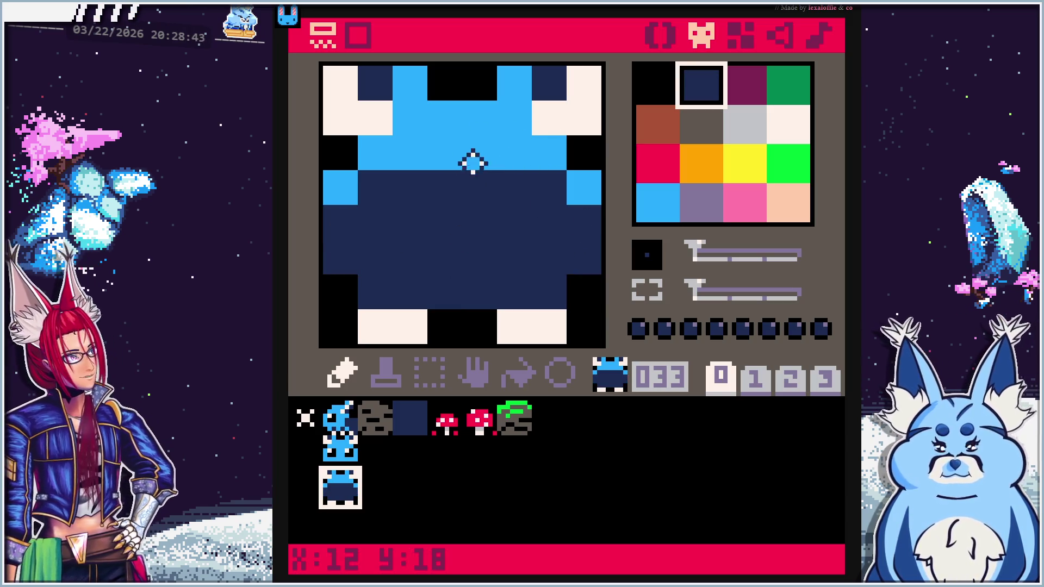
click(654, 204)
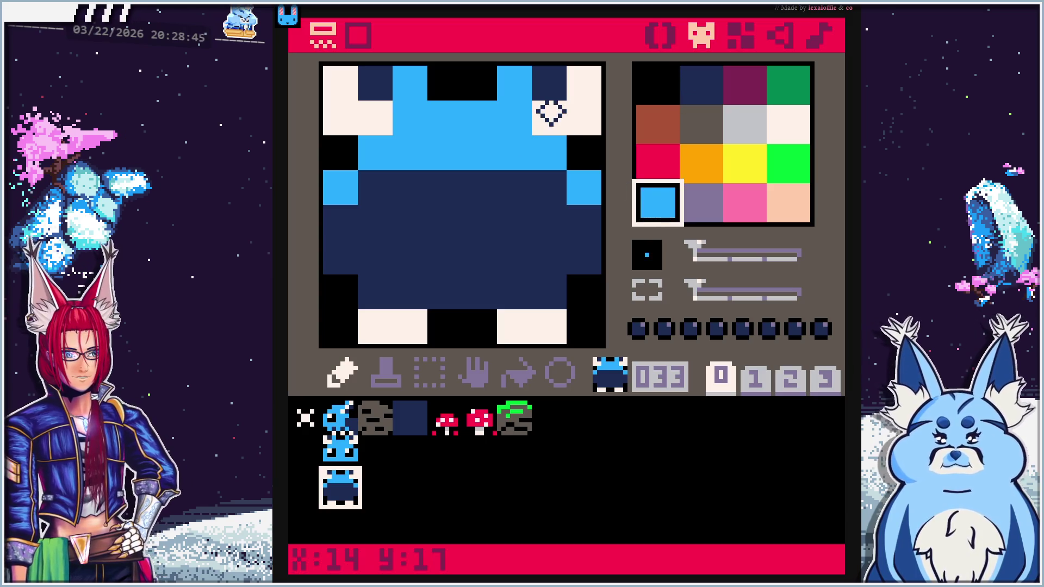
mouse_move(547, 115)
mouse_down()
mouse_move(587, 112)
mouse_move(503, 100)
mouse_move(385, 116)
mouse_move(373, 90)
mouse_move(338, 124)
mouse_up()
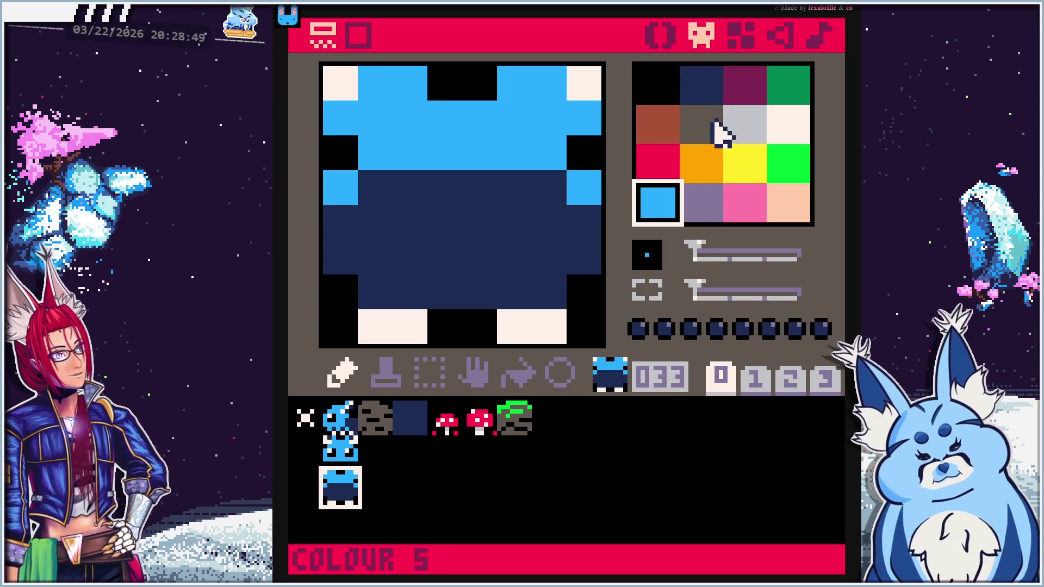
click(784, 131)
click(656, 204)
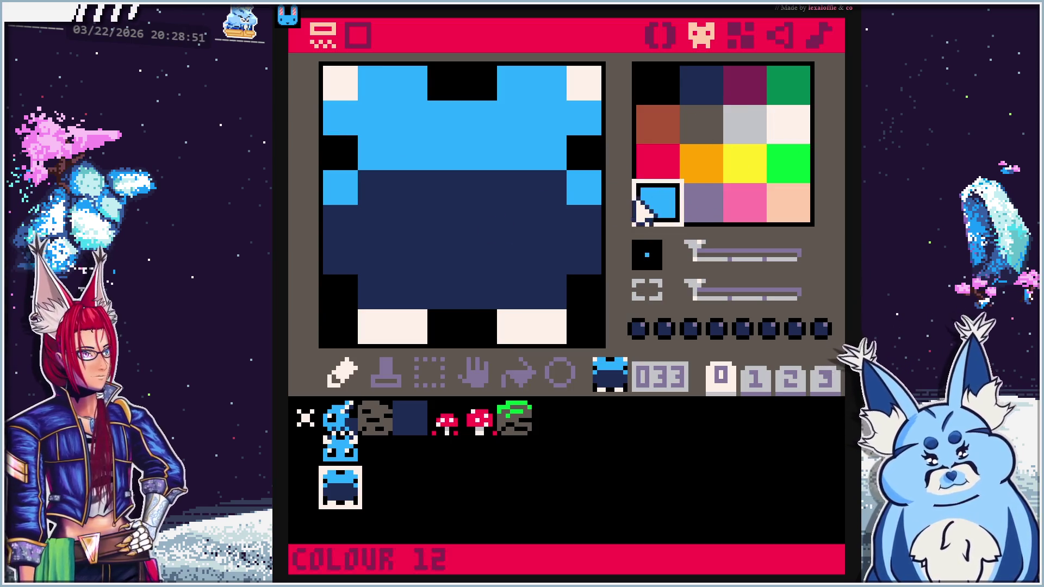
click(470, 223)
click(785, 128)
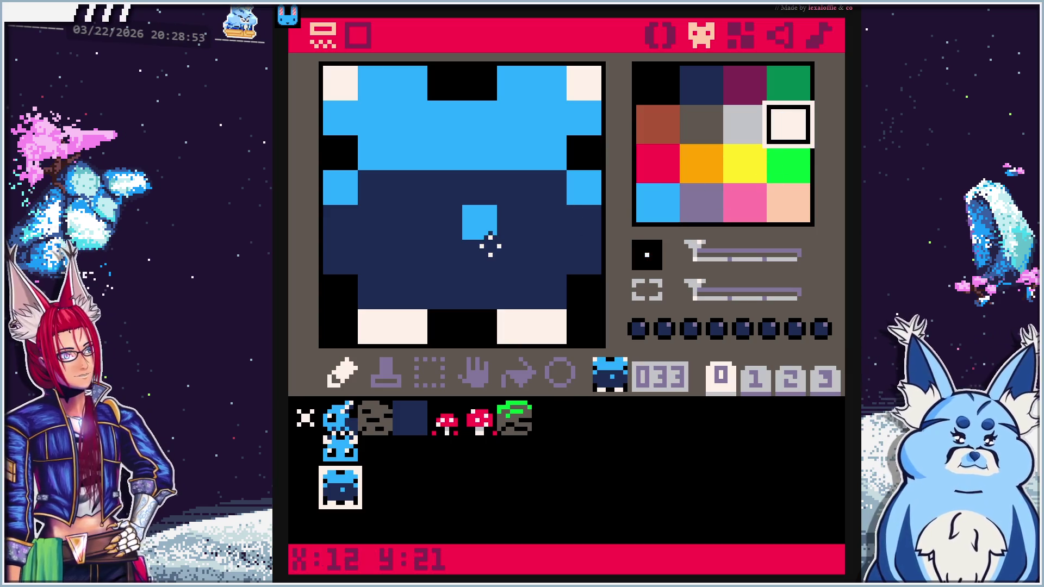
click(480, 257)
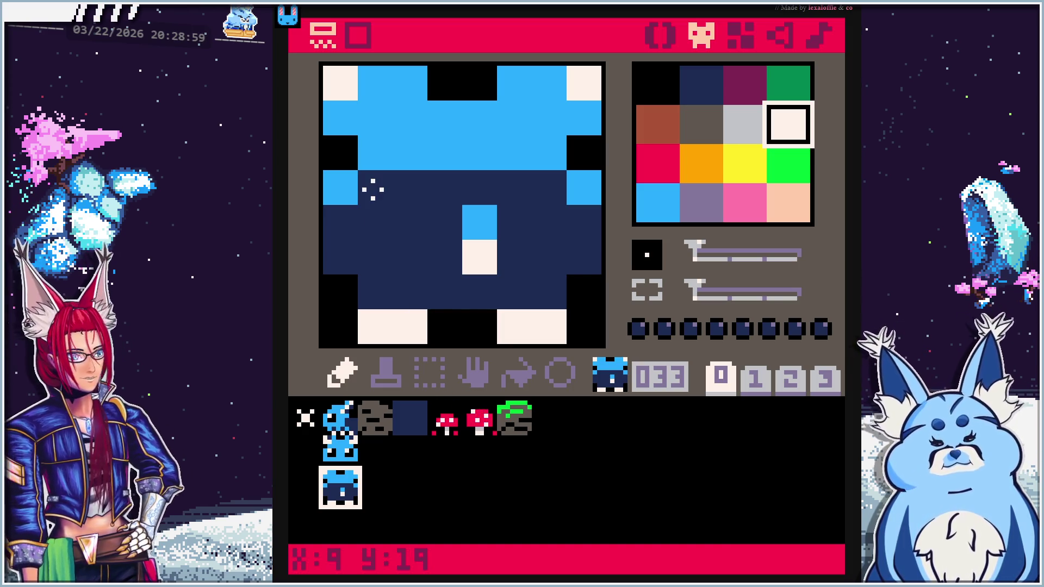
- Insert THEN after IF (BTNP(2)) and move NY = -1 onto its own line
click(661, 36)
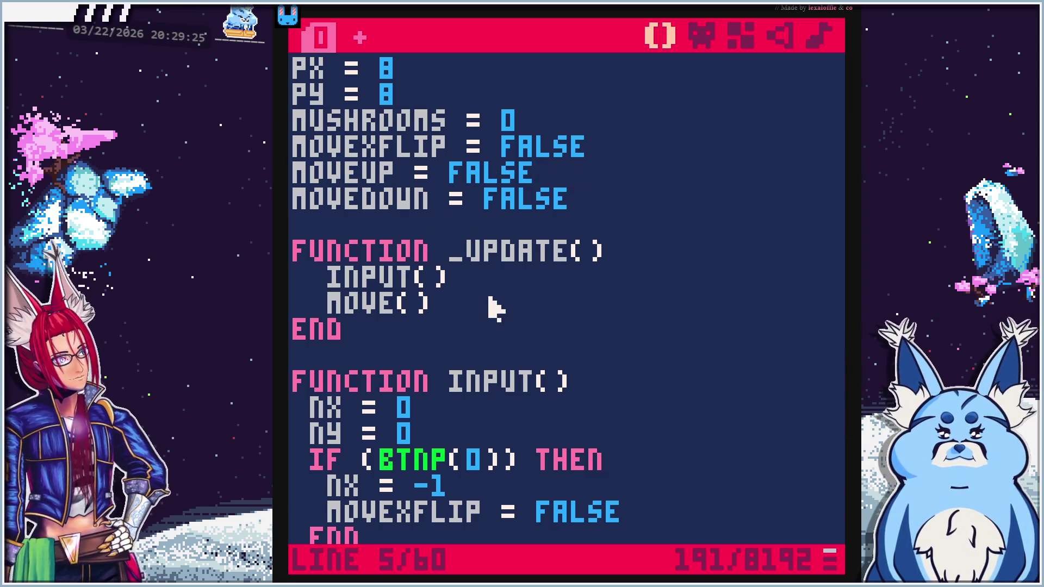
scroll(490, 303, down, 2)
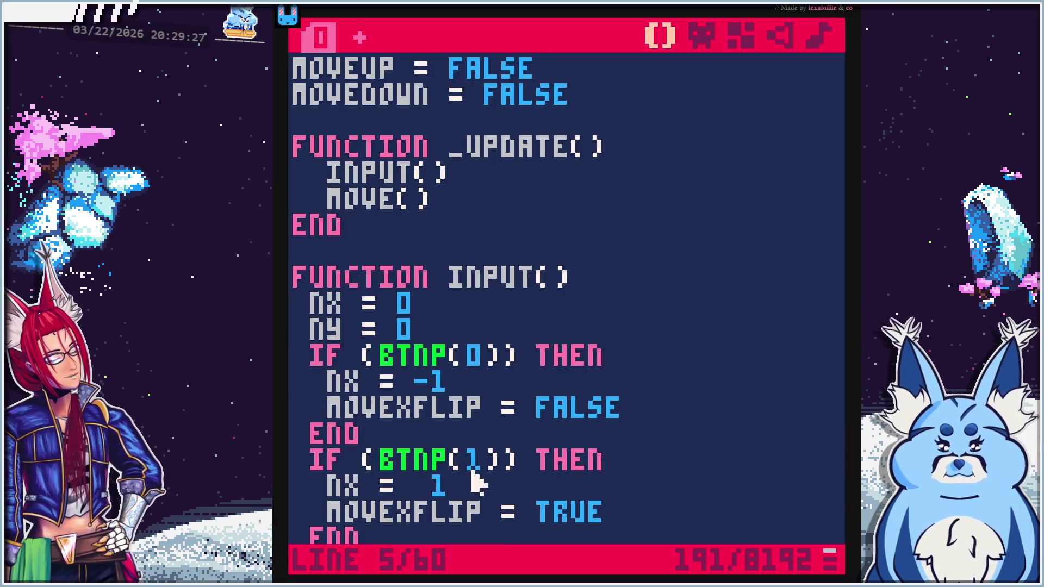
scroll(559, 395, down, 3)
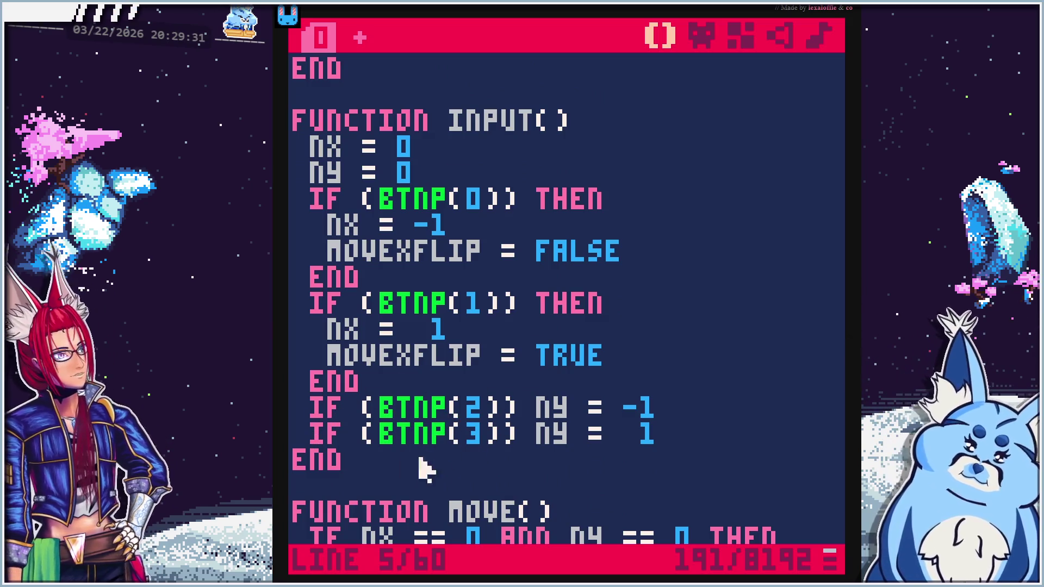
click(698, 404)
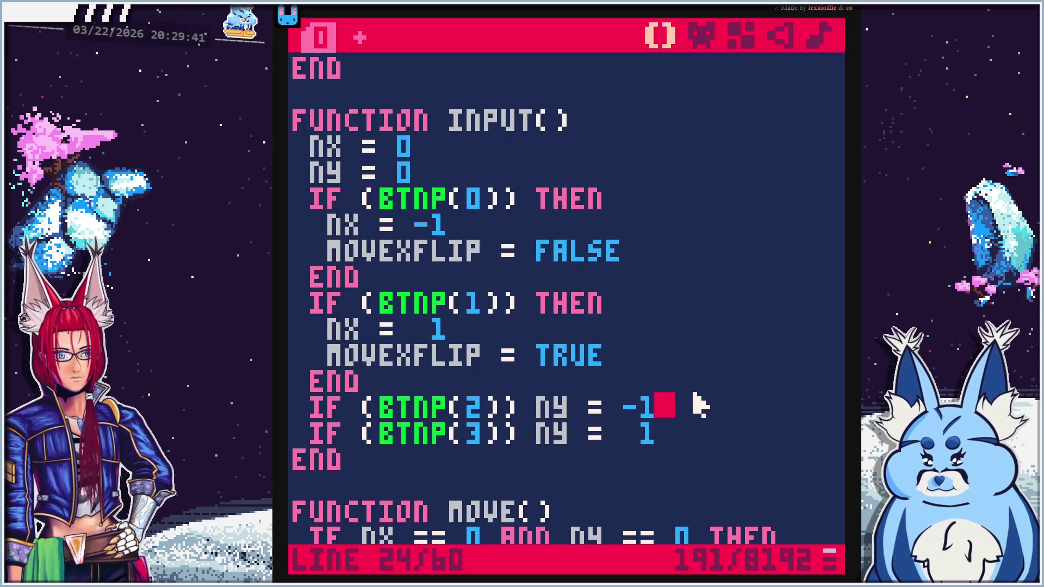
key(Left)
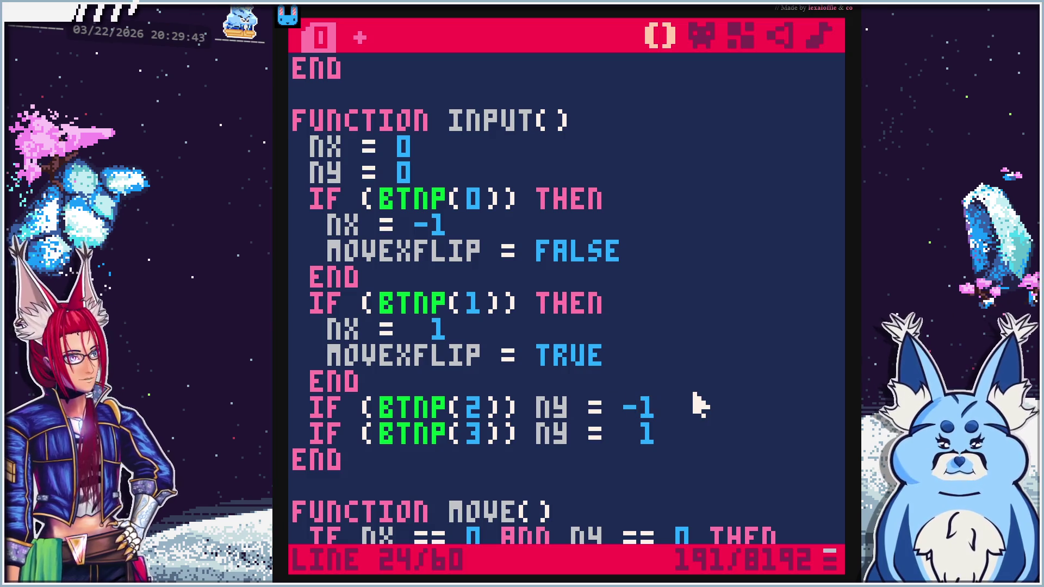
text(THEN )
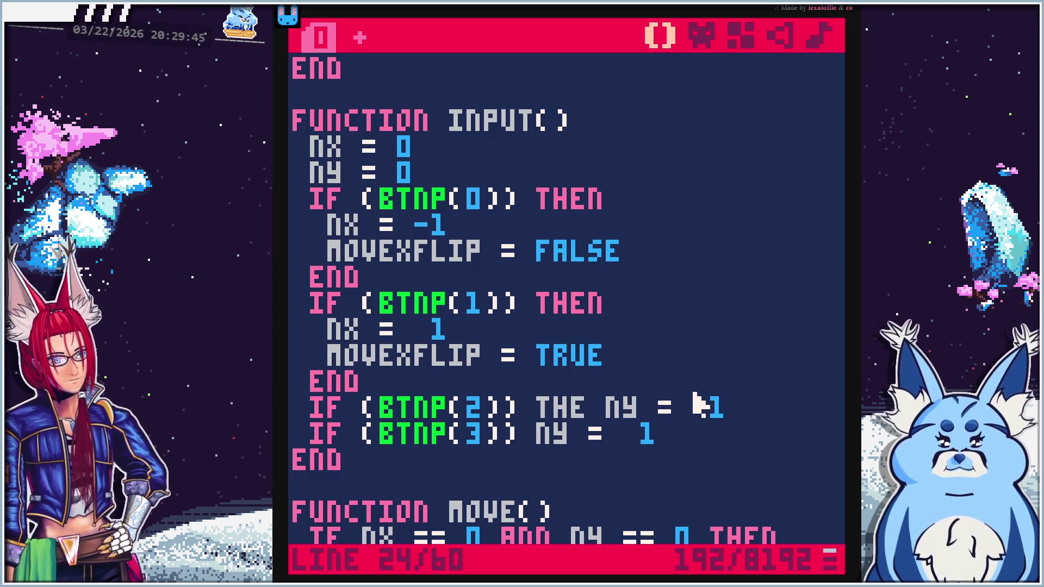
text(N)
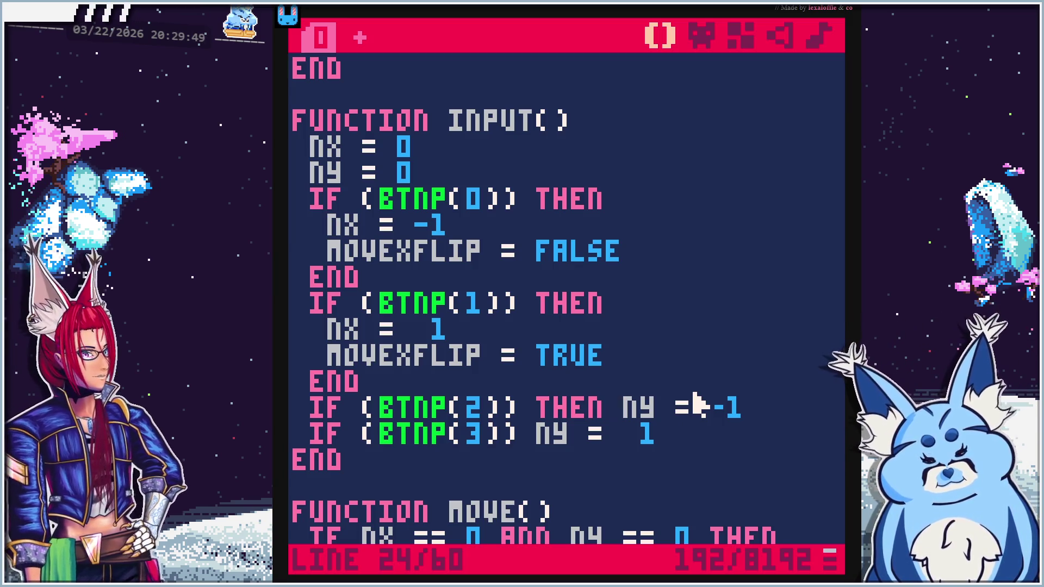
key(Return)
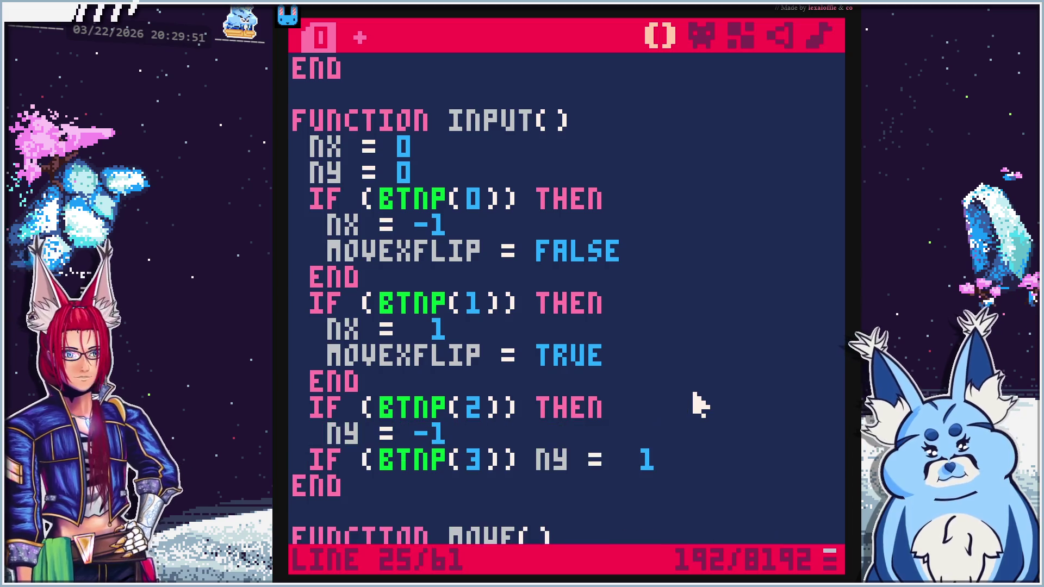
key(End)
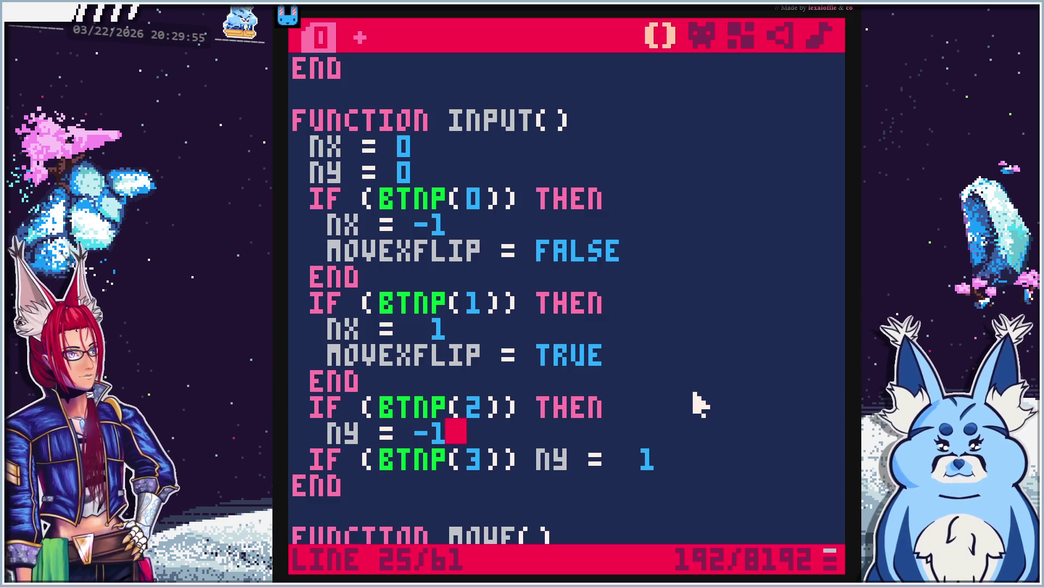
mouse_move(643, 250)
mouse_down()
mouse_move(503, 263)
mouse_move(290, 260)
mouse_up()
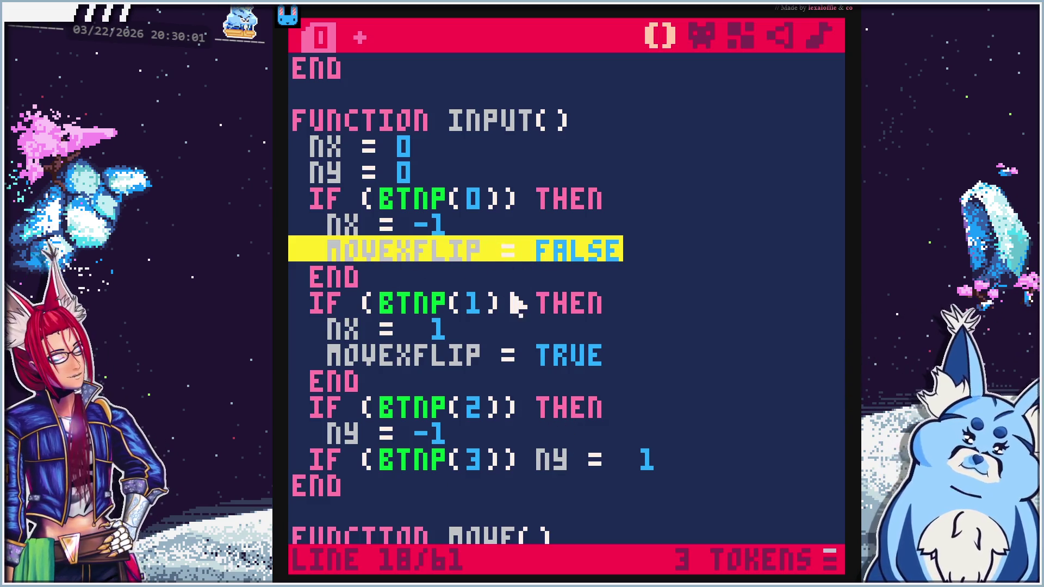
- Add MOVEDOWN = FALSE under NY = -1 in the BTNP(2) block
click(454, 270)
scroll(468, 405, up, 5)
drag(603, 202, 279, 206)
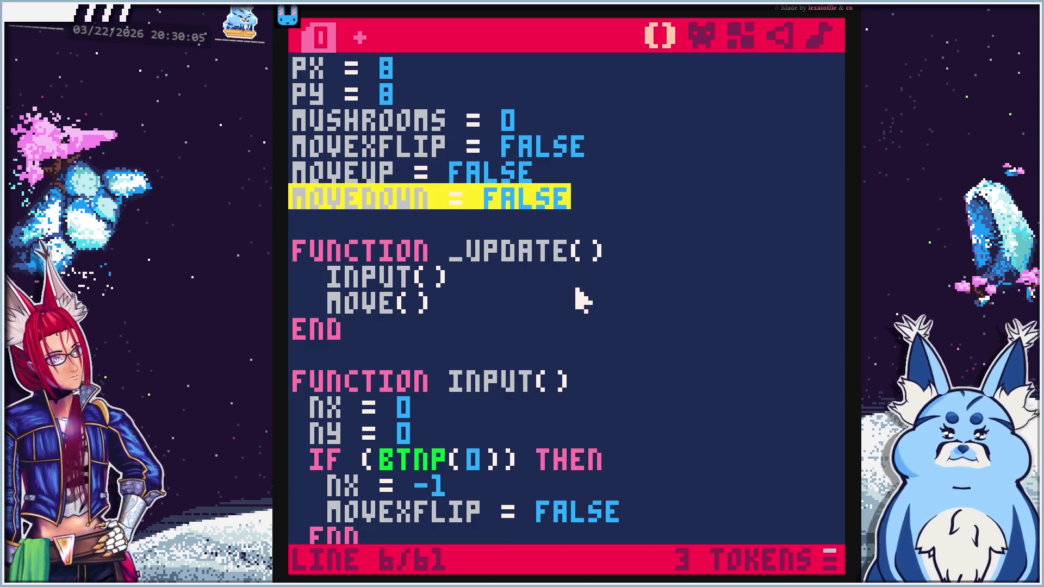
scroll(576, 305, down, 6)
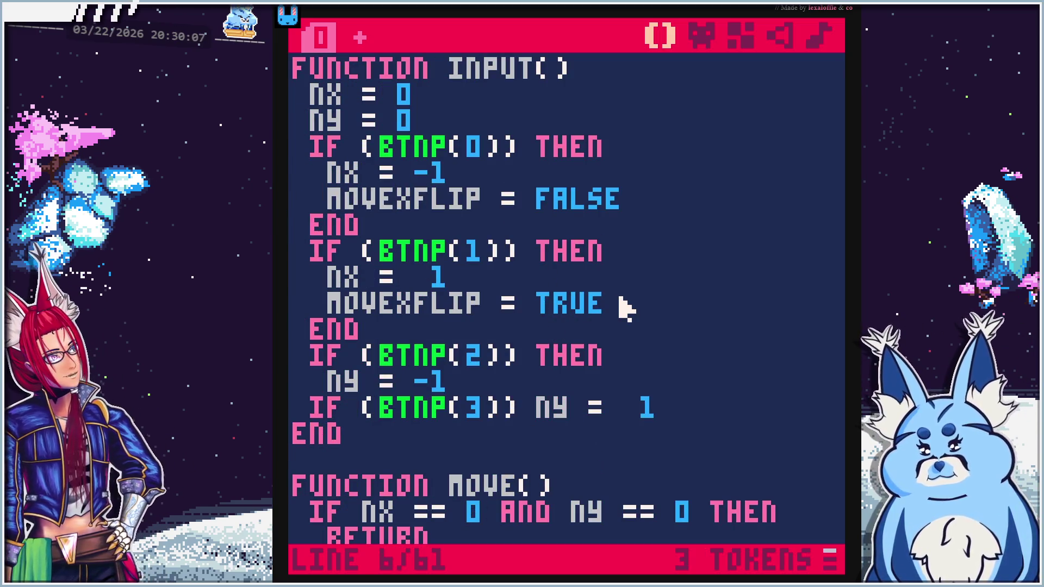
click(596, 380)
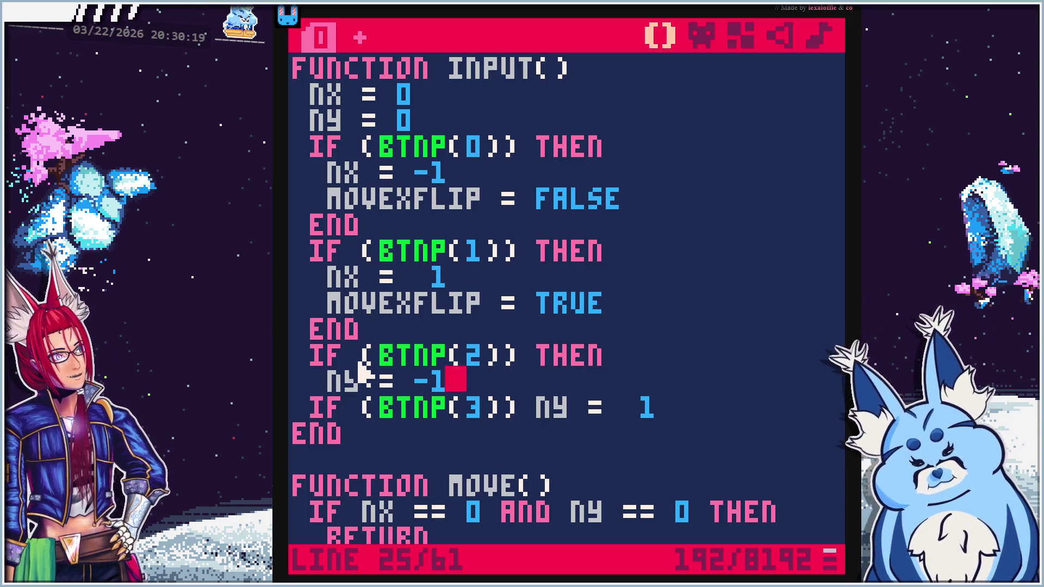
scroll(361, 381, up, 2)
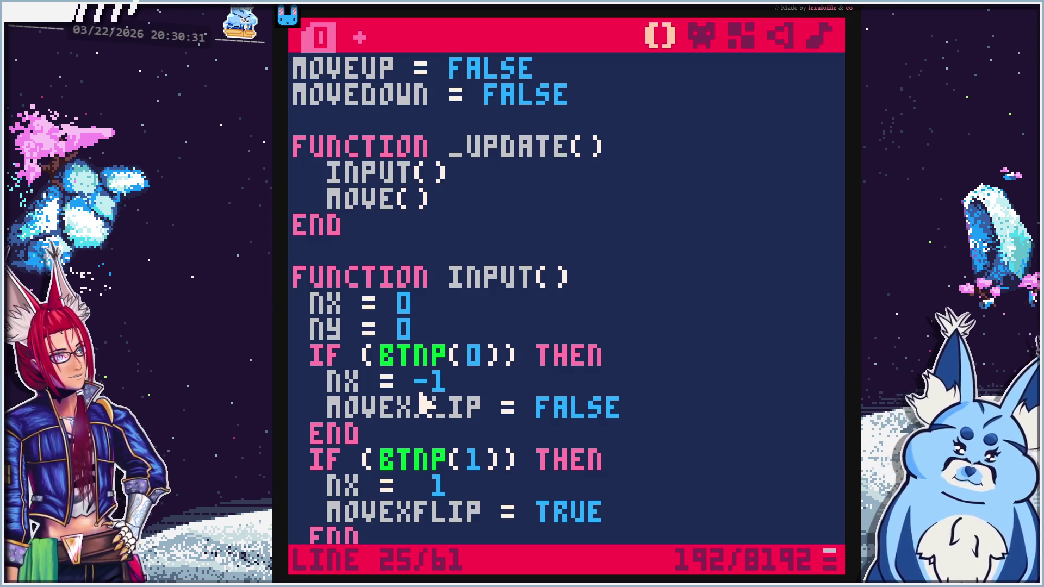
scroll(426, 404, down, 3)
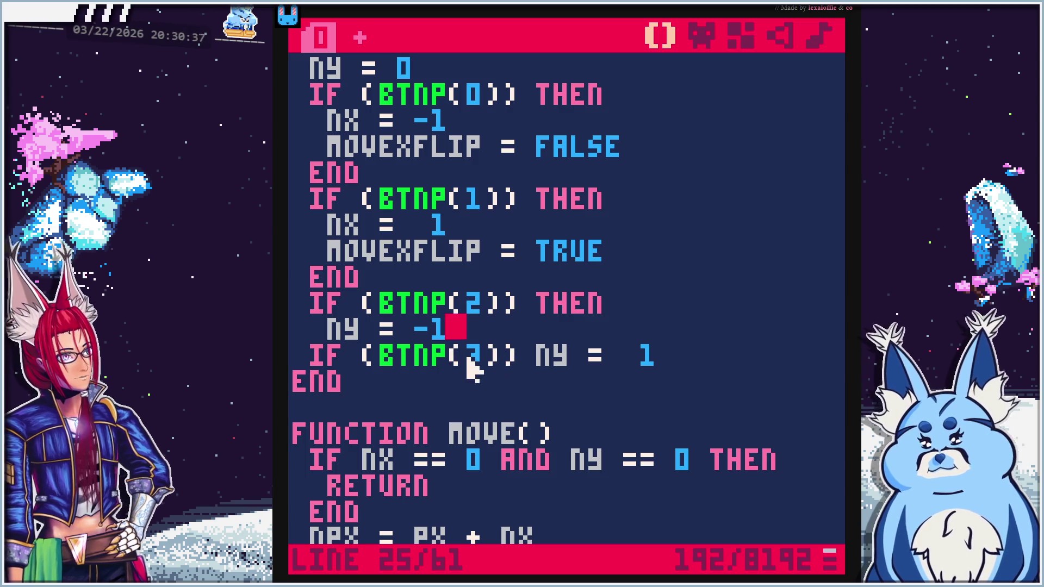
scroll(462, 381, up, 1)
key(Return)
text(movedown = false)
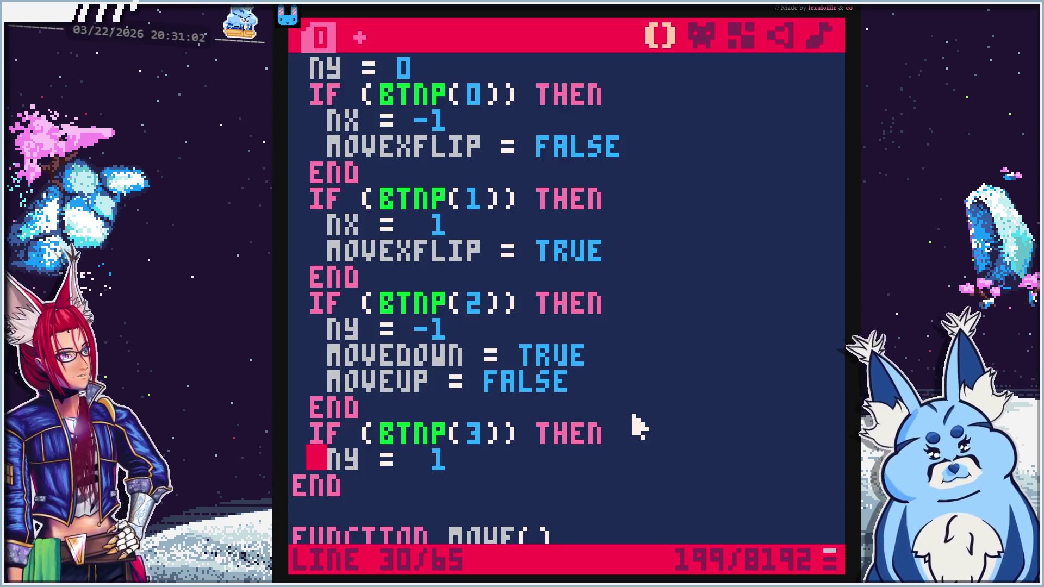
- Add MOVEUP = TRUE and MOVEDOWN = FALSE under NY = 1, close with END, and run the cart
key(End)
key(Return)
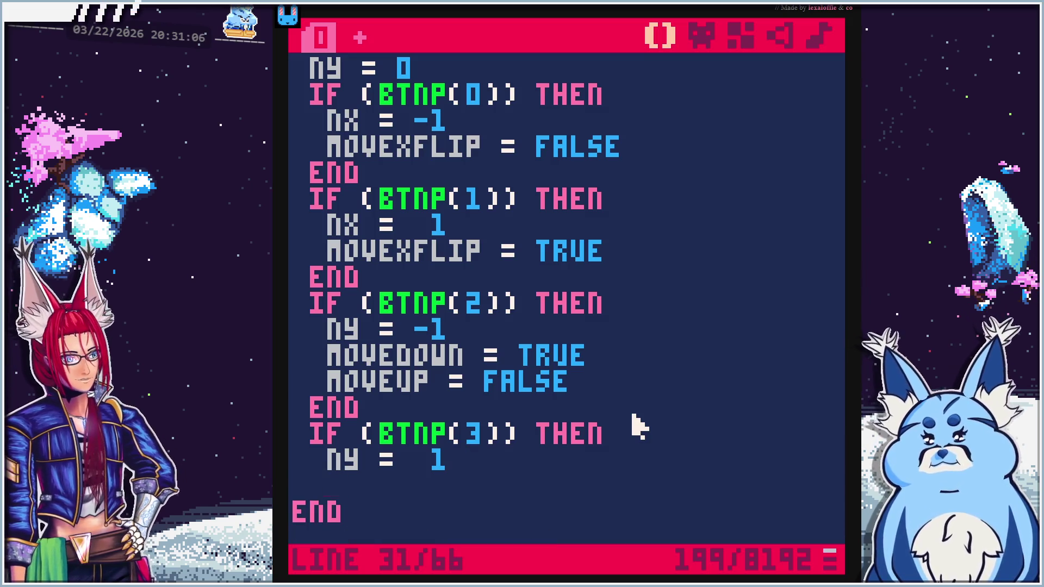
text(moveup =)
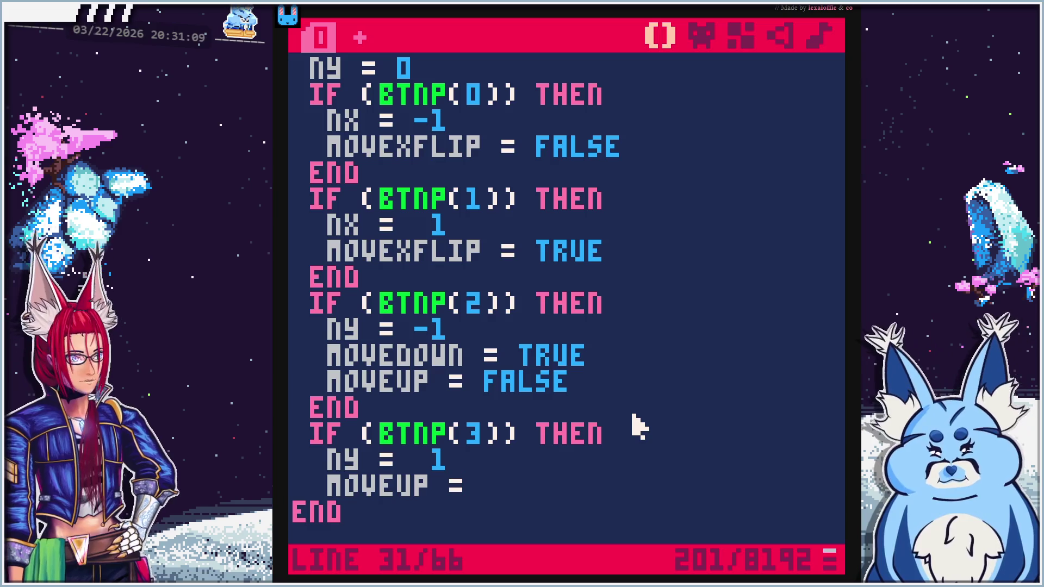
text( true)
key(Return)
text(movedown)
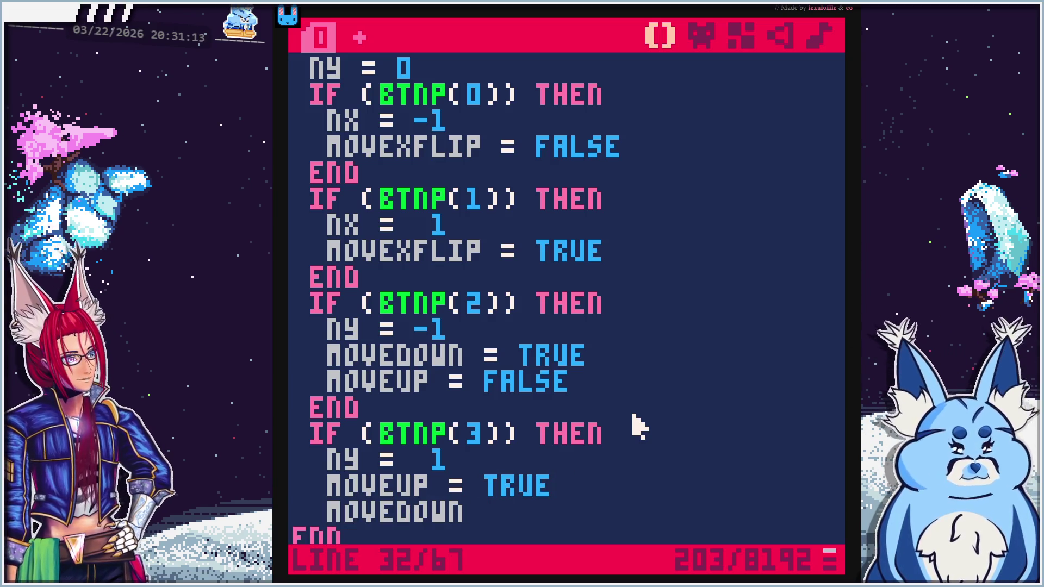
text( = false)
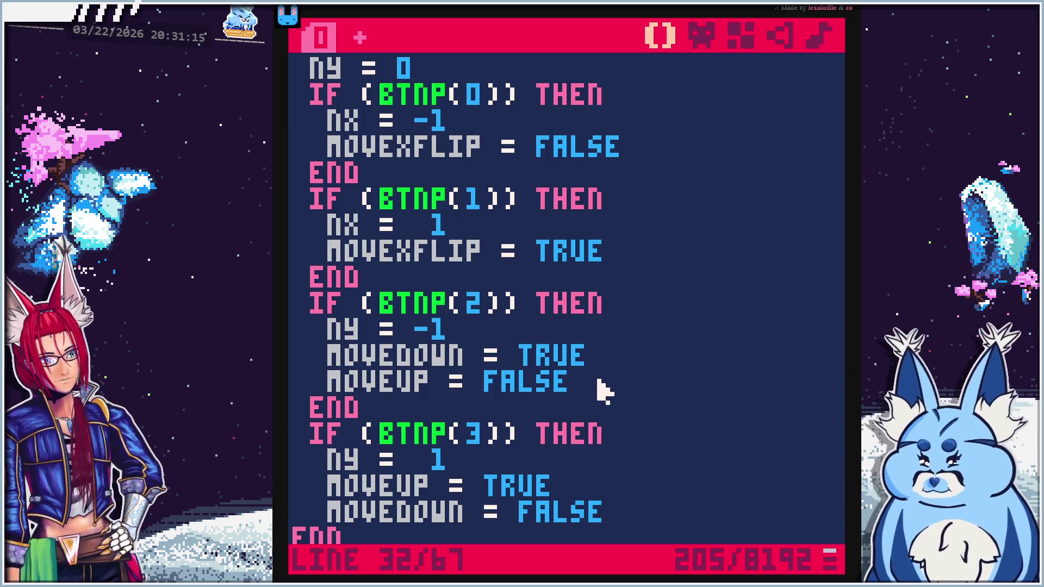
key(Return)
text(end)
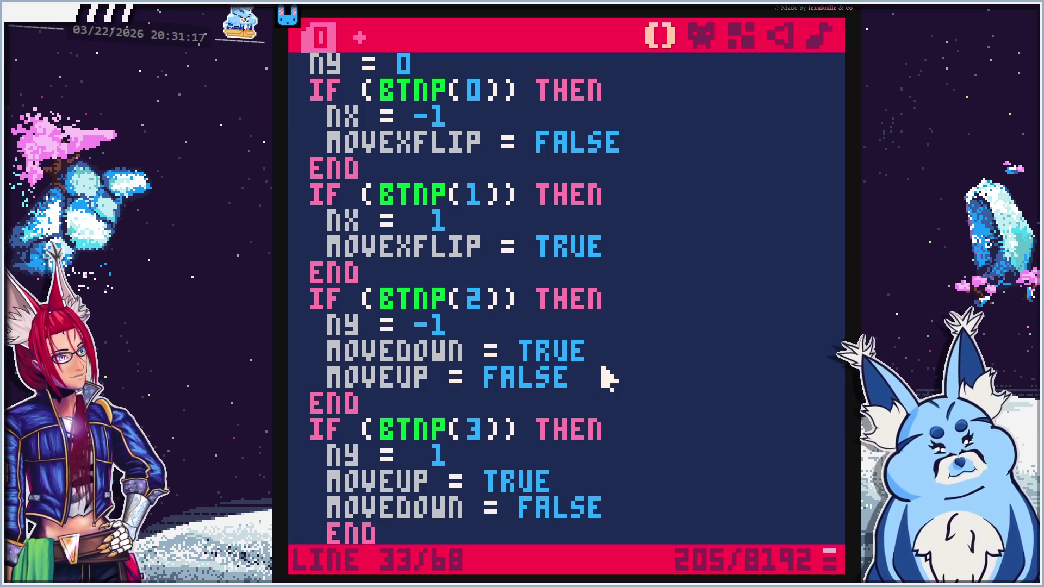
key(Home)
key(Delete)
key(ctrl+r)
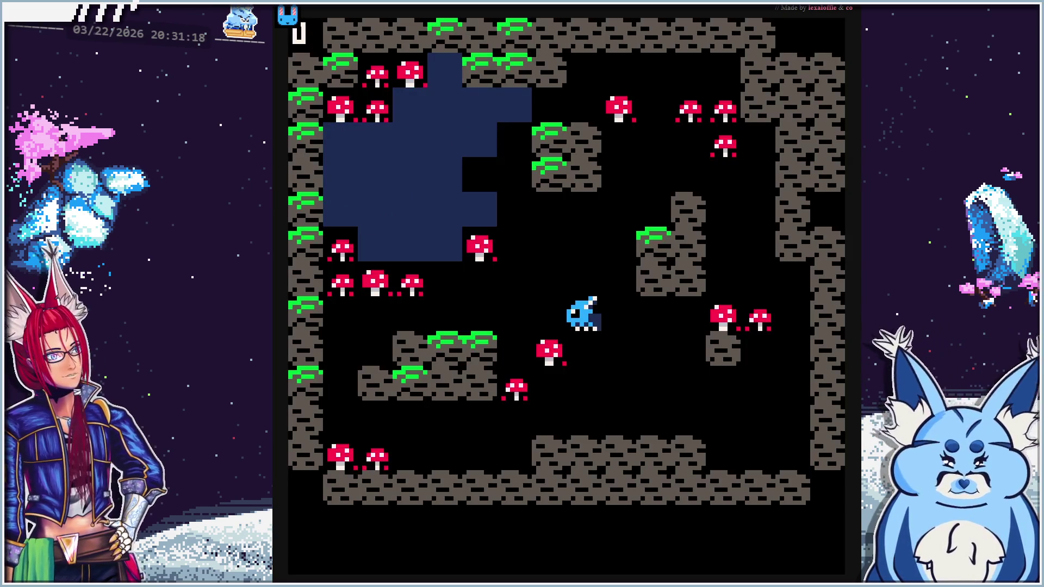
- Move the player around with the arrow keys, then stop the game and return to the editor
key(Down)
key(Right)
key(Left)
key(Right)
key(Up)
key(Down)
key(Left)
key(Right)
key(Up)
key(Left)
key(Escape)
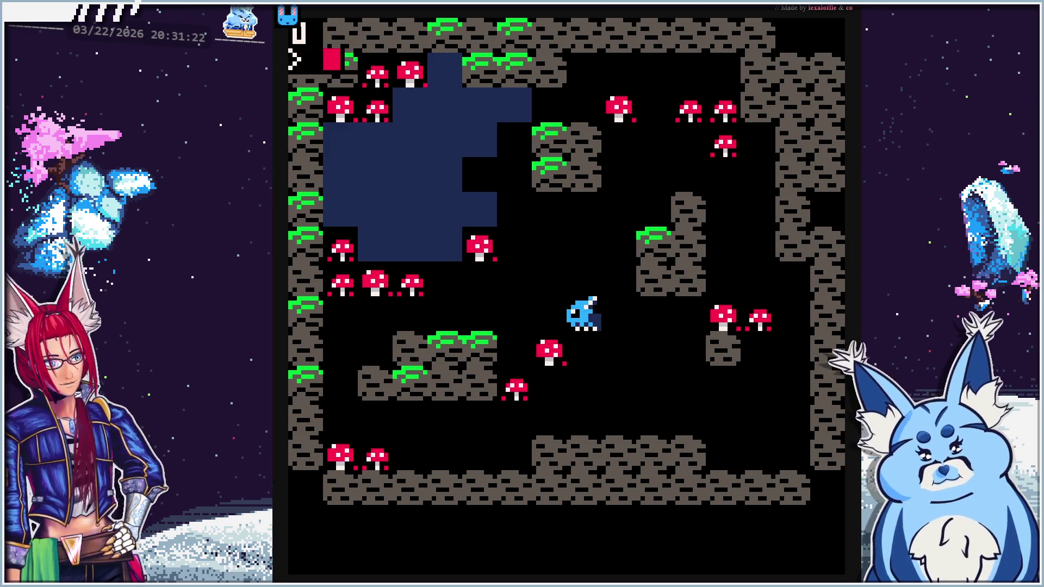
key(Escape)
- Scroll down to _DRAW() and start a new line after MAP() for a condition
scroll(517, 343, down, 7)
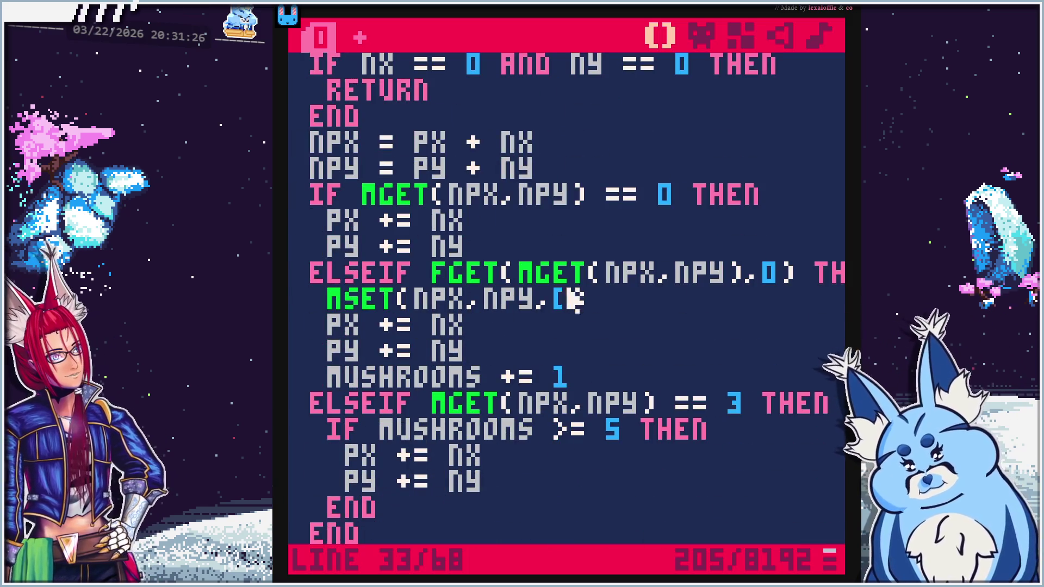
scroll(565, 348, down, 3)
scroll(565, 394, down, 3)
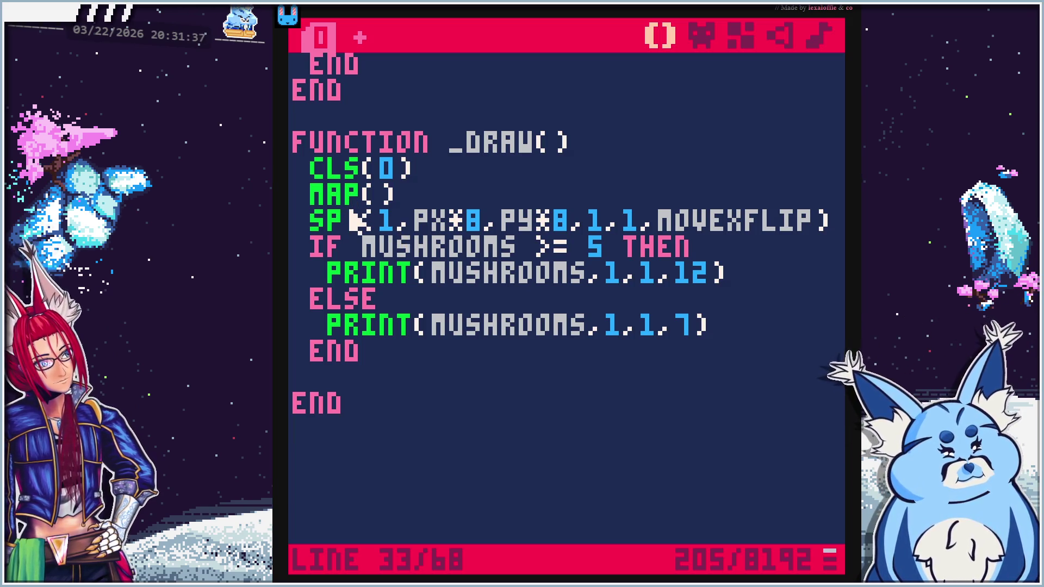
scroll(402, 296, up, 2)
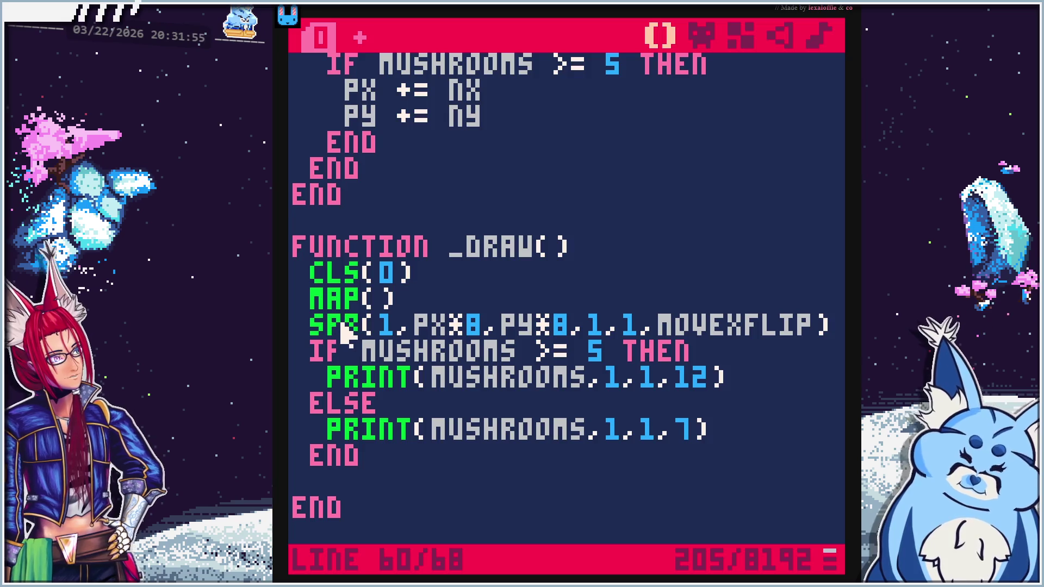
scroll(337, 426, up, 8)
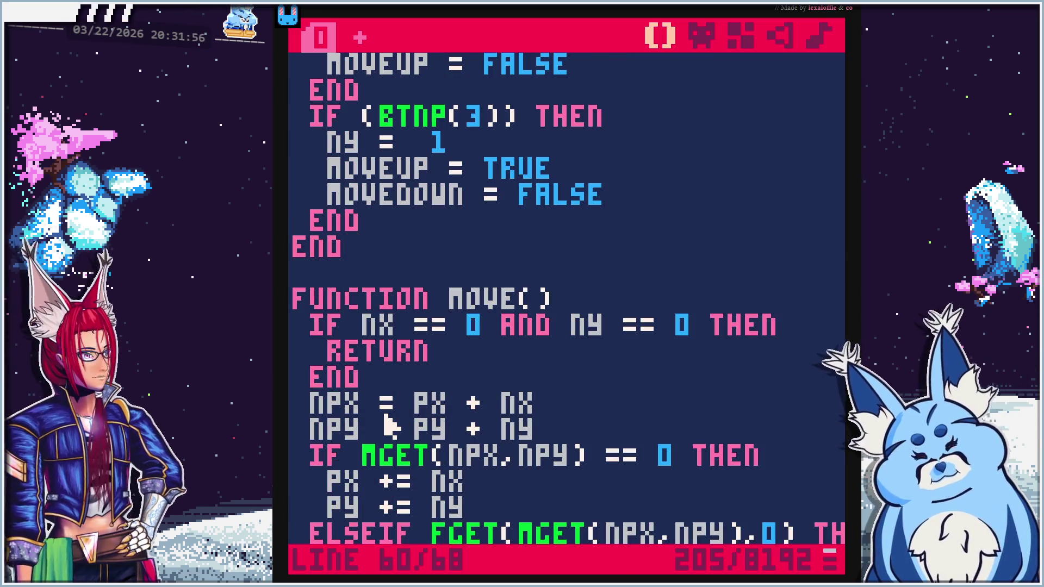
scroll(389, 427, down, 1)
scroll(389, 427, down, 2)
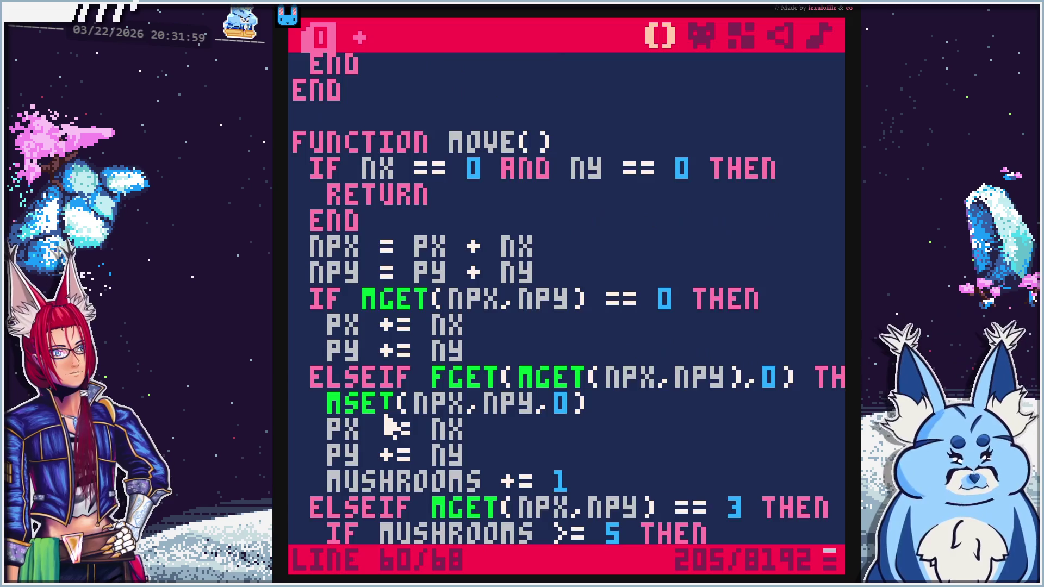
scroll(389, 426, up, 6)
scroll(389, 426, down, 7)
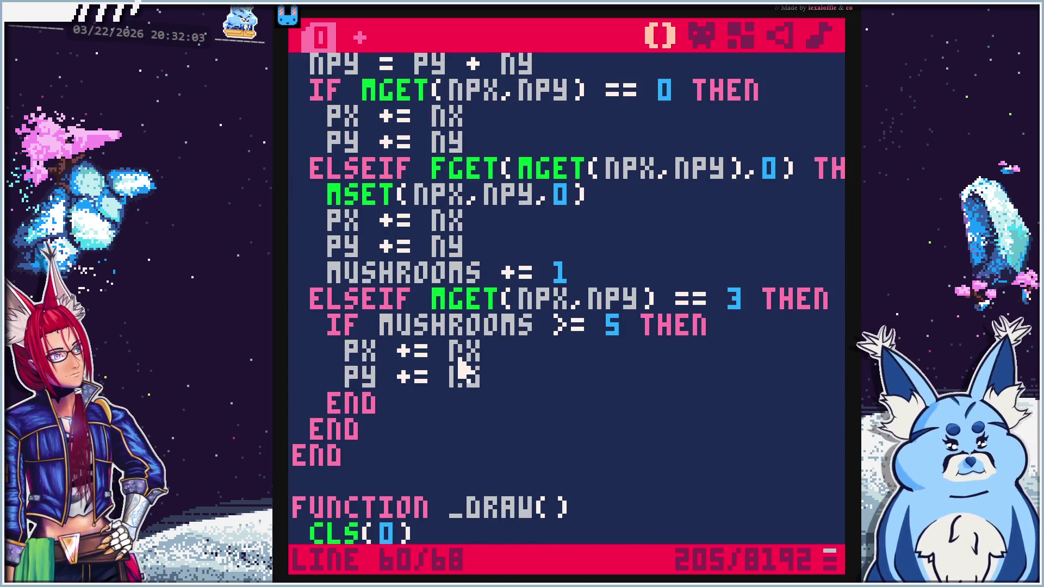
scroll(462, 373, up, 3)
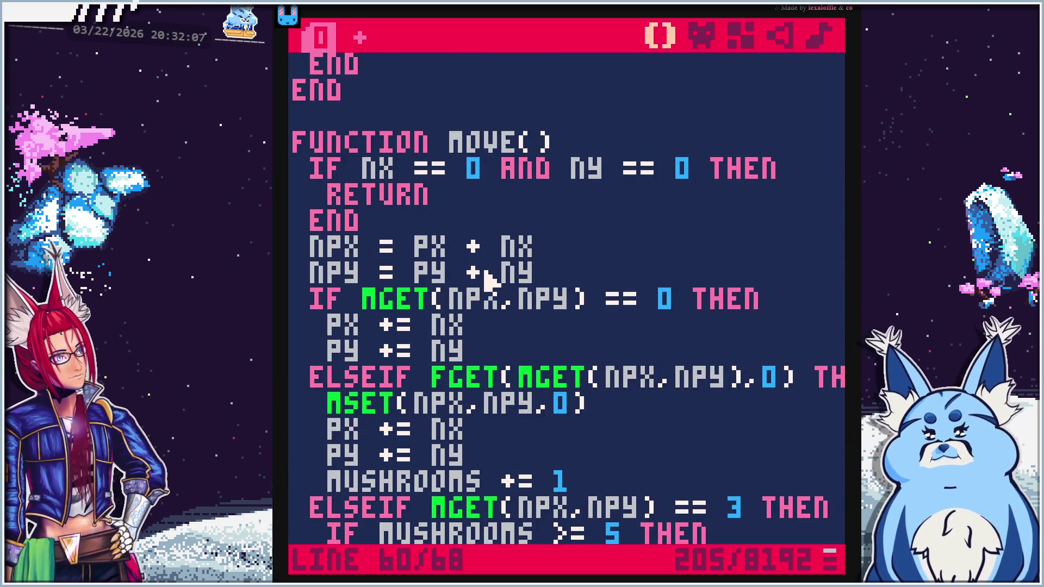
scroll(477, 400, down, 10)
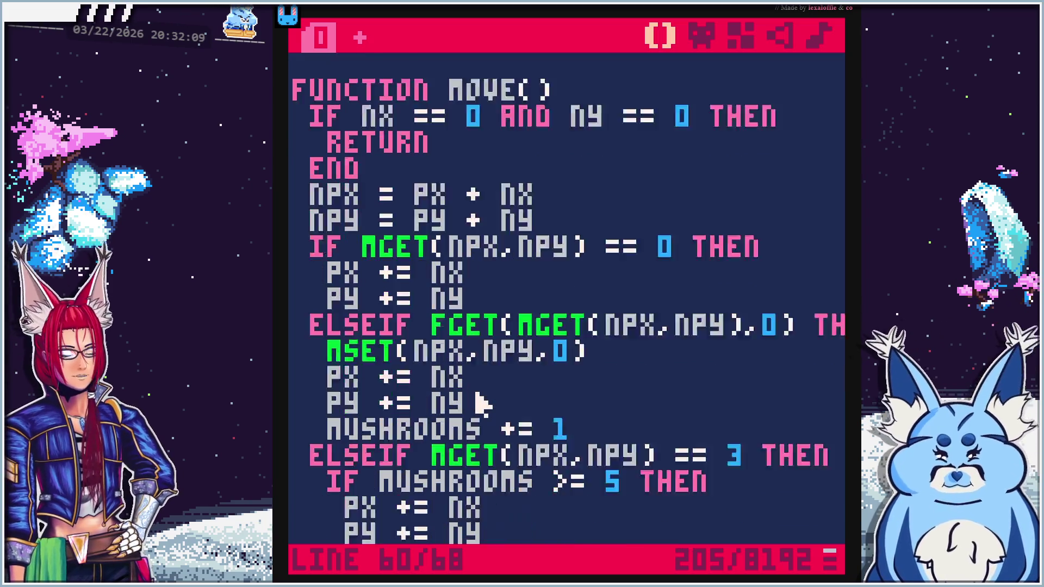
scroll(481, 408, up, 5)
scroll(486, 409, up, 2)
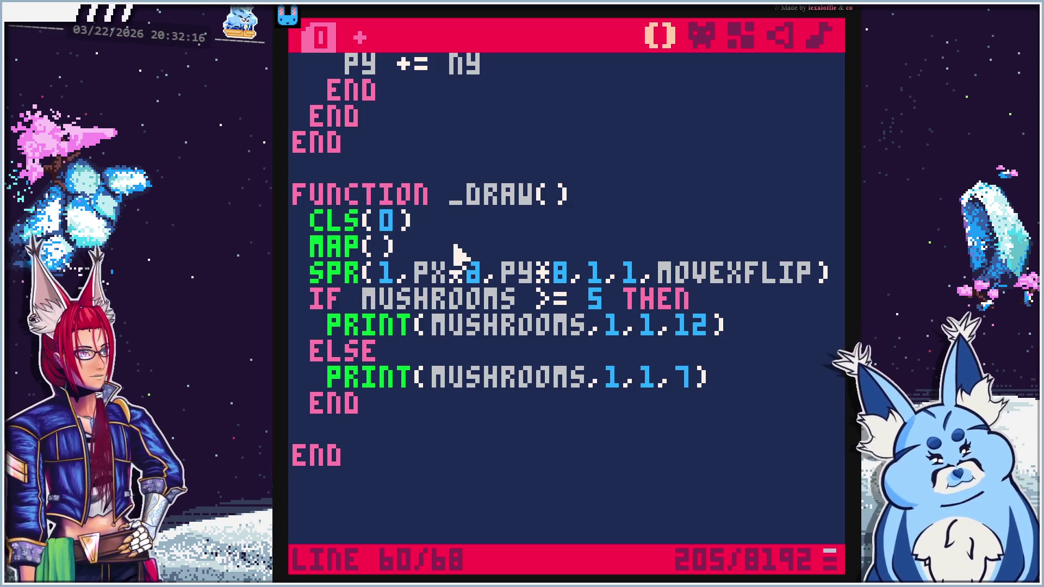
key(Return)
- Type IF MOVEUP==TRUE above the sprite line, then select and delete that line again
text(IF )
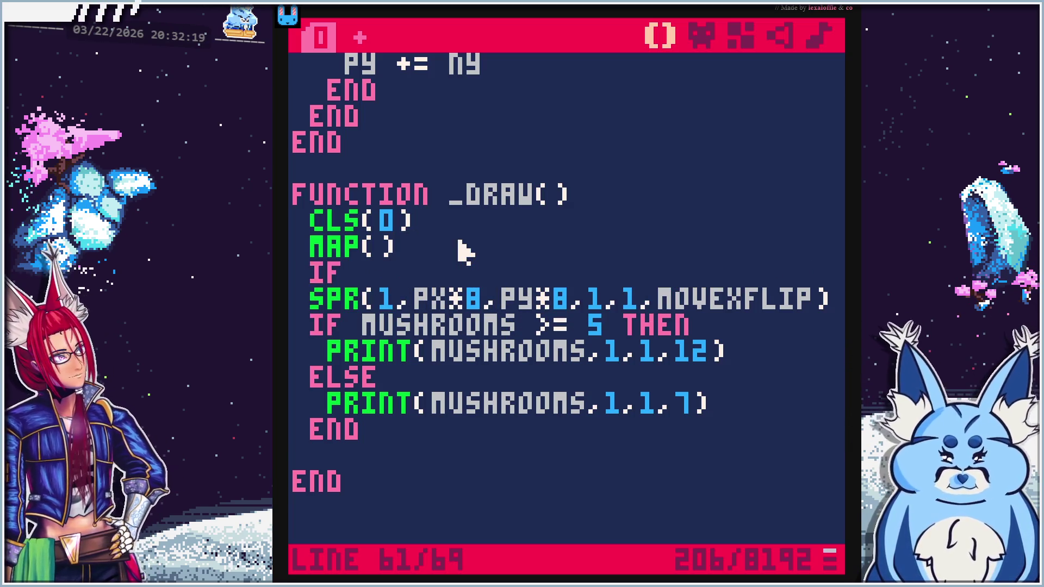
text(moveup)
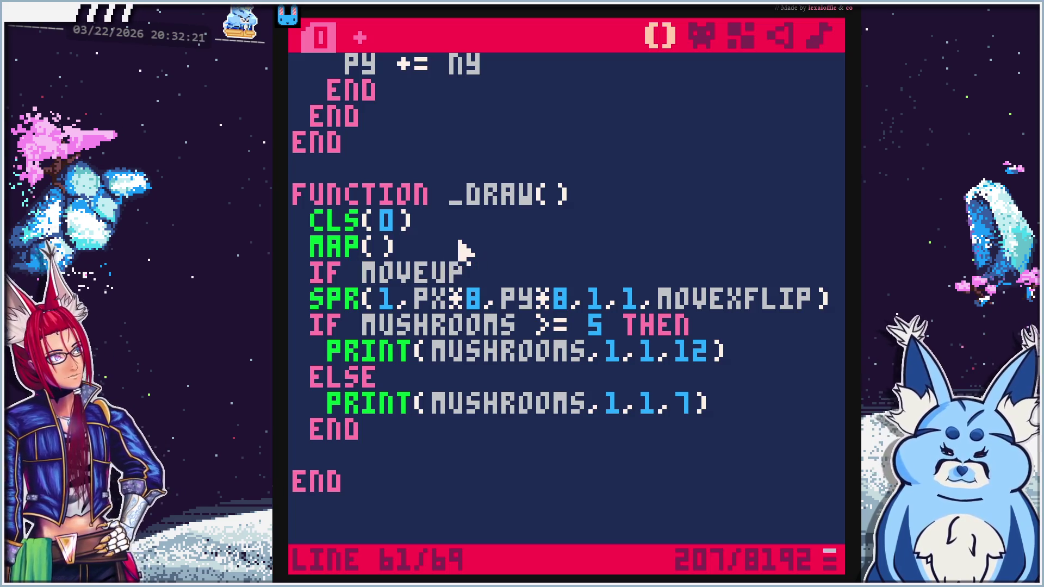
text(==true)
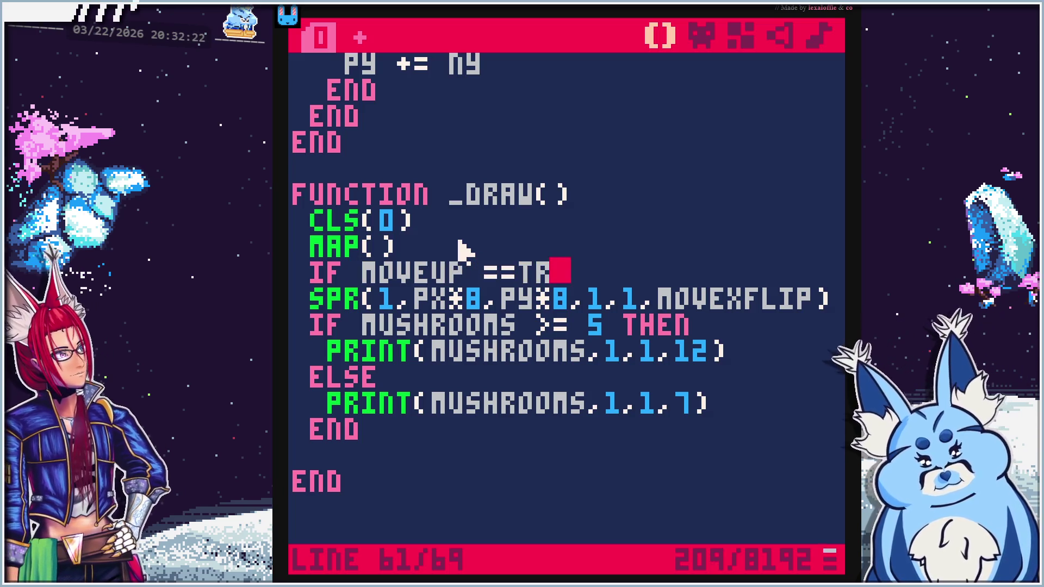
key(Down)
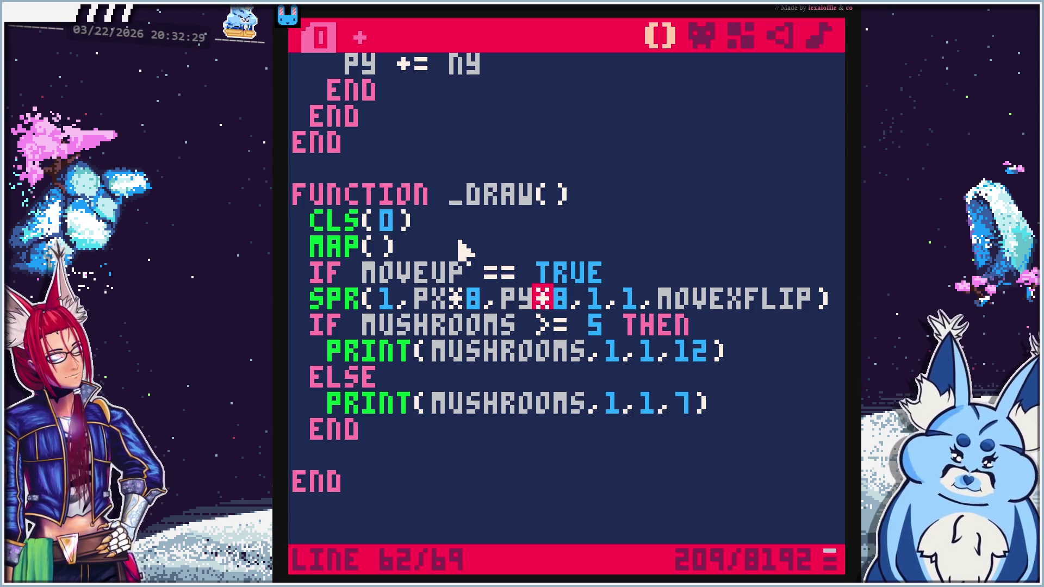
key(Home)
key(Right)
key(Right)
key(Right)
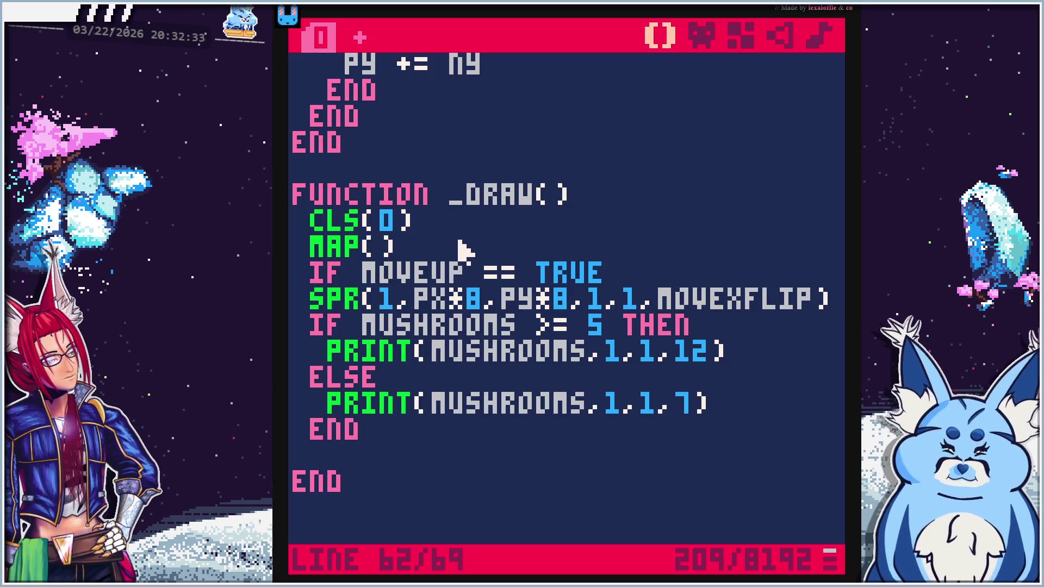
key(shift+Home)
key(BackSpace)
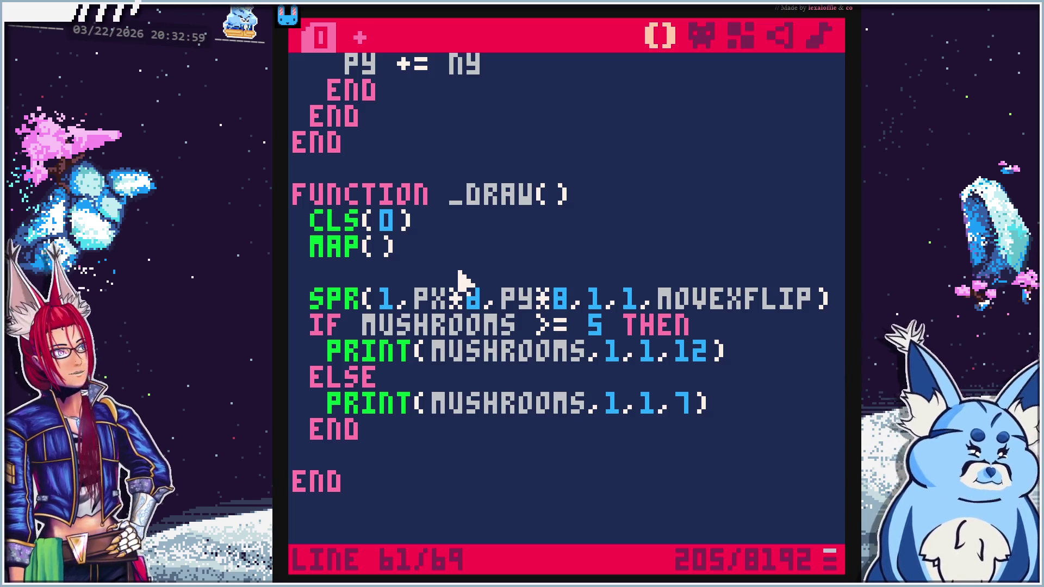
- Retype 'if moveup == true', correct MOVEUR to MOVEUP, and join the SPR(1,…) call onto it
text(if moveur == true)
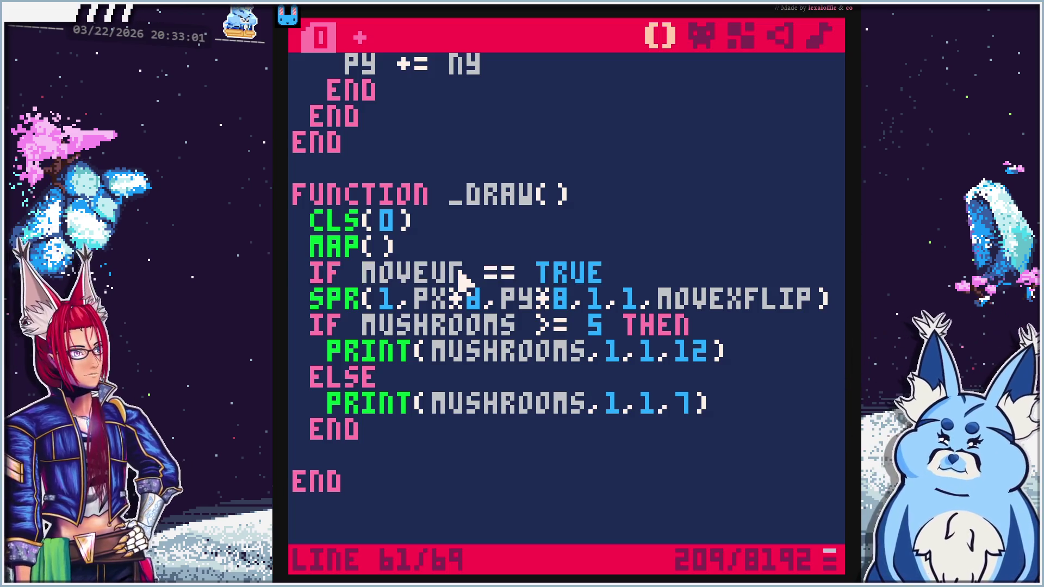
click(463, 275)
key(BackSpace)
text(p)
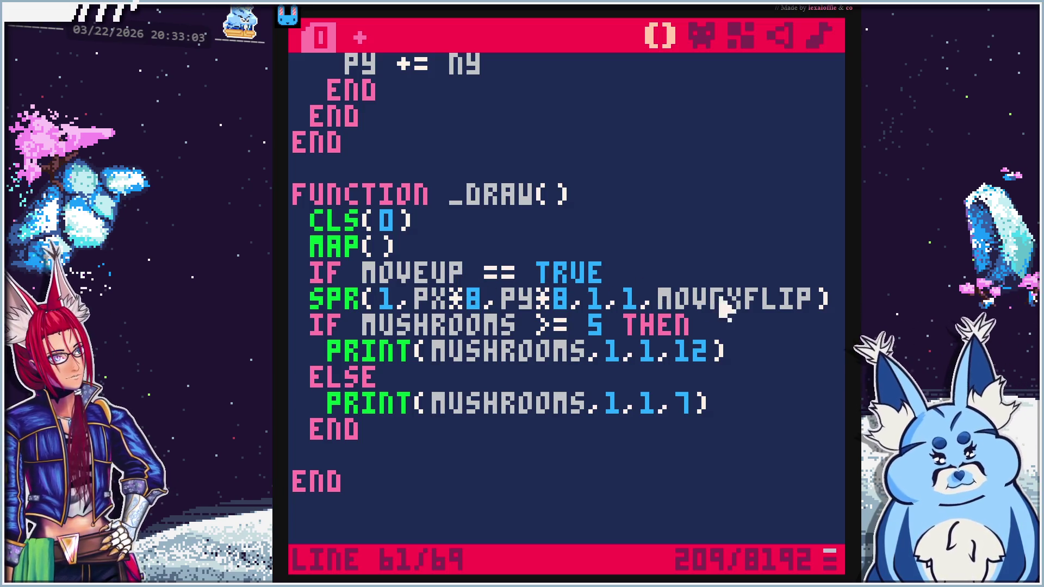
click(836, 304)
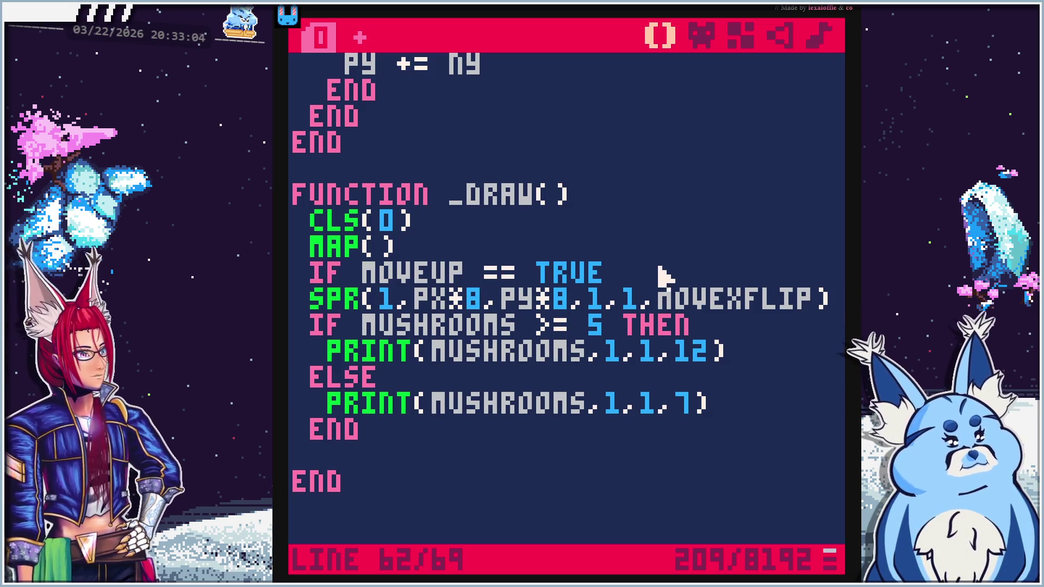
click(669, 274)
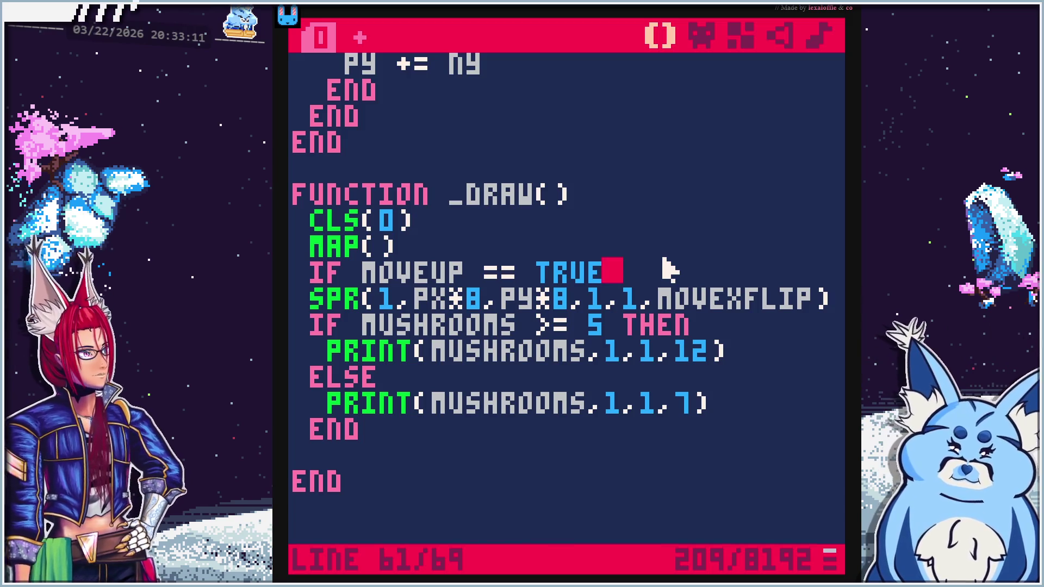
key(Delete)
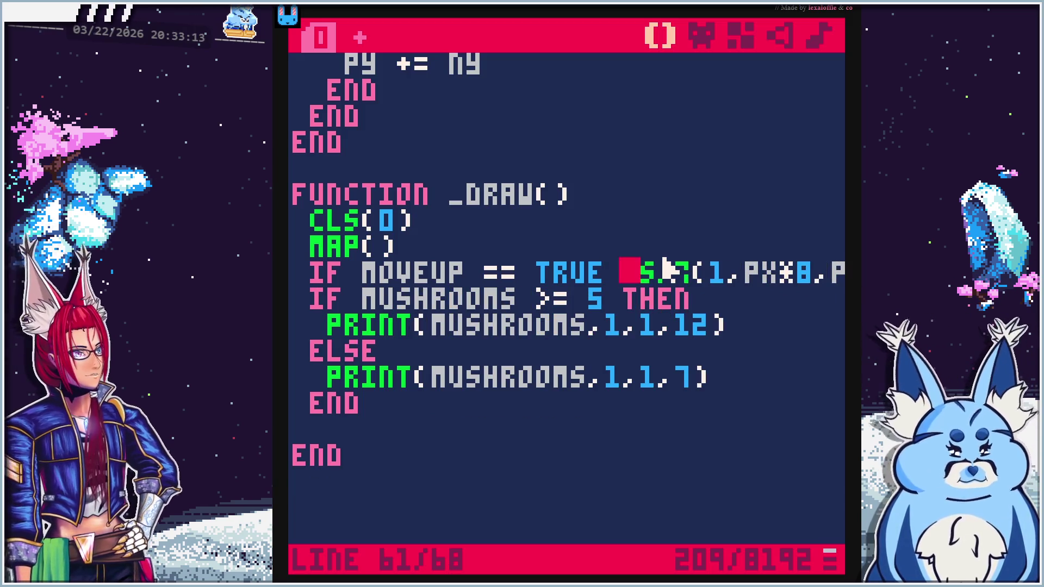
key(BackSpace)
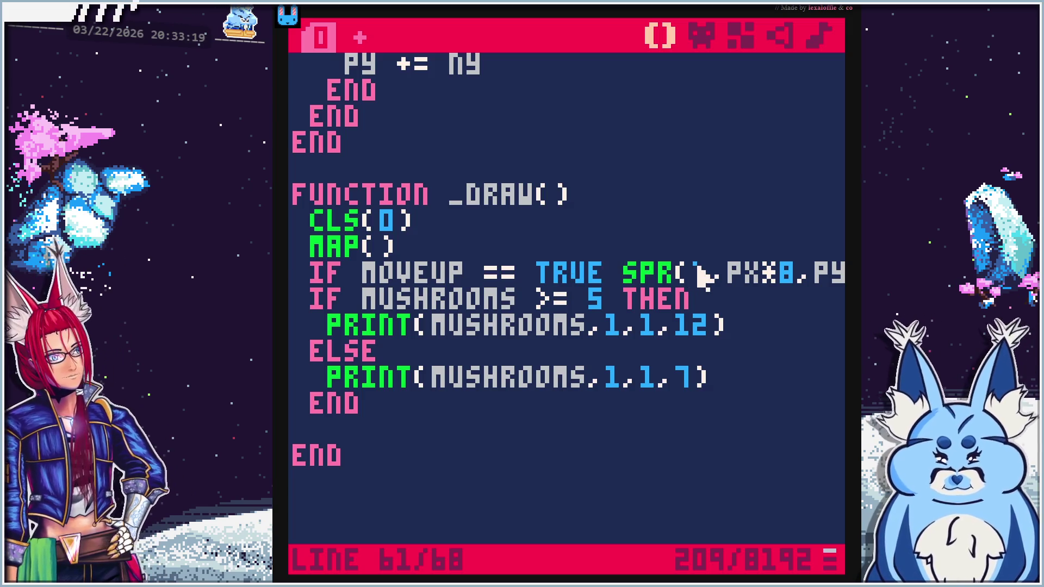
- Check the sprite sheet and change the MOVEUP line's SPR sprite number from 1 to 33
click(693, 40)
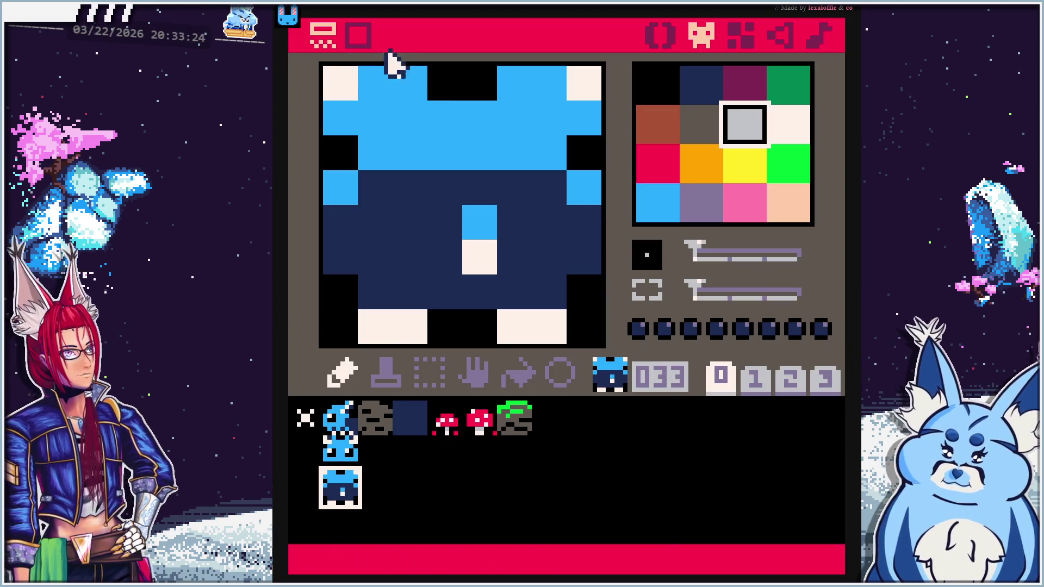
click(659, 39)
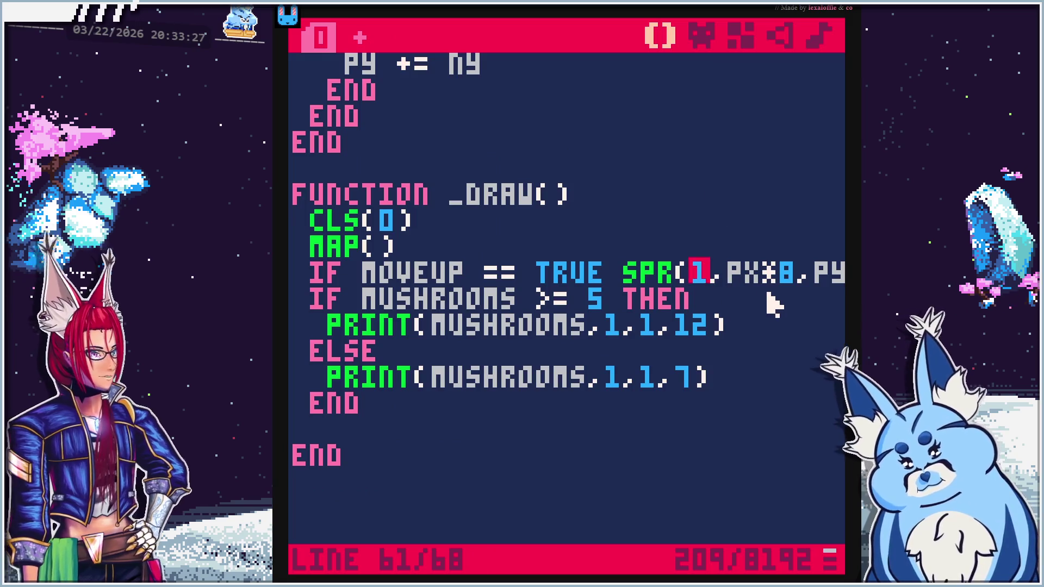
text(3)
key(BackSpace)
key(BackSpace)
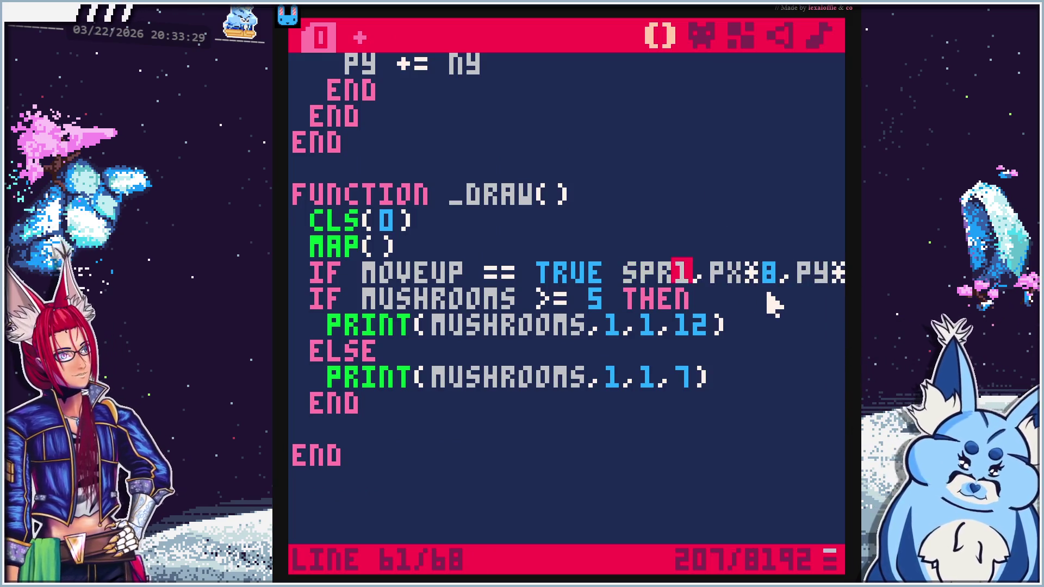
text(()
key(Left)
key(Left)
key(Left)
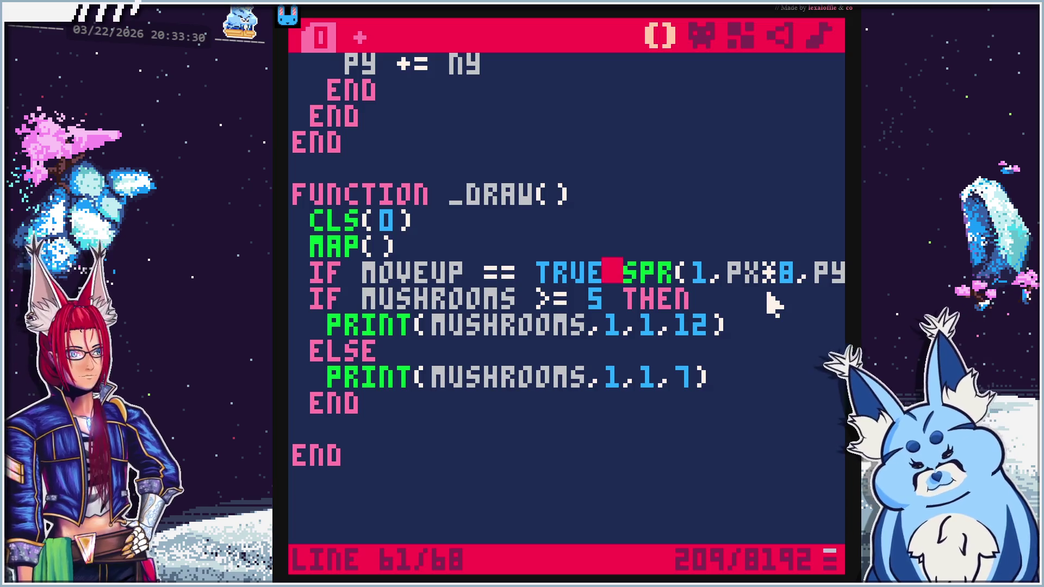
key(Right)
key(Right)
key(Right)
key(Delete)
text(33)
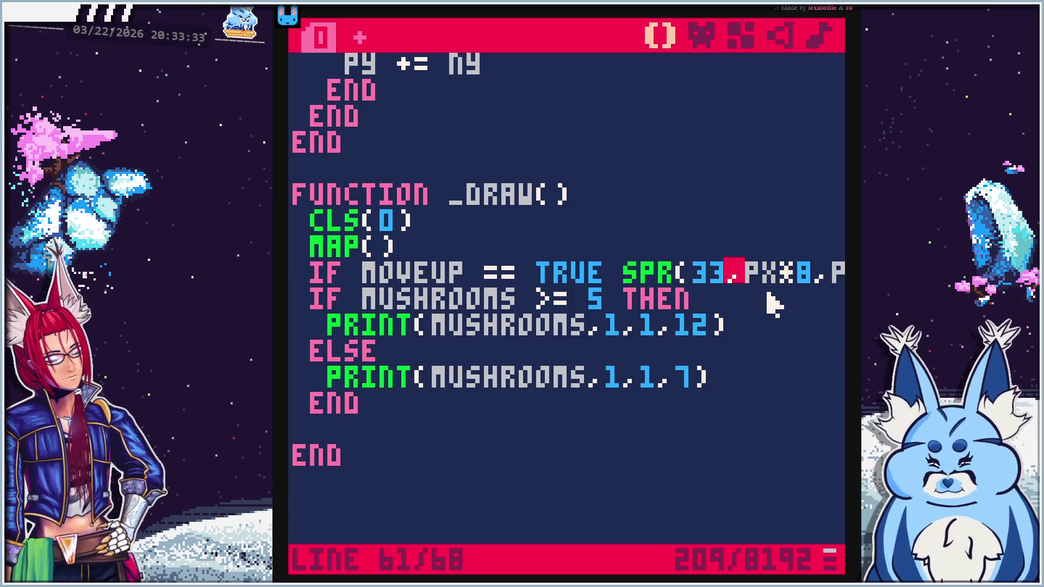
- Duplicate the IF MOVEUP line below itself and change its TRUE to false
key(End)
key(shift+Home)
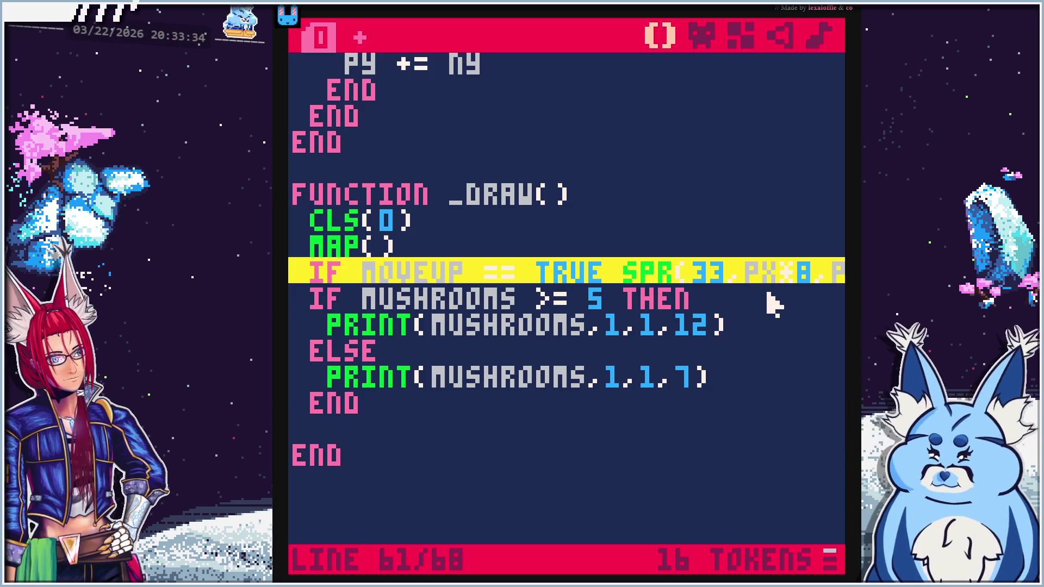
key(ctrl+c)
key(End)
key(Return)
key(ctrl+v)
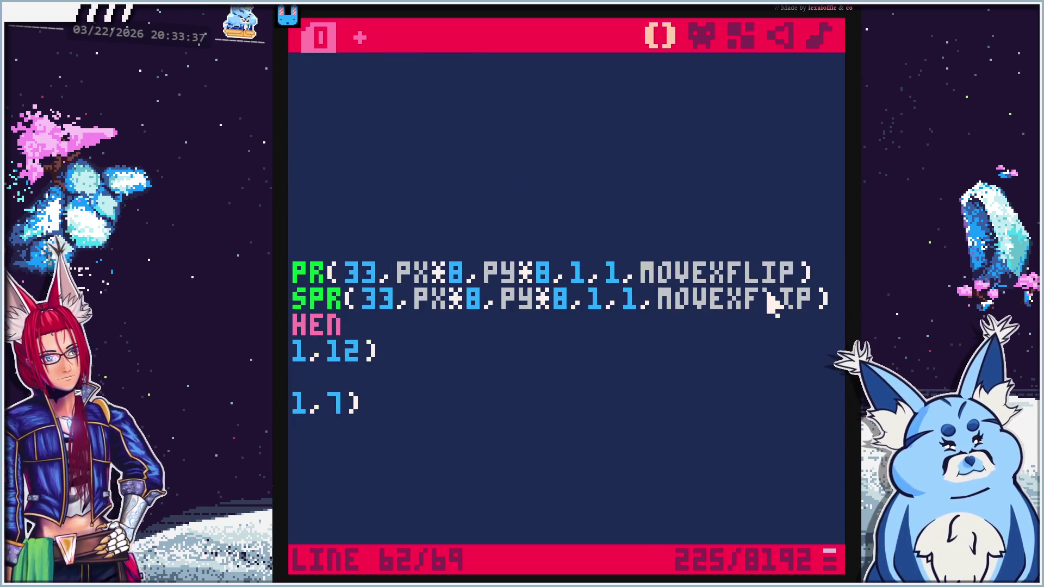
key(Home)
key(Delete)
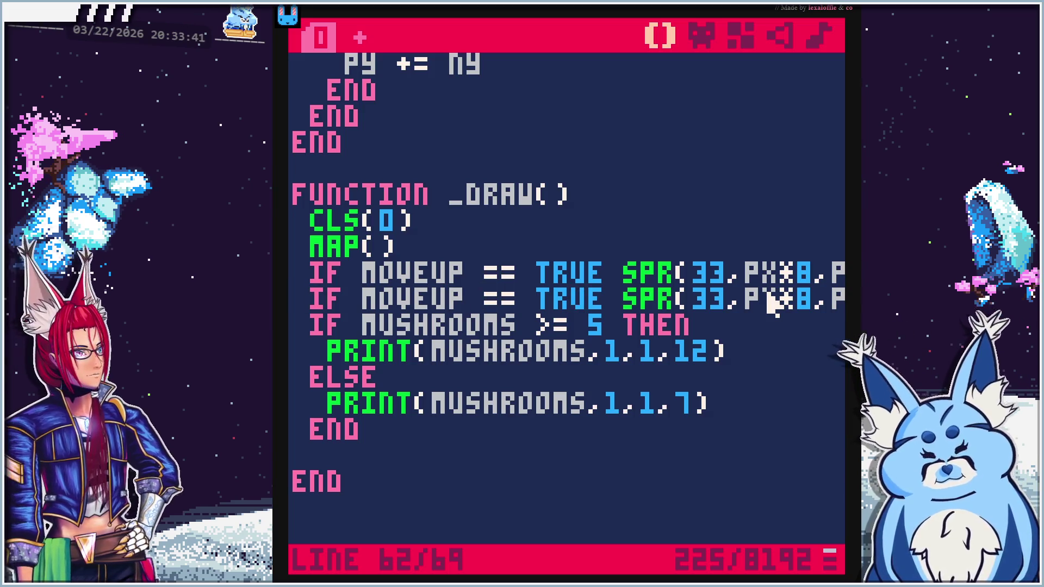
key(Delete)
key(Delete)
key(Delete)
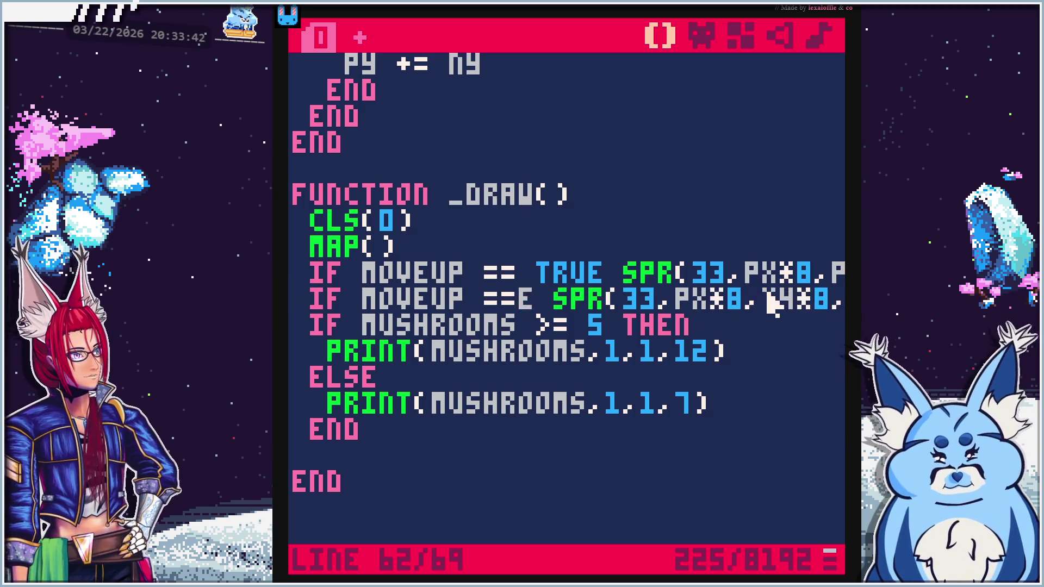
text(false)
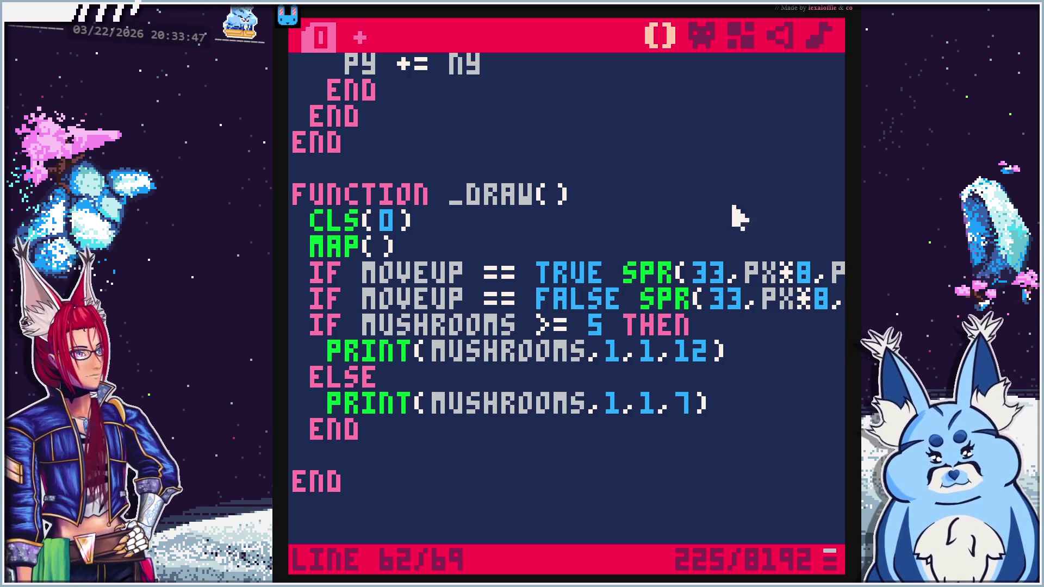
- Look up the front-facing player sprite (017) and set the copied line's sprite to 17
click(704, 37)
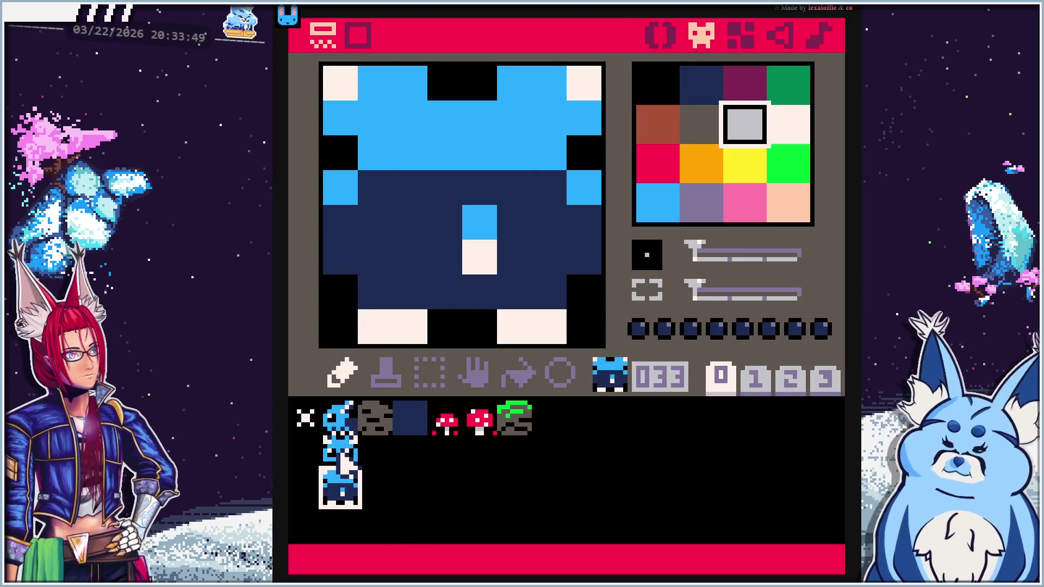
click(344, 451)
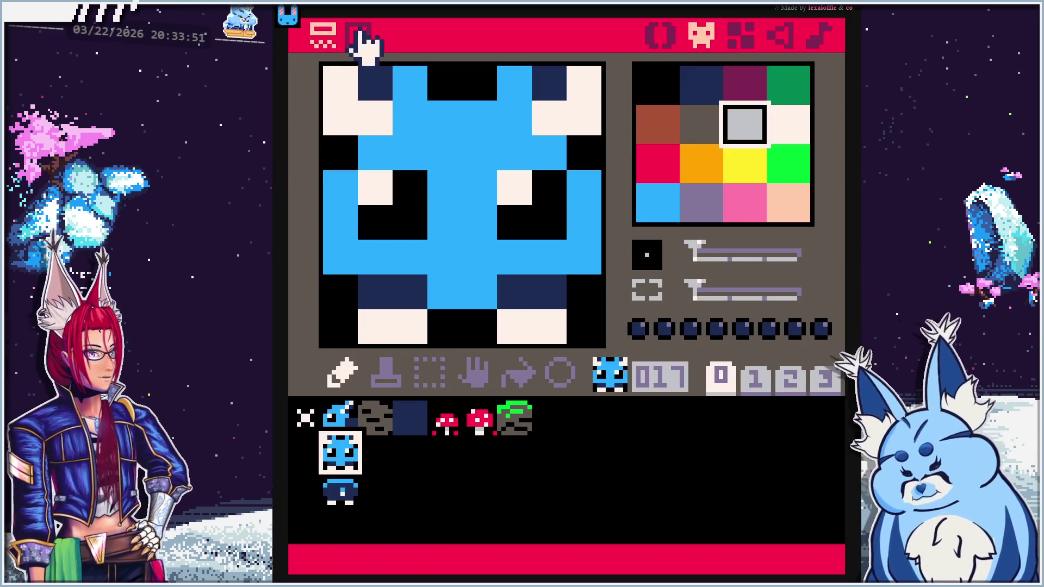
click(660, 36)
key(BackSpace)
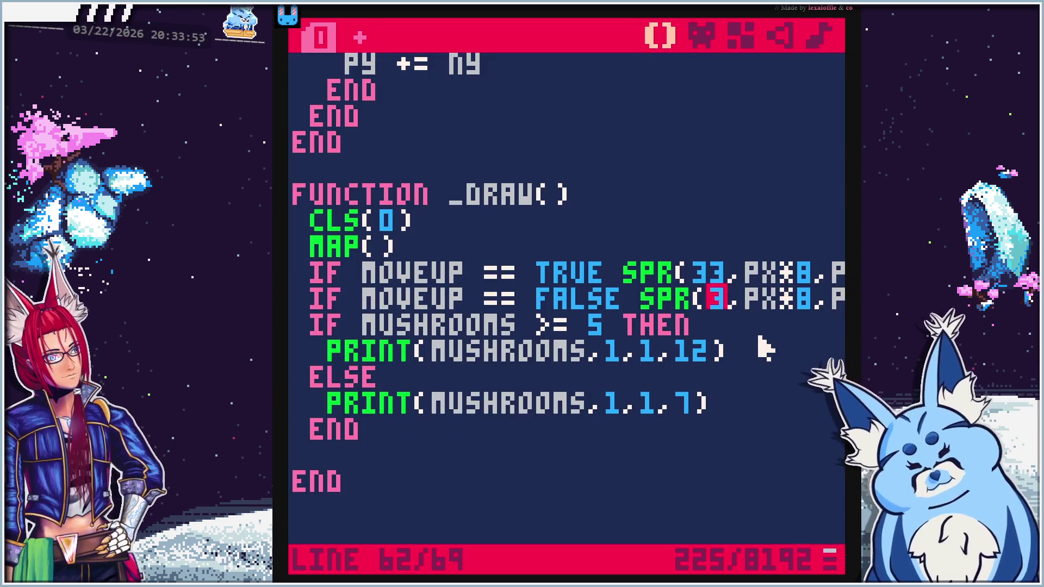
key(Delete)
text(17)
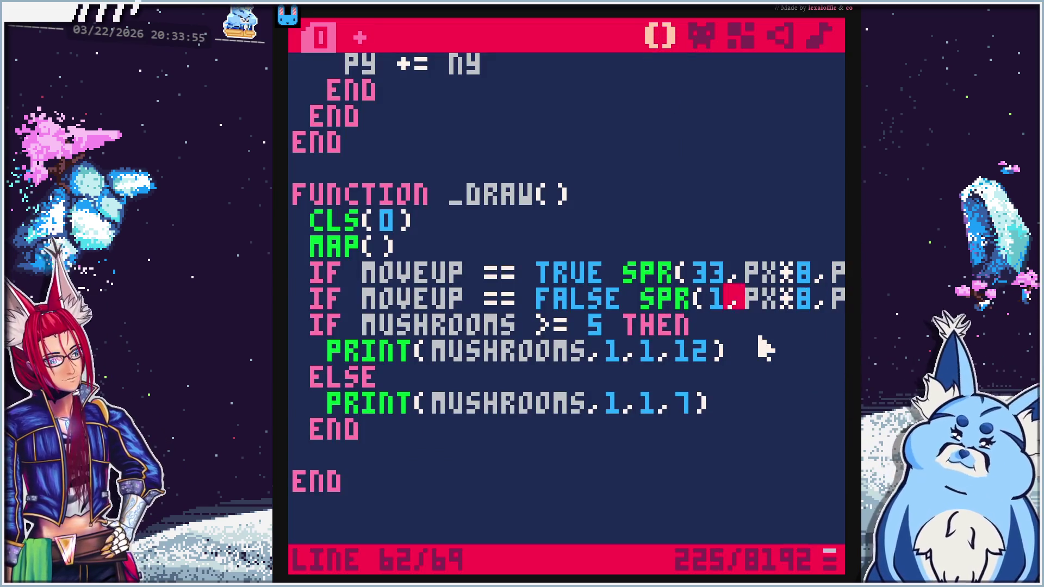
- Change the copied condition to MOVEDOWN == TRUE and run the cart
click(456, 302)
key(BackSpace)
key(Delete)
text(DR)
key(BackSpace)
text(OWN)
key(Right)
key(Delete)
key(Delete)
key(Delete)
key(Delete)
text(TRUE)
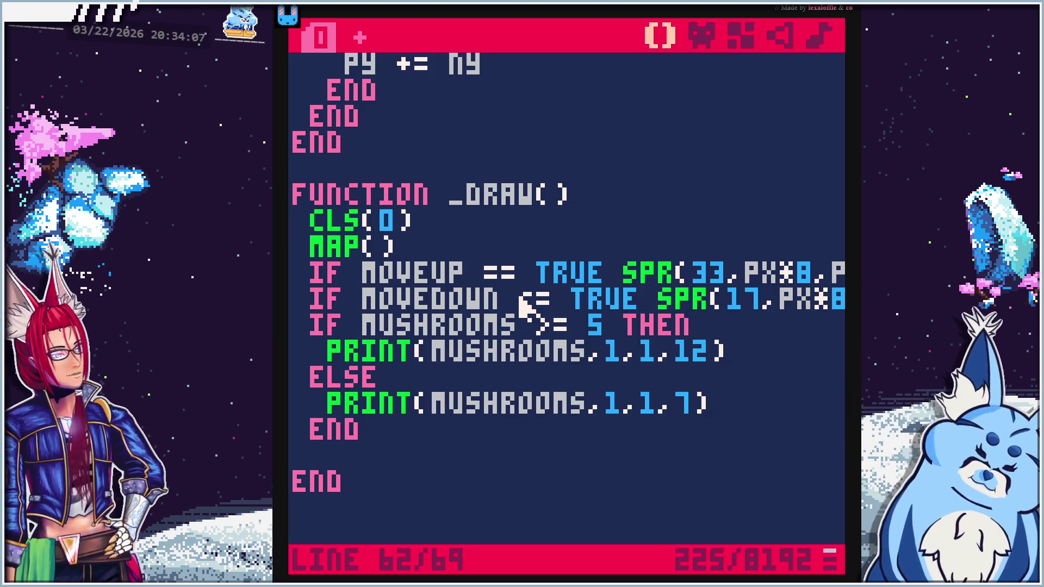
click(514, 275)
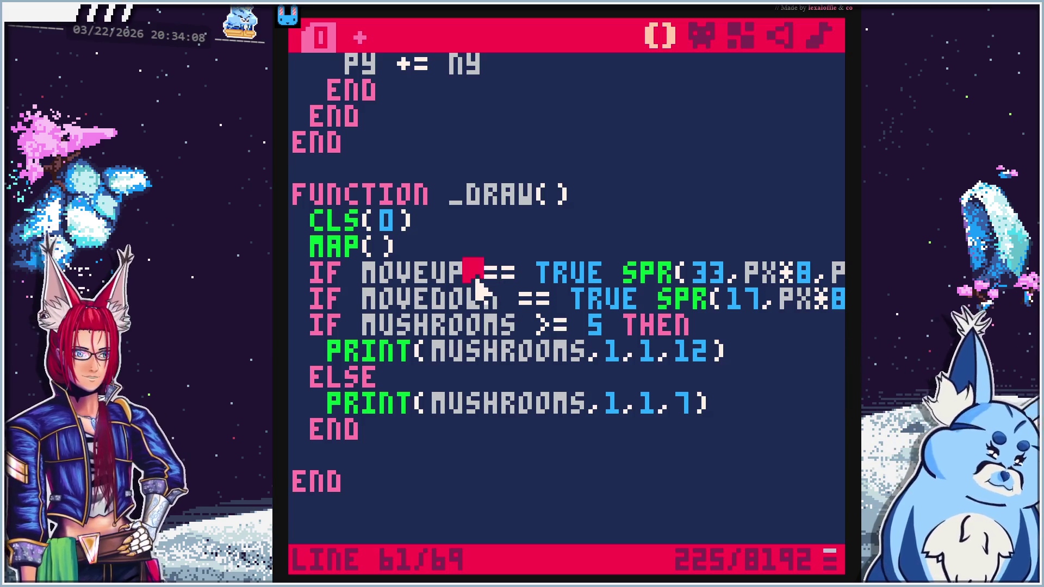
key(ctrl+r)
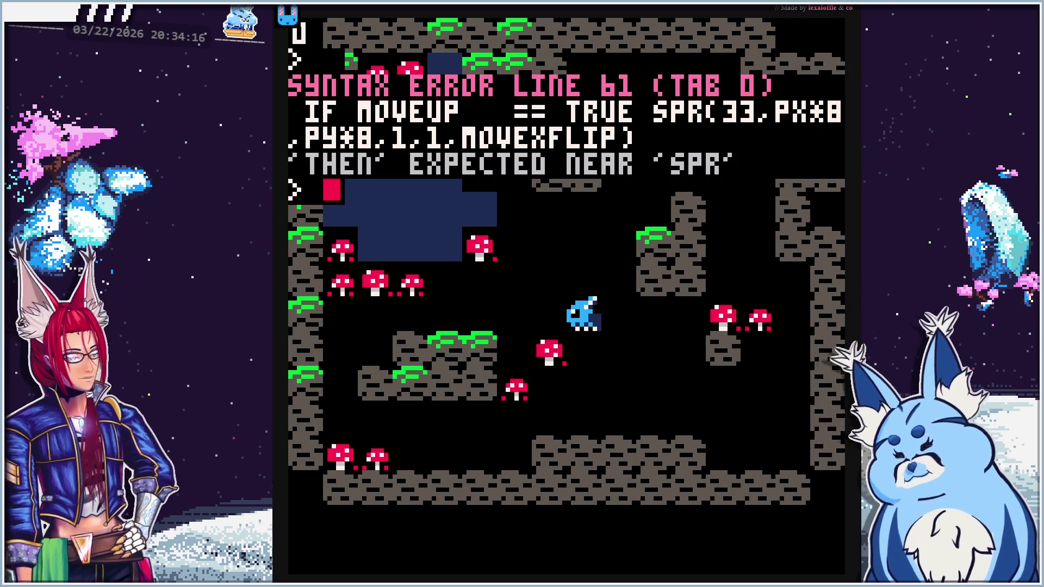
- Insert THEN before SPR on both the MOVEUP and MOVEDOWN lines
key(Escape)
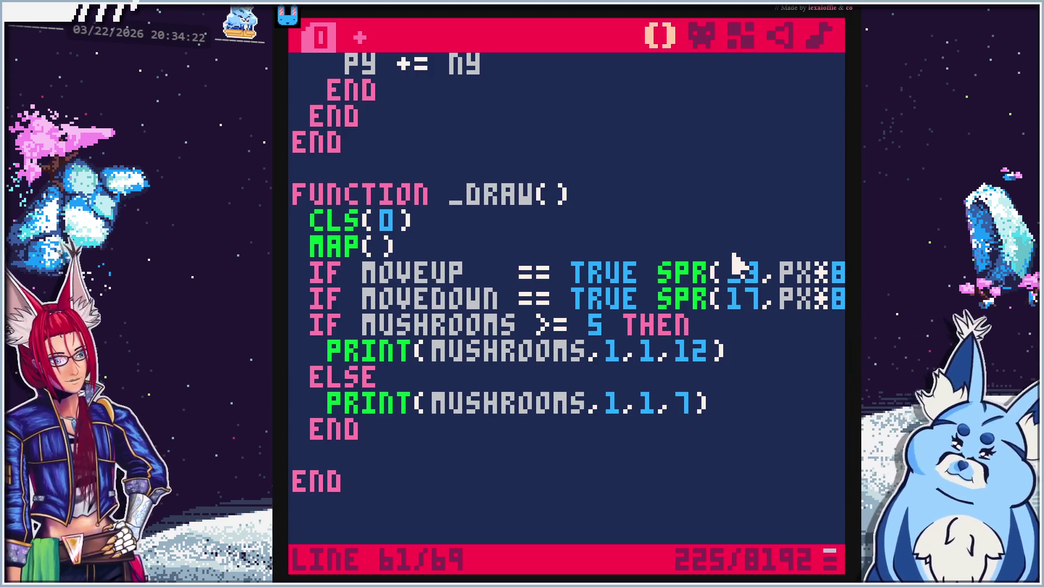
text(THEN)
click(659, 321)
click(658, 300)
text(THEN)
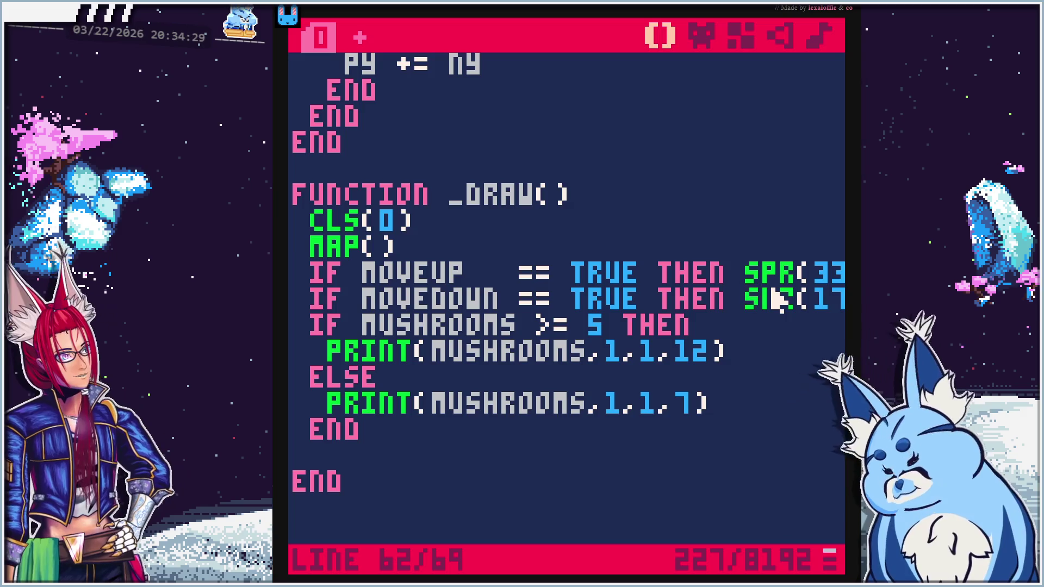
- Rerun the cart, then append END after the SPR call on the MOVEUP line
key(ctrl+r)
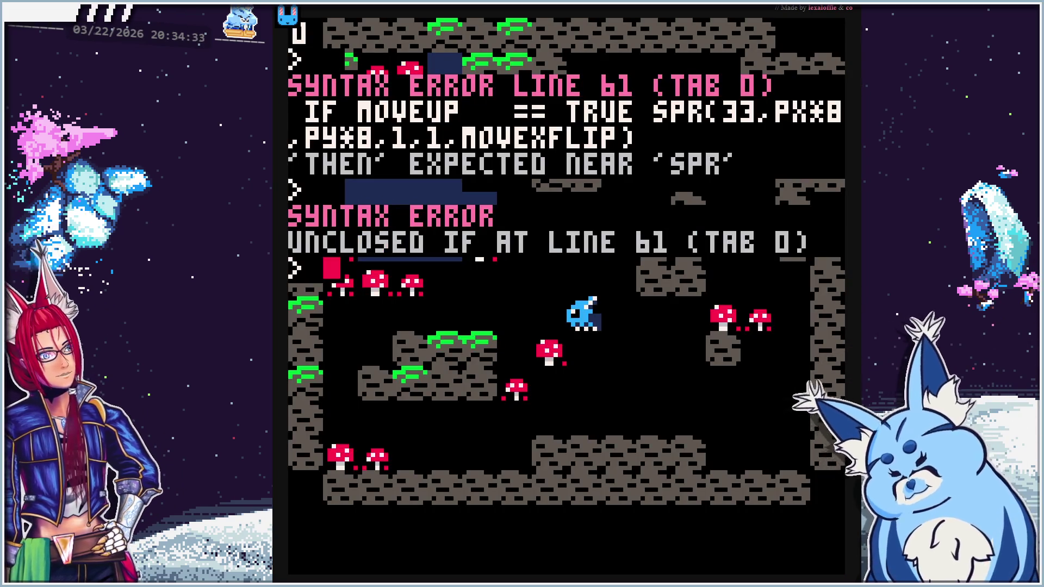
key(Escape)
key(Down)
key(Down)
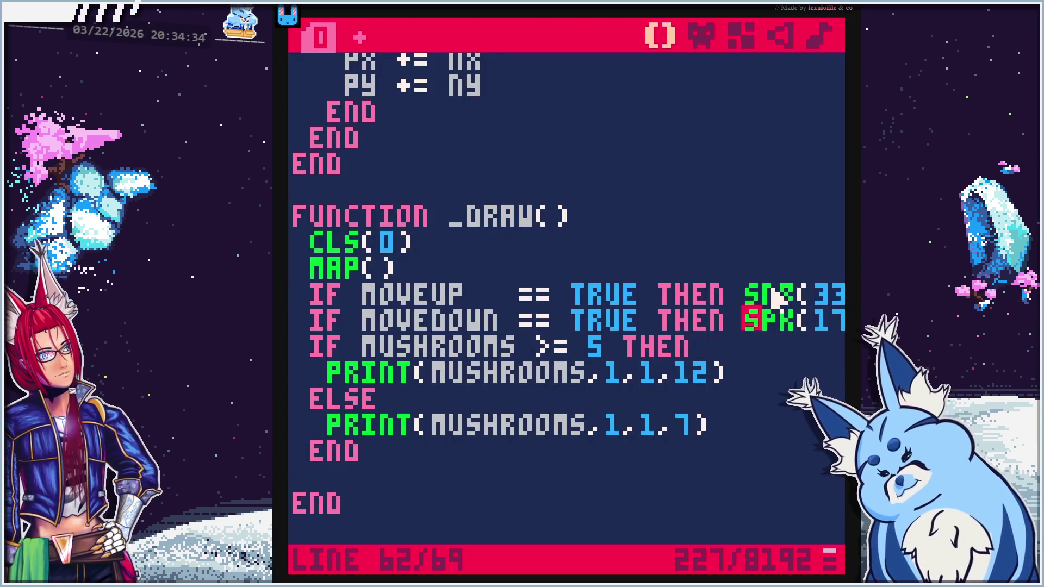
key(Up)
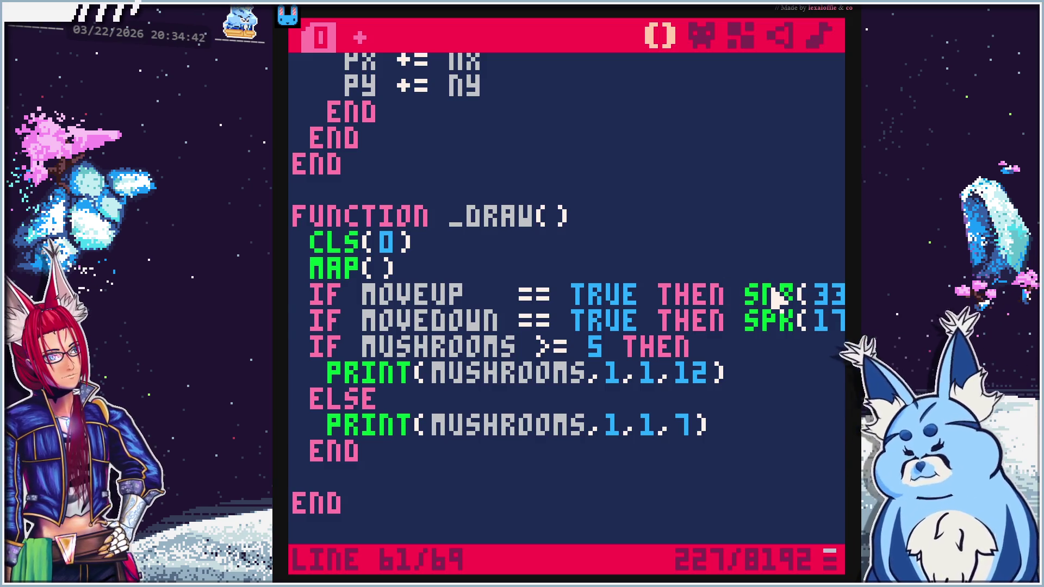
key(End)
text(end)
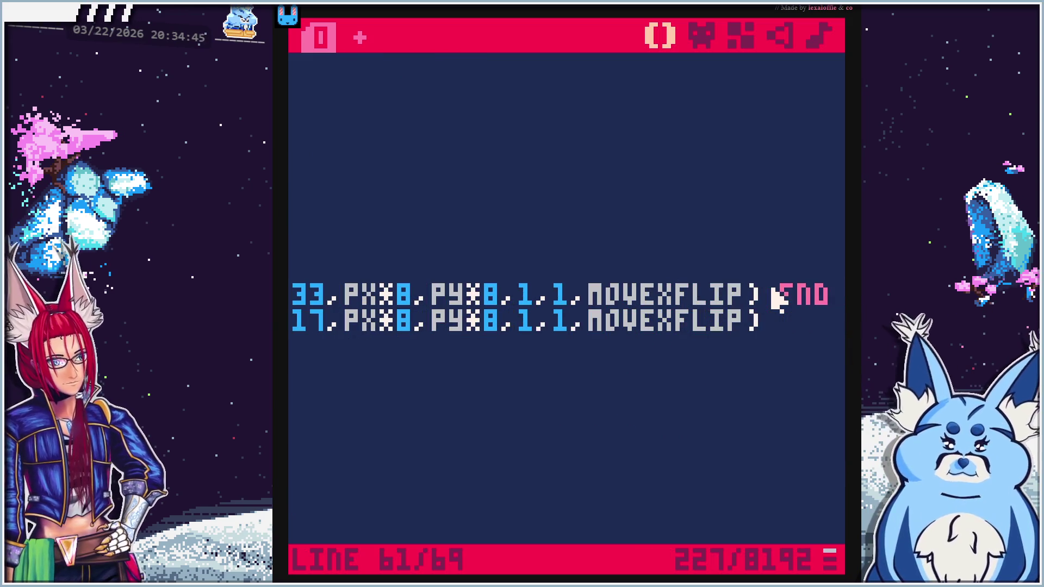
text( end)
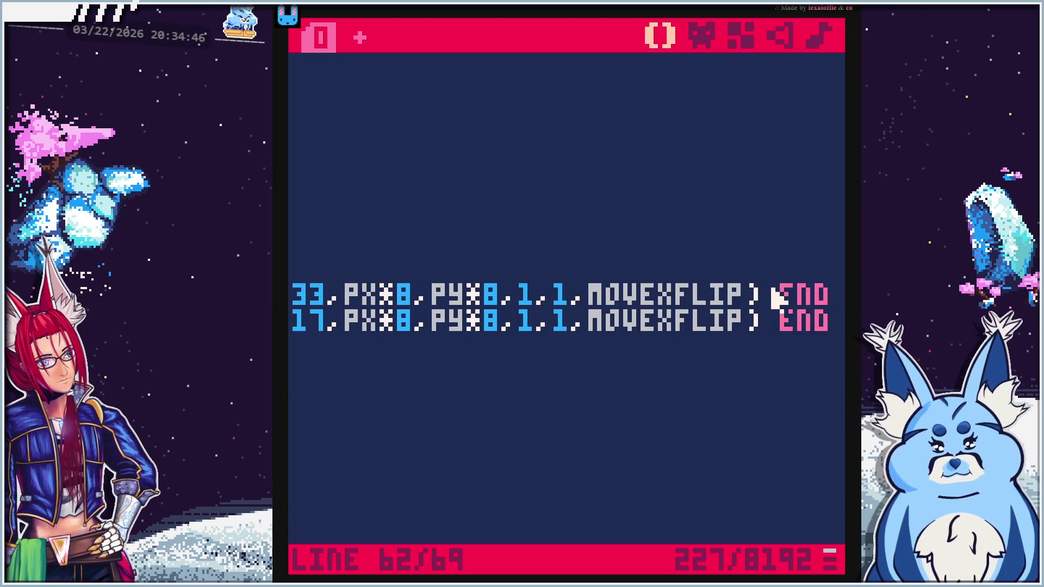
key(ctrl+r)
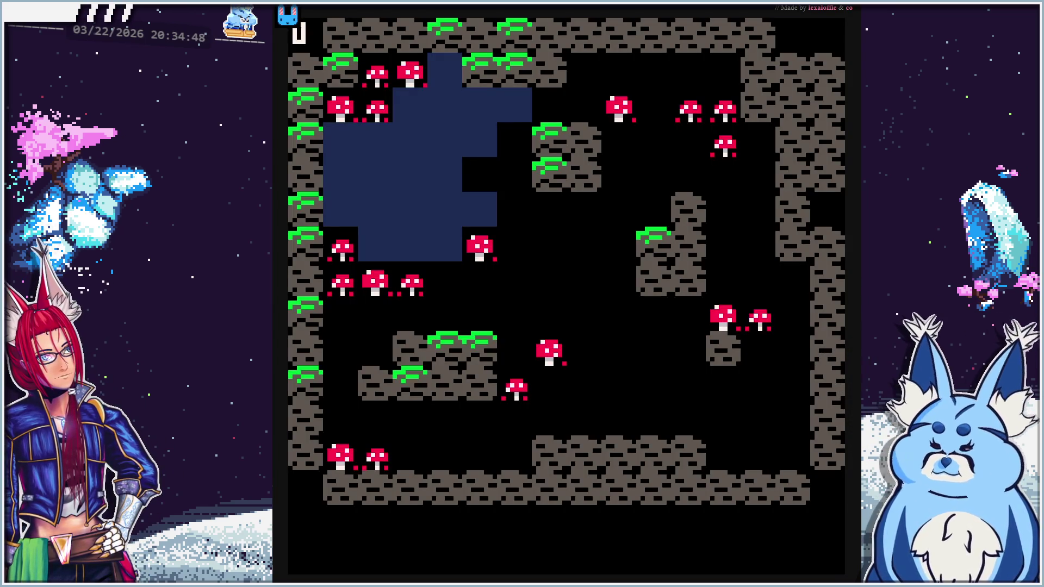
key(Up)
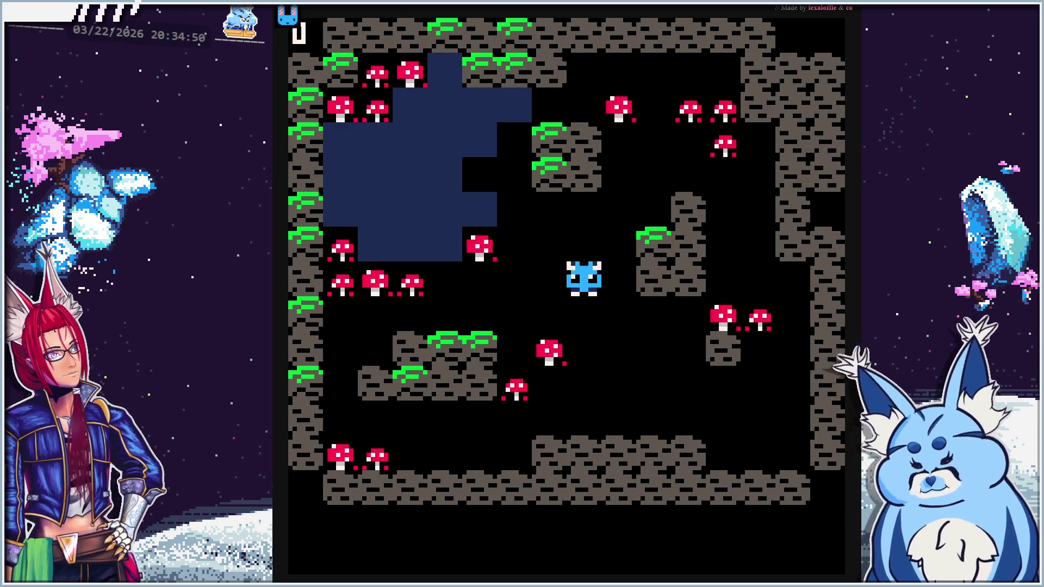
key(Down)
key(Up)
key(Down)
key(Up)
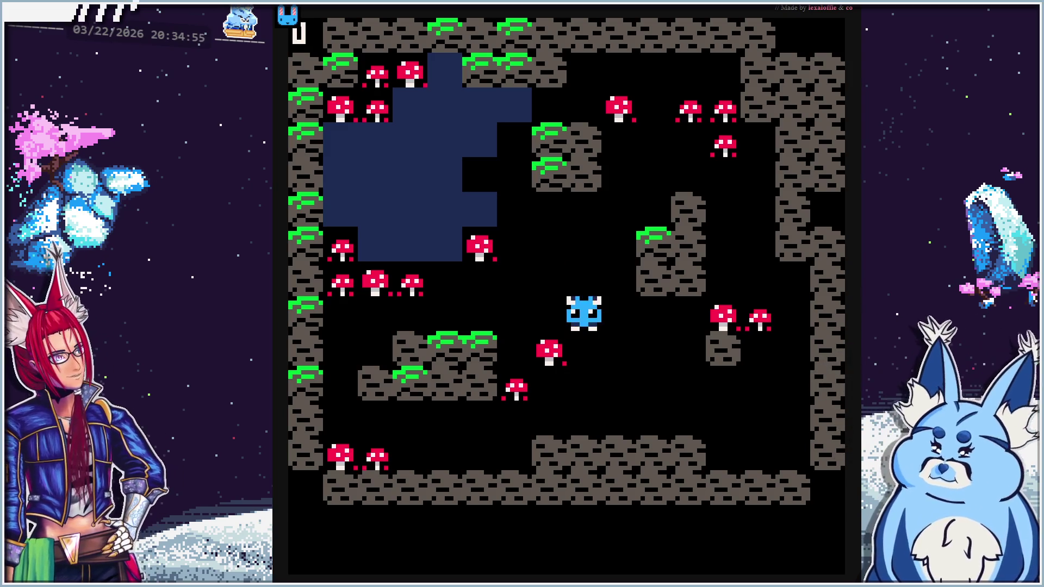
key(Left)
key(Right)
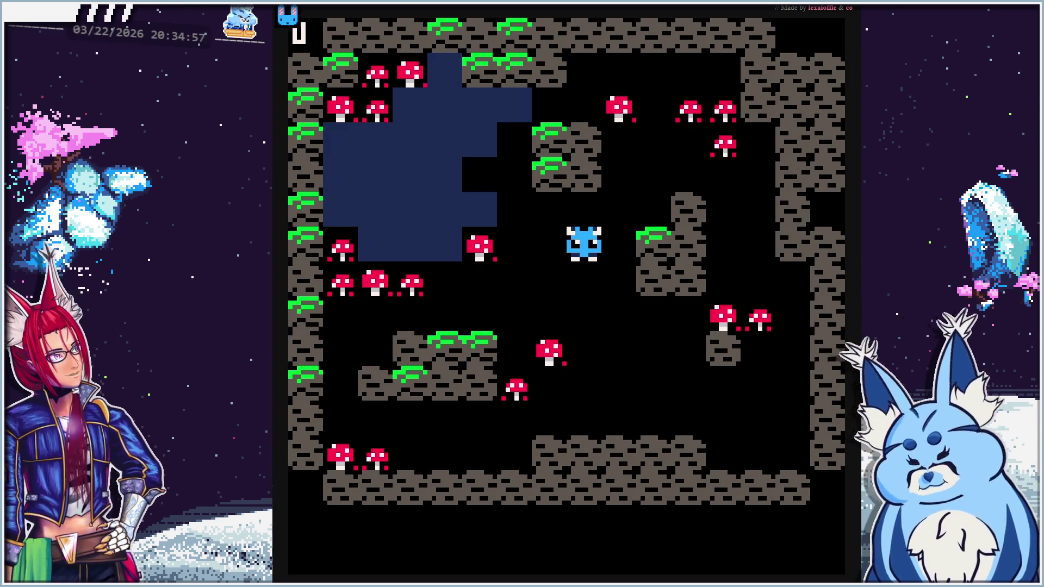
key(Down)
key(Left)
key(Right)
key(Right)
key(Left)
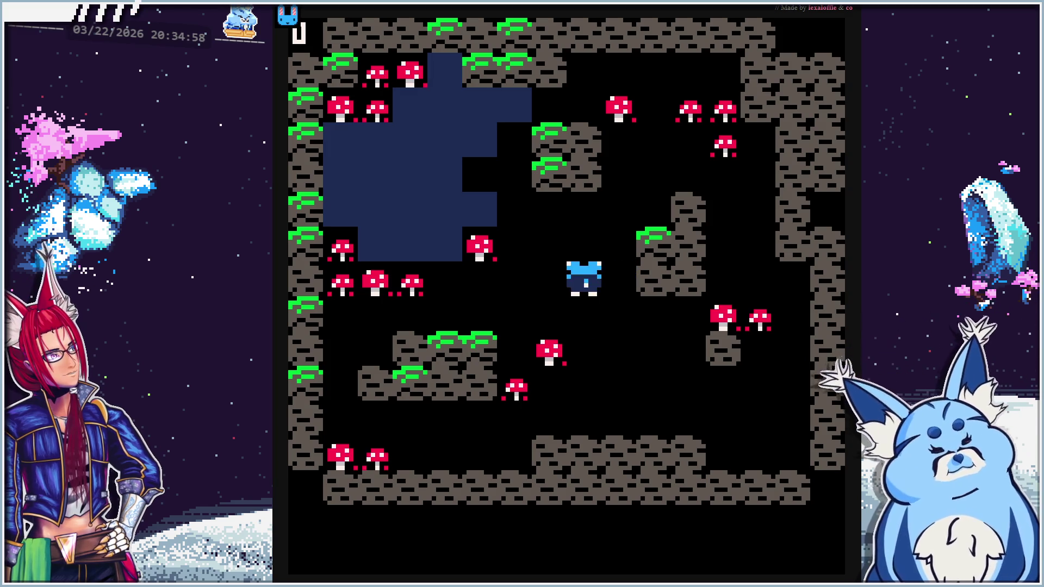
key(Left)
key(Left)
key(Right)
key(Right)
key(Right)
key(Left)
key(Left)
key(Left)
key(Right)
key(Right)
key(Right)
key(Left)
key(Left)
key(Right)
key(Right)
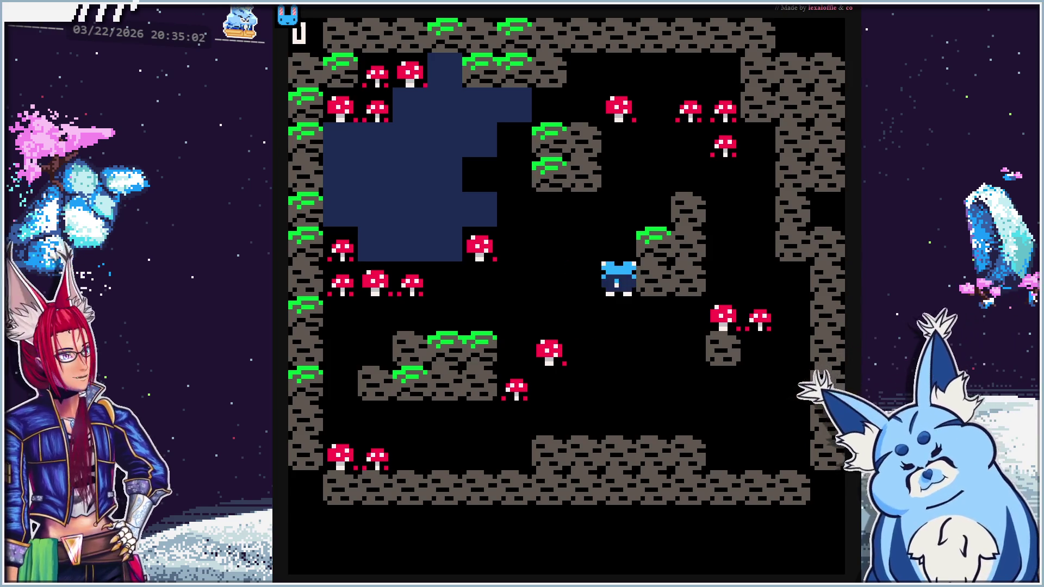
key(Left)
key(Escape)
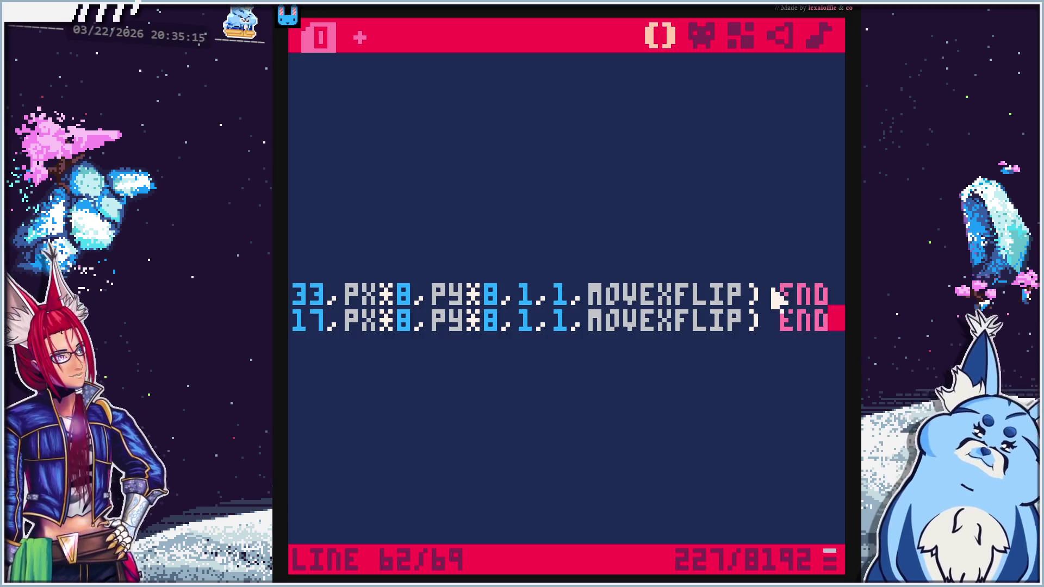
key(Home)
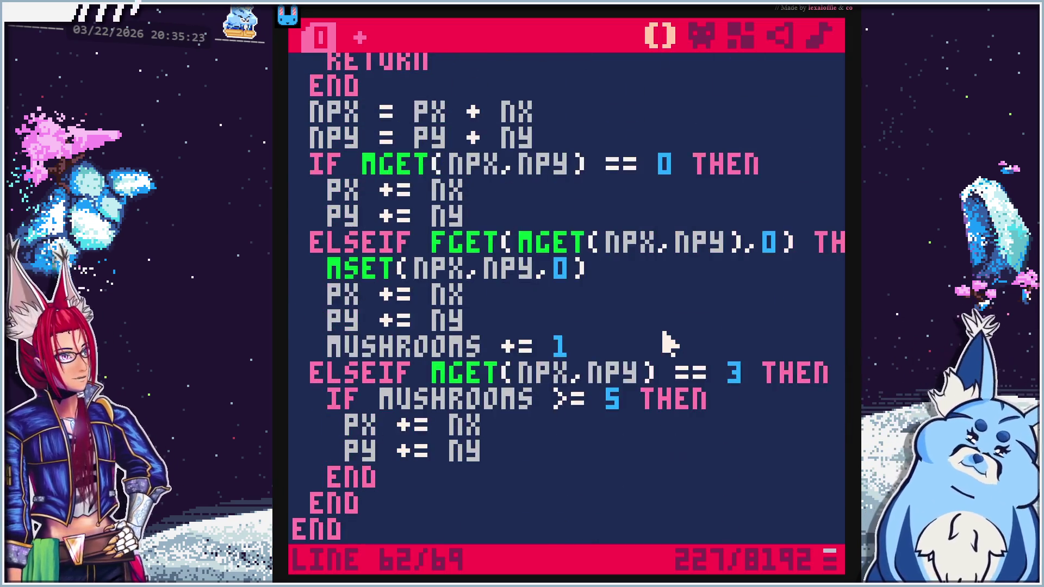
- Add MOVEDOWN = FALSE and MOVEUP = FALSE under MOVEXFLIP = FALSE in the left-input branch
scroll(668, 343, up, 9)
scroll(670, 343, up, 2)
drag(641, 312, 293, 317)
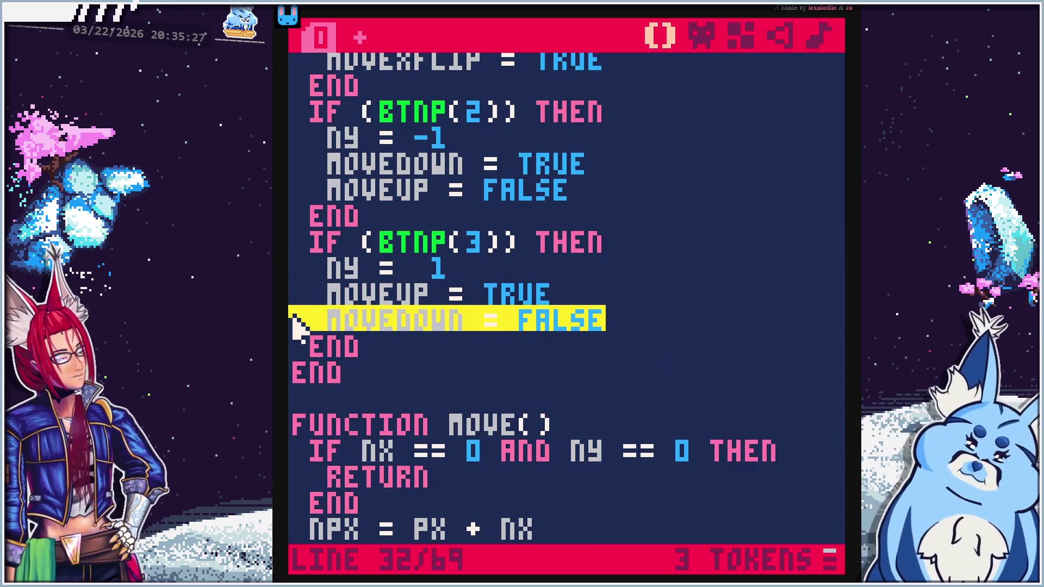
scroll(484, 326, up, 2)
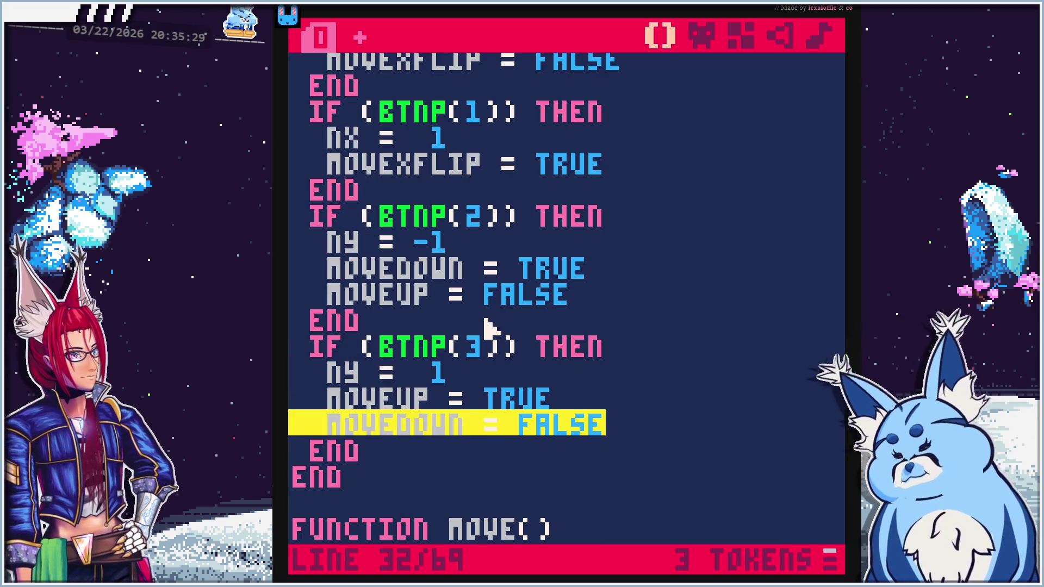
click(634, 293)
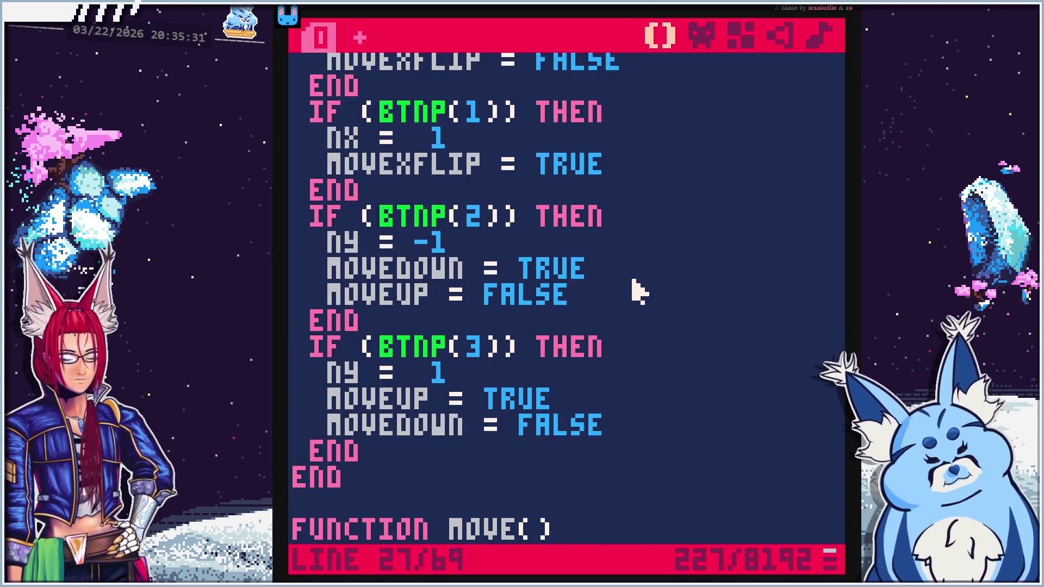
scroll(633, 288, up, 2)
scroll(625, 277, up, 1)
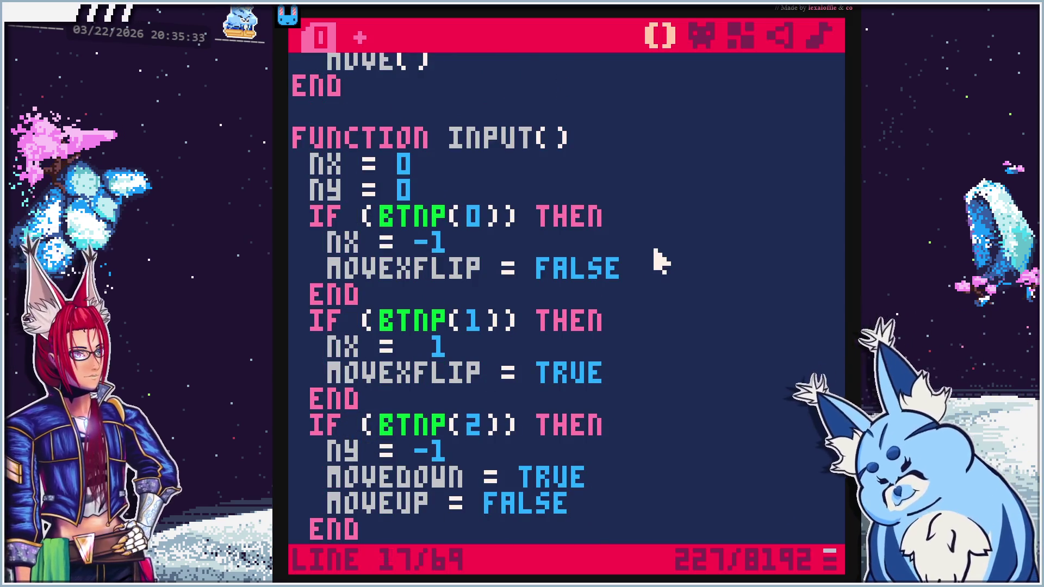
click(723, 269)
key(Return)
key(ctrl+v)
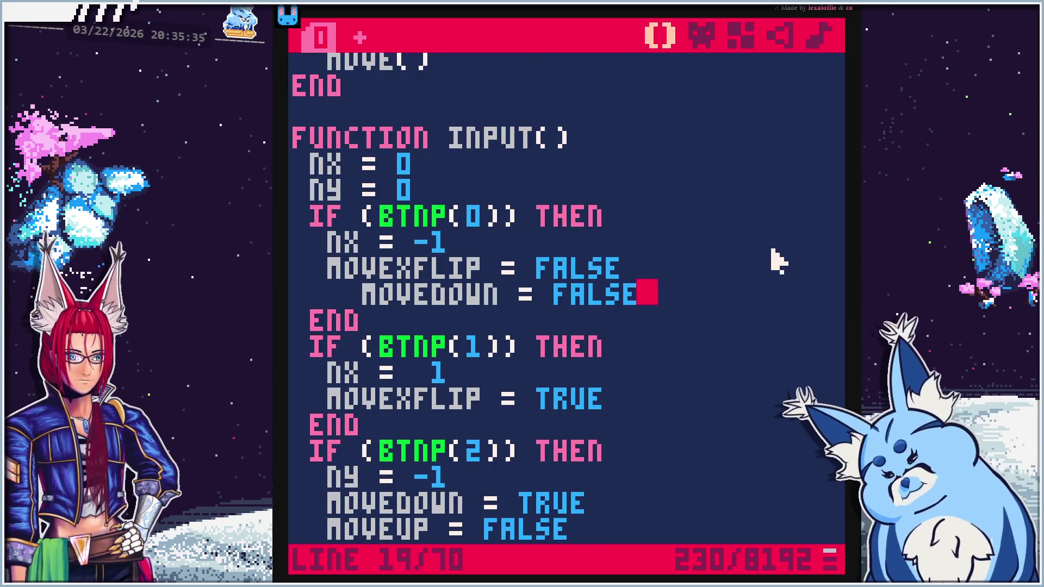
key(Delete)
key(Delete)
key(End)
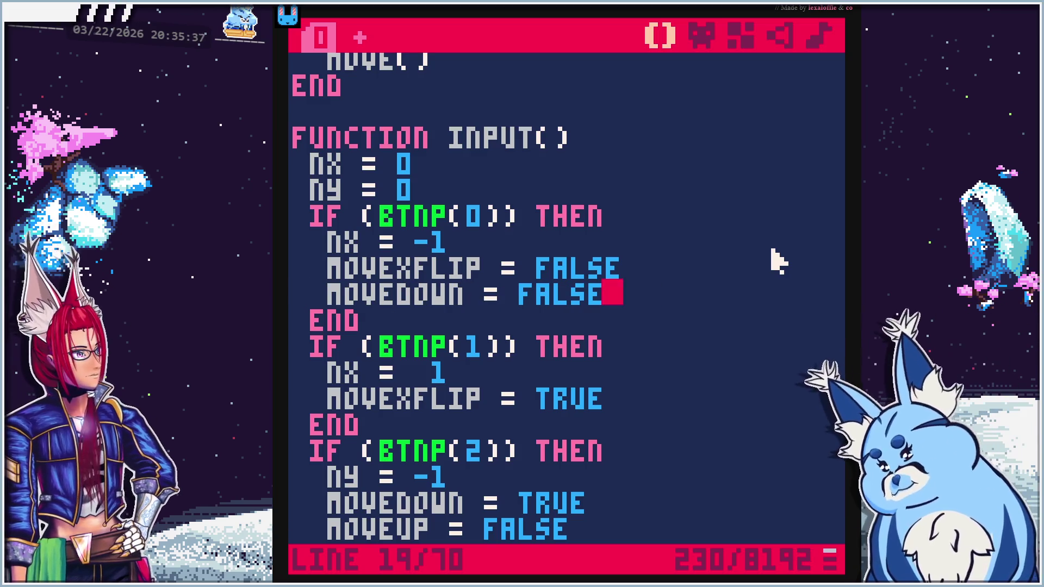
key(Return)
text(moveup = )
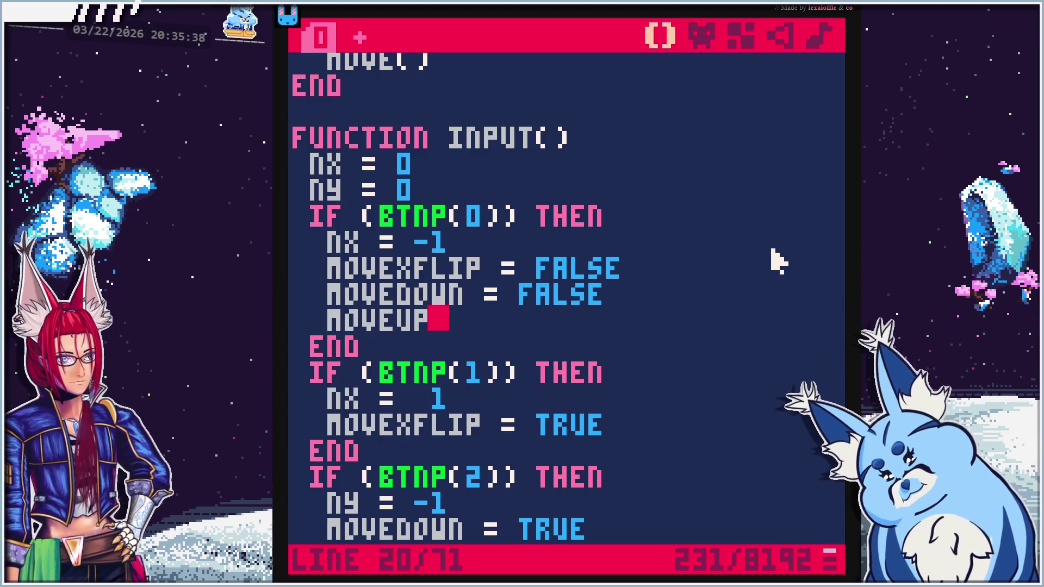
text(false)
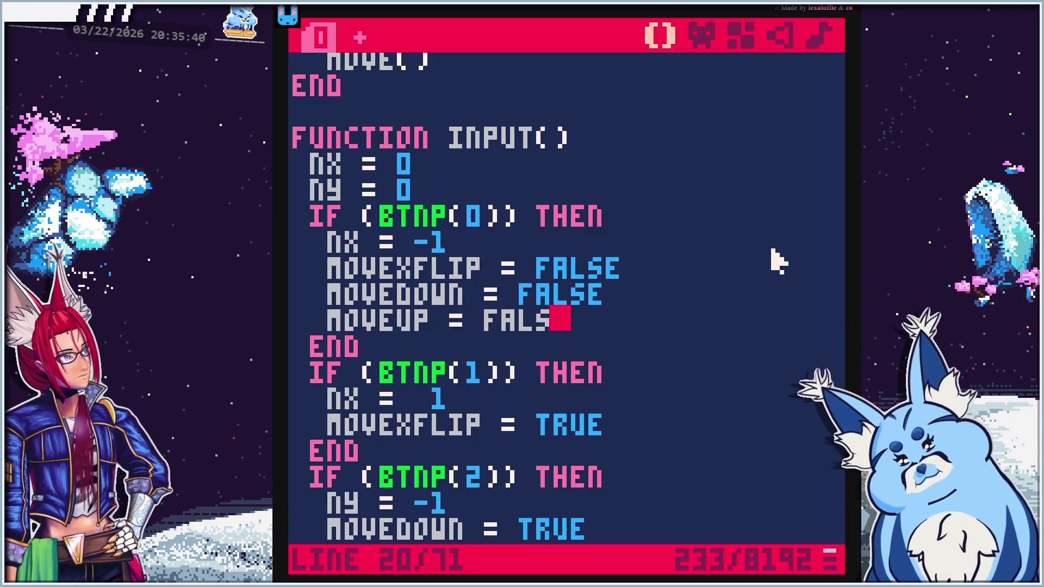
- Copy both flag resets under MOVEXFLIP = TRUE in the right branch, fix the indent, and run
key(shift+Up)
key(shift+Home)
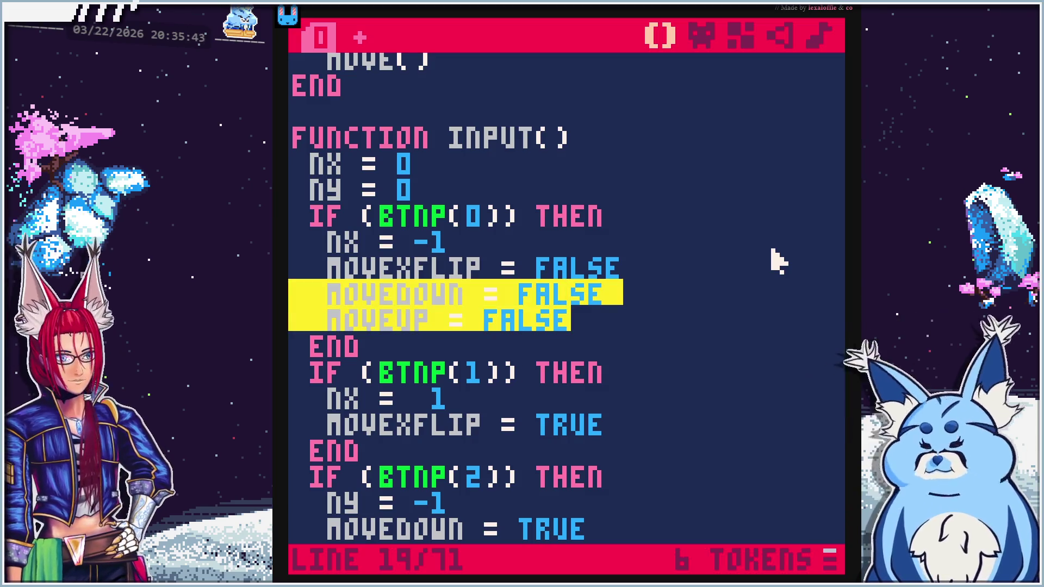
key(ctrl+c)
click(646, 431)
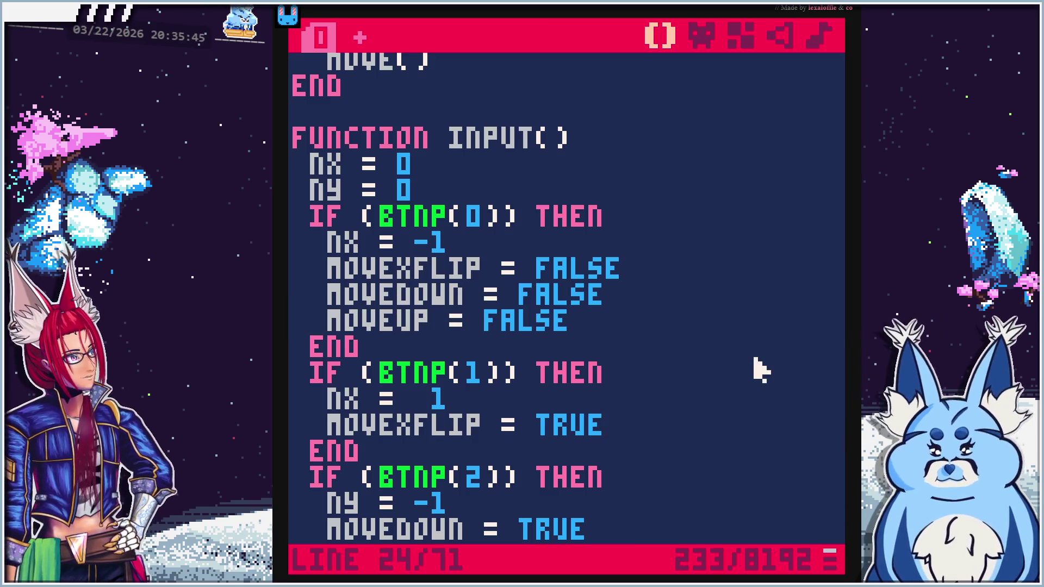
key(Return)
key(ctrl+v)
key(Up)
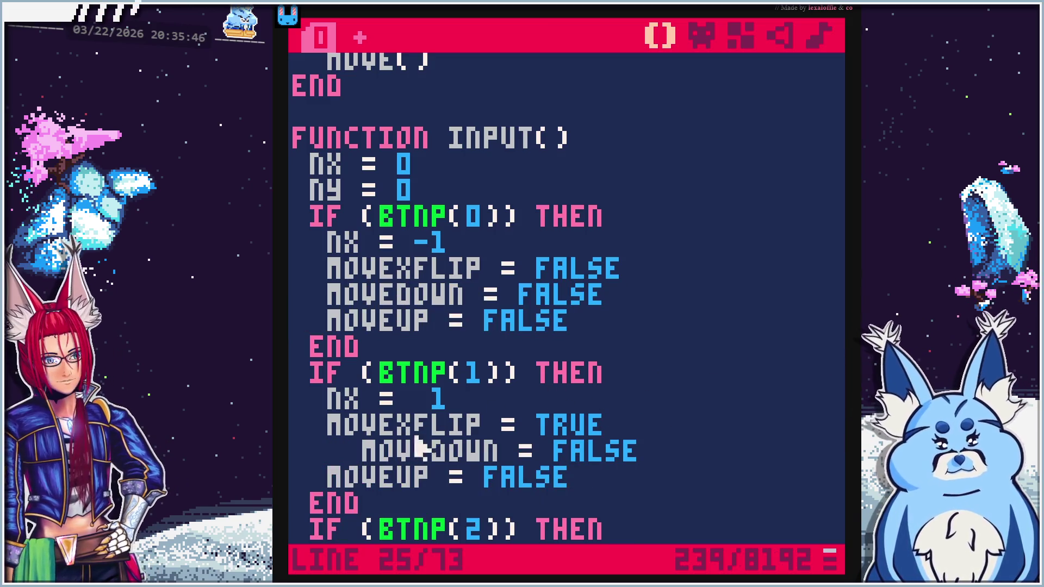
key(Home)
key(BackSpace)
key(BackSpace)
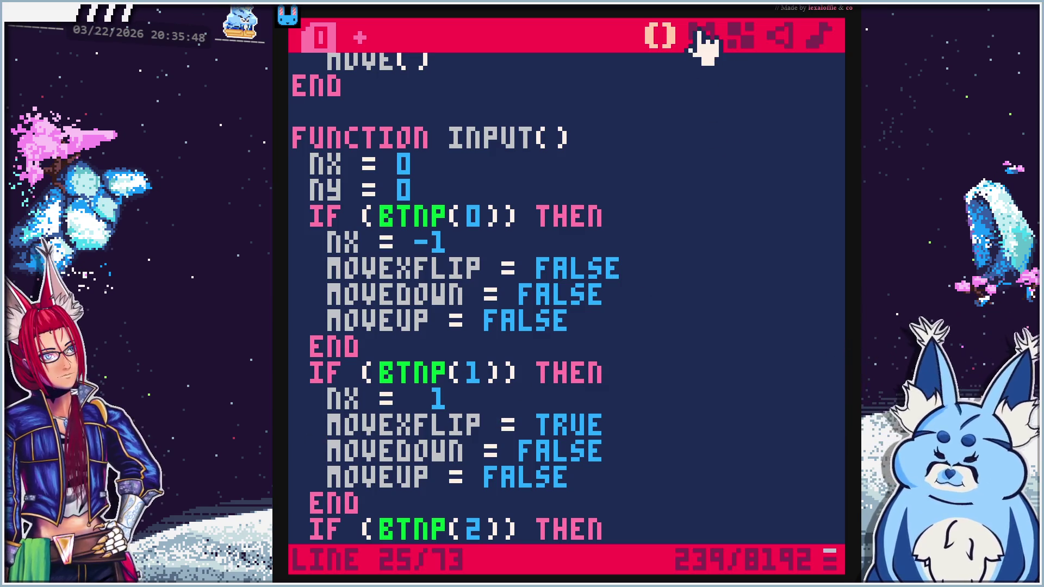
key(ctrl+r)
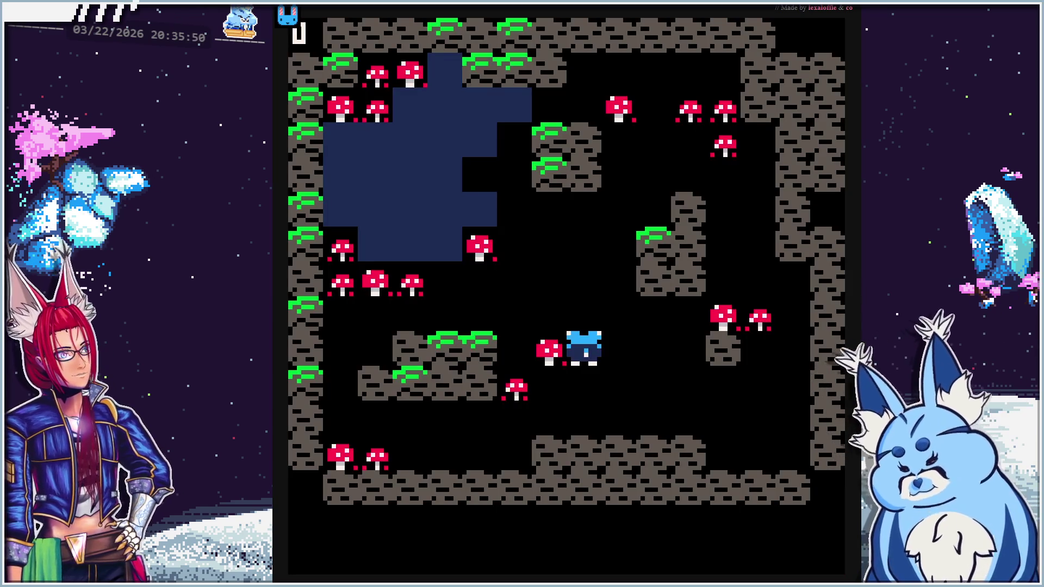
- Move the player left, up and down in the game, then quit back to the code
key(Left)
key(Up)
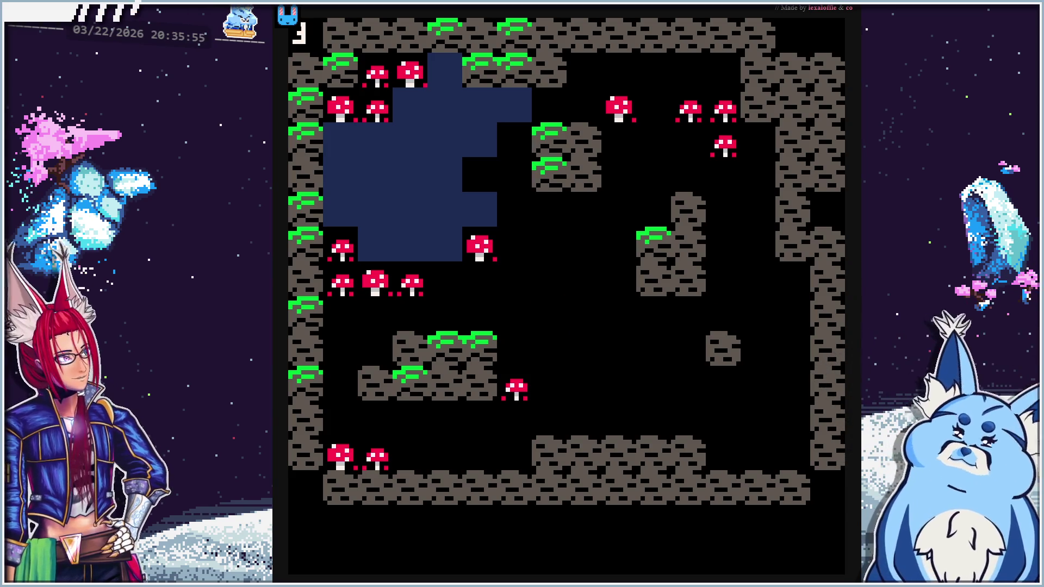
key(Down)
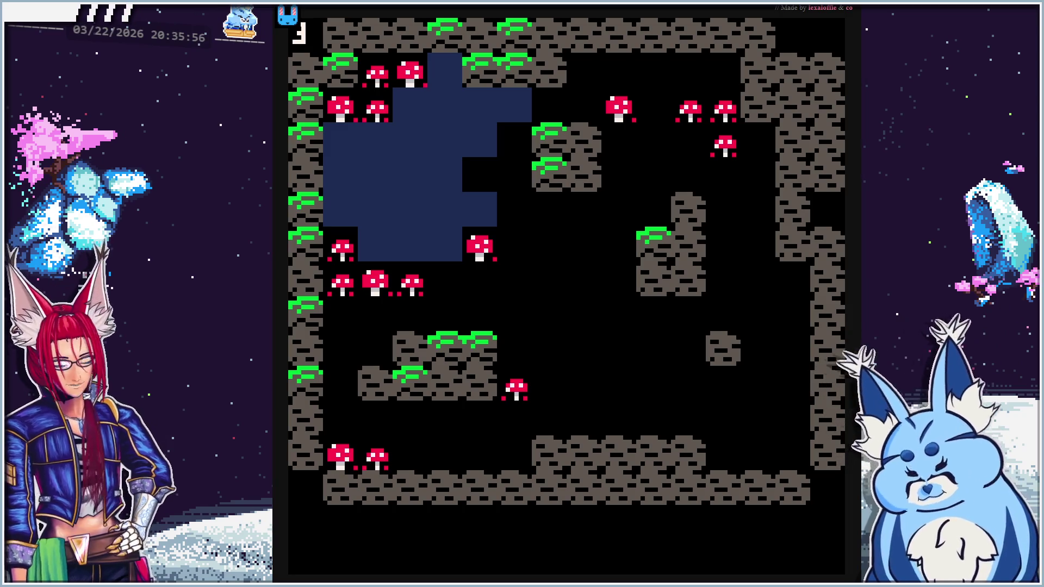
key(Escape)
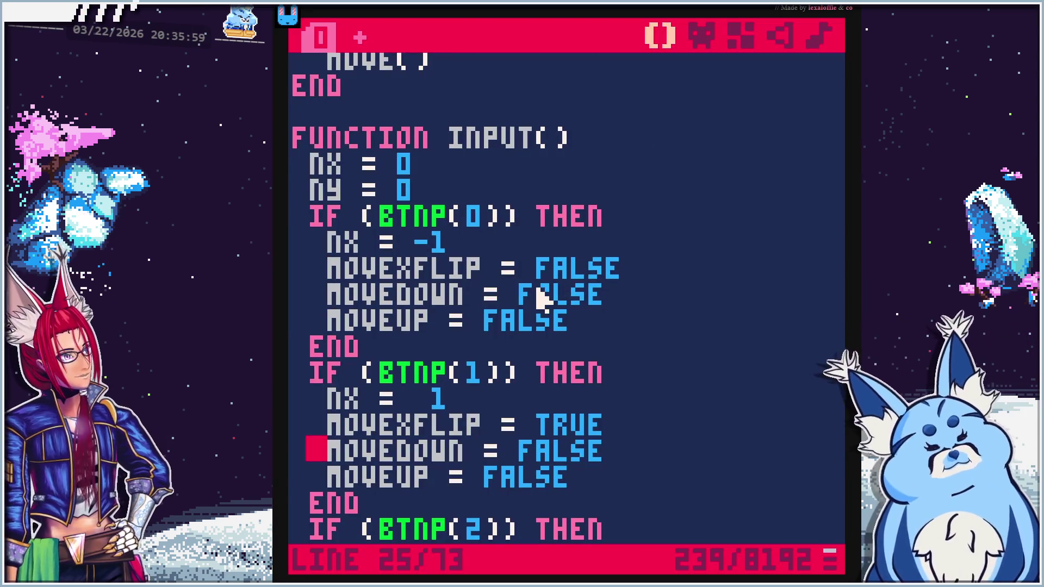
- Insert a blank line above the IF MUSHROOMS line in _DRAW
scroll(598, 318, down, 9)
scroll(598, 320, down, 7)
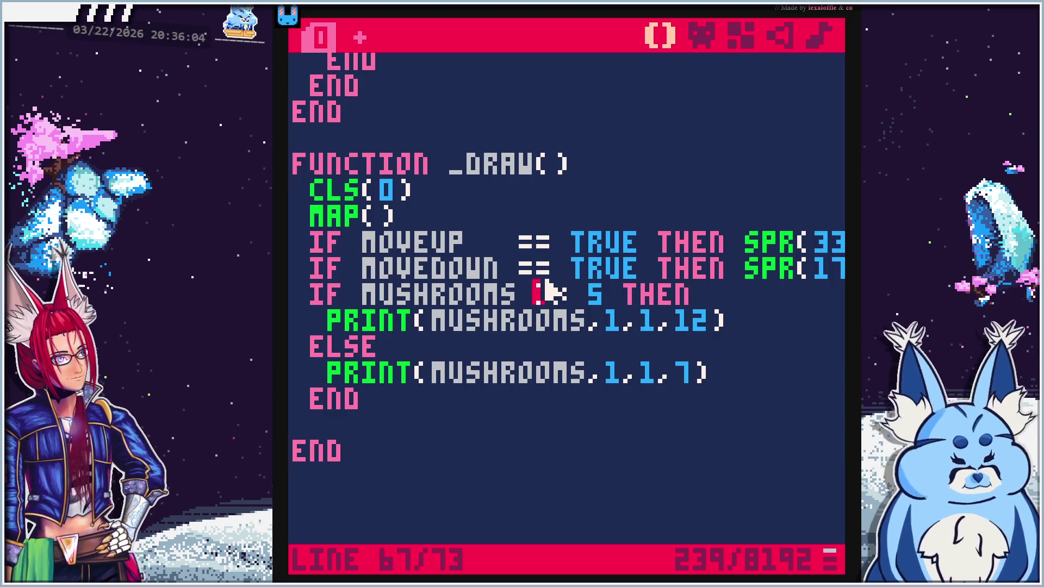
click(426, 238)
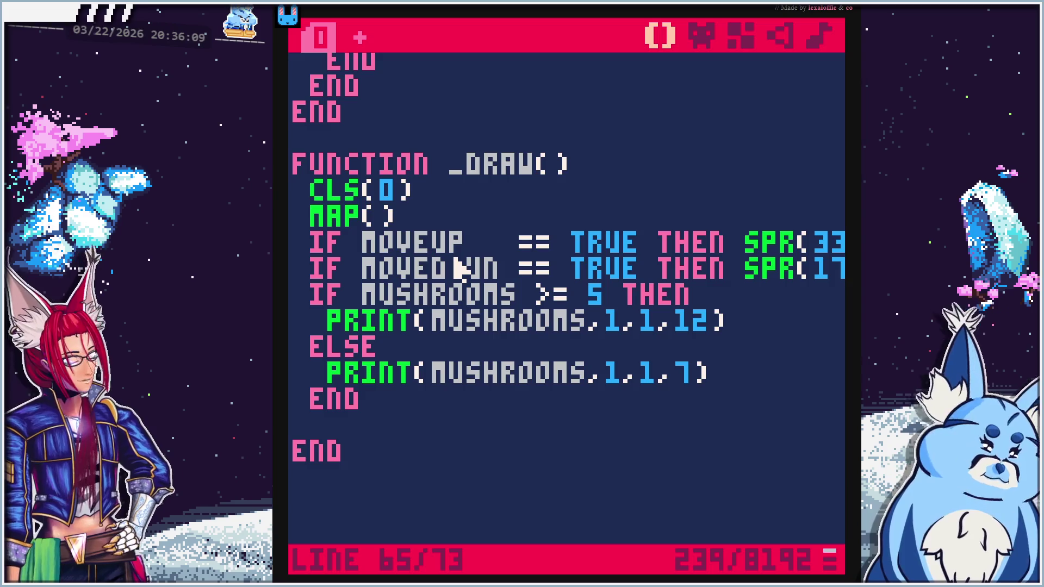
key(Down)
key(Down)
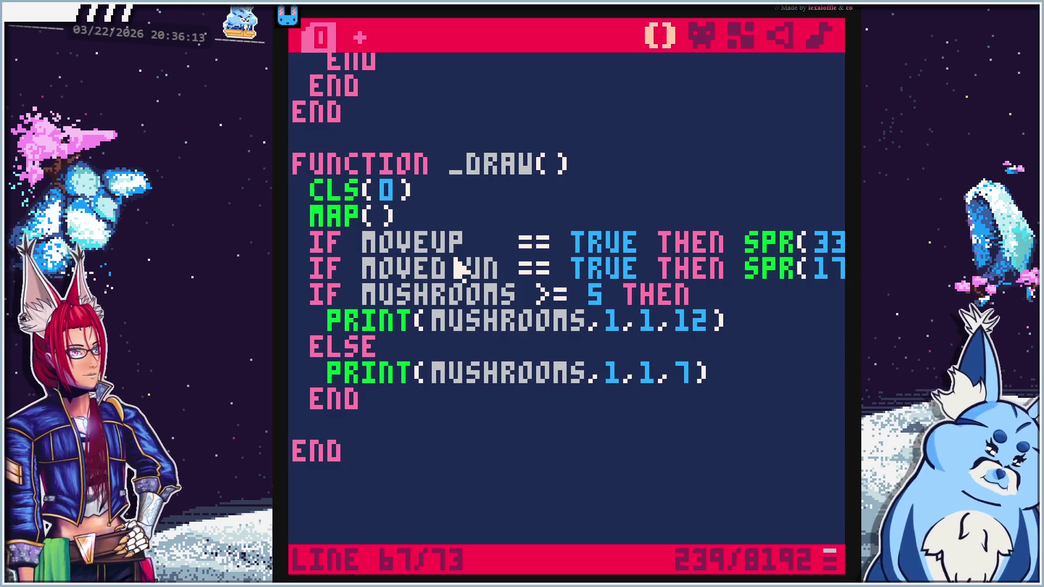
key(Left)
key(Right)
key(Return)
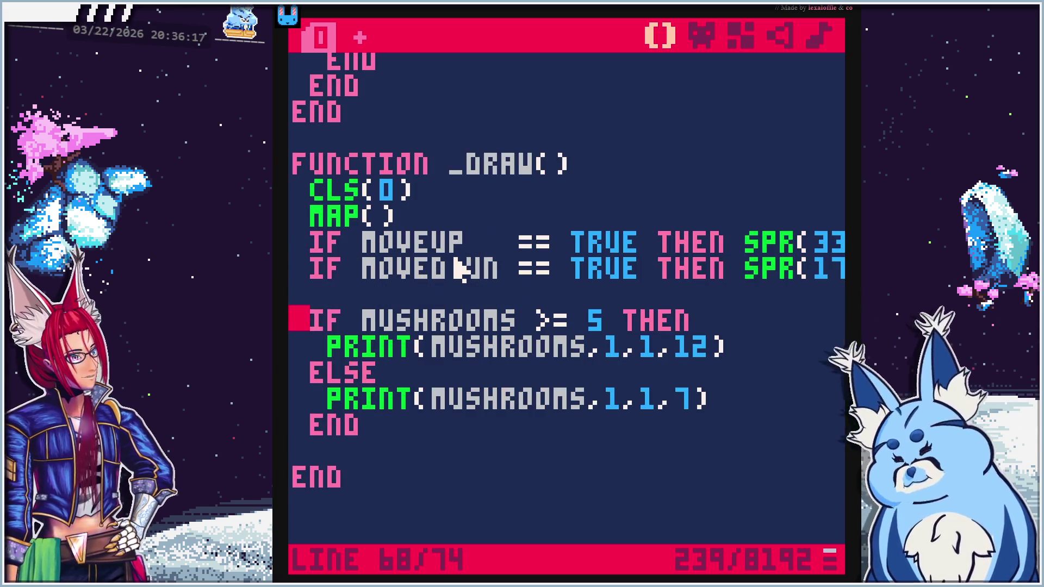
- Prefix the IF MOVEDOWN line with ELSE so it becomes ELSEIF
key(Up)
key(Up)
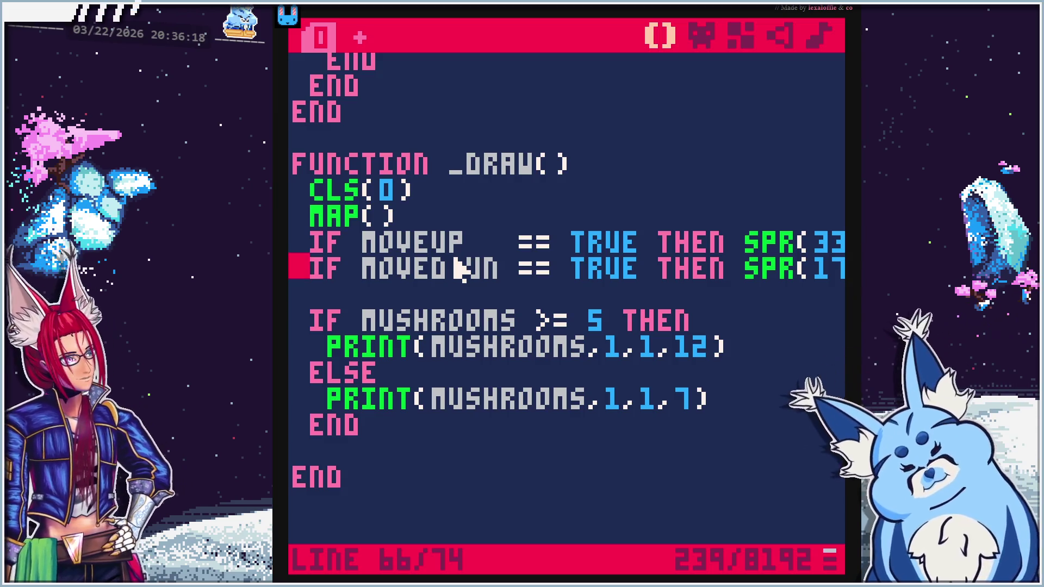
key(End)
key(shift+Left)
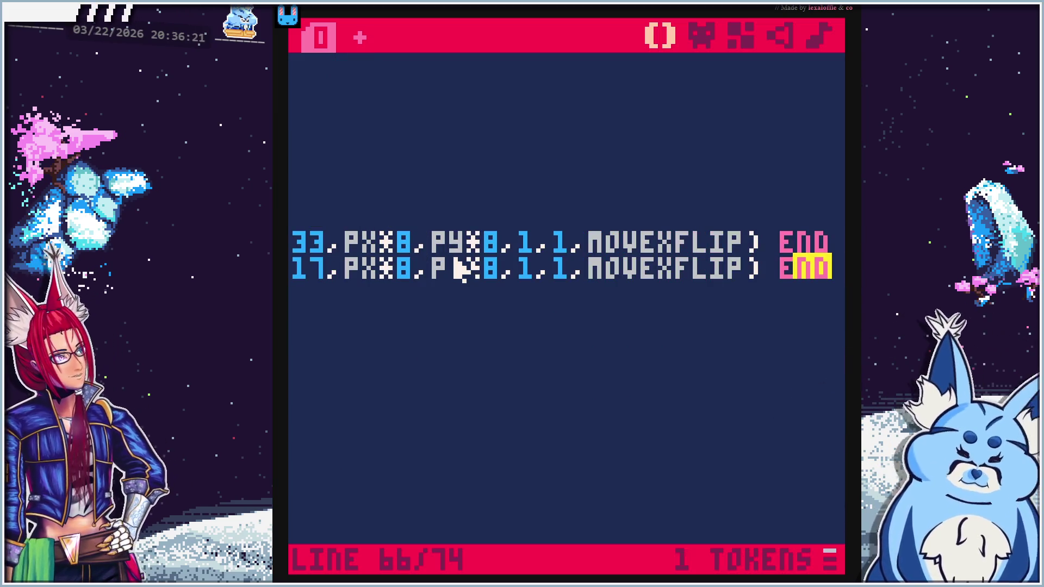
key(shift+Left)
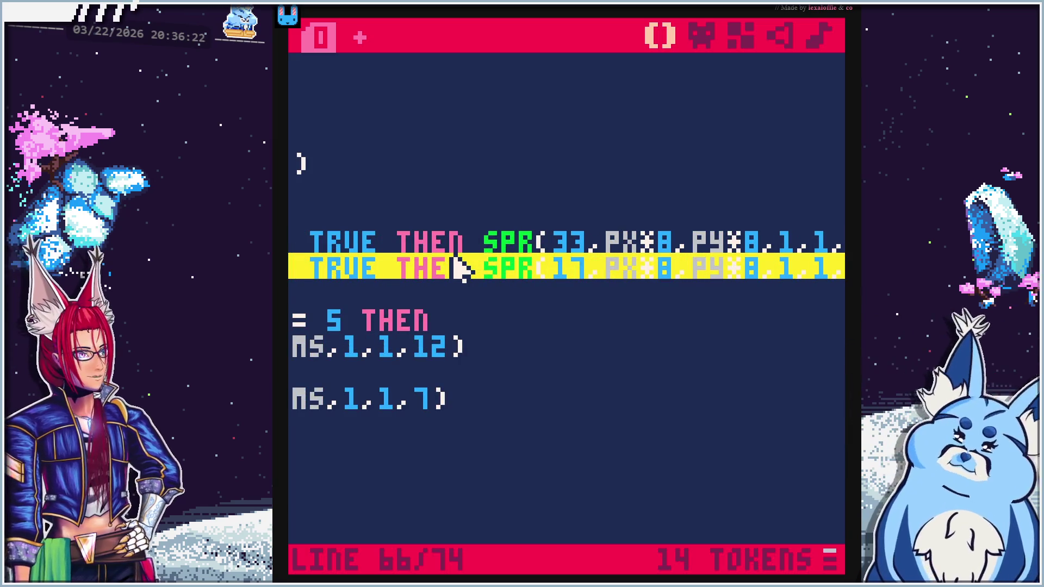
key(shift+Left)
key(shift+Left)
key(shift+Left)
key(Home)
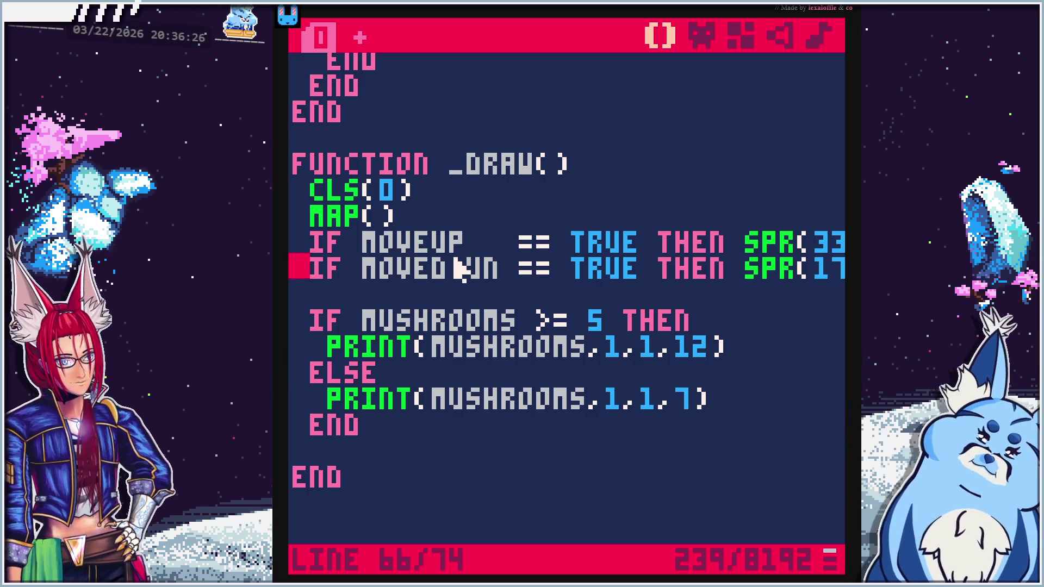
text(else)
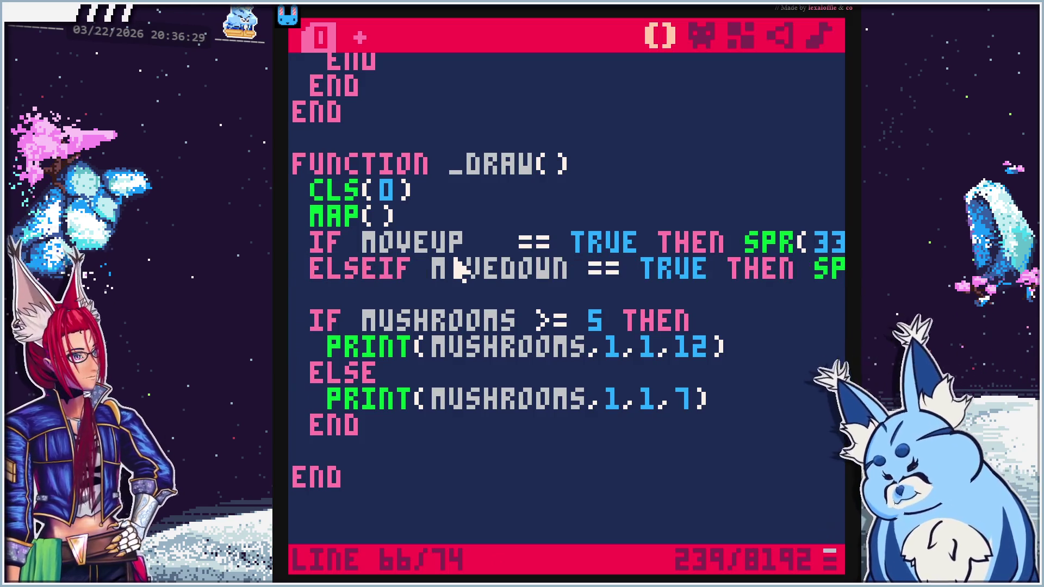
- Copy the ELSEIF MOVEDOWN sprite code onto a new line below
key(shift+End)
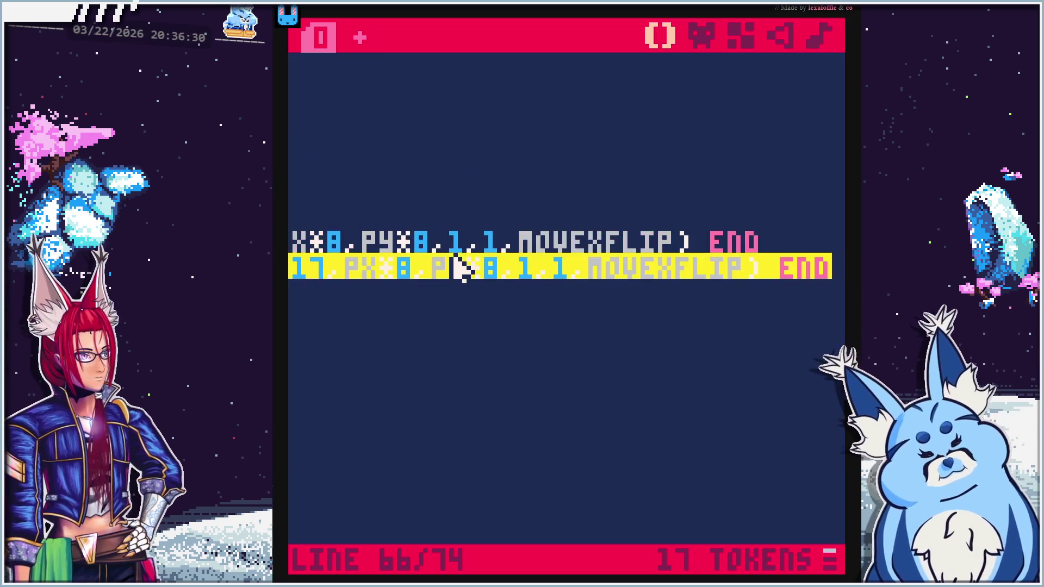
key(ctrl+c)
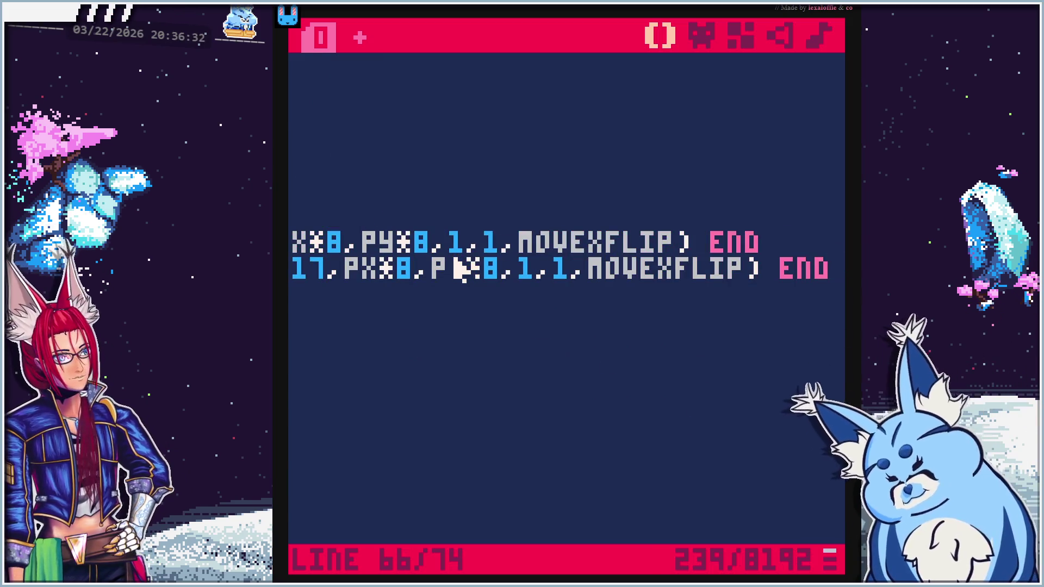
key(Return)
key(ctrl+v)
- Reduce the pasted line to ELSE by removing its IF, MOVEDOWN condition and THEN
key(Home)
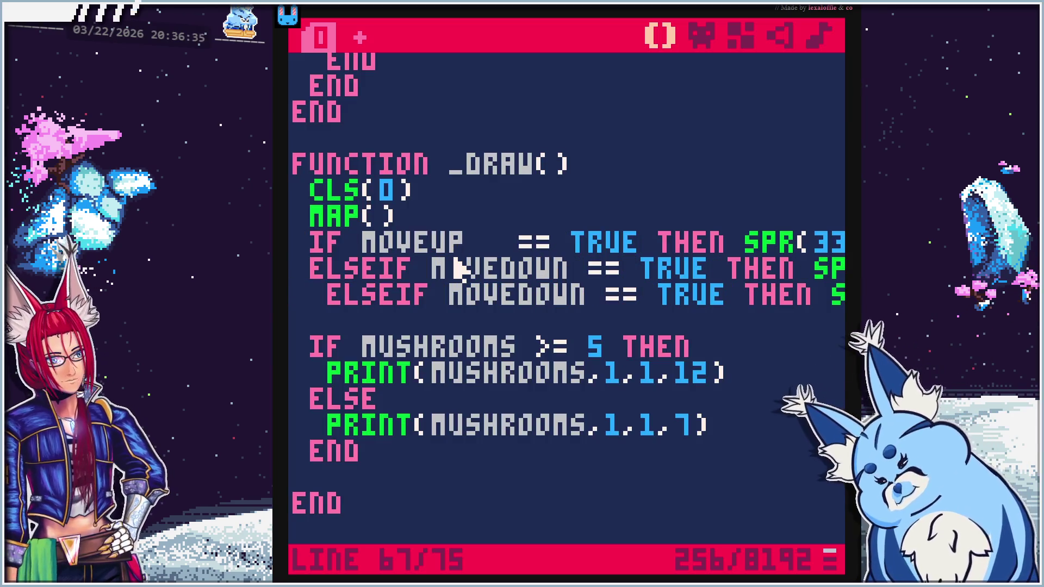
key(Delete)
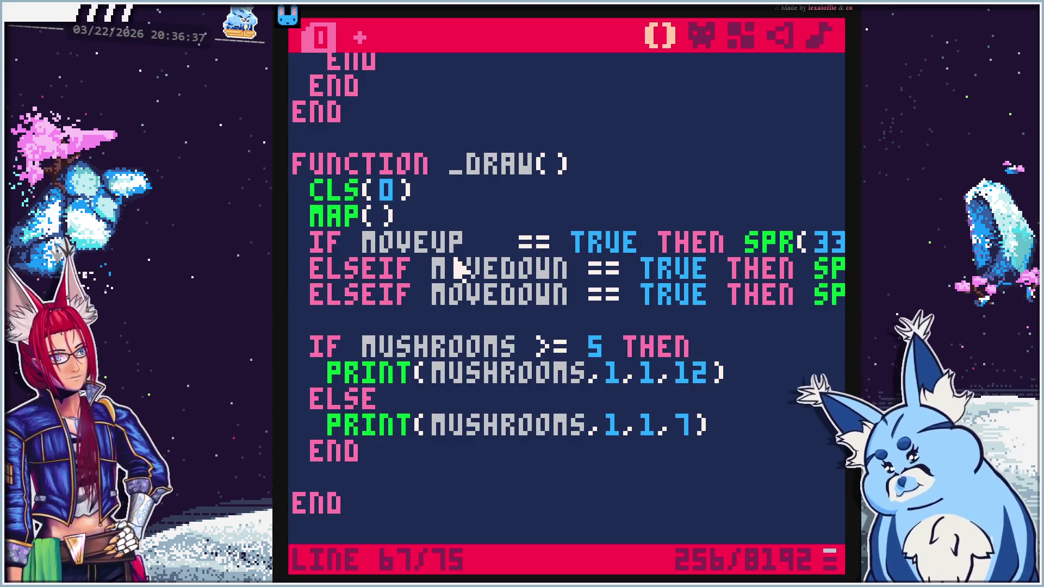
key(Right)
key(Right)
key(Right)
key(Delete)
key(Delete)
key(Delete)
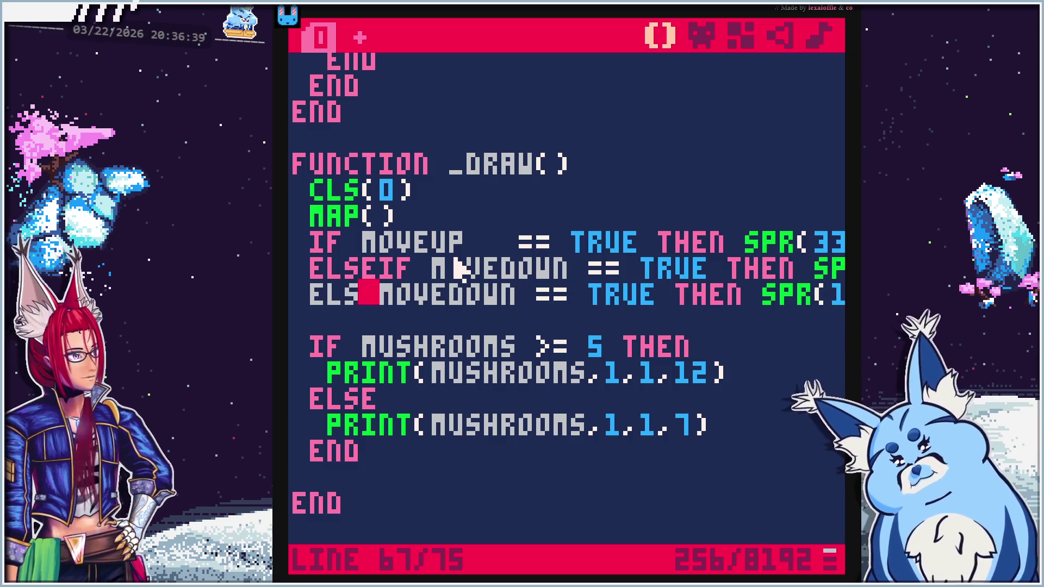
text(e)
key(Delete)
key(Delete)
key(Delete)
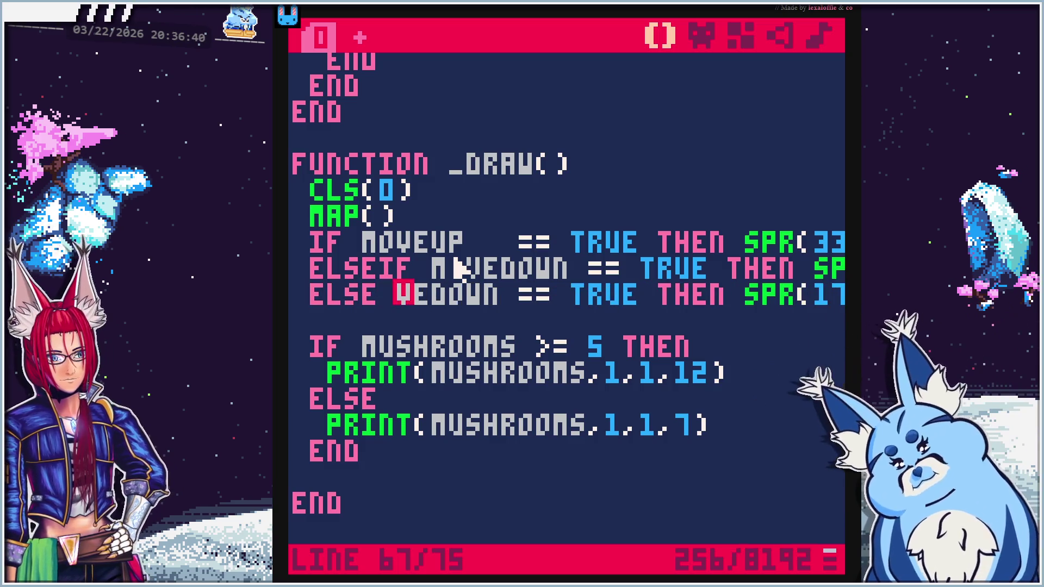
key(Delete)
key(Delete)
key(Delete)
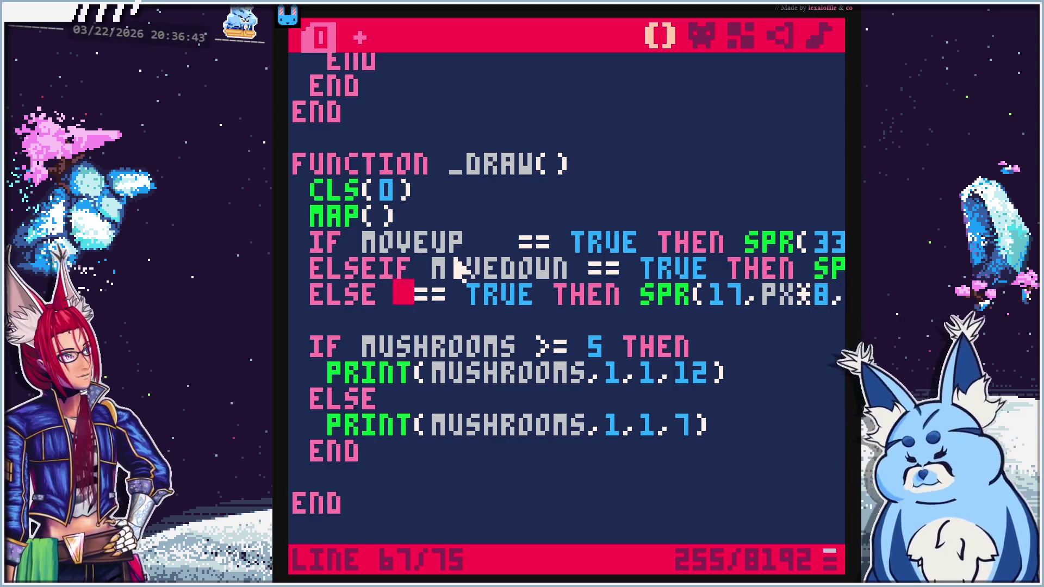
key(Delete)
key(Delete)
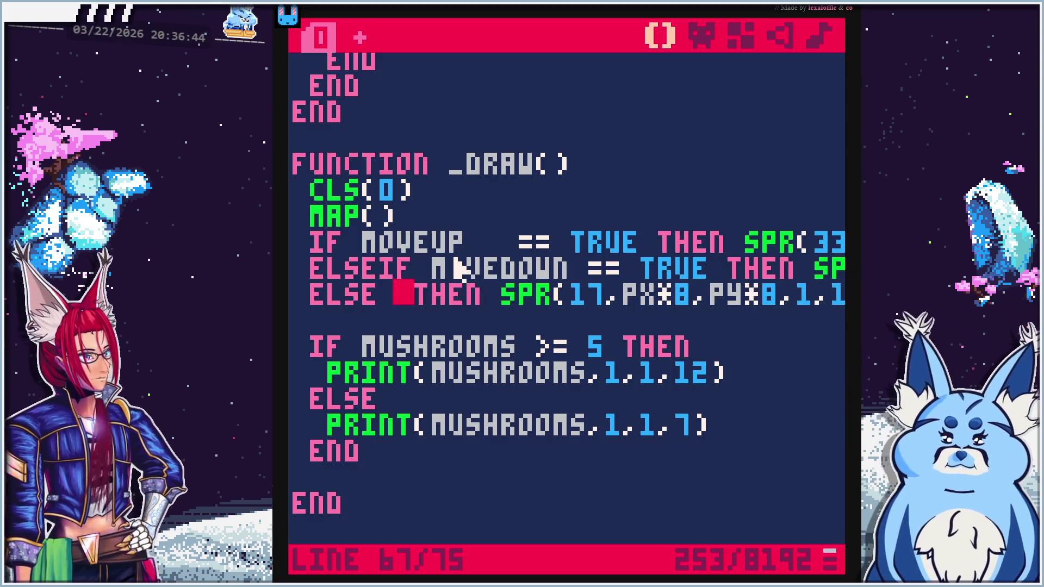
key(Delete)
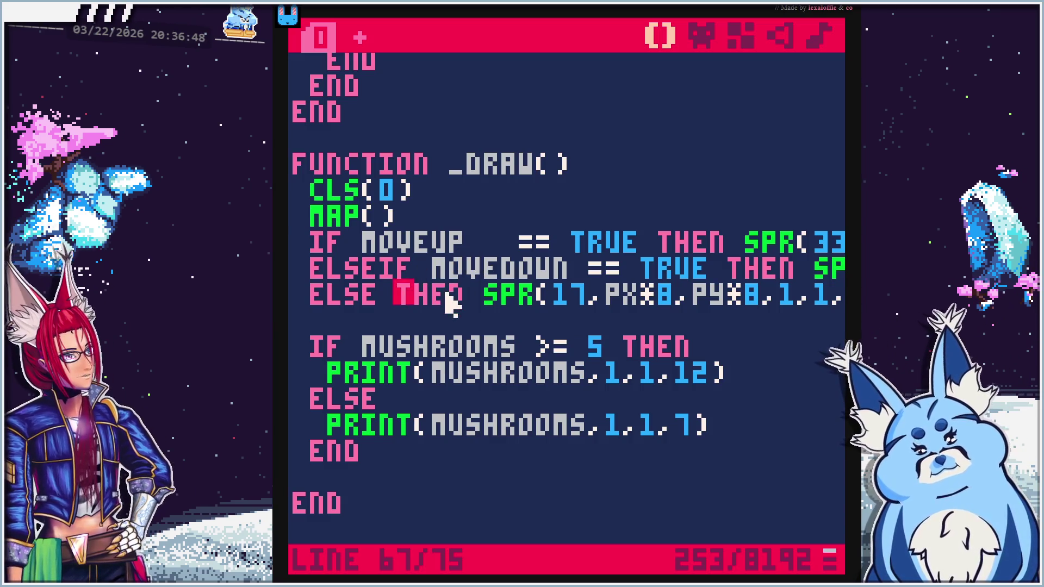
scroll(459, 298, up, 5)
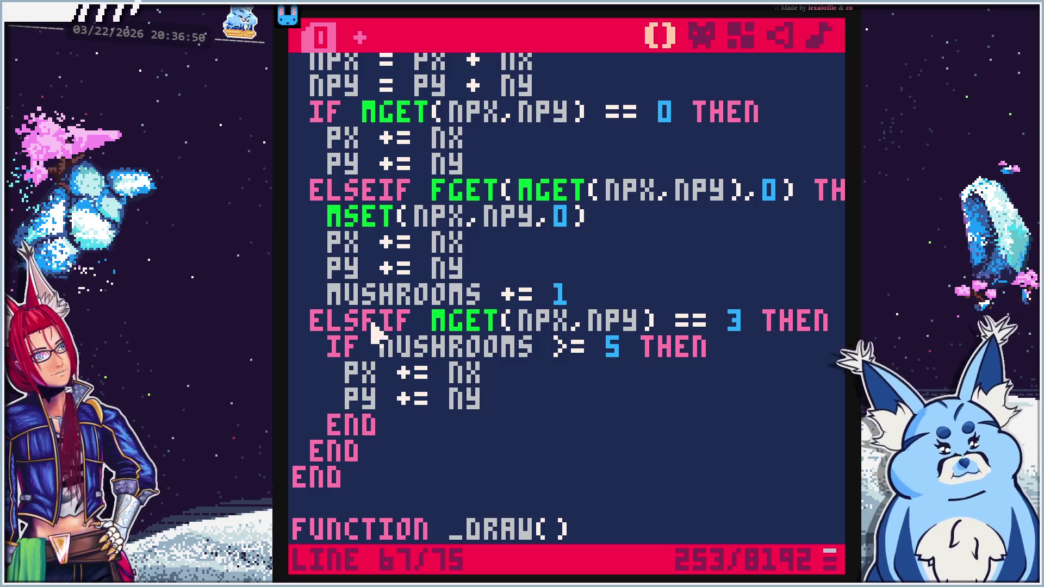
scroll(413, 392, up, 4)
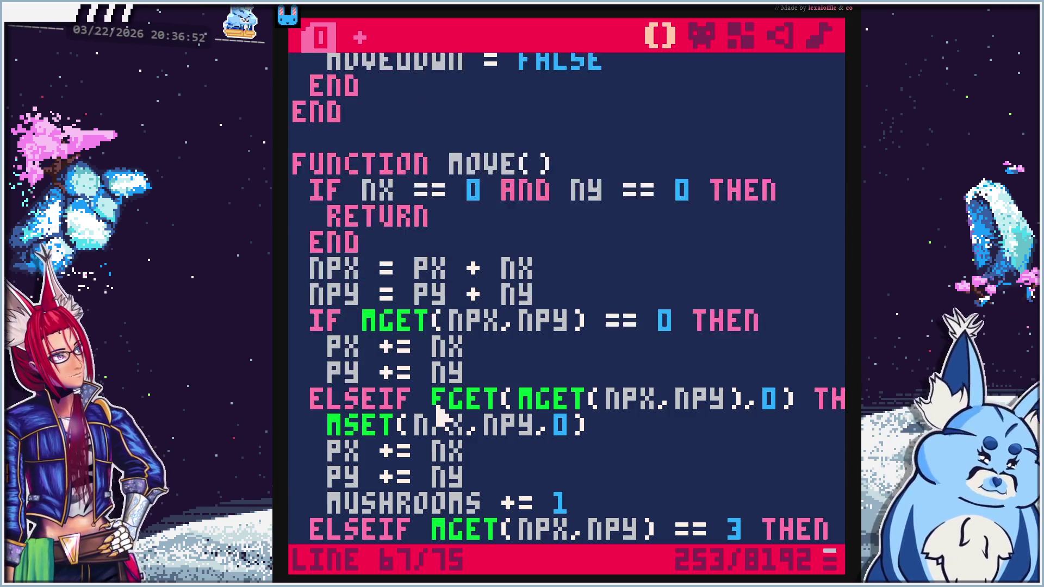
scroll(438, 418, up, 10)
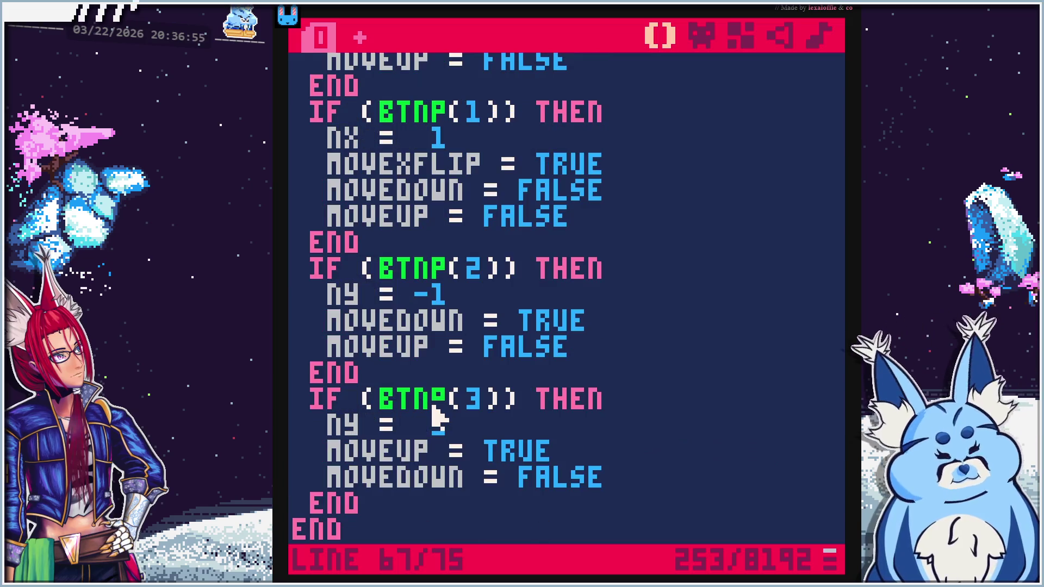
scroll(438, 418, up, 1)
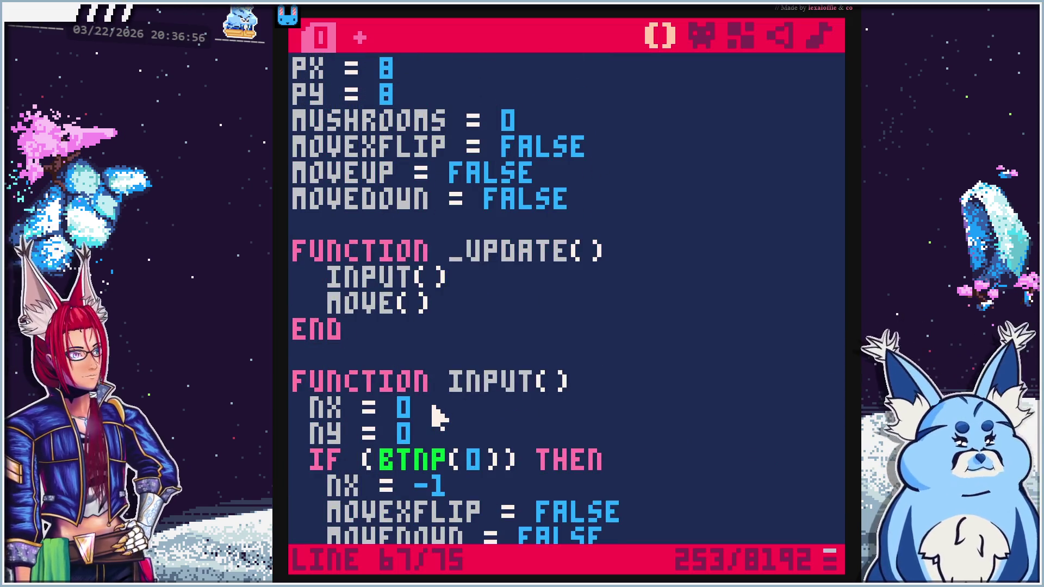
scroll(443, 381, down, 18)
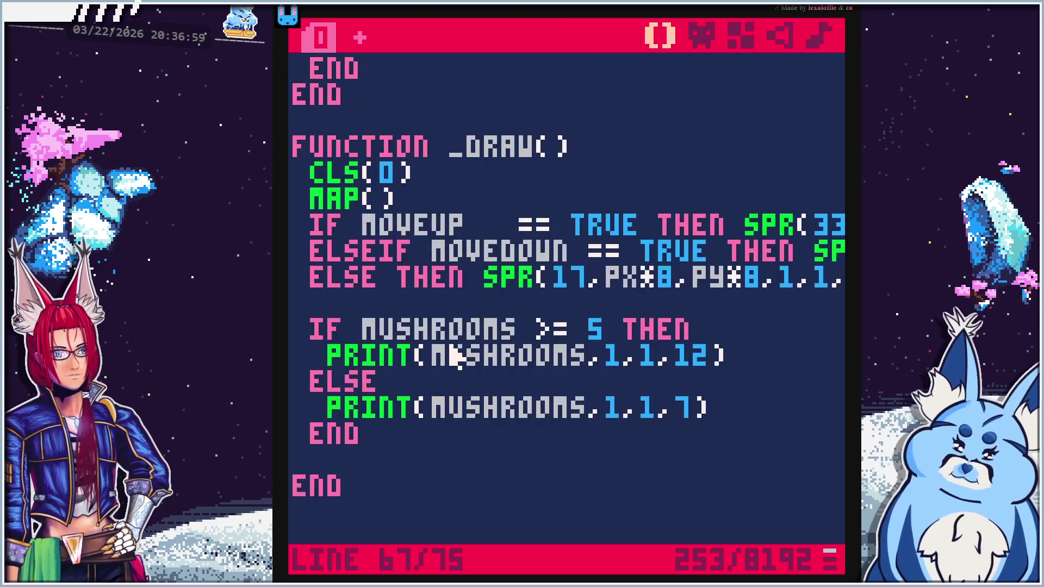
key(Delete)
key(Delete)
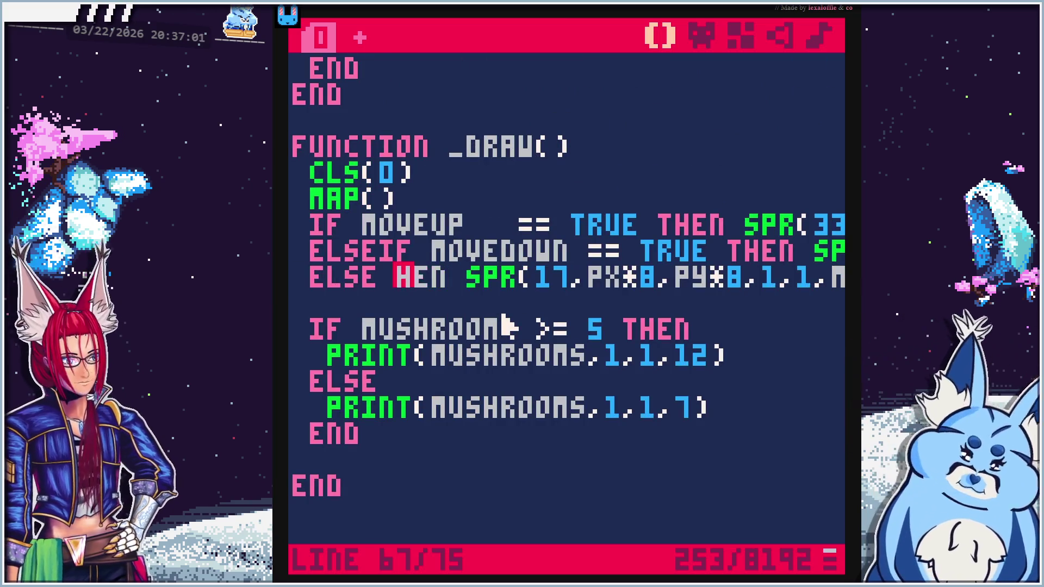
key(Delete)
key(Delete)
key(Delete)
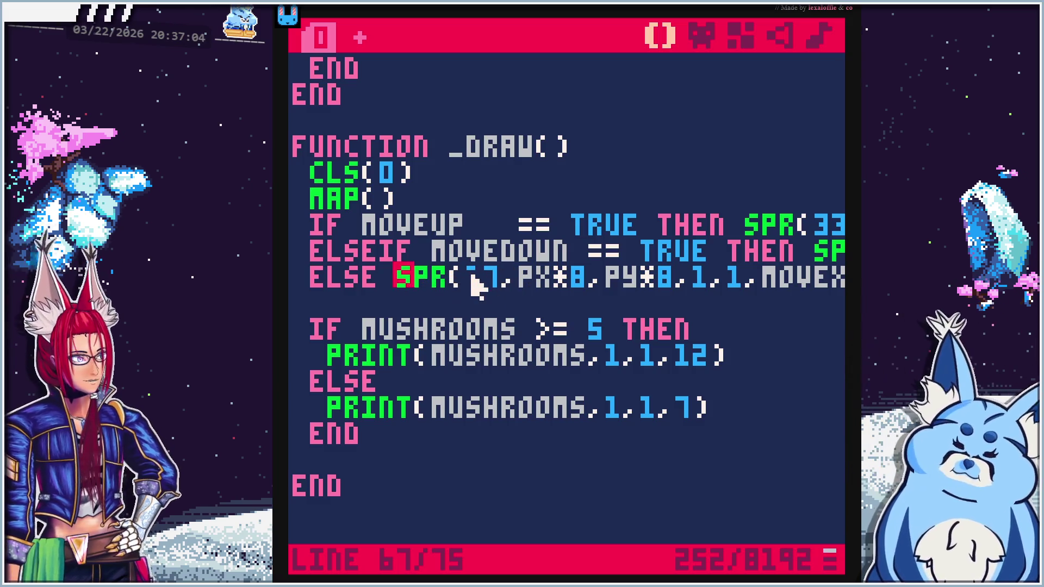
- Change the ELSE branch's sprite from 17 to 1 and run the game
click(470, 276)
key(Delete)
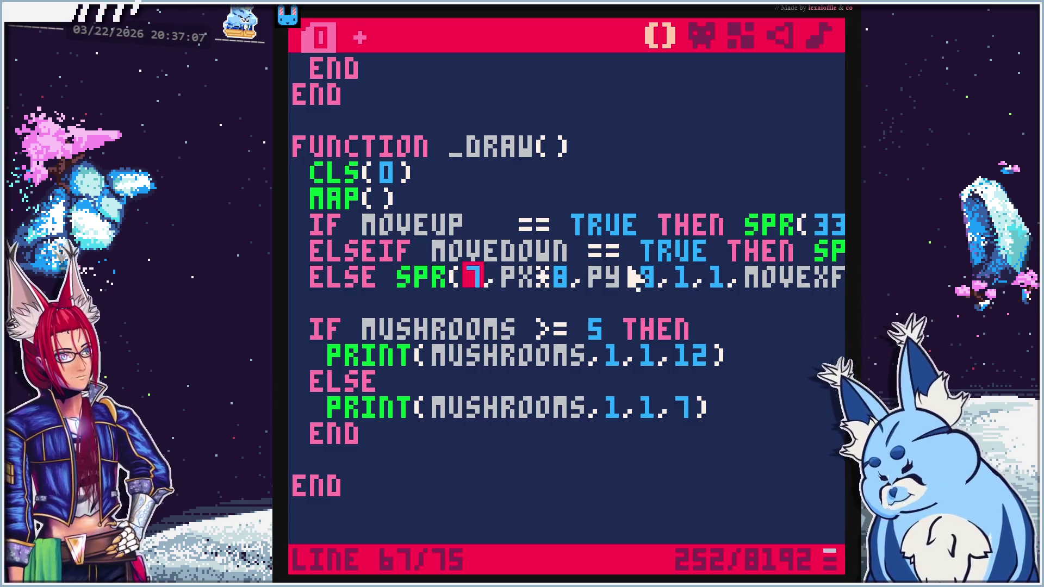
key(Delete)
text(1)
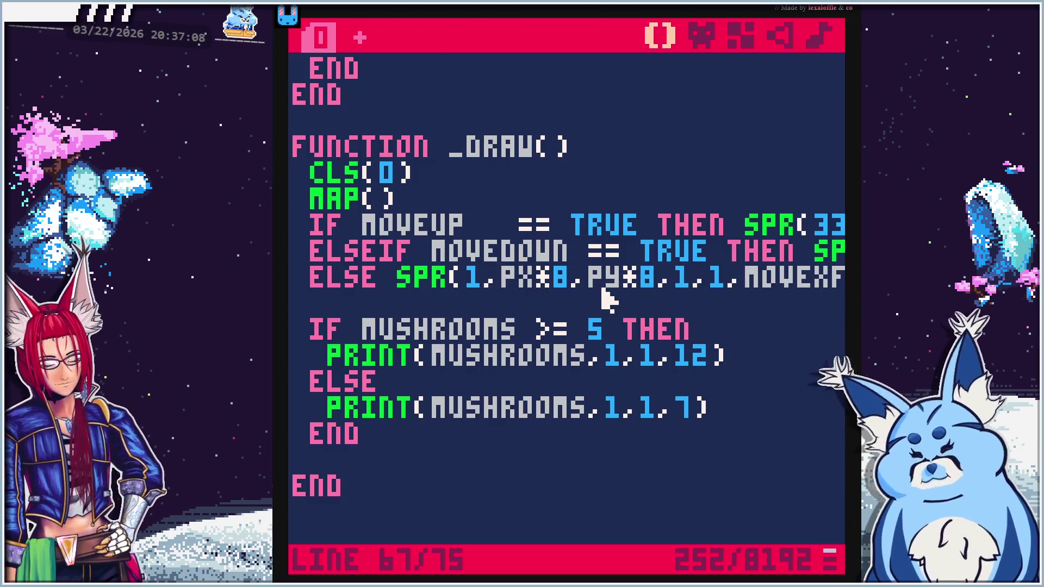
key(ctrl+r)
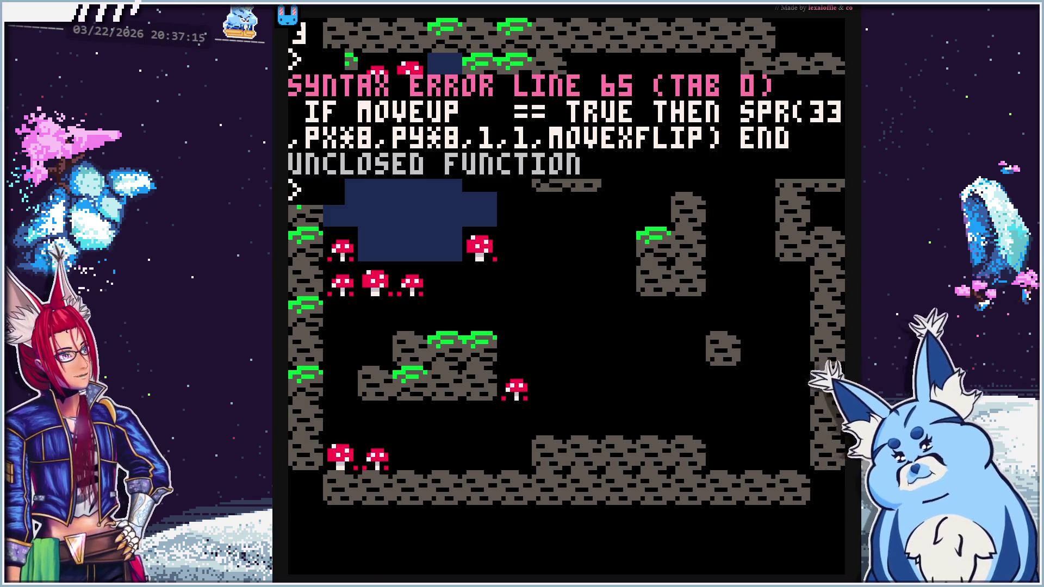
- Add THEN after ELSE on the else line and run the cart to test it
key(Escape)
key(Down)
key(Down)
key(Down)
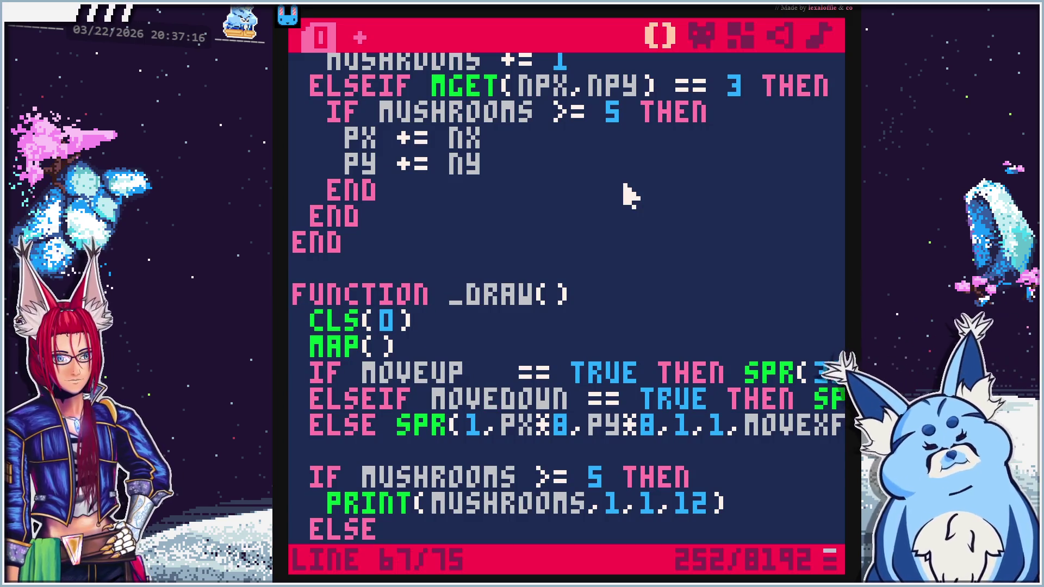
scroll(605, 274, down, 1)
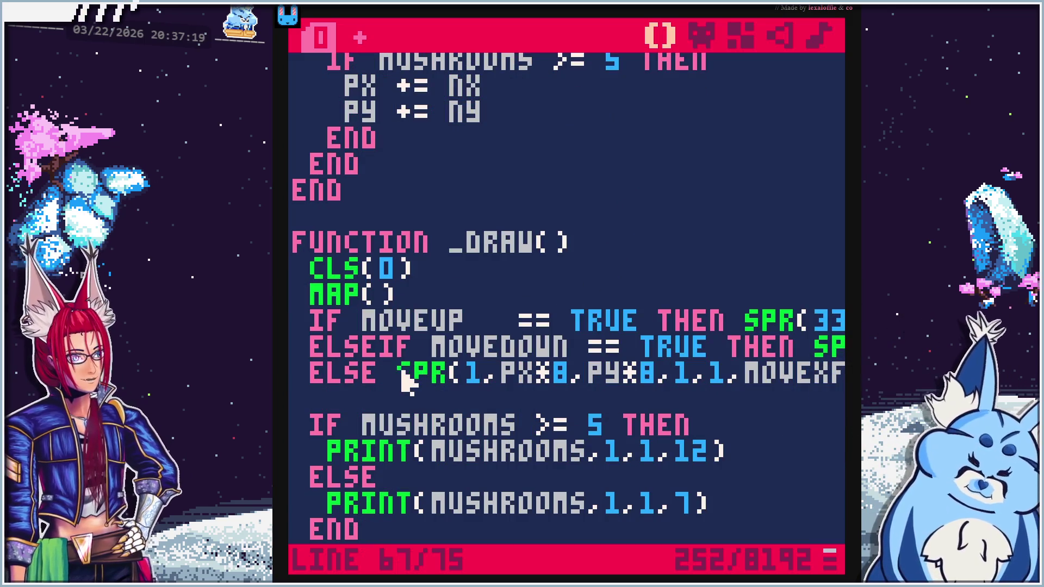
text(THEN)
key(ctrl+r)
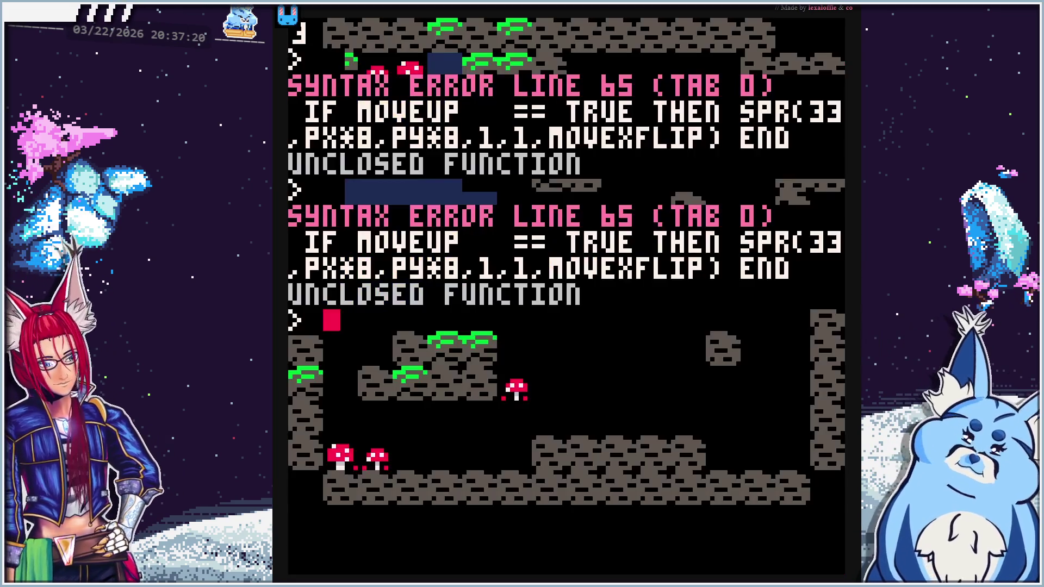
- Remove THEN again, check the end of the MOVEDOWN line, and rerun the cart
key(Escape)
key(Down)
key(Down)
key(Down)
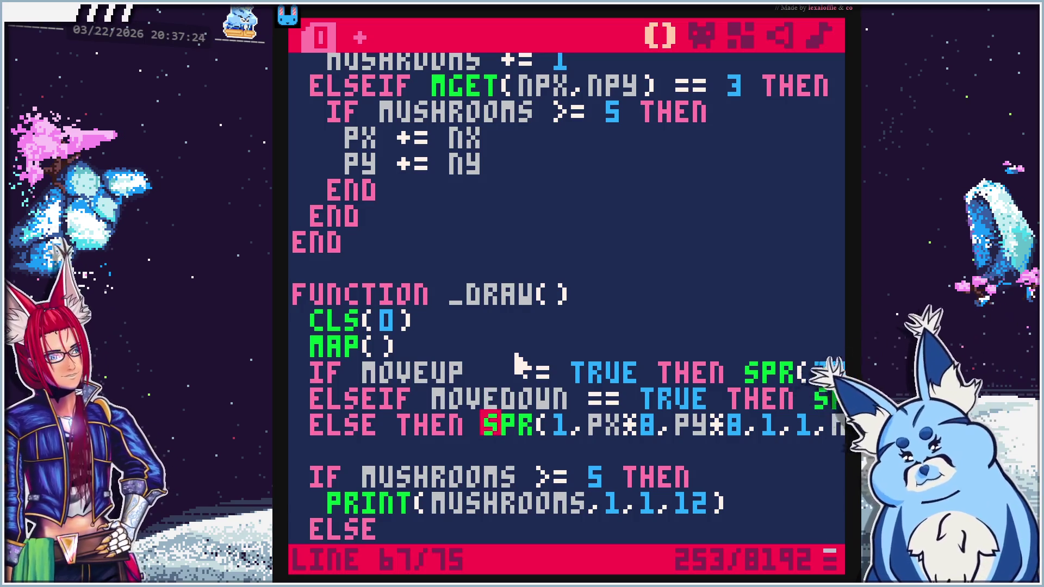
key(BackSpace)
key(BackSpace)
key(BackSpace)
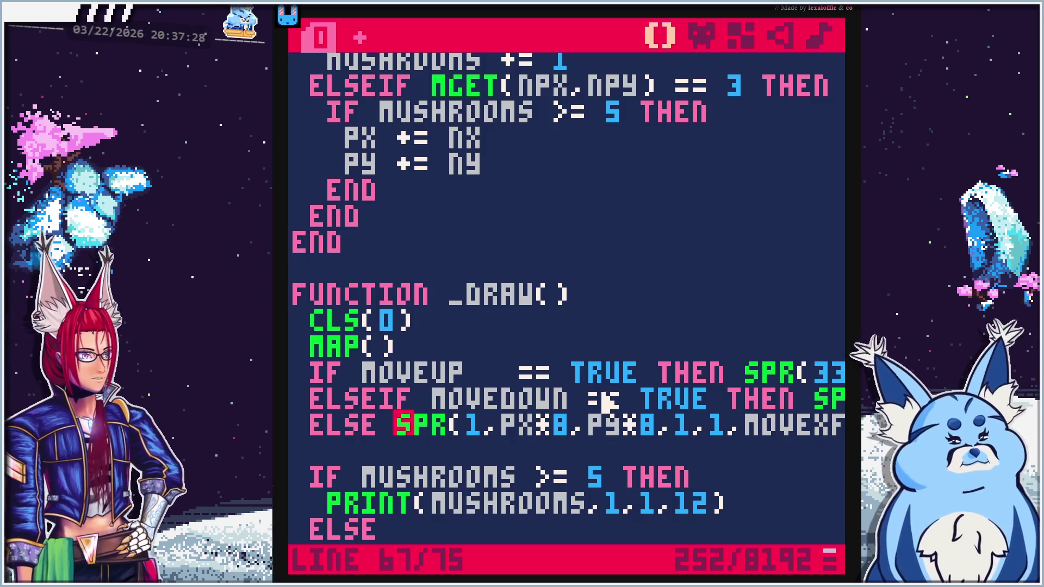
click(624, 397)
key(Right)
key(Right)
key(Right)
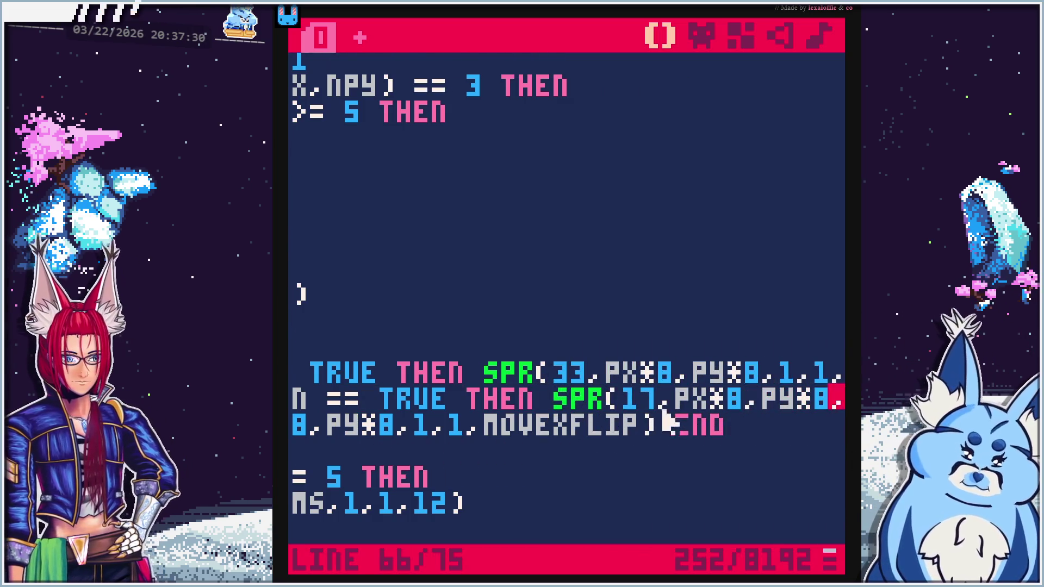
key(Right)
key(Right)
key(Right)
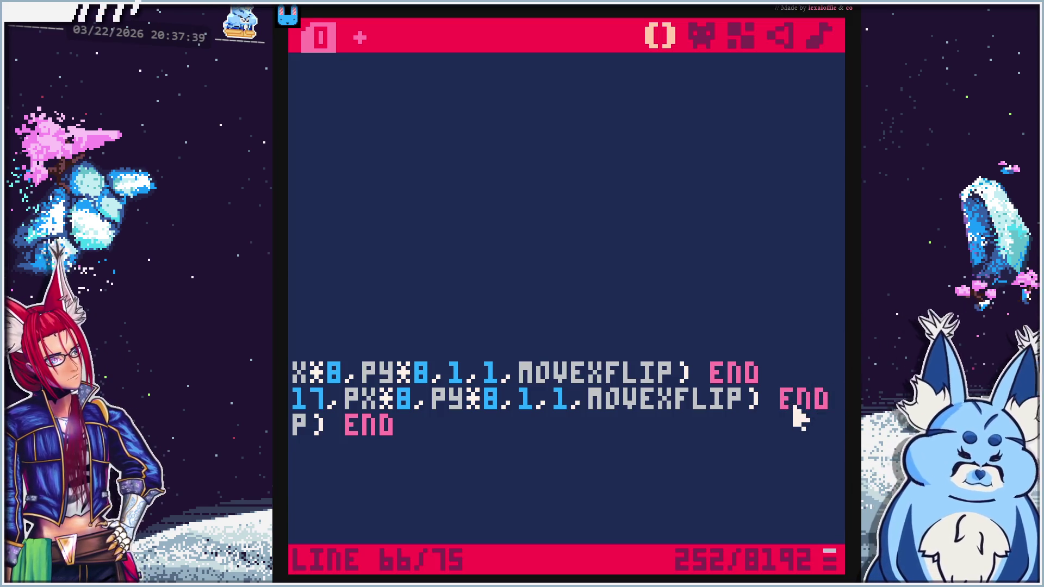
key(ctrl+r)
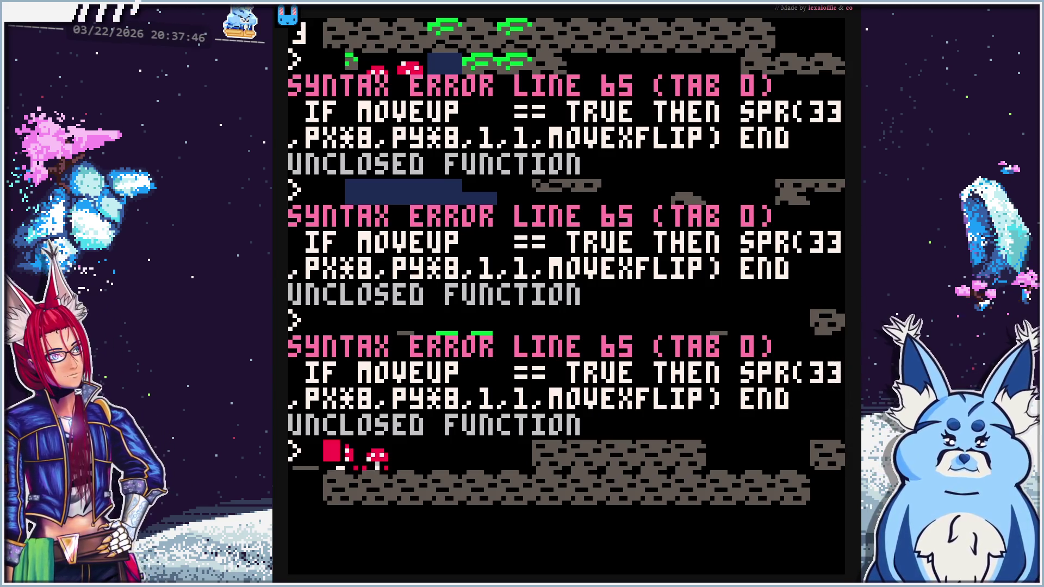
key(Escape)
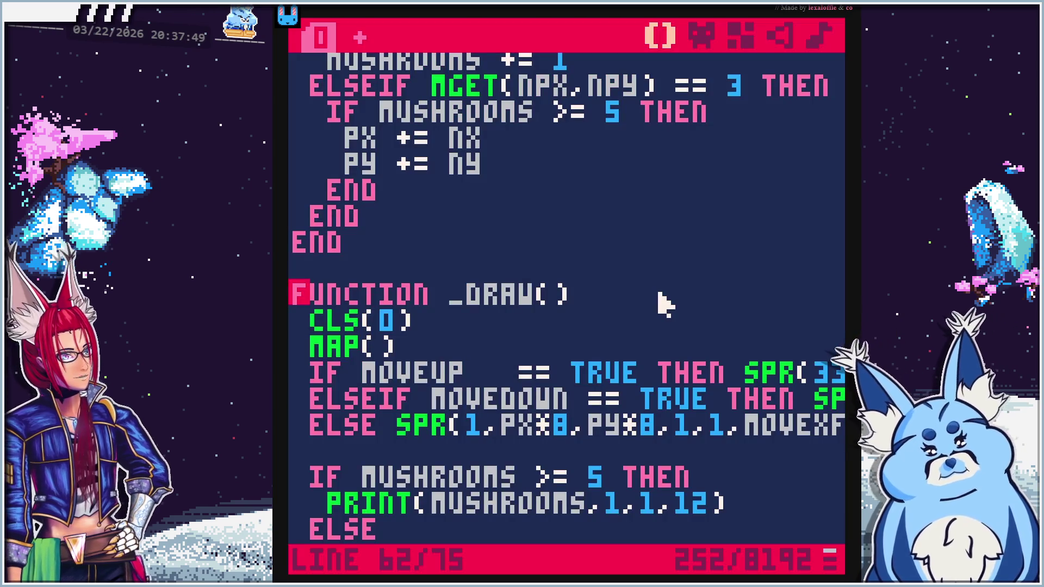
- Re-space the MOVEUP condition on line 65 to line up with MOVEDOWN and tighten the gap before ==
key(Down)
key(Down)
key(End)
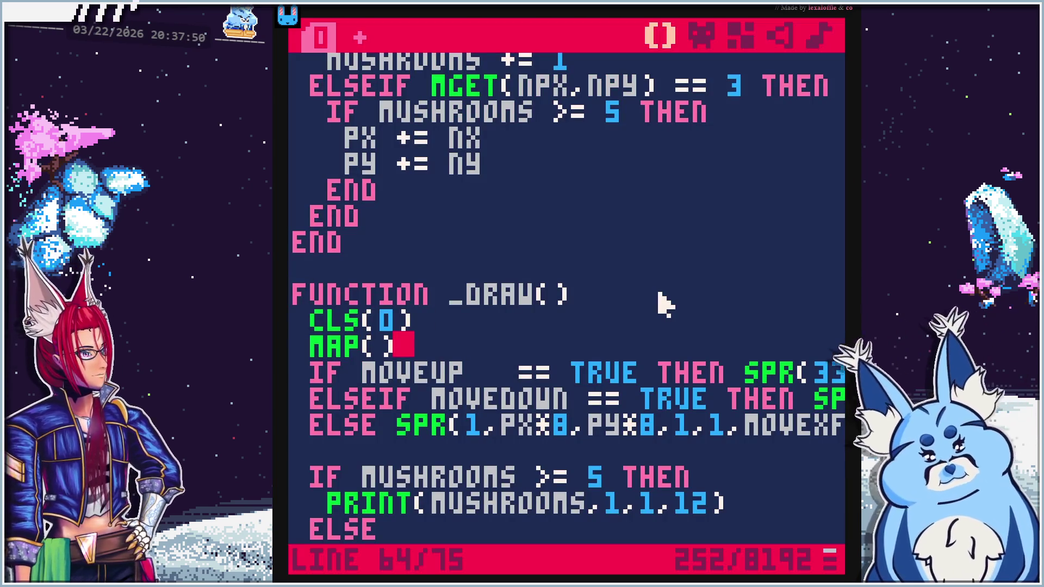
key(Down)
key(End)
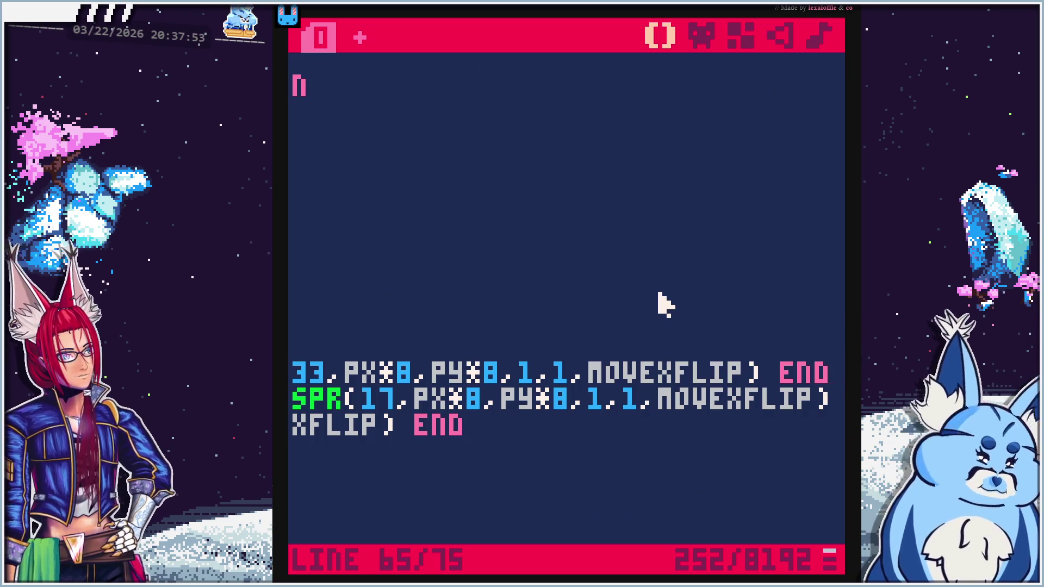
key(Home)
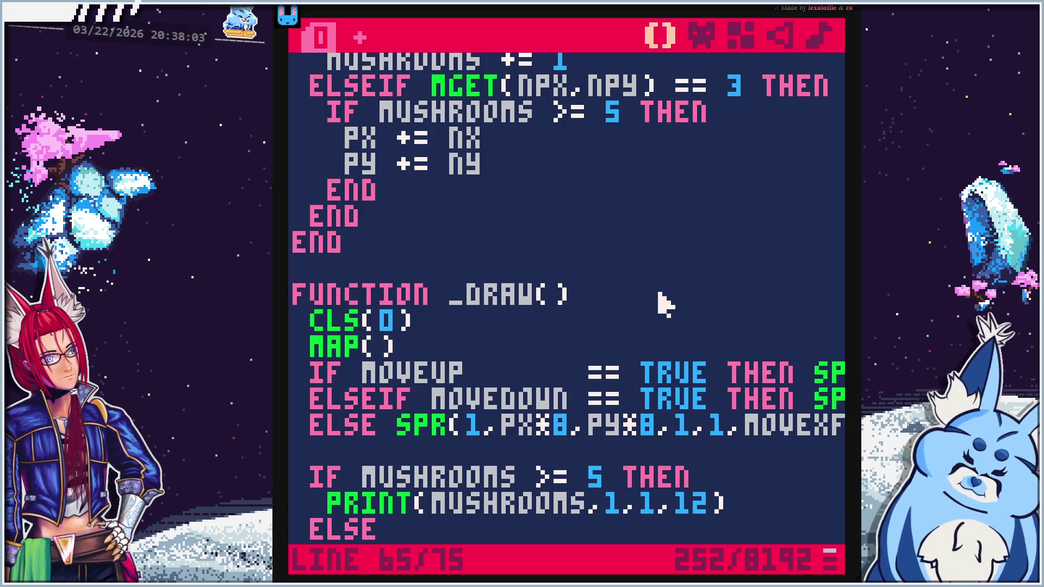
key(ctrl+Left)
key(Up)
key(Down)
key(Down)
key(Home)
key(Up)
key(Right)
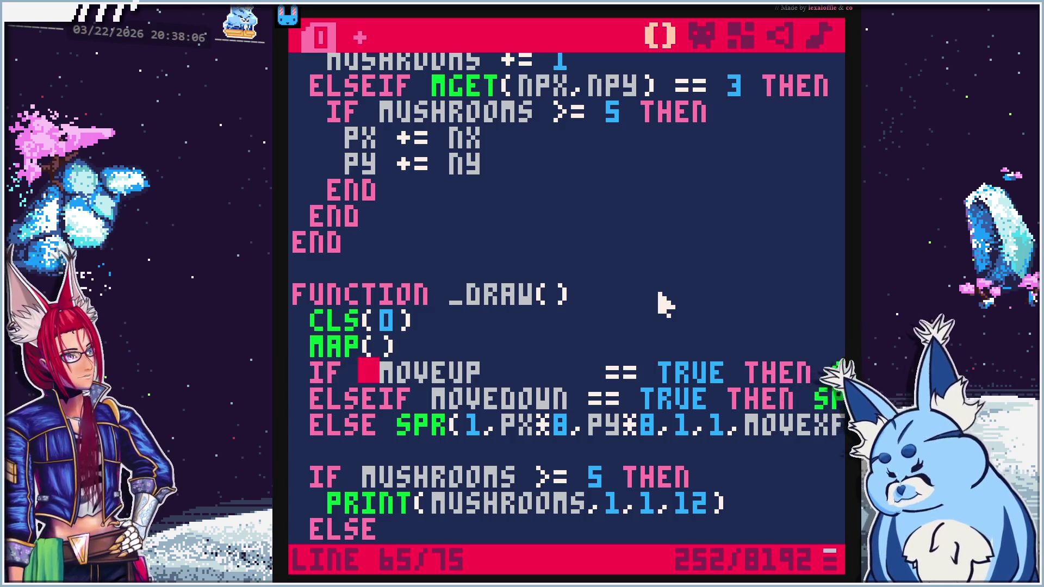
key(Right)
key(Right)
key(Right)
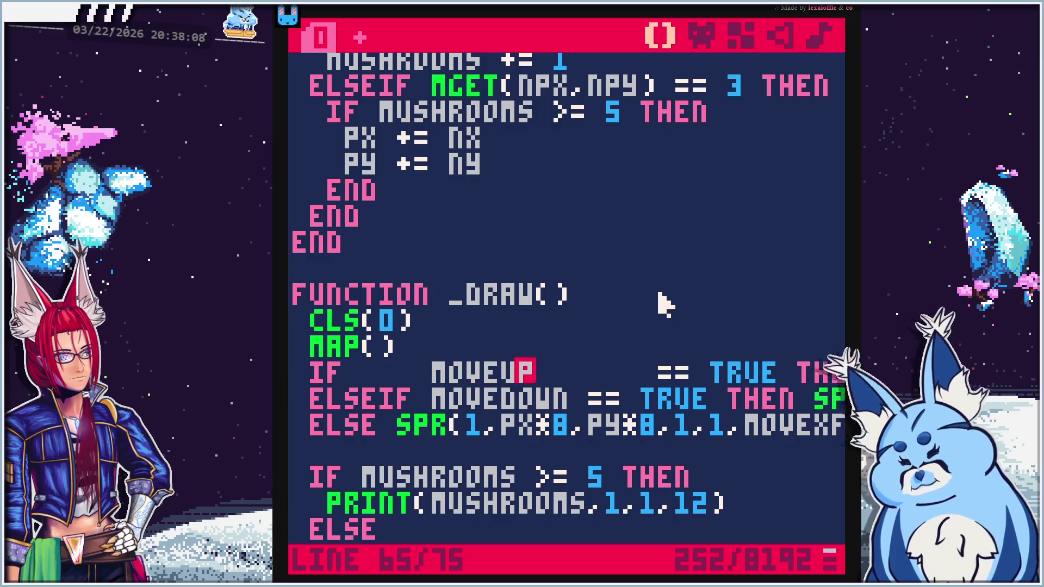
key(Left)
key(BackSpace)
key(BackSpace)
key(Delete)
key(Delete)
key(Right)
key(Left)
- Check the end of the MOVEUP line and rerun the cart, which still errors at line 65
key(Right)
key(Right)
key(Right)
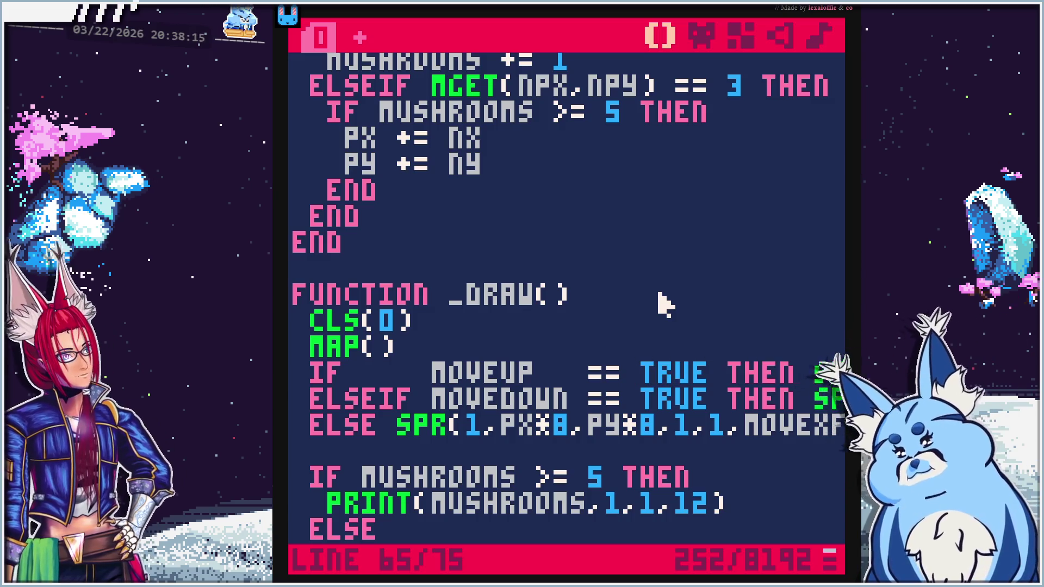
key(Right)
key(Right)
key(Right)
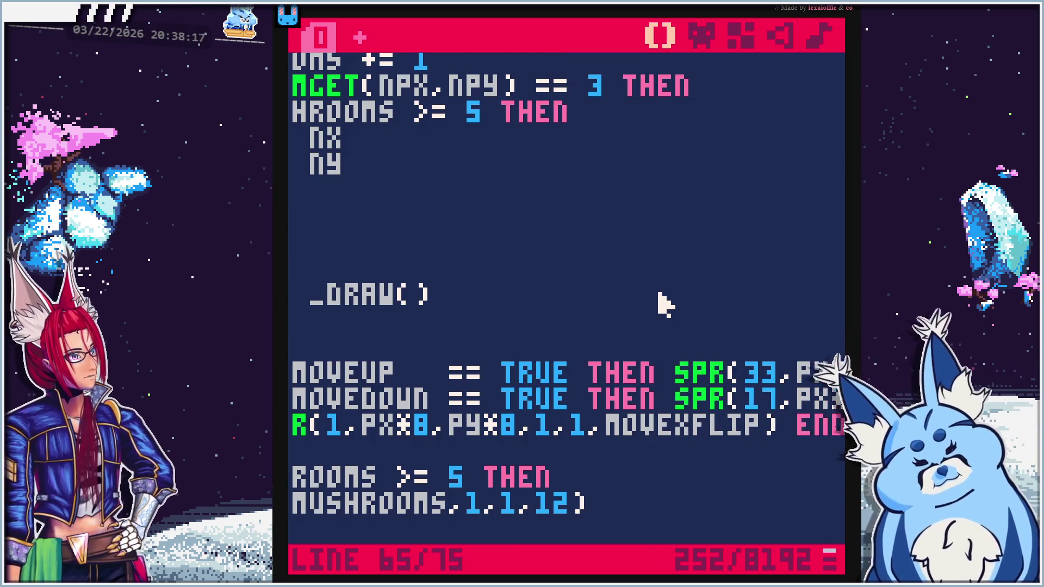
key(Right)
key(Right)
key(Right)
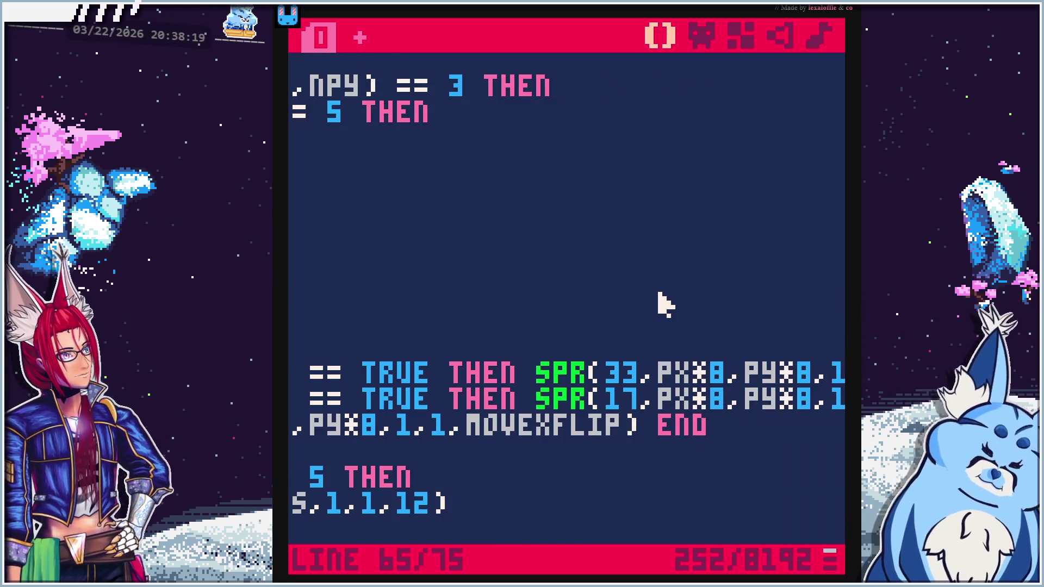
key(Right)
key(Right)
key(Right)
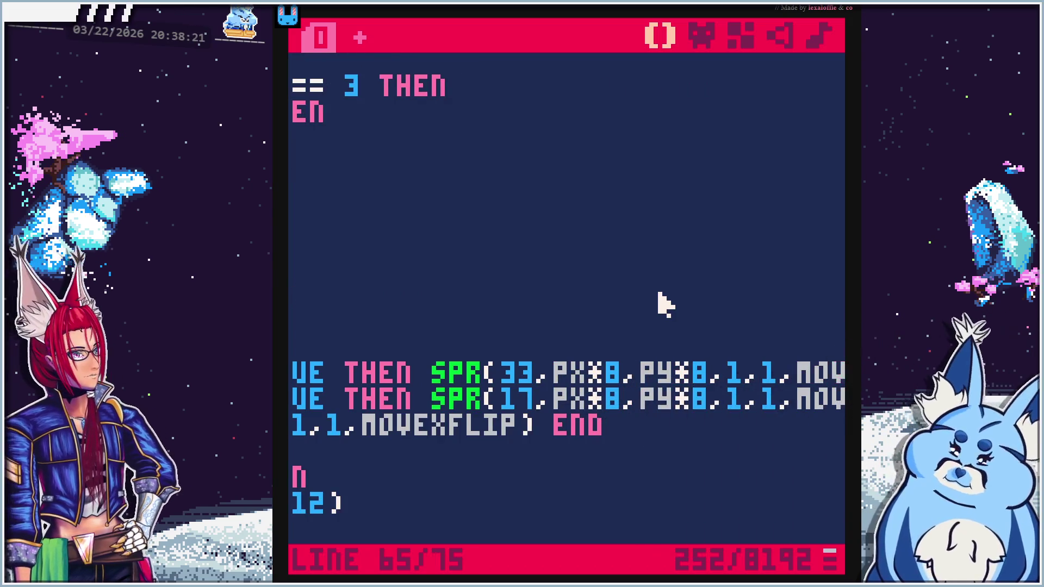
key(Right)
key(Right)
key(Right)
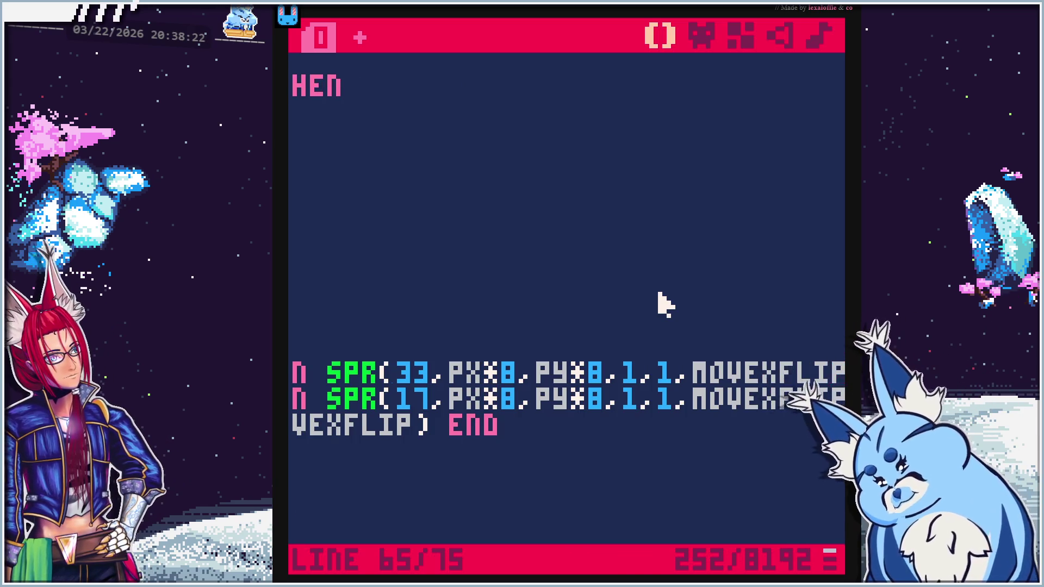
key(Right)
key(Right)
key(Right)
key(Right)
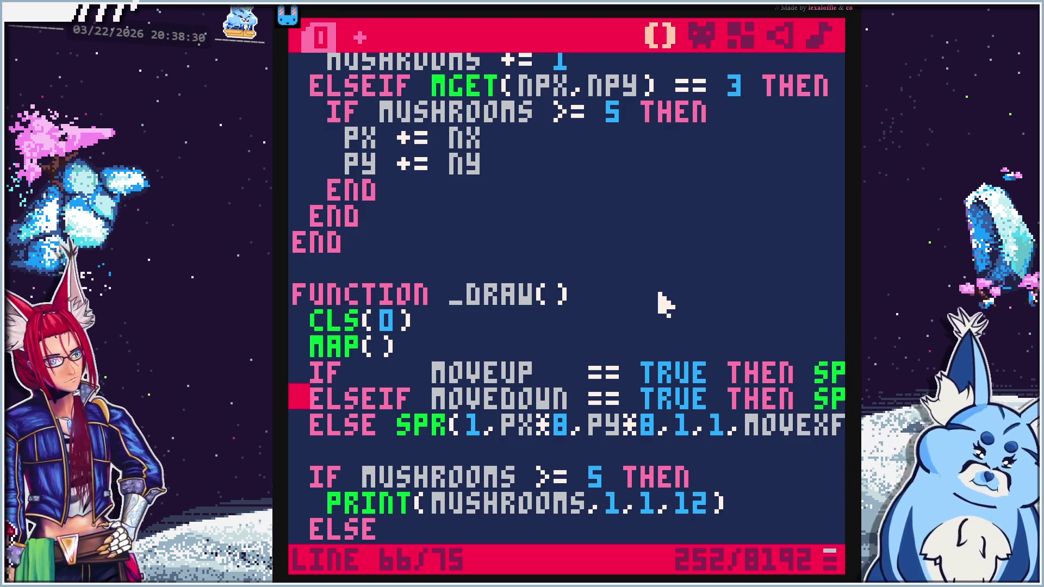
key(ctrl+r)
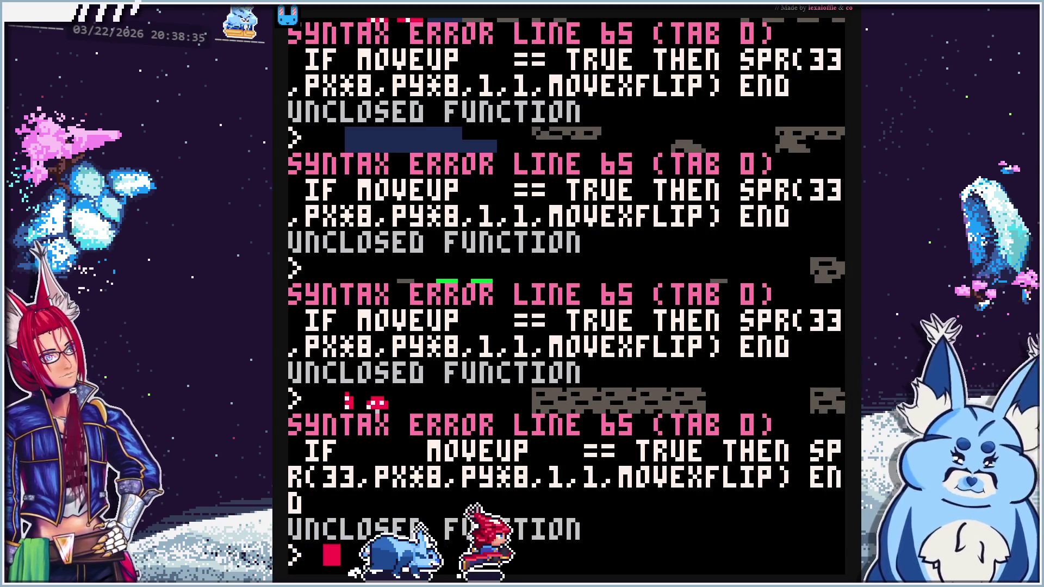
key(Escape)
key(Down)
key(Down)
key(Down)
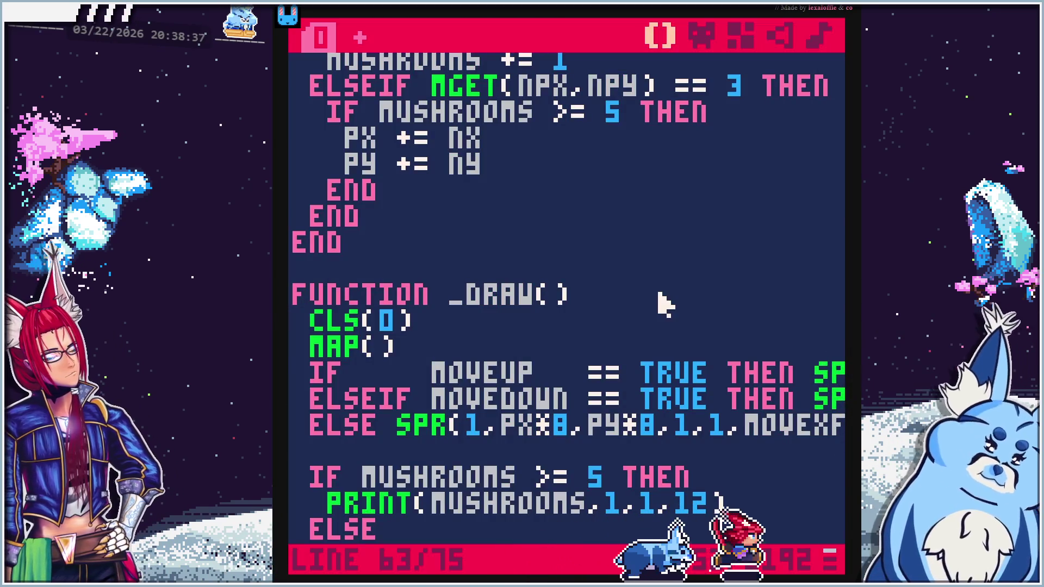
- Change ELSEIF to IF on the MOVEDOWN line and rerun the cart
key(Delete)
key(Delete)
key(Delete)
key(Delete)
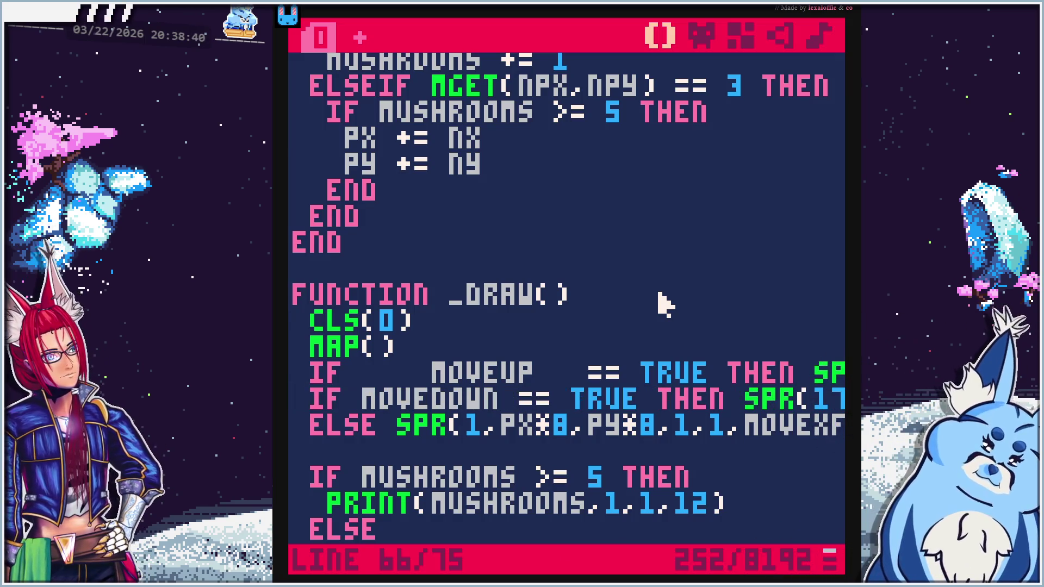
key(ctrl+r)
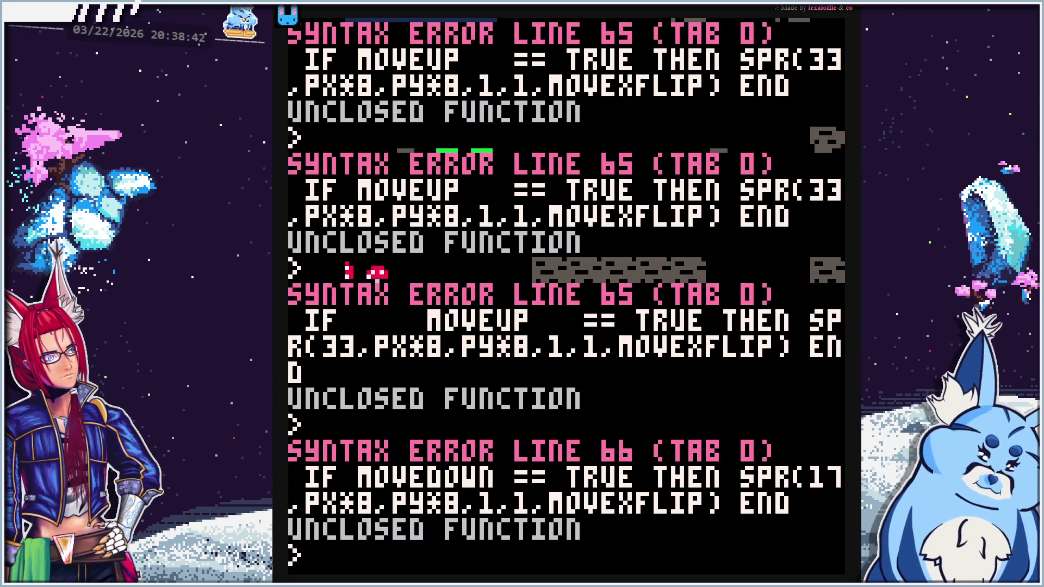
key(Escape)
key(Down)
key(Down)
key(Down)
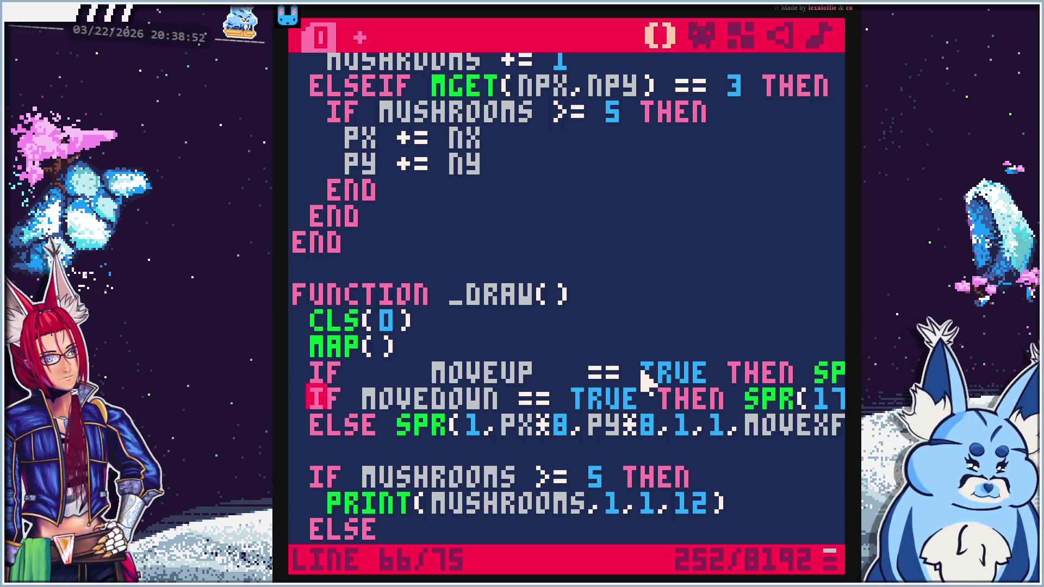
scroll(631, 378, down, 2)
scroll(625, 386, up, 2)
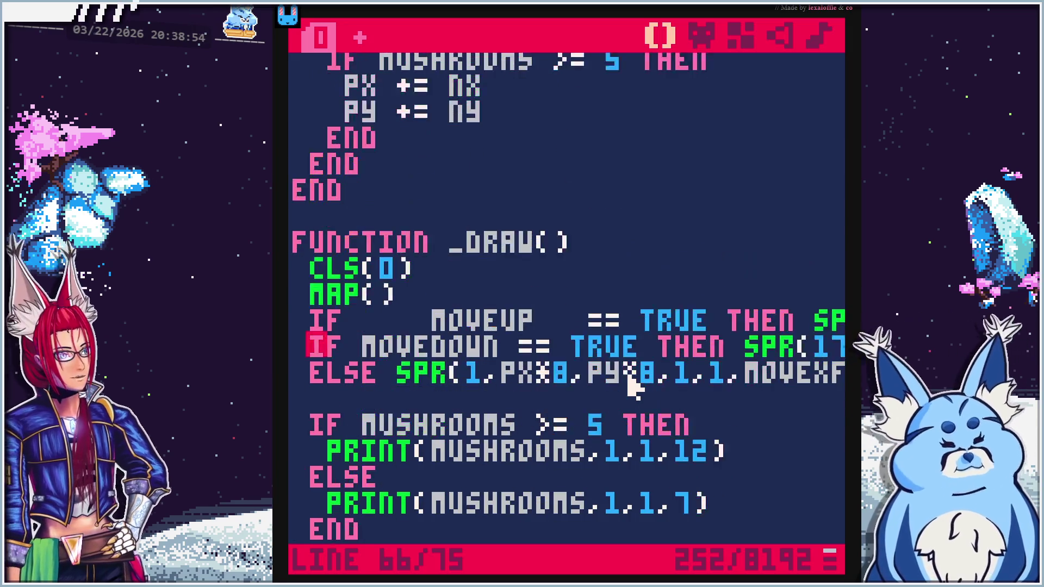
- Remove the extra spaces after IF on the MOVEUP line and rerun, now hitting a line 66 error
click(506, 403)
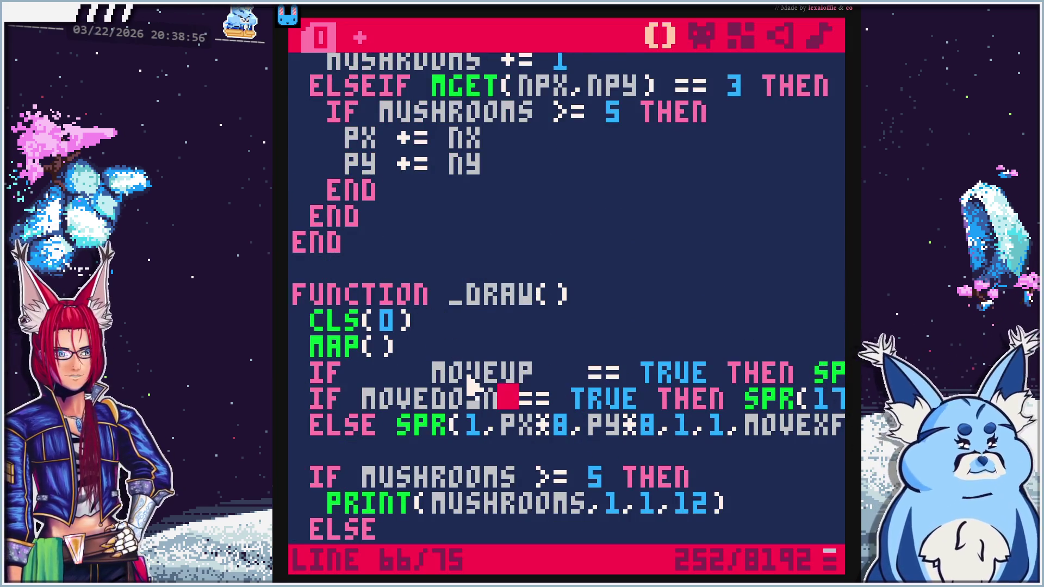
scroll(581, 416, right, 5)
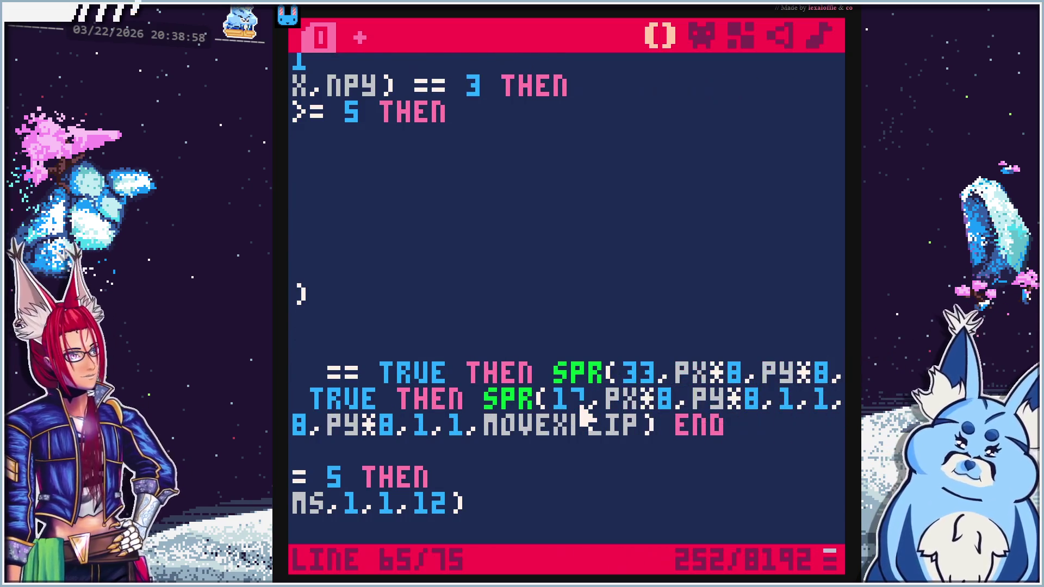
scroll(596, 408, right, 4)
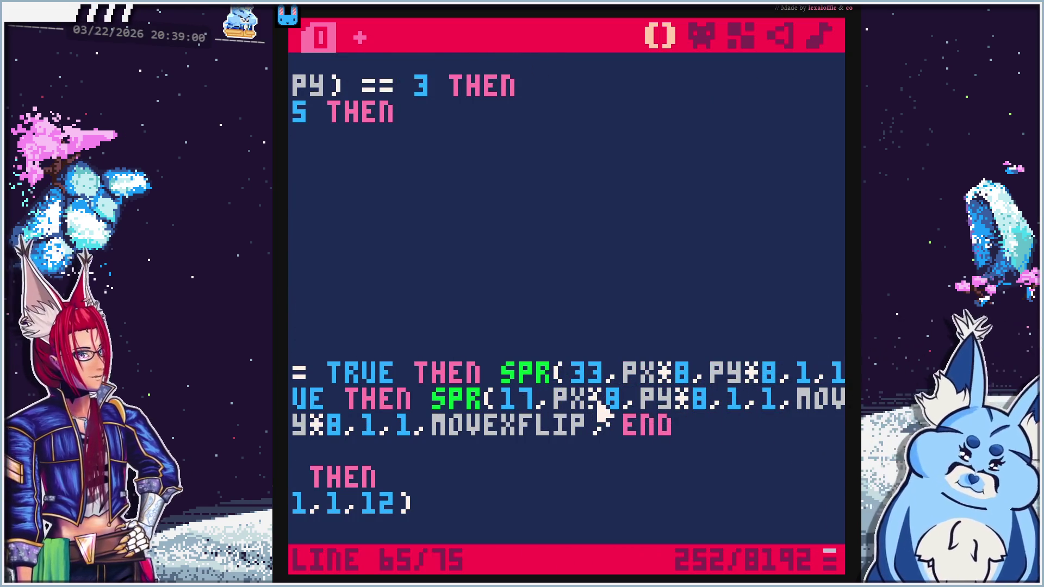
scroll(686, 413, right, 3)
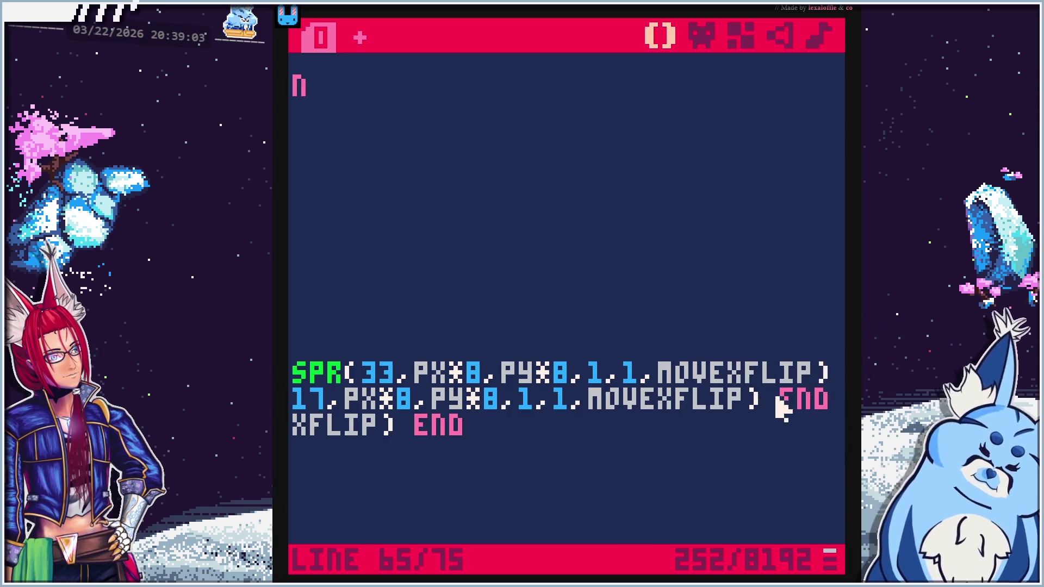
scroll(810, 413, right, 1)
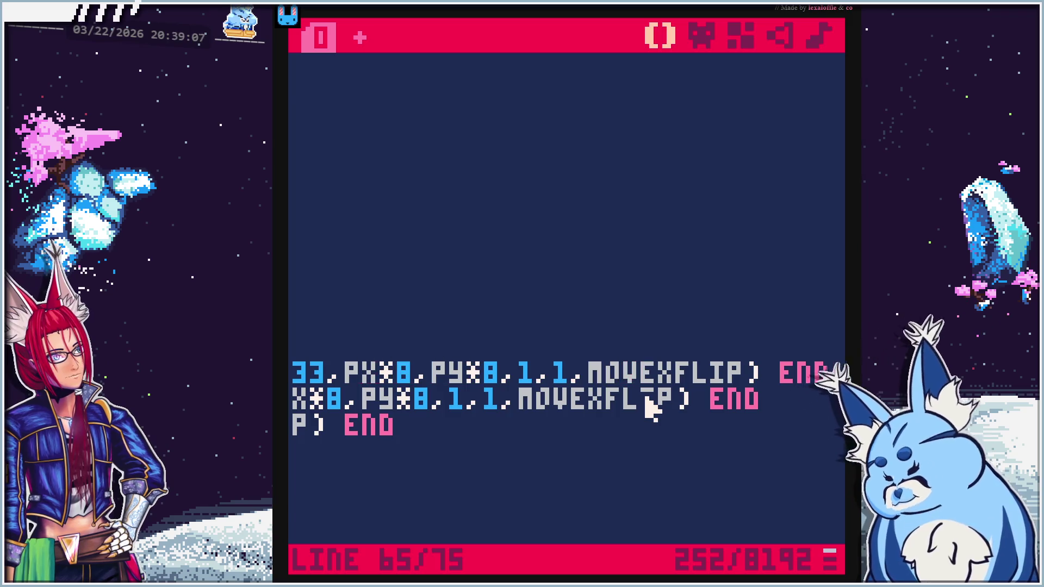
scroll(647, 405, left, 8)
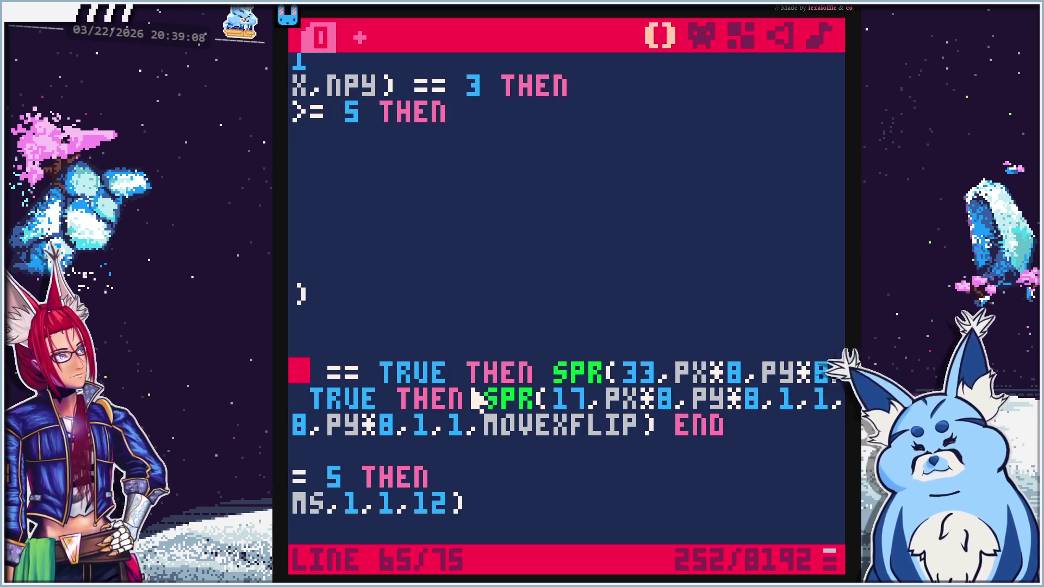
key(Left)
key(Left)
key(Left)
key(Up)
click(411, 365)
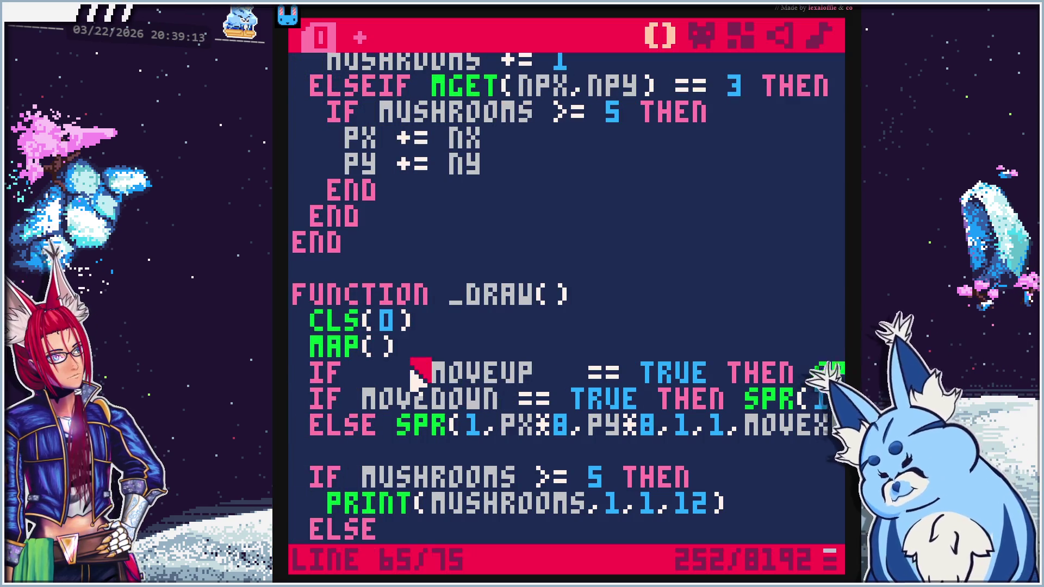
key(BackSpace)
key(BackSpace)
key(BackSpace)
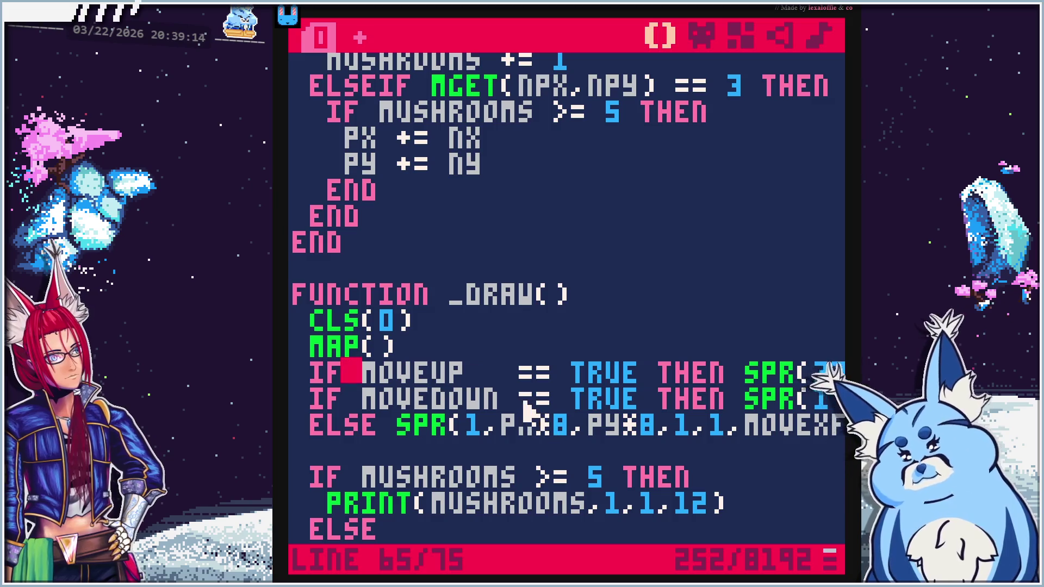
click(493, 375)
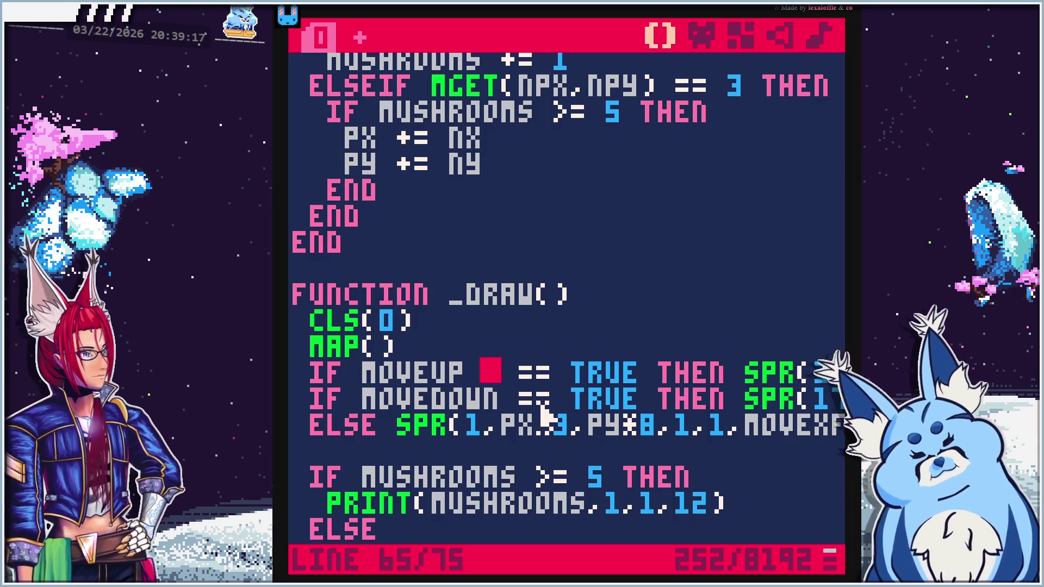
key(ctrl+r)
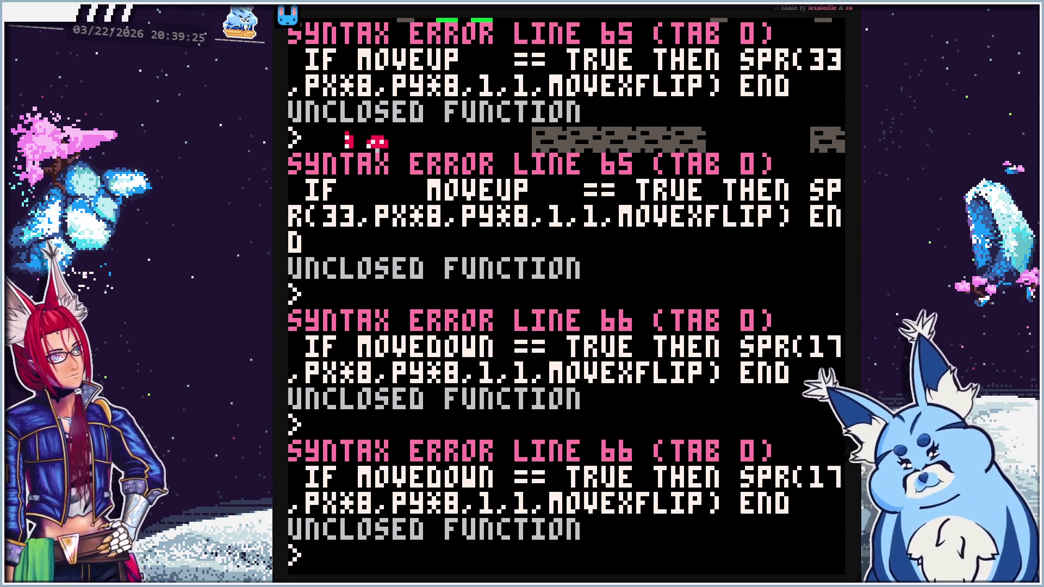
key(Escape)
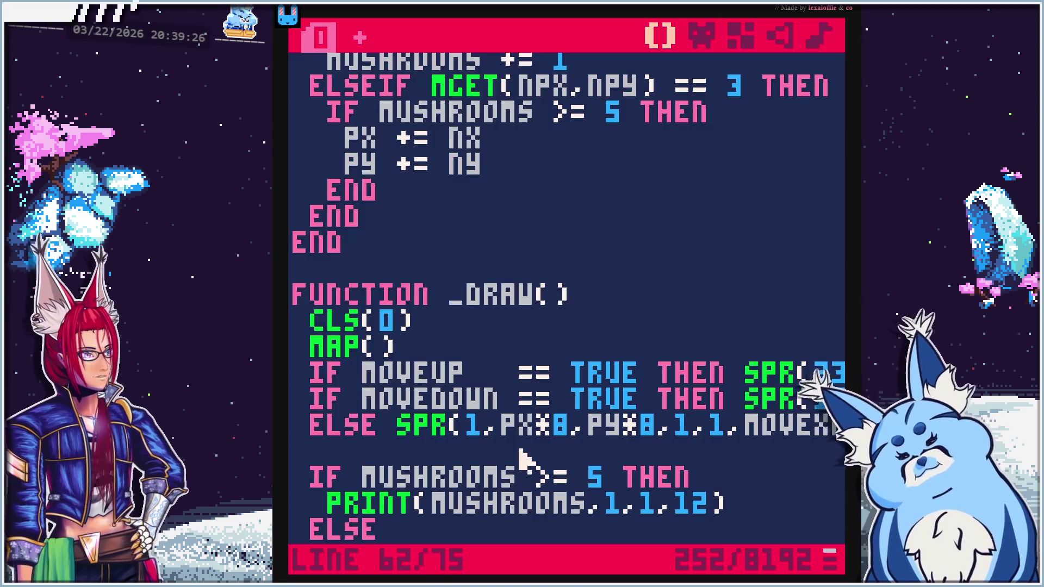
- Delete ELSE before the SPR(1,PX*8,PY*8,1,1,MOVEXFLIP) call on line 67
click(367, 427)
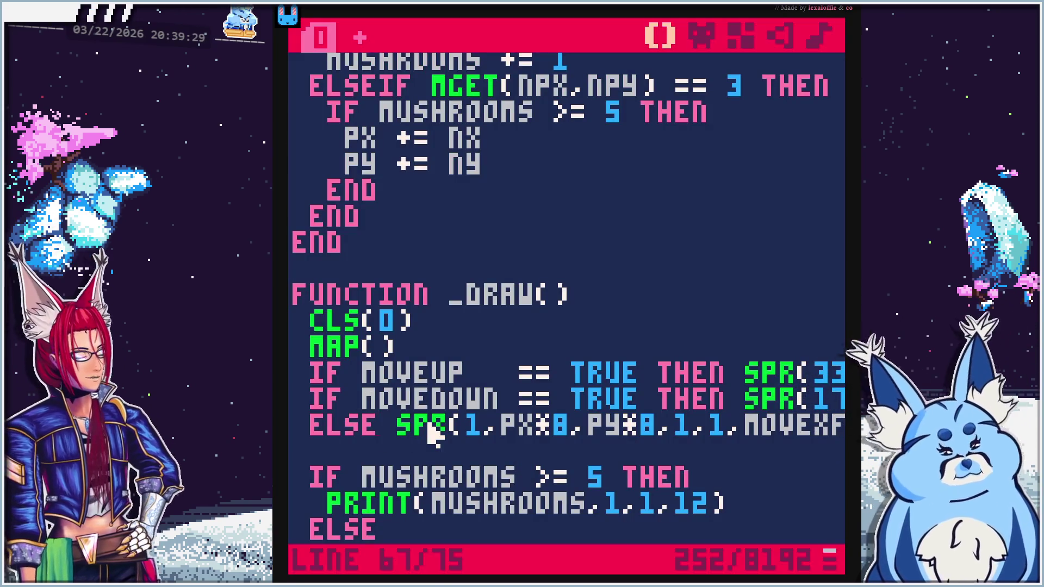
key(Right)
key(BackSpace)
key(BackSpace)
key(BackSpace)
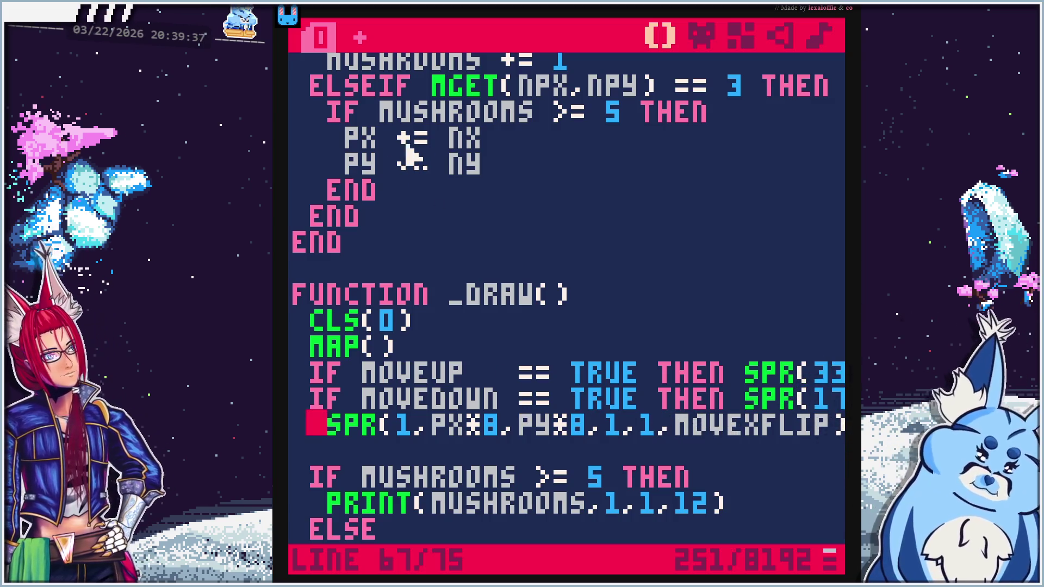
scroll(456, 387, up, 2)
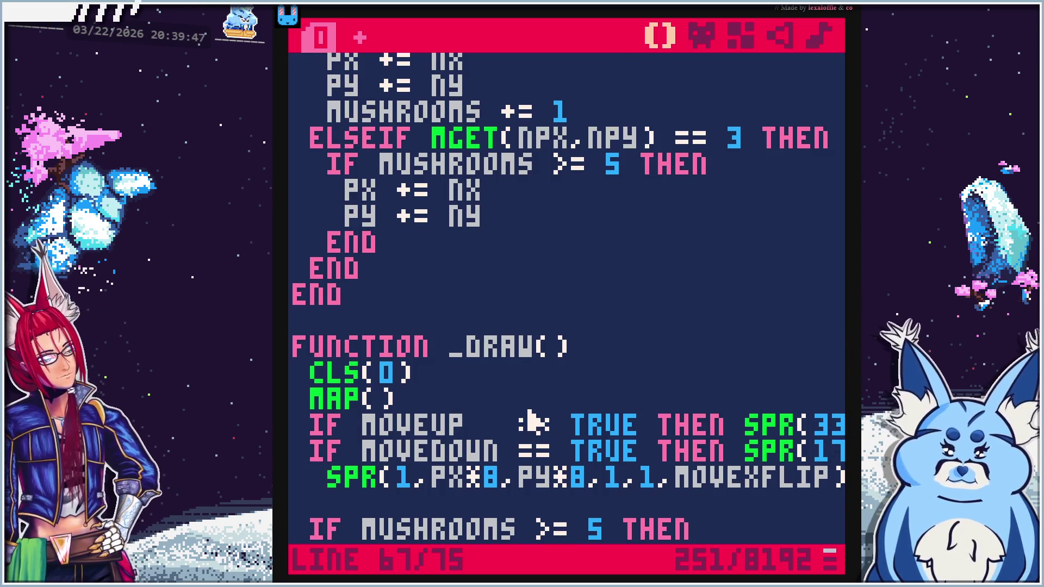
scroll(530, 422, up, 5)
scroll(530, 430, down, 5)
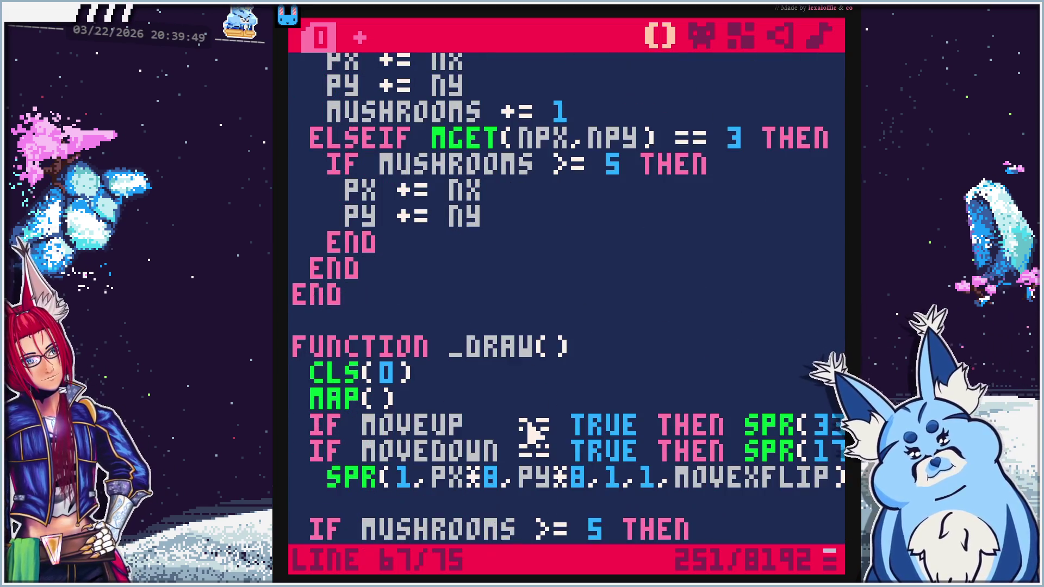
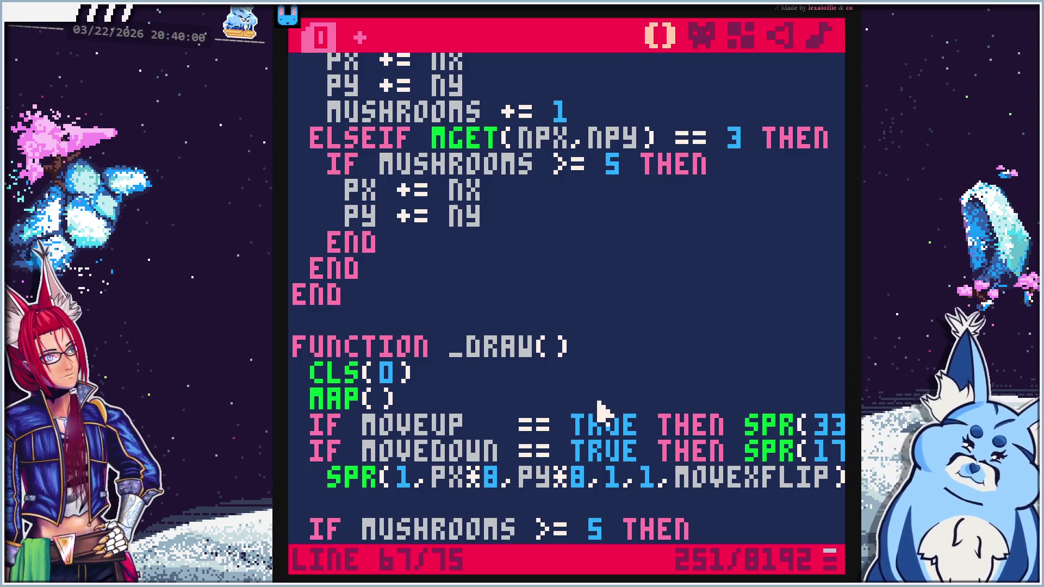
- Review the code from INPUT() to _DRAW(), then switch to the manual's SPR entry on FLIP_X and FLIP_Y
scroll(599, 411, up, 2)
scroll(621, 404, up, 18)
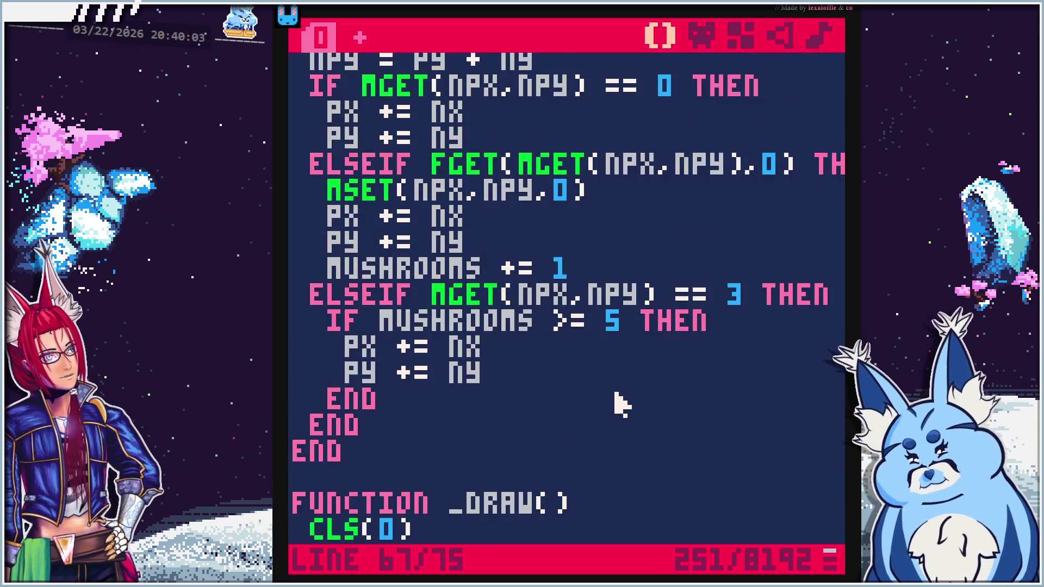
scroll(622, 404, up, 4)
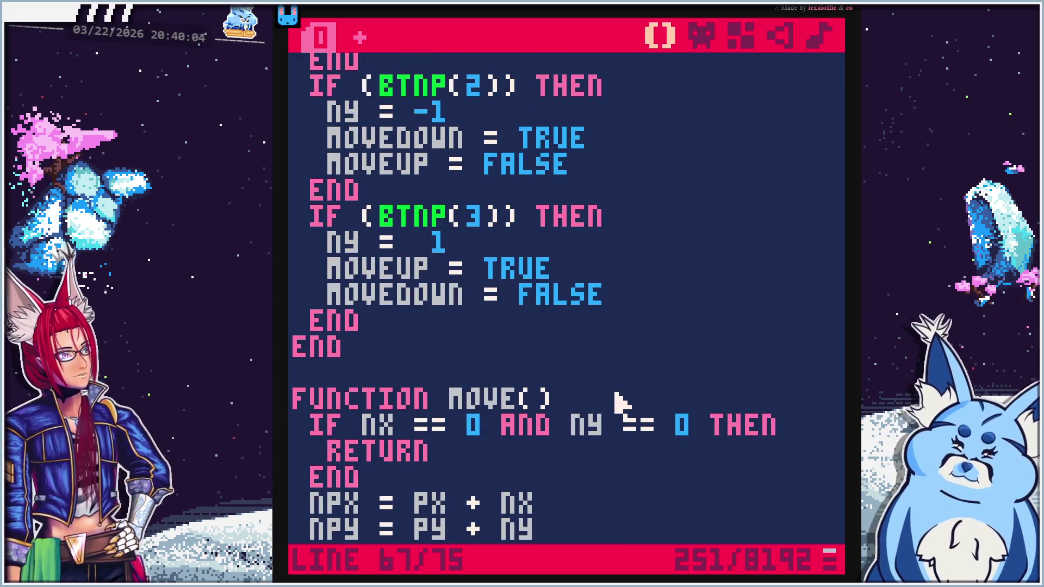
scroll(624, 403, up, 15)
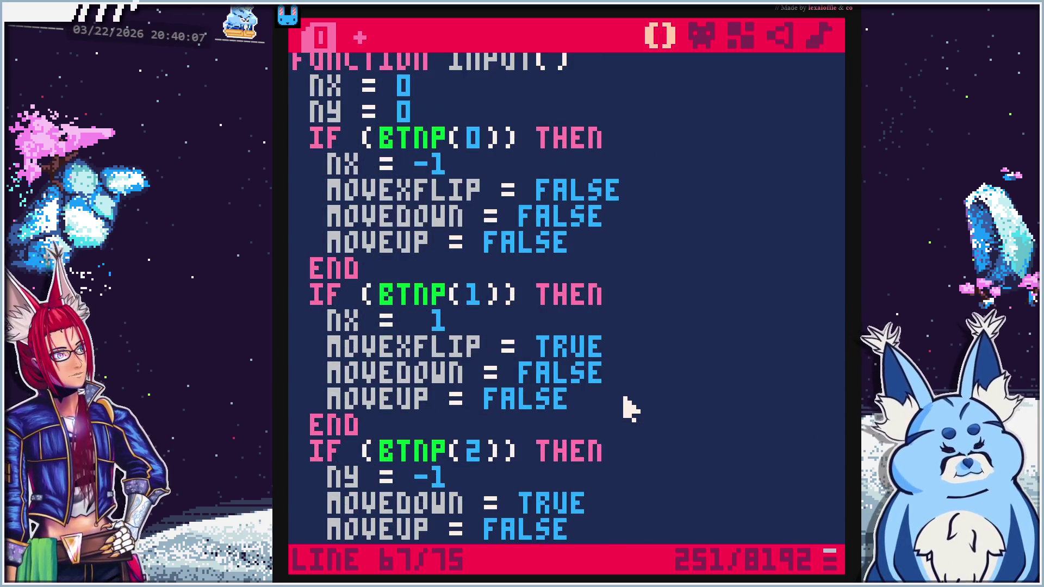
scroll(624, 403, down, 14)
scroll(624, 405, down, 14)
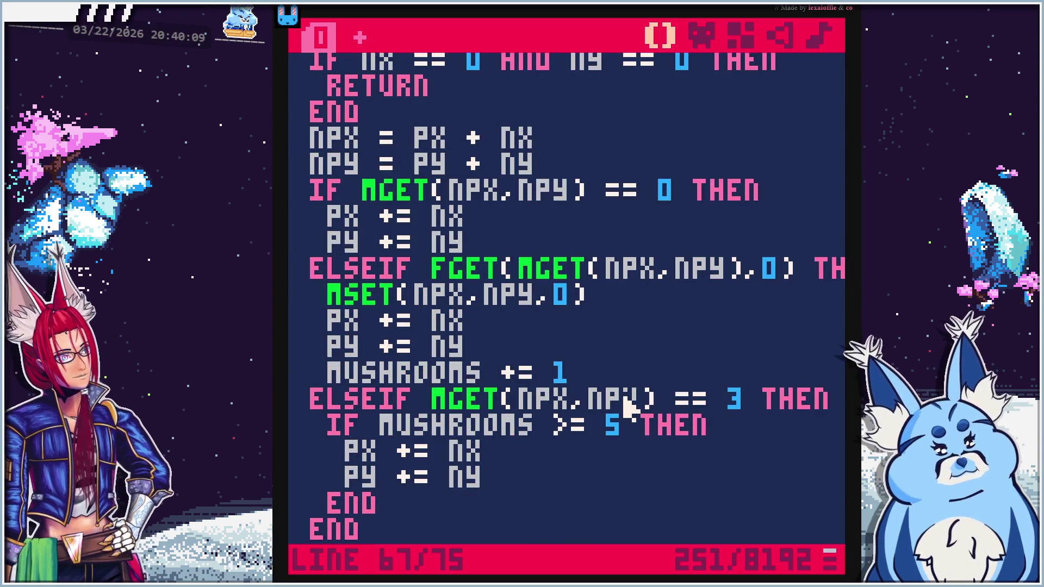
scroll(624, 405, down, 14)
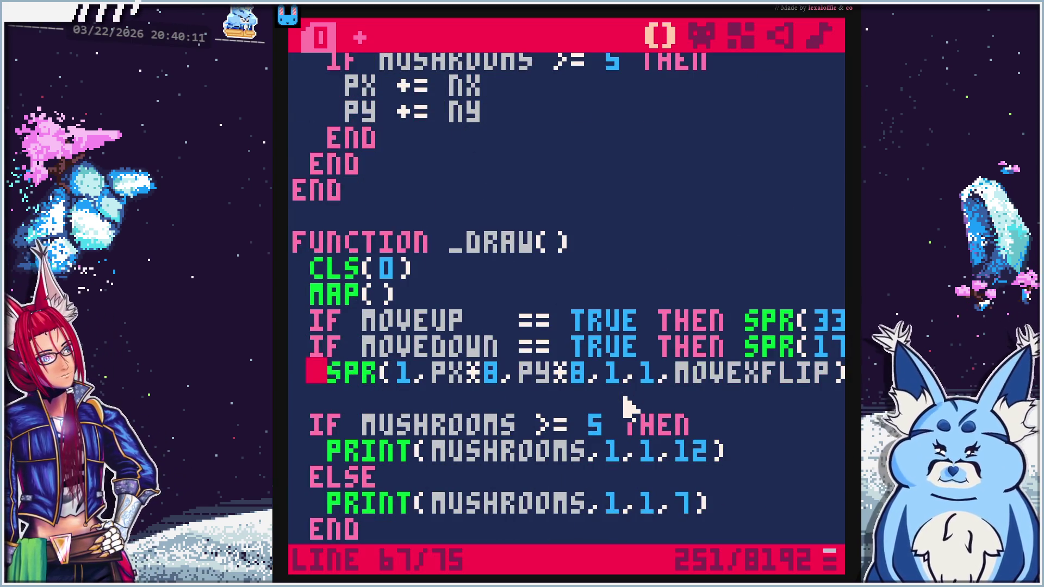
key(alt+Tab)
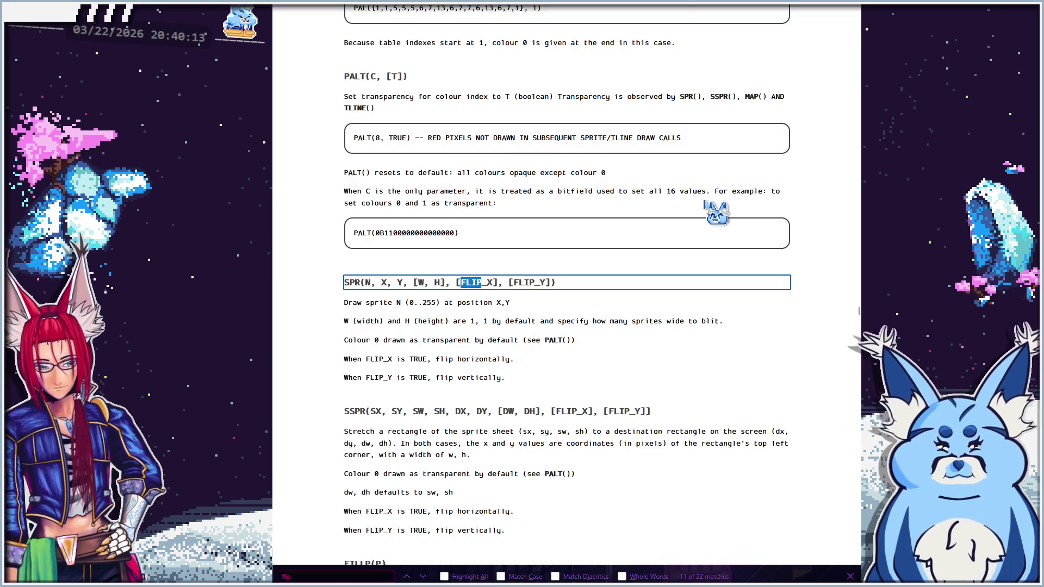
- Search the manual for 'and', stepping back through earlier matches, then return to the PICO-8 editor
key(ctrl+f)
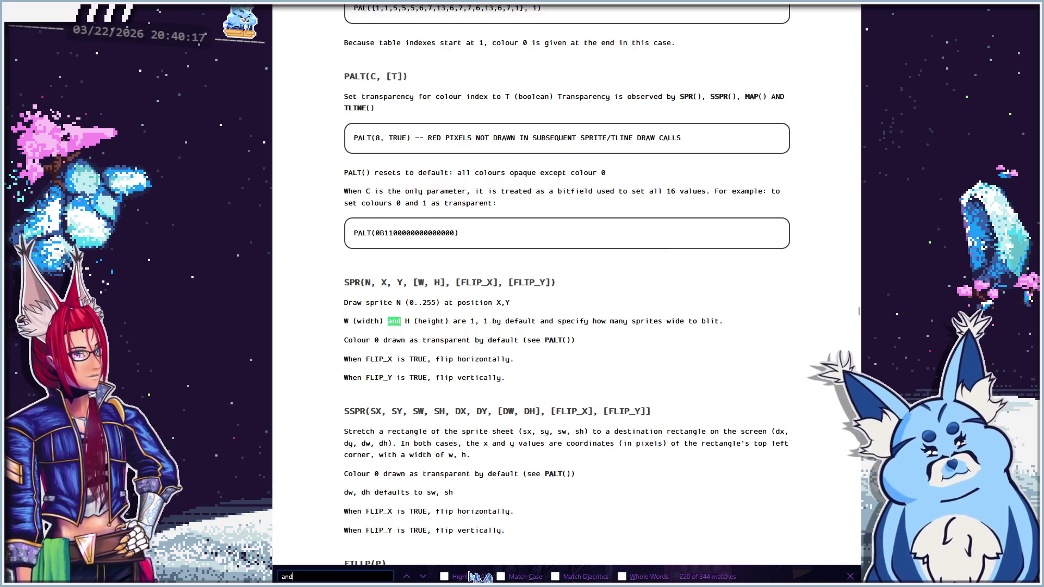
click(407, 577)
key(shift+F3)
key(shift+F3)
key(shift+F3)
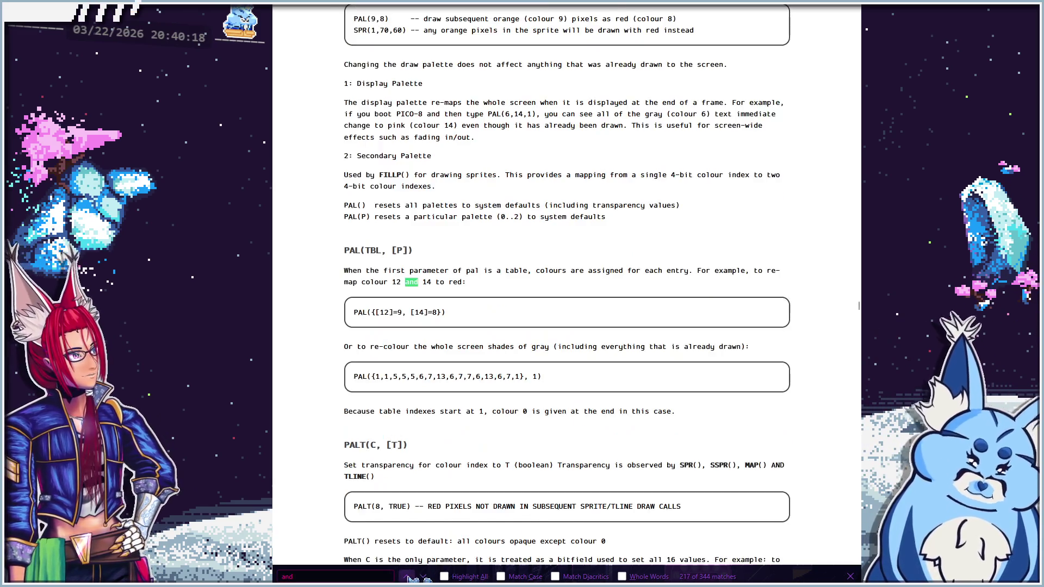
scroll(538, 468, up, 20)
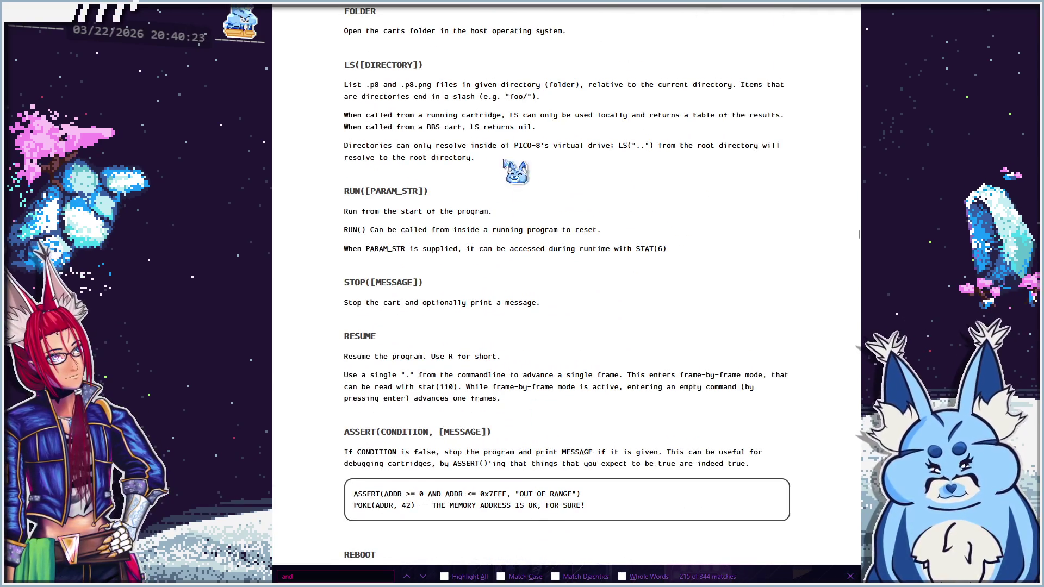
key(alt+Tab)
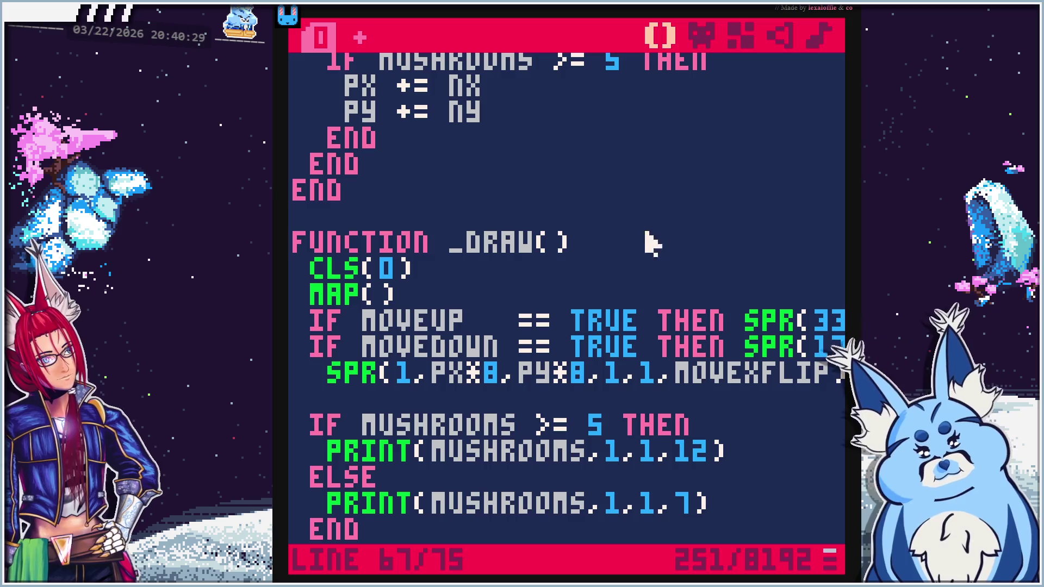
- Wrap line 67's idle SPR in IF MOVEUP == FALSE && MOVEDOWN == FALSE THEN and run the cart
text(IF)
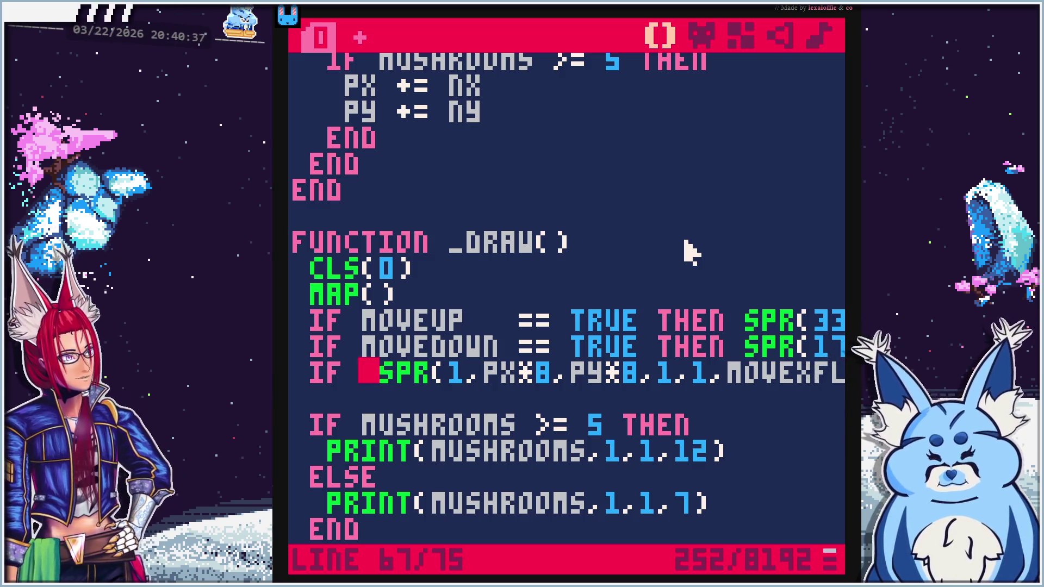
text(MOVEUP )
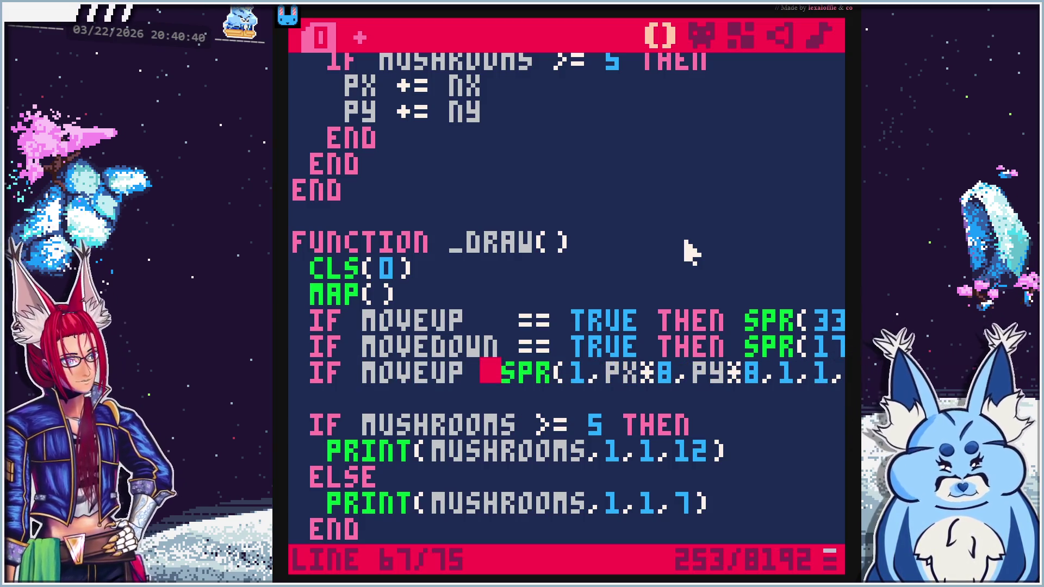
text(== FALSE)
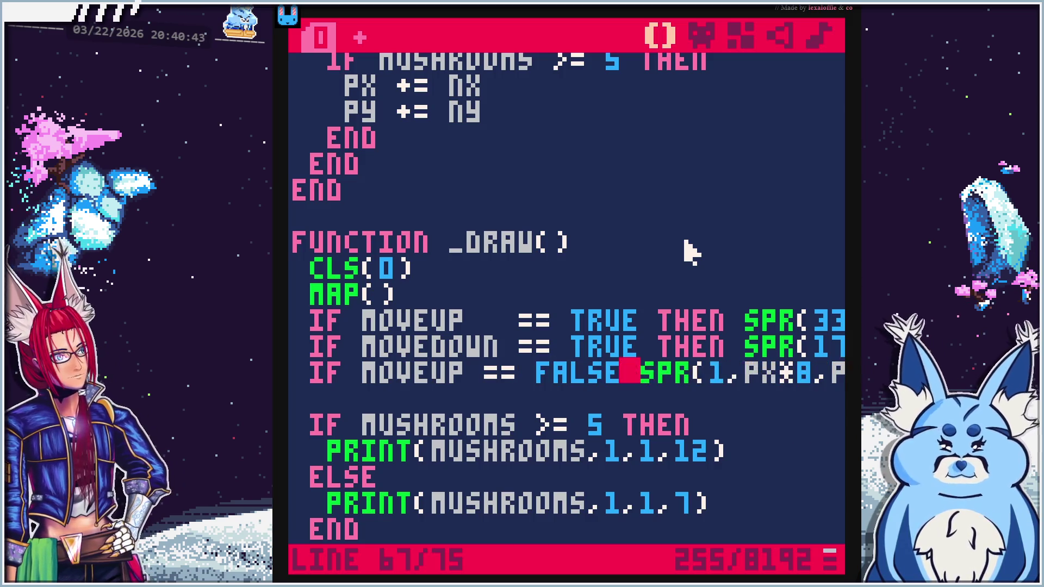
text( &&  )
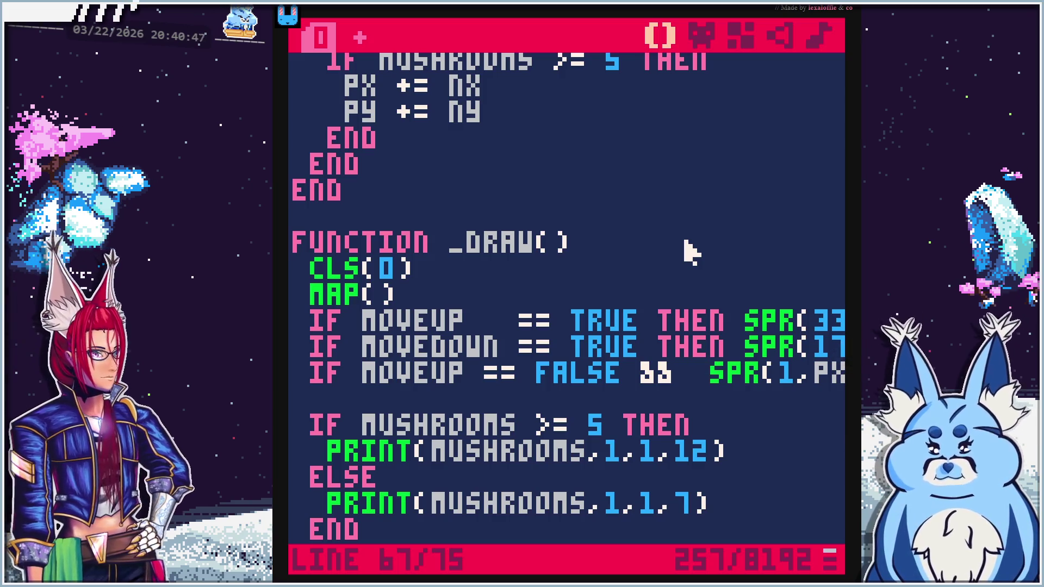
text(moven == false)
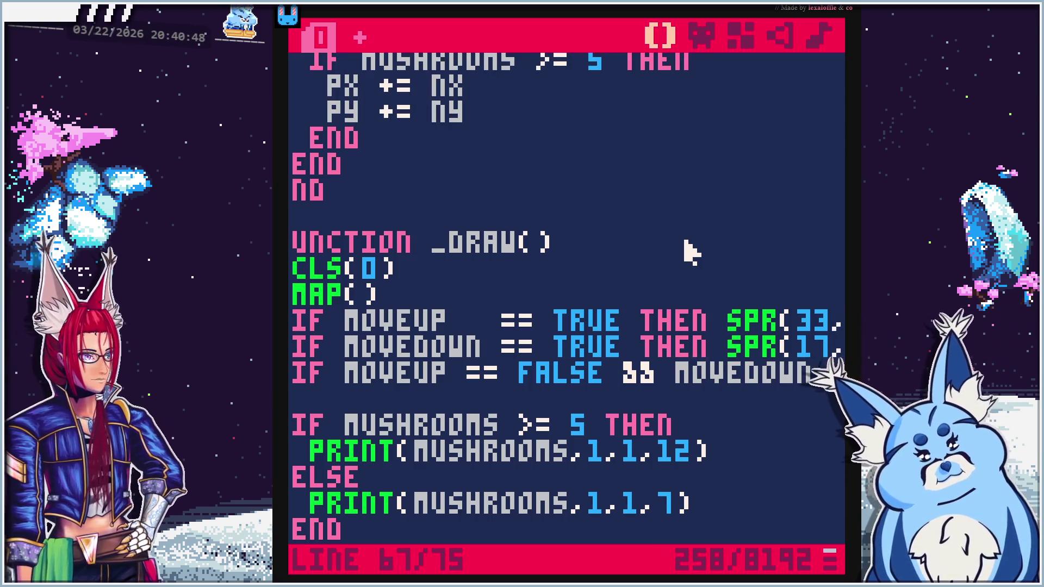
text( then)
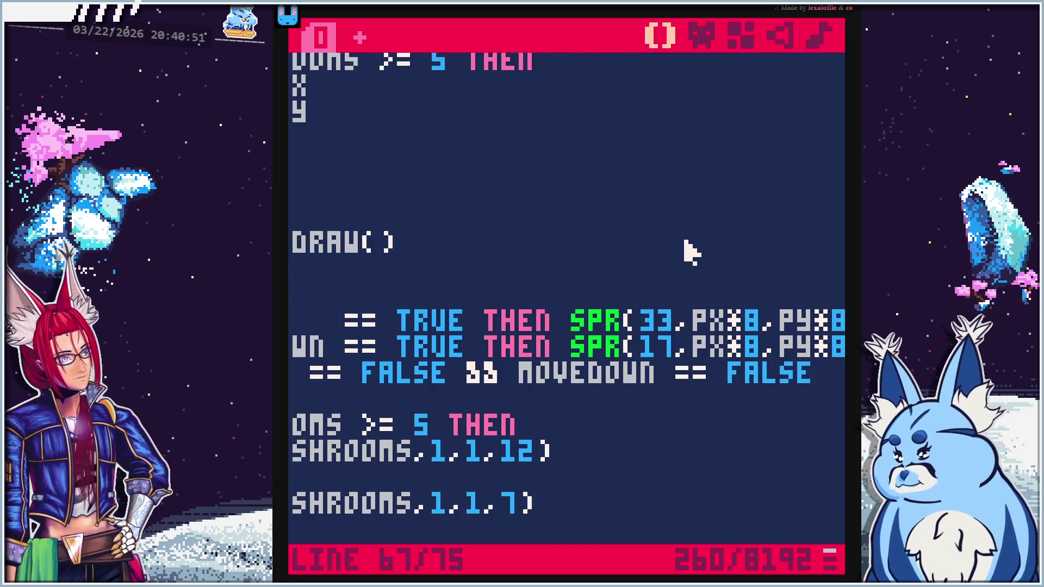
key(Right)
key(Right)
key(Right)
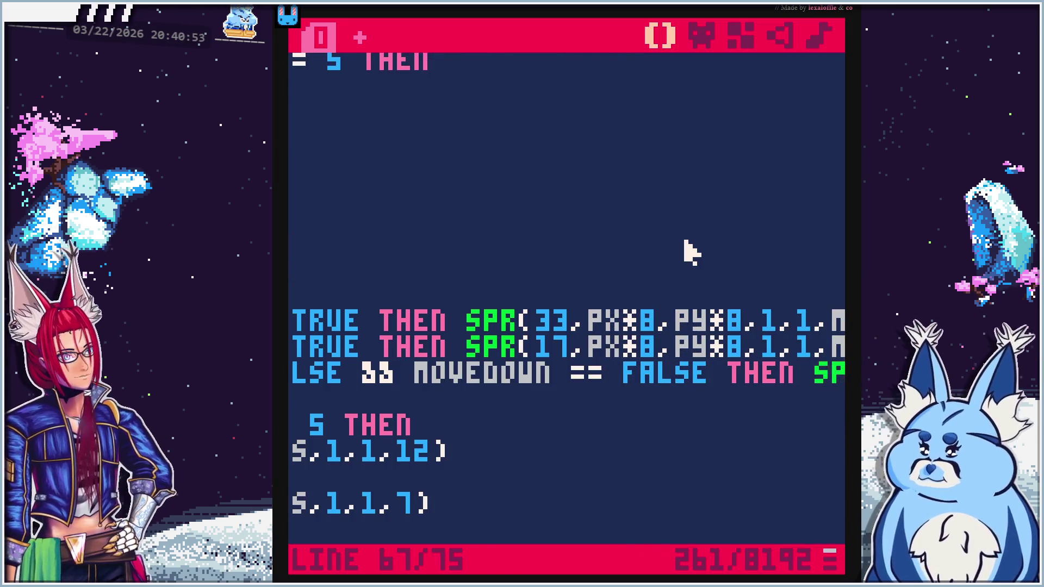
key(Down)
key(Down)
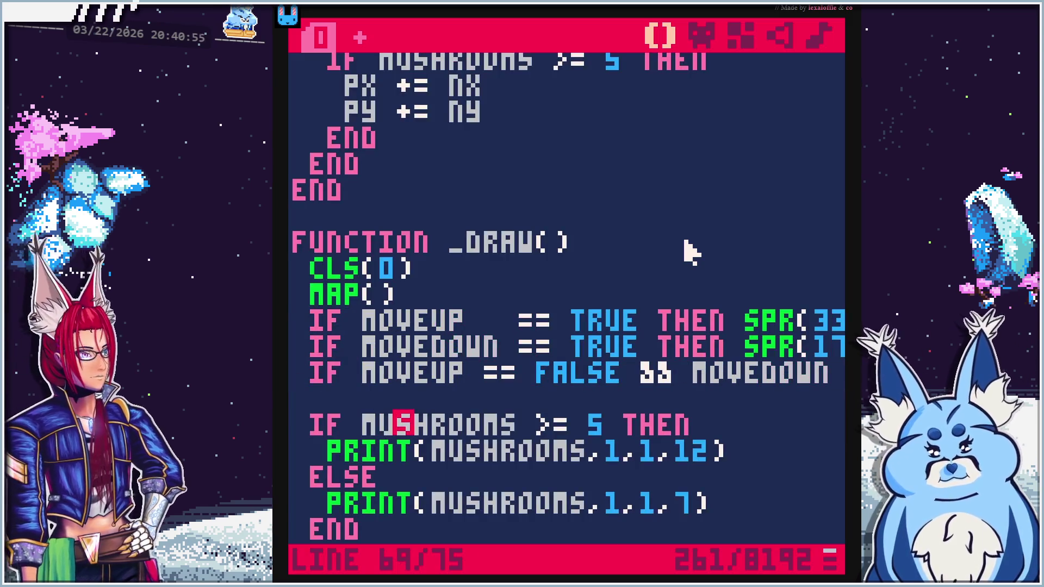
key(Up)
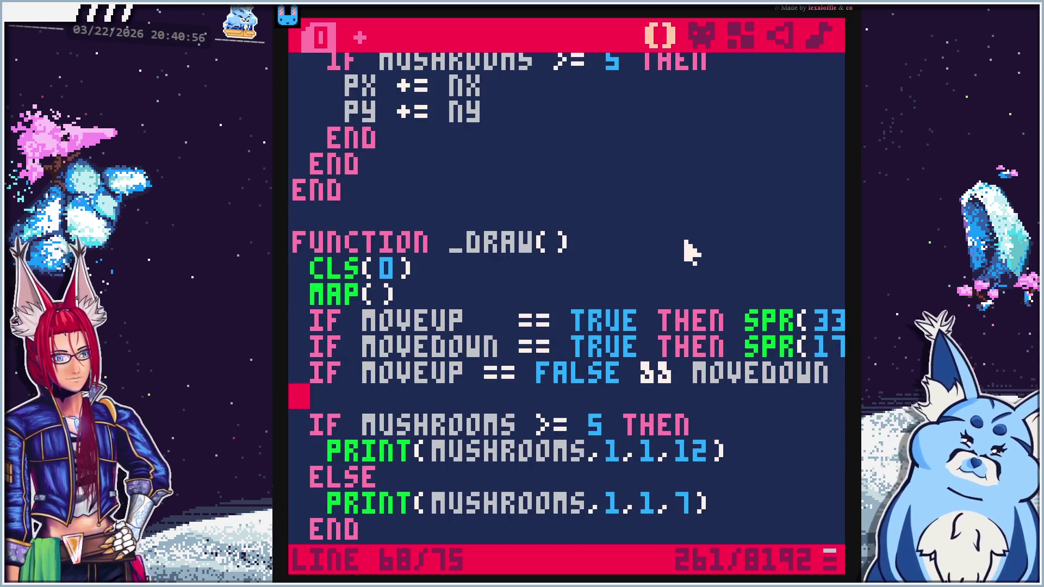
key(Up)
key(End)
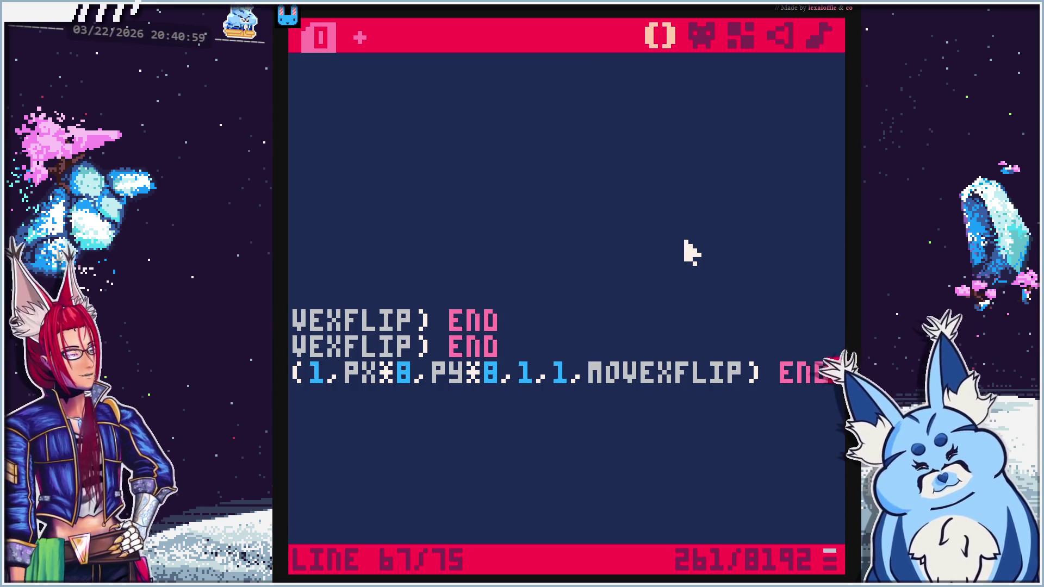
key(ctrl+r)
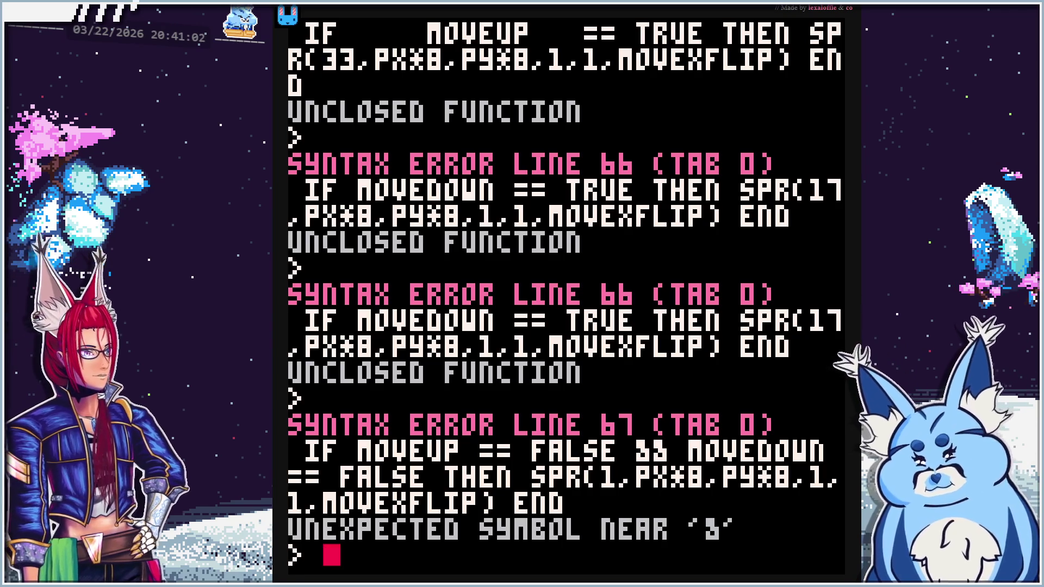
- Reduce line 67's '&&' to a single '&' and rerun, which now gives a boolean arithmetic error
key(Escape)
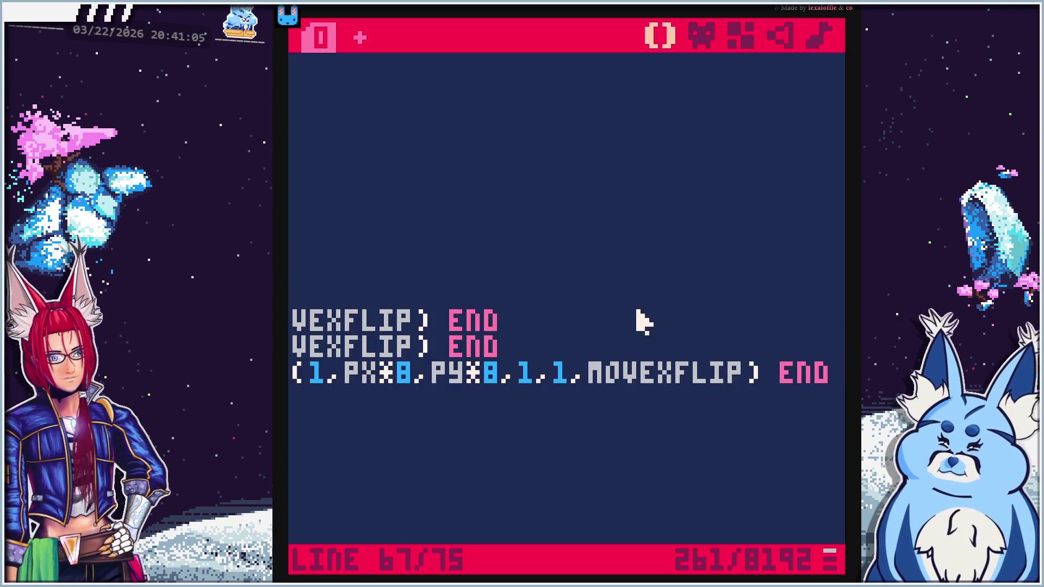
key(Home)
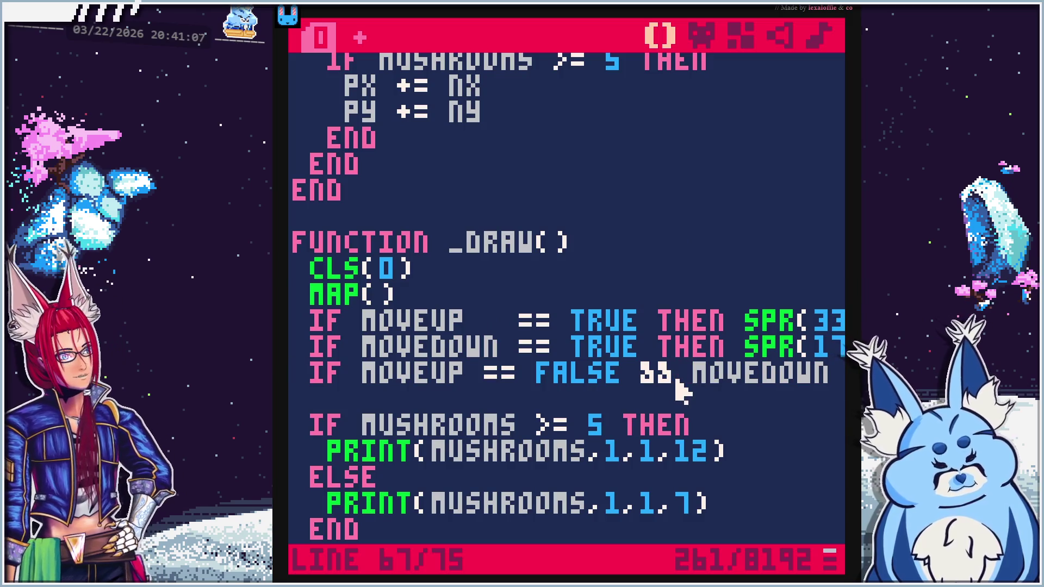
key(BackSpace)
key(ctrl+r)
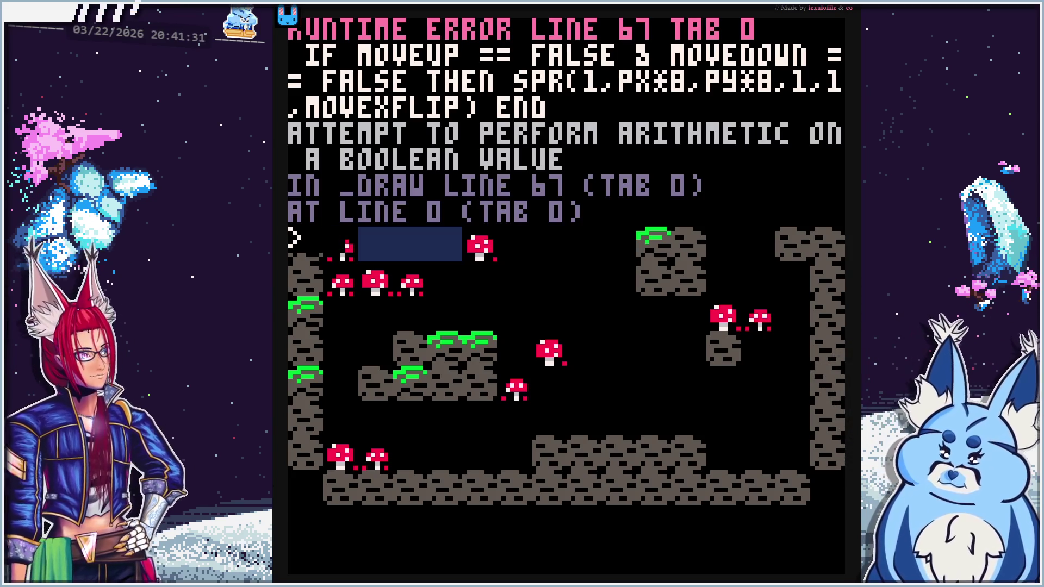
- Remove the '&' and split line 67, leaving IF MOVEUP == FALSE THEN on its own line
key(Escape)
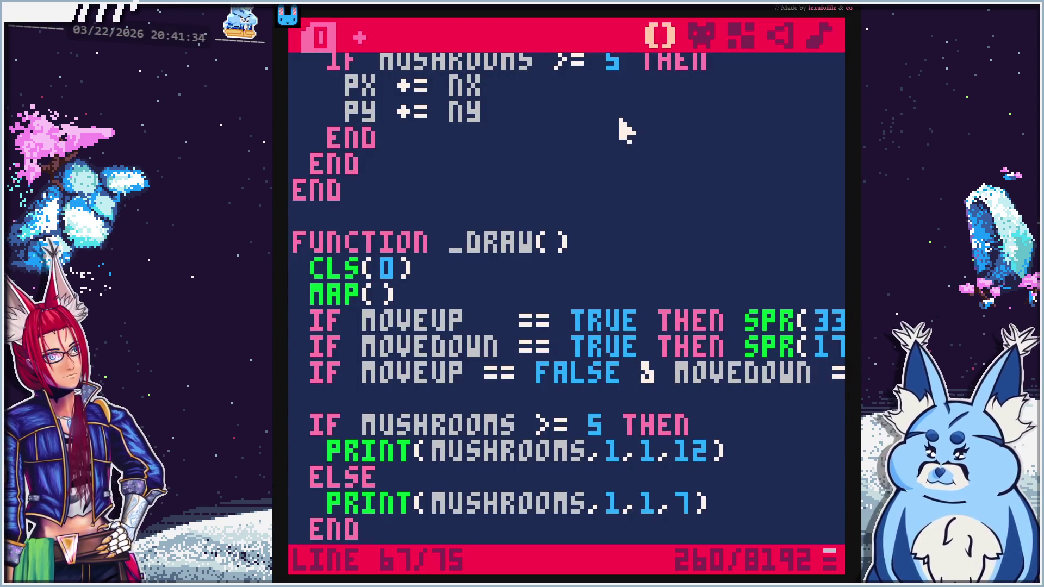
key(Right)
key(Right)
key(Right)
key(Right)
key(Right)
key(Right)
key(Right)
key(Right)
key(Right)
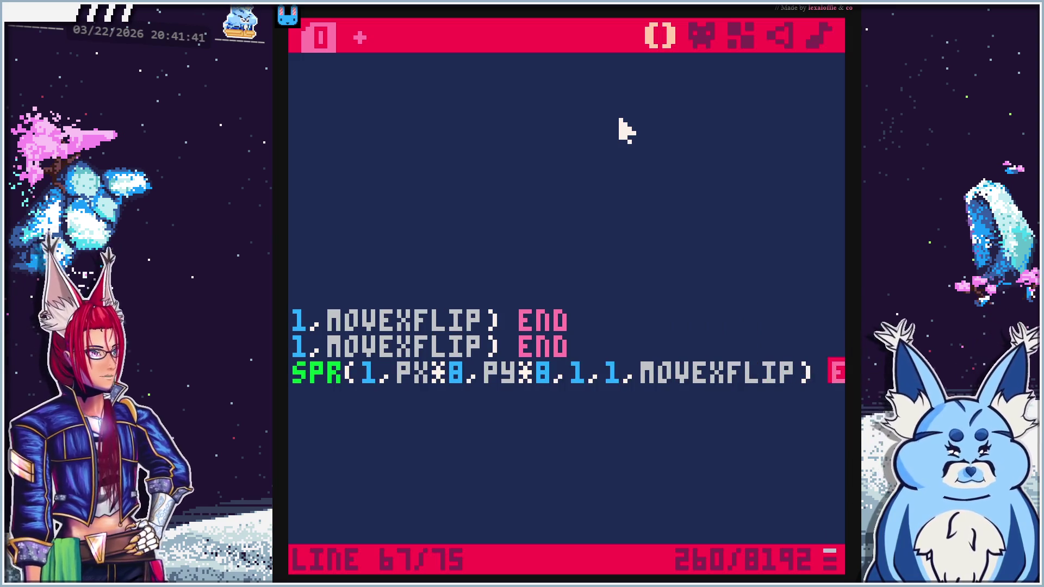
key(Right)
key(Right)
key(Right)
key(Right)
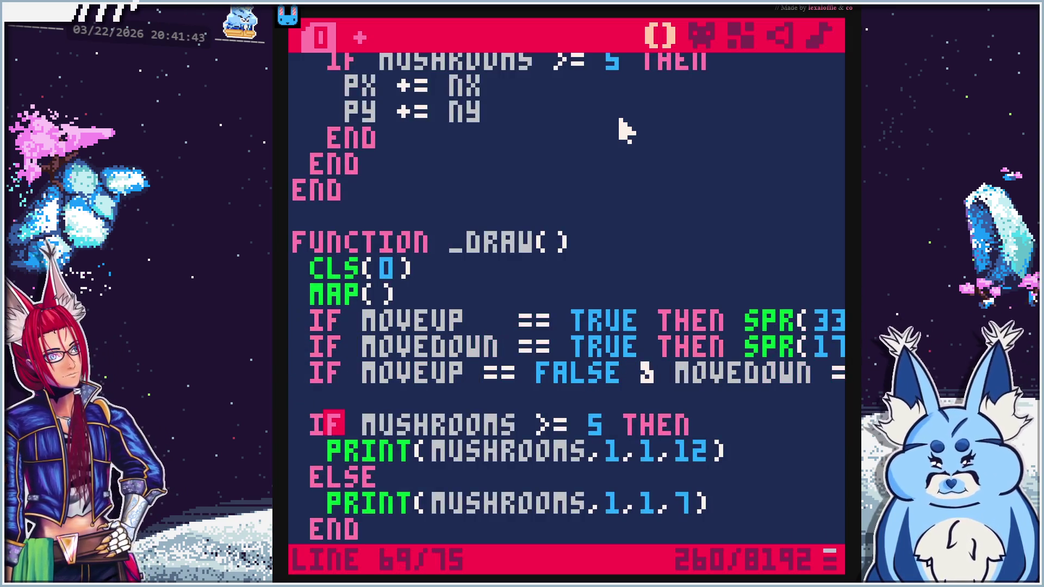
key(Up)
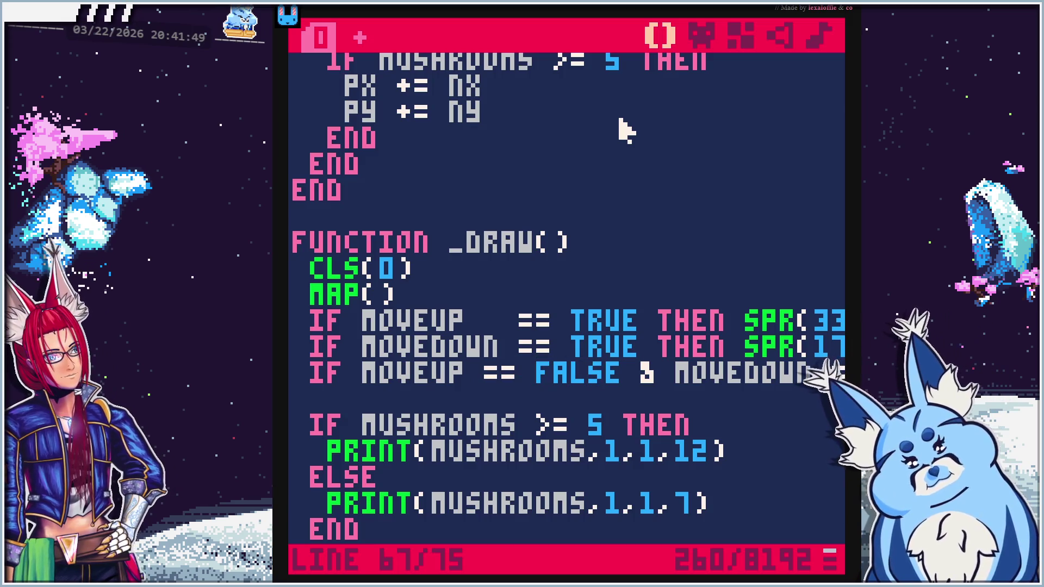
key(BackSpace)
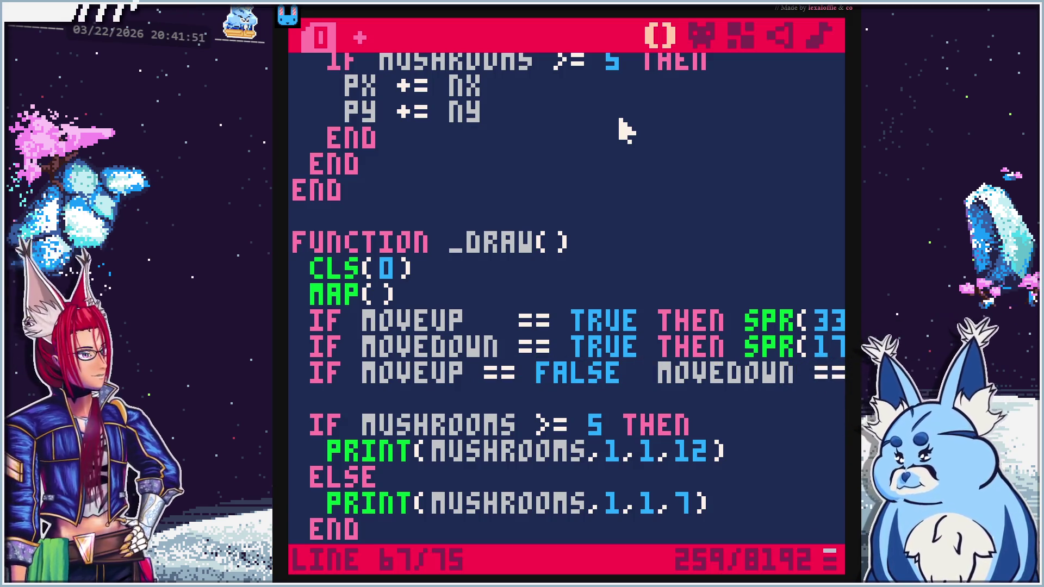
key(Return)
key(Up)
text(THEN)
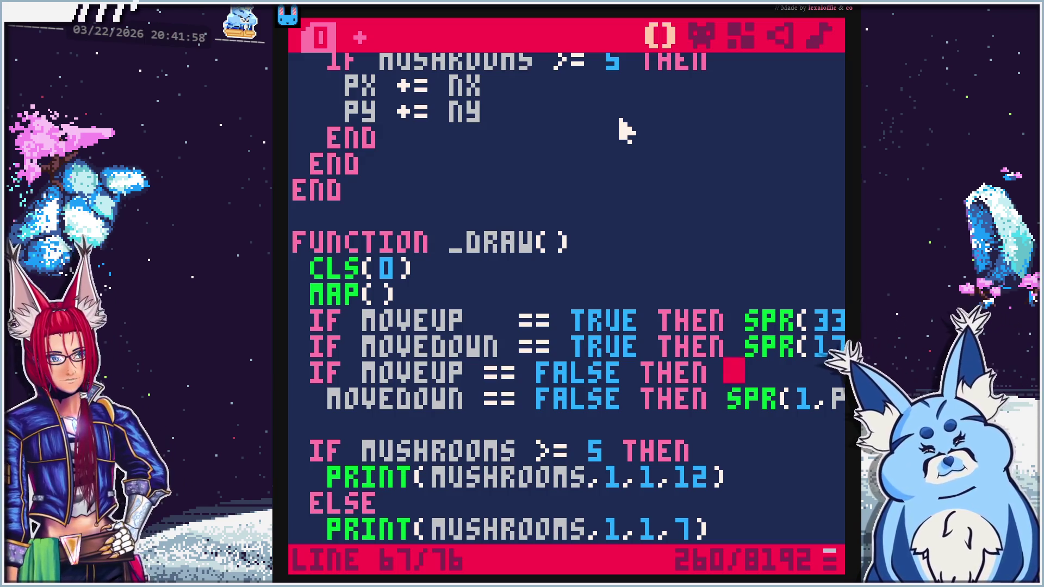
- Nest IF MOVEDOWN == FALSE THEN around the idle SPR, add two END lines, and run the cart
key(Right)
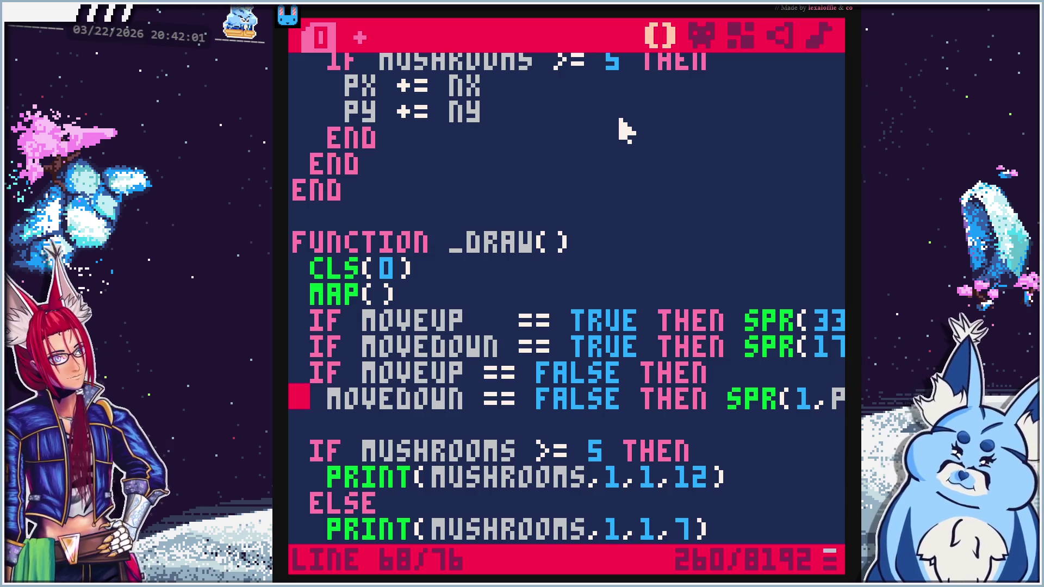
key(Right)
text(IF)
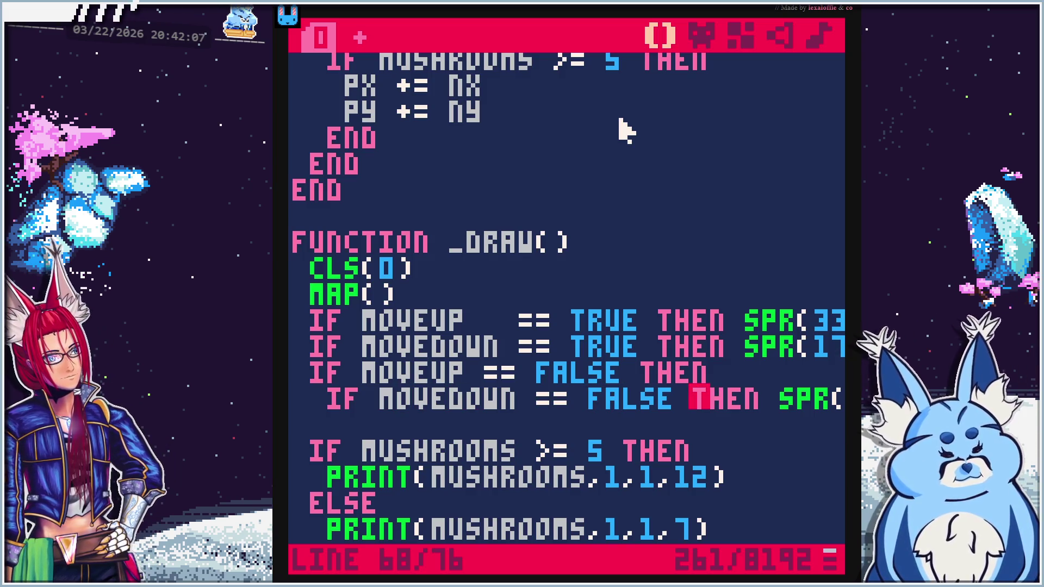
key(Return)
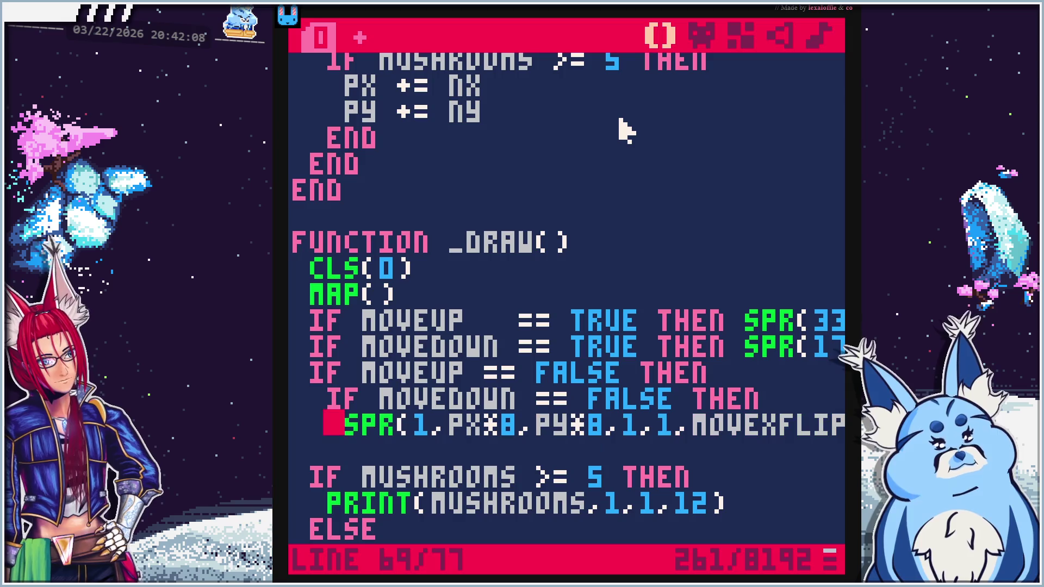
key(End)
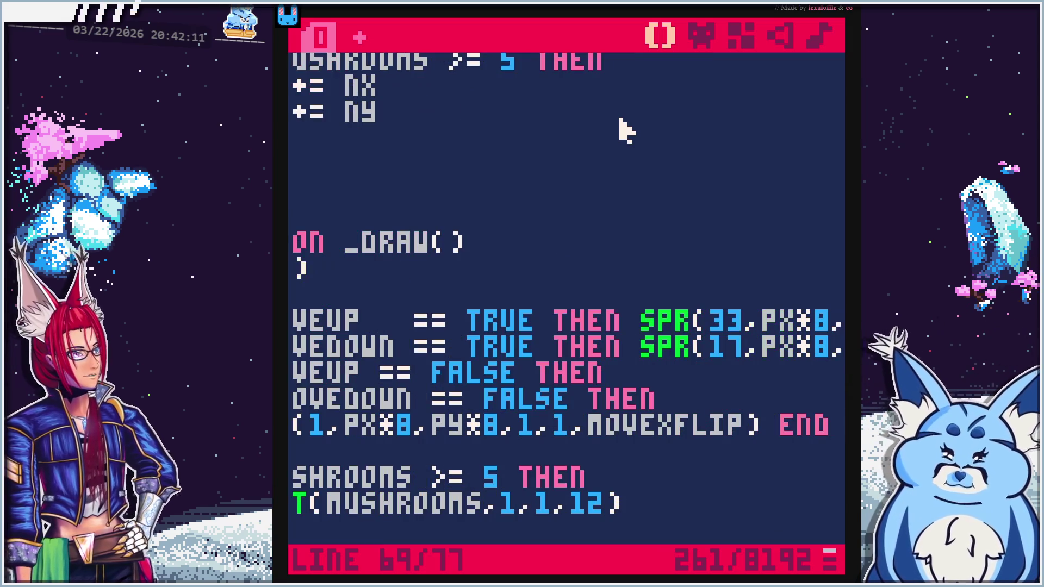
key(Left)
key(Left)
key(Left)
key(Return)
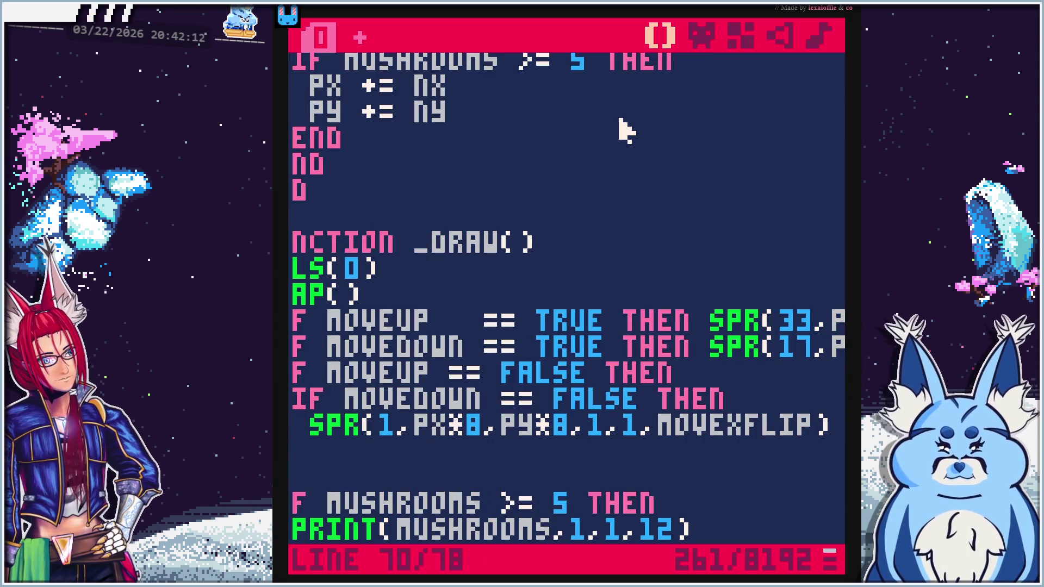
key(Return)
text(END)
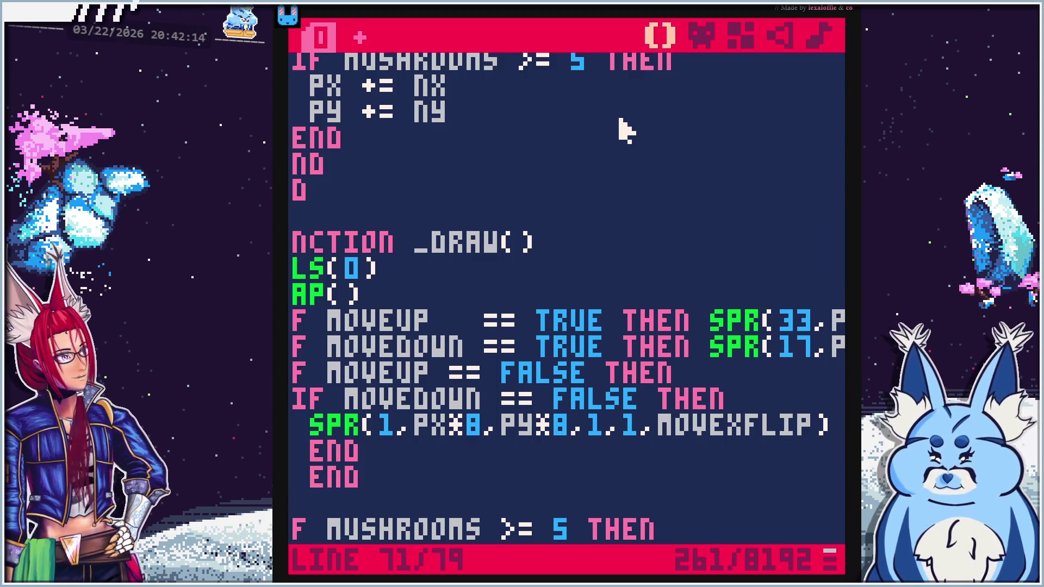
key(Home)
key(Delete)
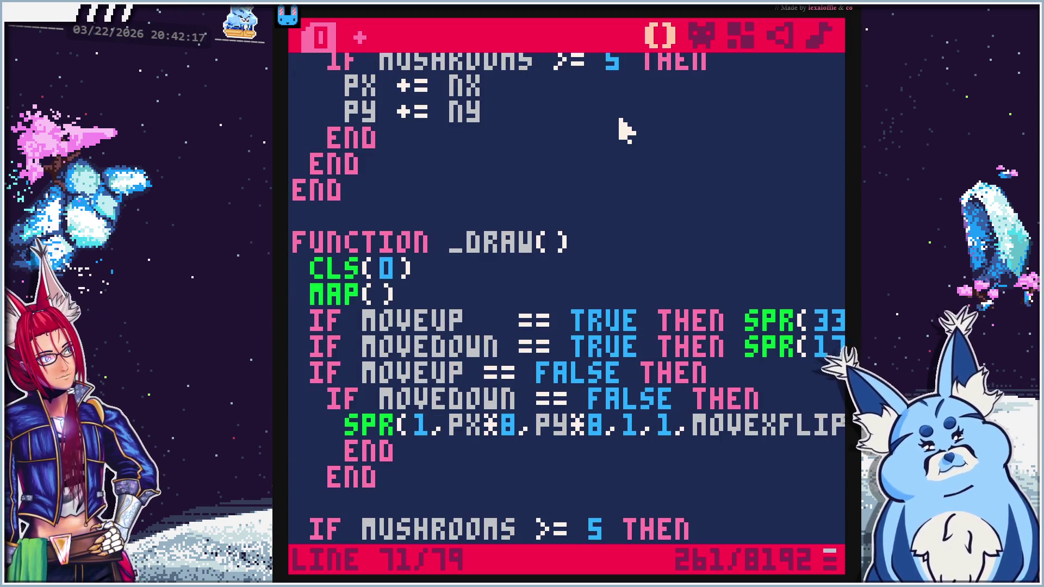
key(ctrl+r)
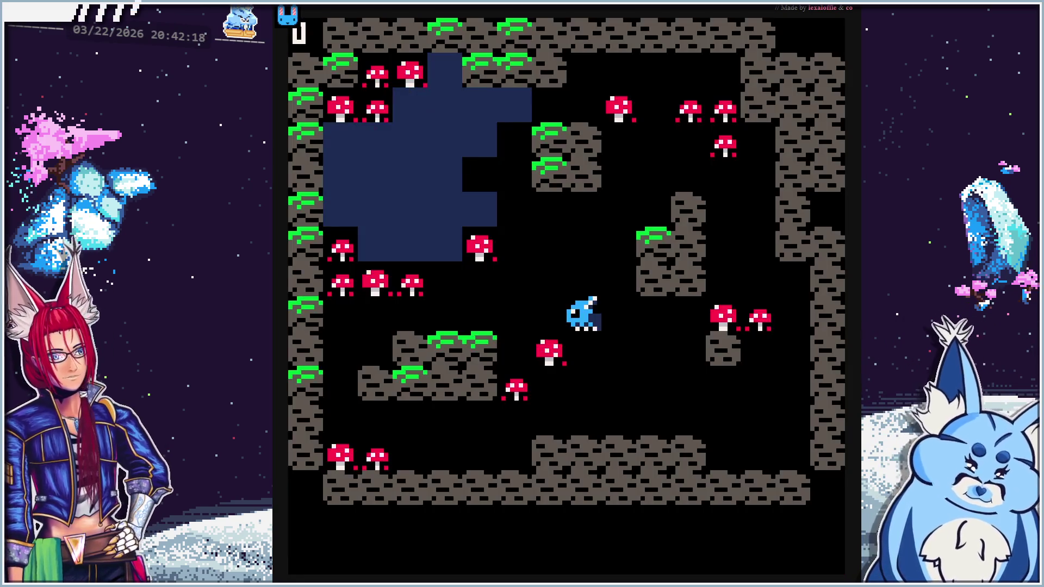
- Walk the player up, right, left and down to check the idle and moving sprites, then stop the game
key(Up)
key(Up)
key(Up)
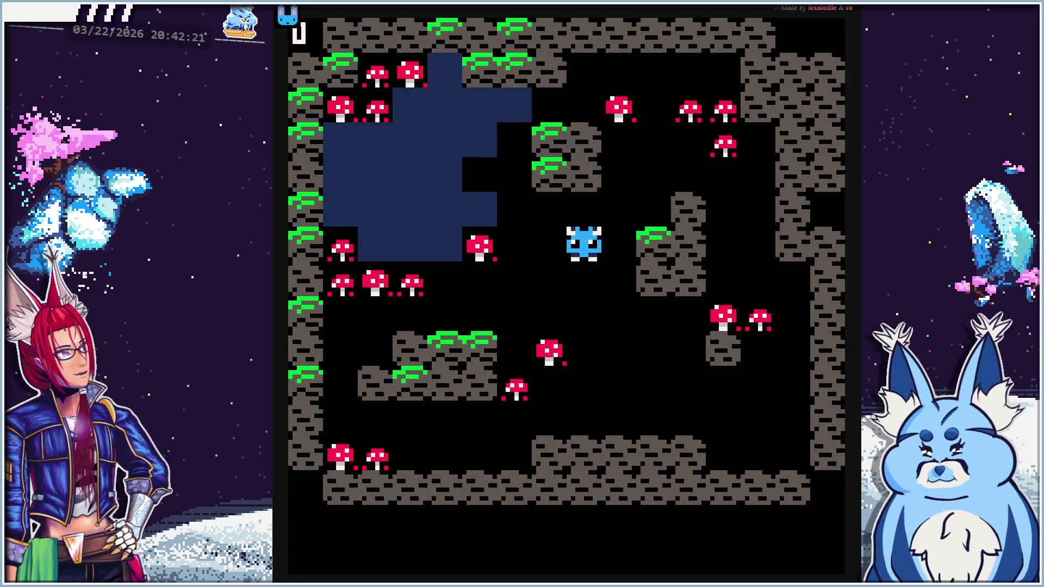
key(Right)
key(Left)
key(Left)
key(Left)
key(Down)
key(Down)
key(Right)
key(Right)
key(Up)
key(Up)
key(Escape)
key(Escape)
key(Up)
key(Up)
key(Up)
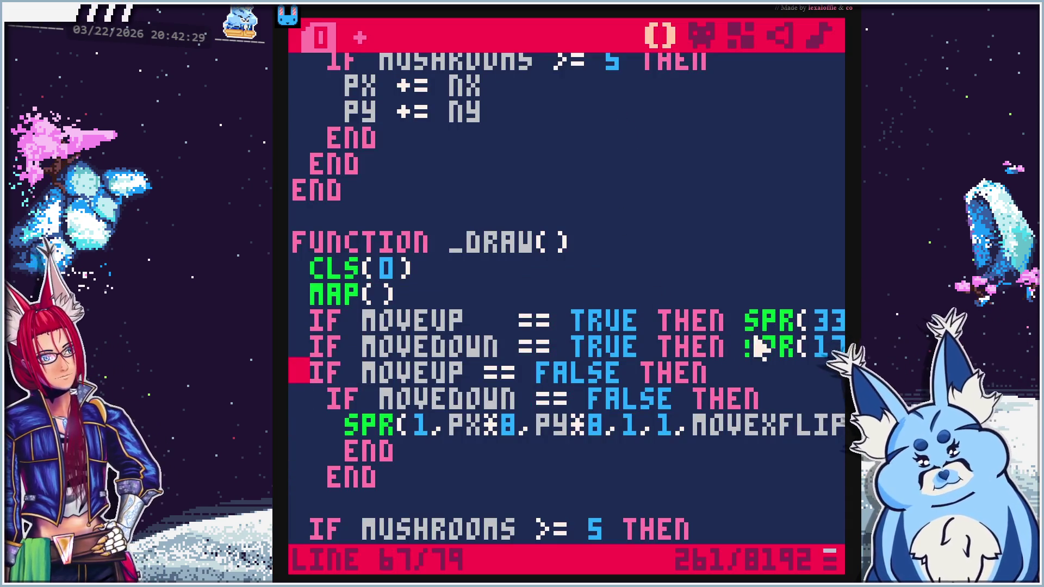
- Set the sprite numbers on lines 65–66 to 17 for MOVEUP and 33 for MOVEDOWN, then run the cart
click(837, 322)
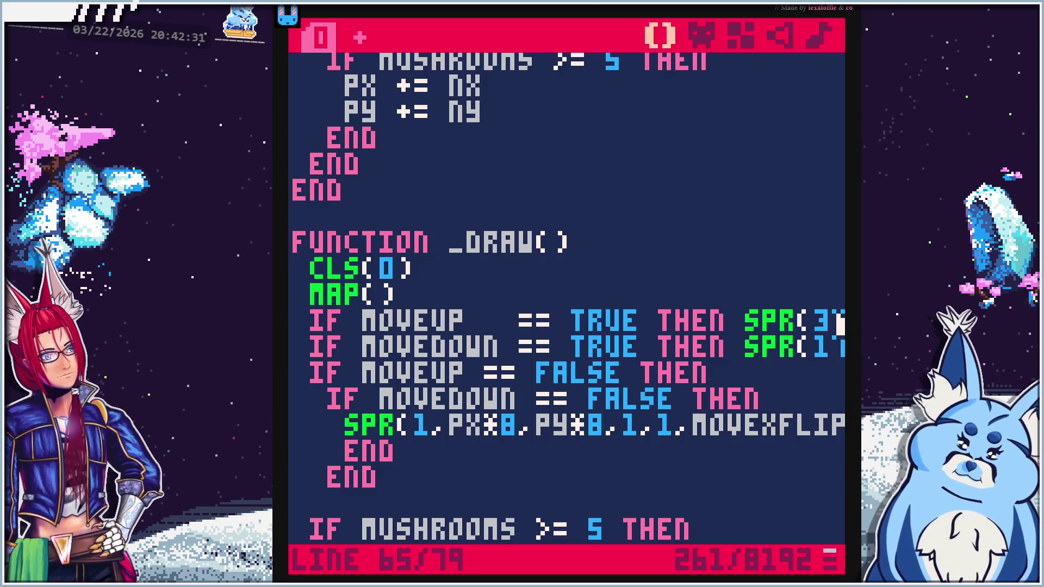
key(Right)
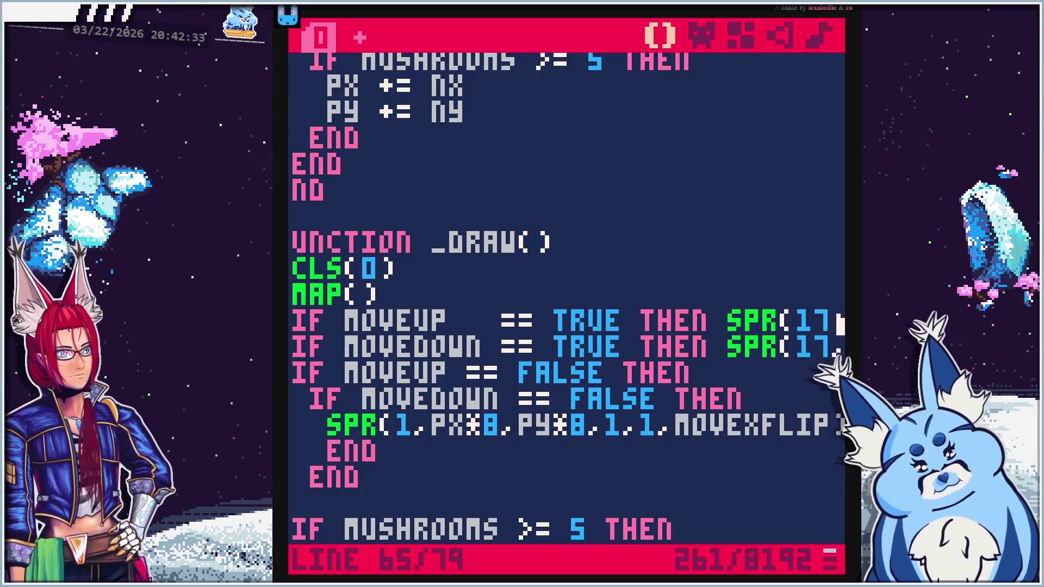
key(BackSpace)
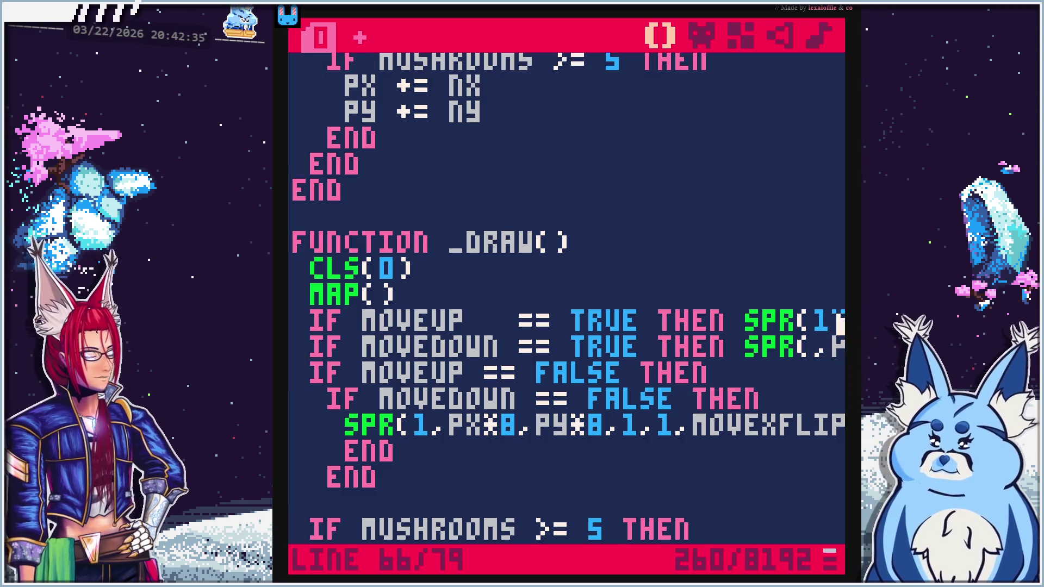
text(33)
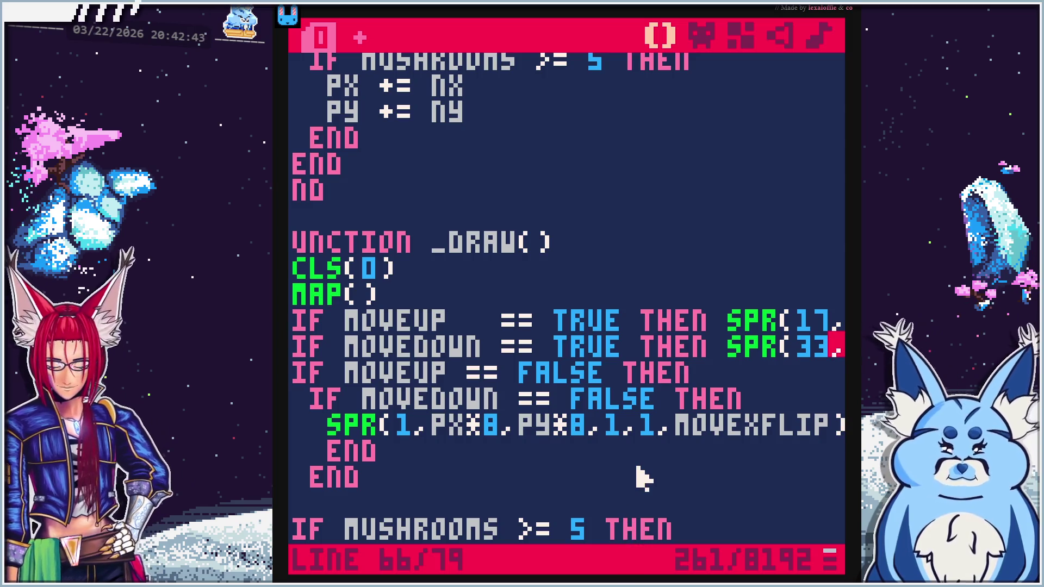
key(ctrl+r)
- Walk the player around to collect the left mushroom cluster and the two bottom-left mushrooms
key(Down)
key(Up)
key(Up)
key(Left)
key(Down)
key(Down)
key(Right)
key(Right)
key(Down)
key(Down)
key(Down)
key(Left)
key(Left)
key(Up)
key(Up)
key(Up)
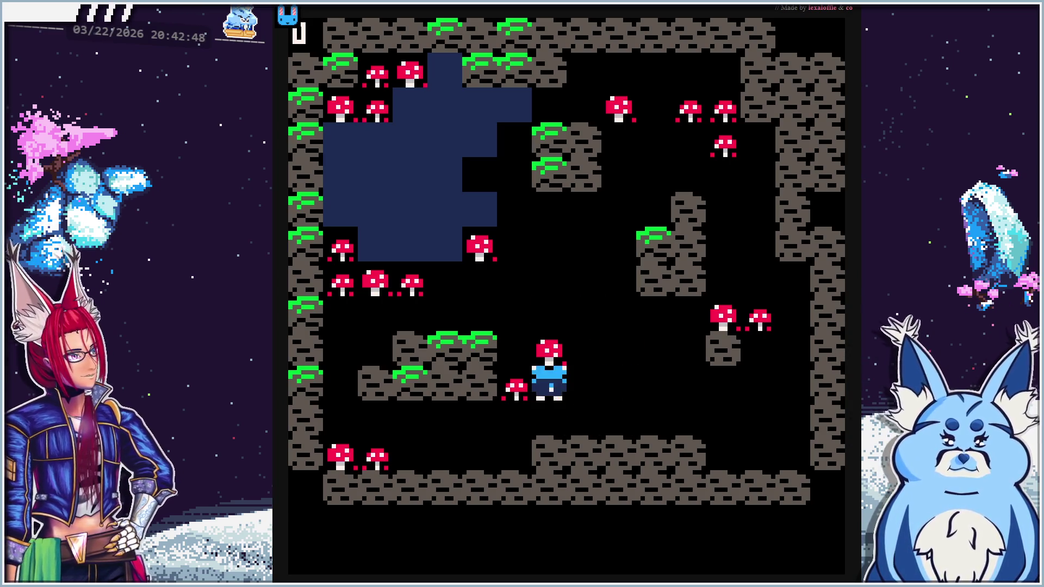
key(Left)
key(Left)
key(Down)
key(Down)
key(Right)
key(Right)
key(Right)
key(Up)
key(Up)
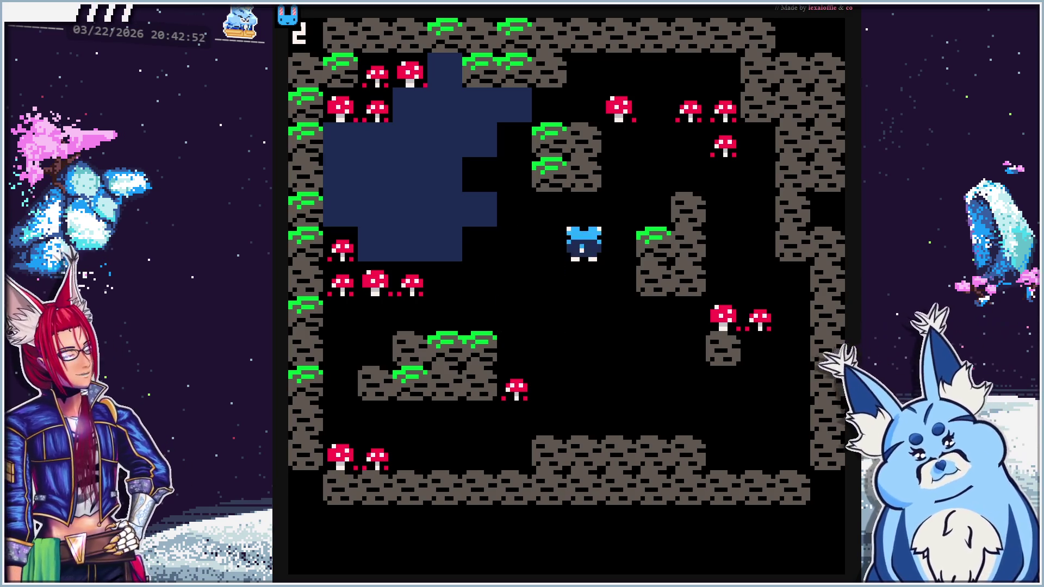
key(Left)
key(Left)
key(Left)
key(Down)
key(Left)
key(Left)
key(Left)
key(Left)
key(Up)
key(Down)
key(Down)
key(Down)
key(Down)
key(Down)
key(Down)
key(Right)
key(Right)
key(Right)
key(Right)
key(Right)
key(Up)
key(Up)
key(Up)
key(Up)
key(Up)
key(Up)
key(Up)
key(Right)
key(Right)
key(Right)
key(Up)
key(Up)
key(Up)
key(Right)
key(Right)
key(Right)
key(Down)
key(Down)
key(Down)
key(Down)
key(Down)
key(Right)
key(Right)
key(Down)
key(Down)
key(Down)
- Walk through the water to eat the top-left mushrooms, bringing the counter to 19, then stop the game
key(Left)
key(Left)
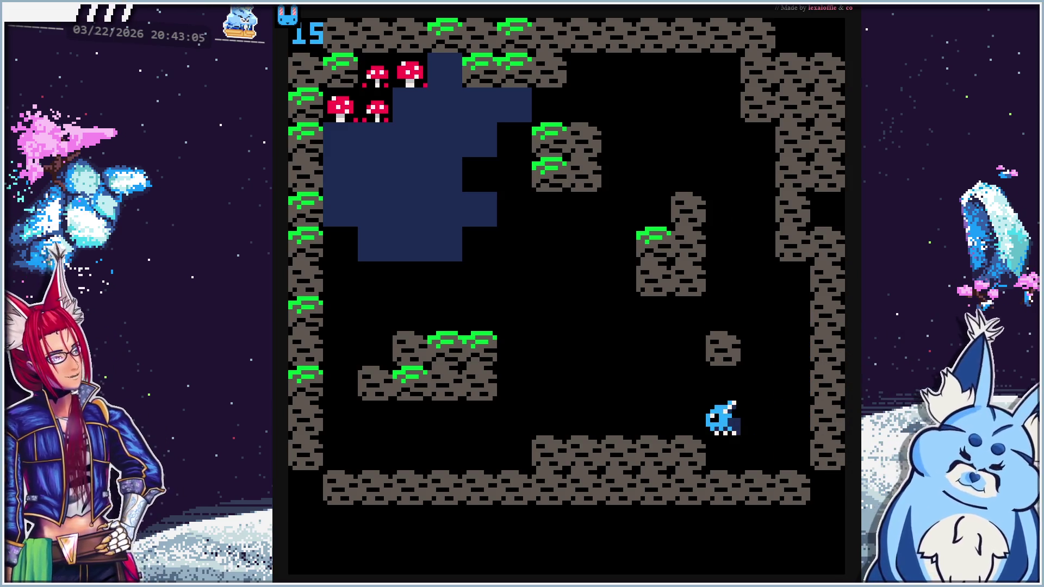
key(Left)
key(Left)
key(Left)
key(Left)
key(Up)
key(Up)
key(Up)
key(Up)
key(Up)
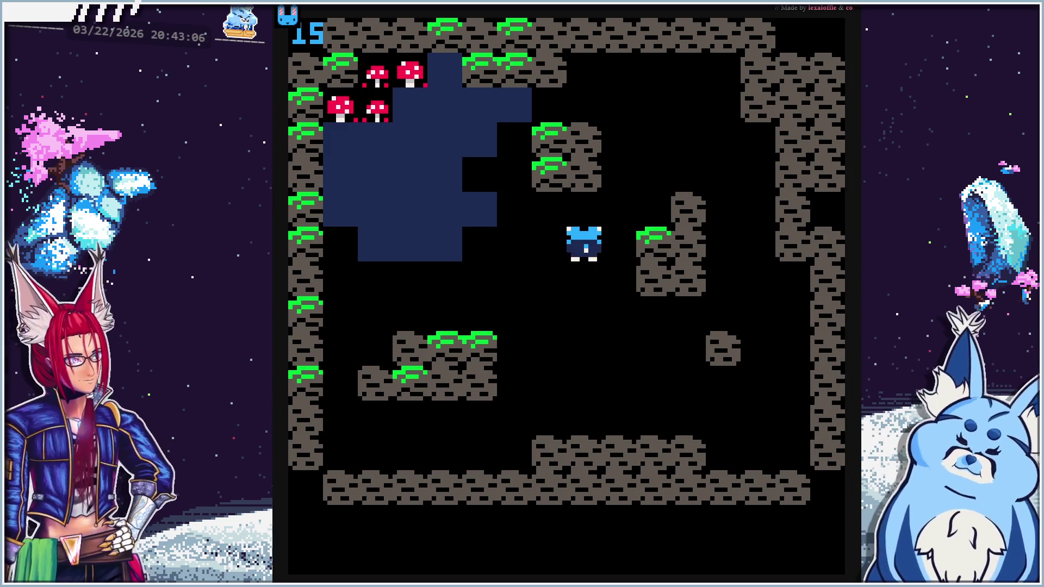
key(Left)
key(Left)
key(Left)
key(Left)
key(Left)
key(Left)
key(Left)
key(Up)
key(Up)
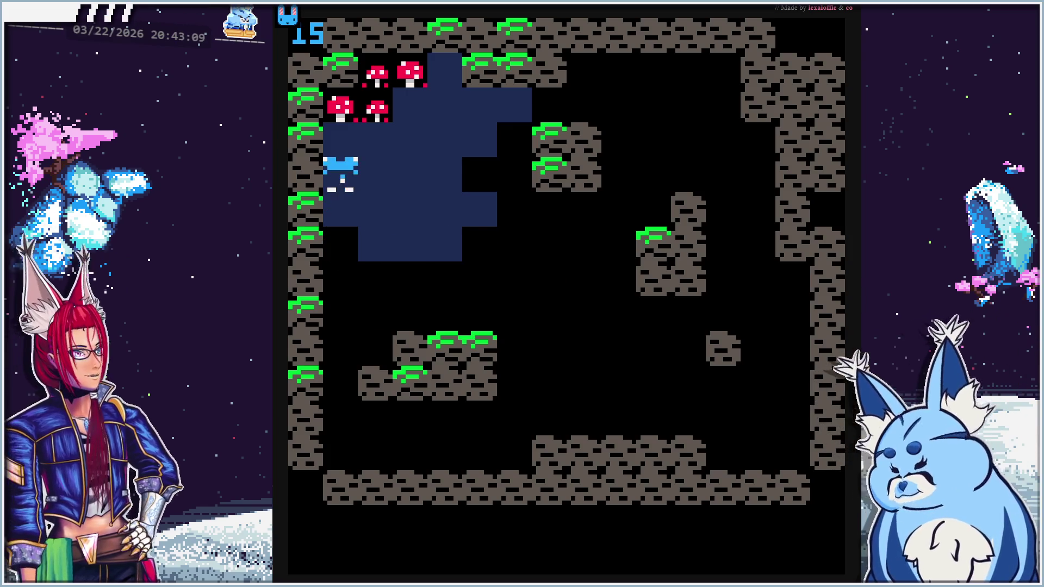
key(Up)
key(Up)
key(Right)
key(Right)
key(Up)
key(Left)
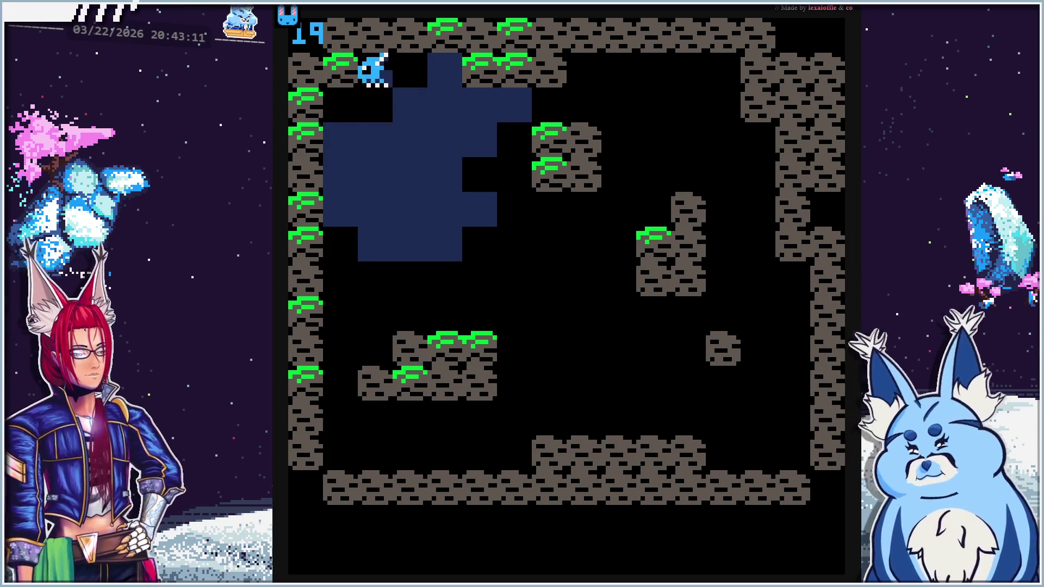
key(Down)
key(Down)
key(Down)
key(Down)
key(Down)
key(Right)
key(Right)
key(Right)
key(Right)
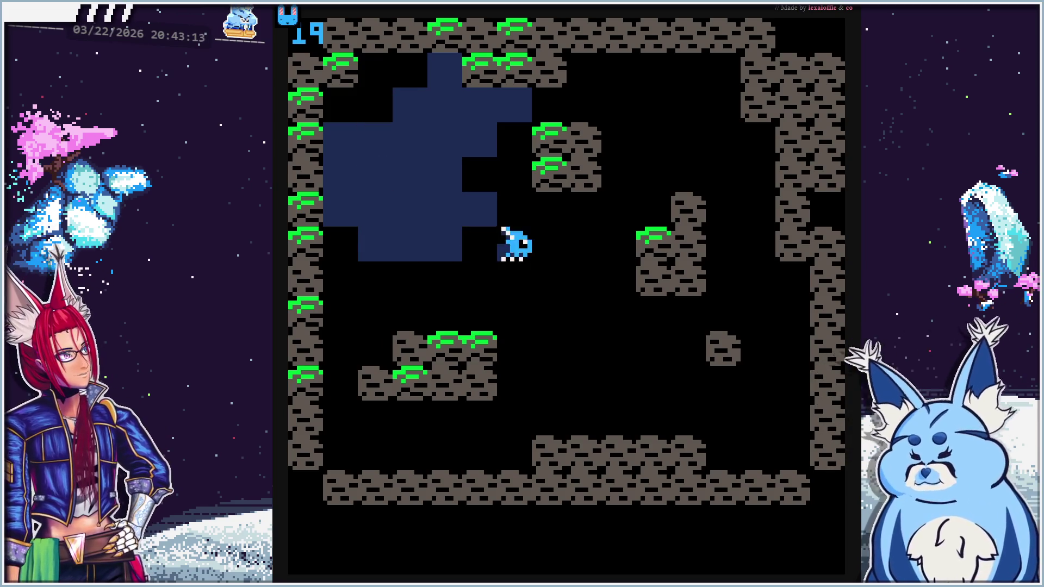
key(Right)
key(Right)
key(Right)
key(Left)
key(Left)
key(Left)
key(Down)
key(Down)
key(Down)
key(Right)
key(Right)
key(Right)
key(Right)
key(Right)
key(Up)
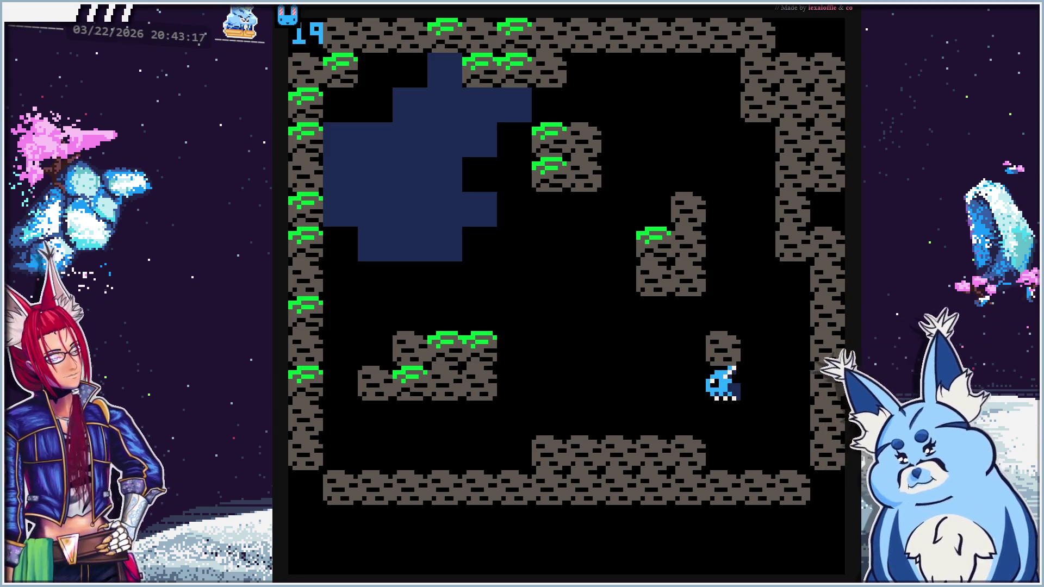
key(Left)
key(Left)
key(Left)
key(Left)
key(Left)
key(Up)
key(Up)
key(Up)
key(Up)
key(Up)
key(Left)
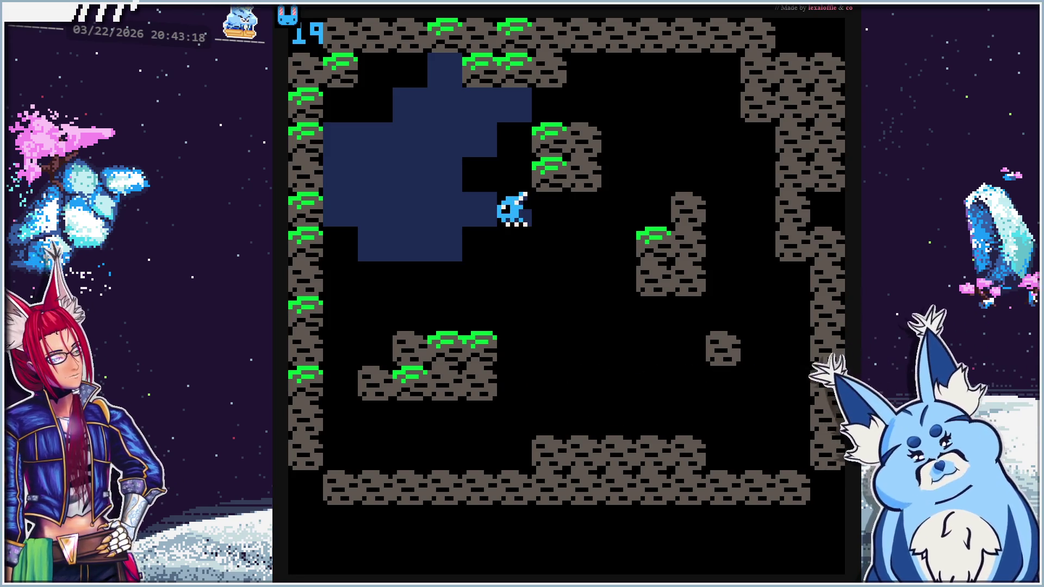
key(Left)
key(Left)
key(Left)
key(Left)
key(Down)
key(Down)
key(Right)
key(Right)
key(Right)
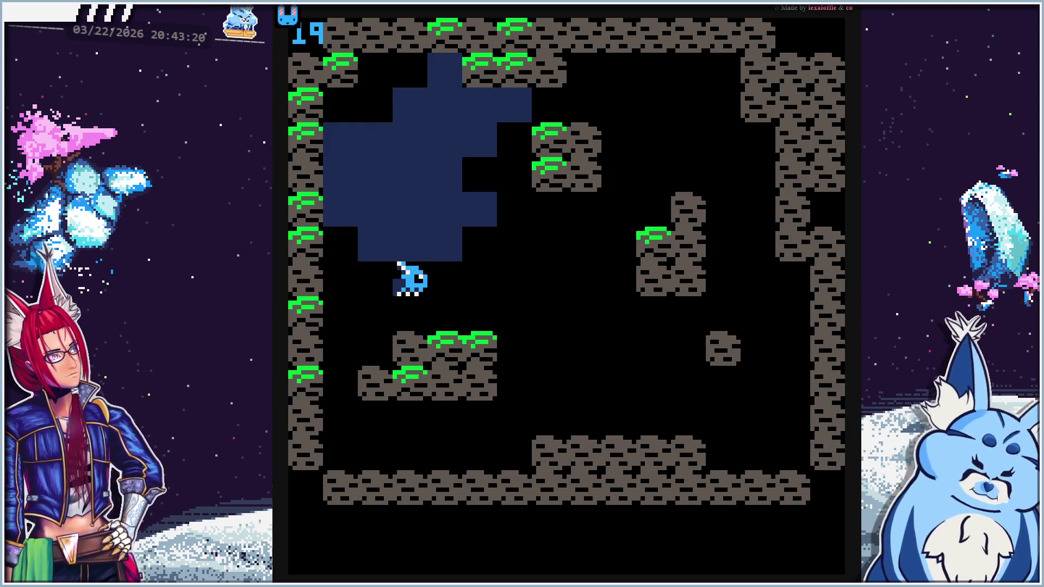
key(Right)
key(Right)
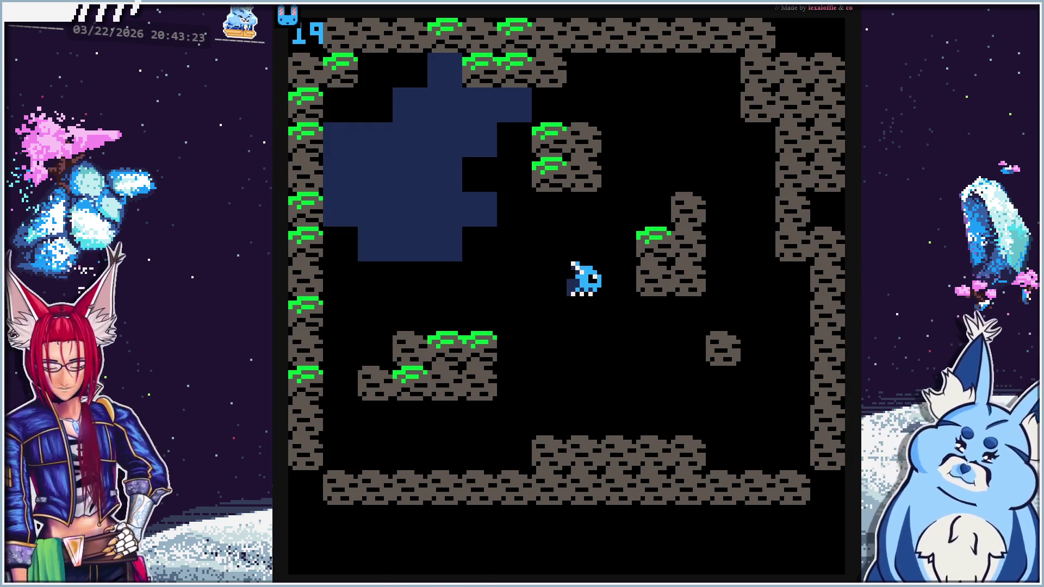
key(Escape)
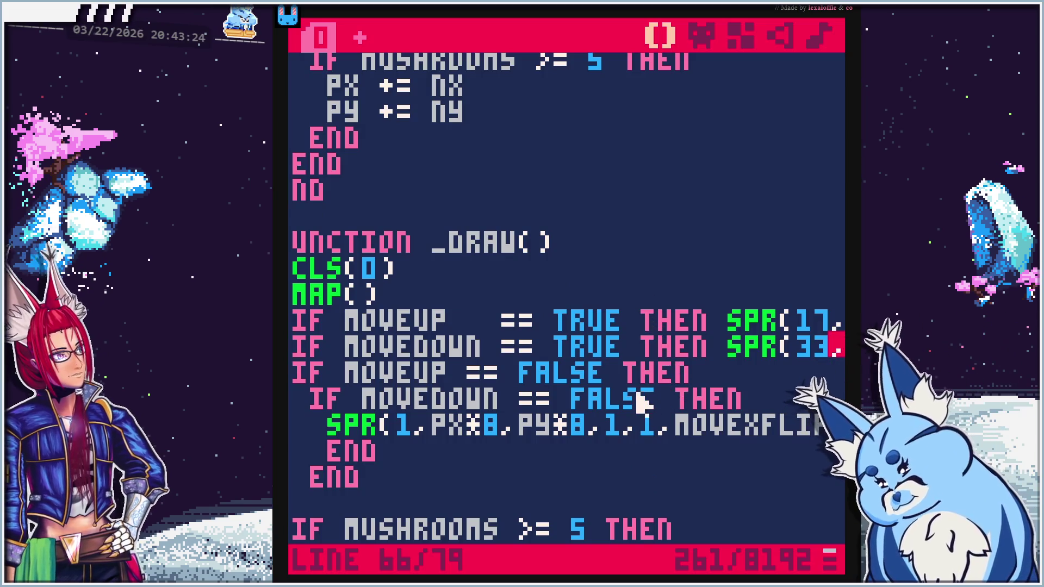
- Read through the movement and mushroom pickup code, stepping over the FGET, PY += NY and MSET lines
scroll(637, 417, up, 2)
scroll(637, 418, up, 15)
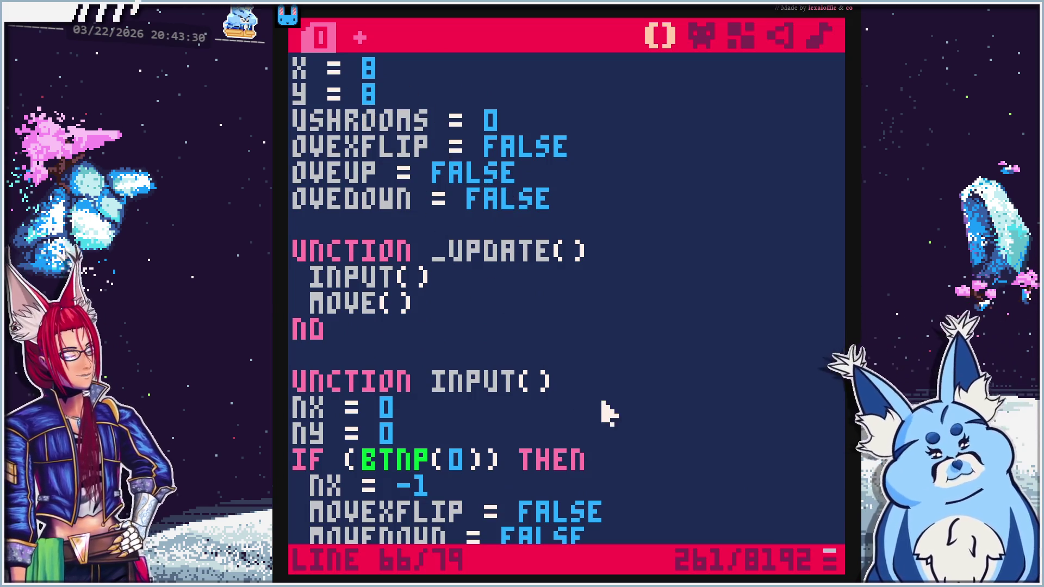
scroll(601, 410, down, 10)
scroll(603, 402, down, 5)
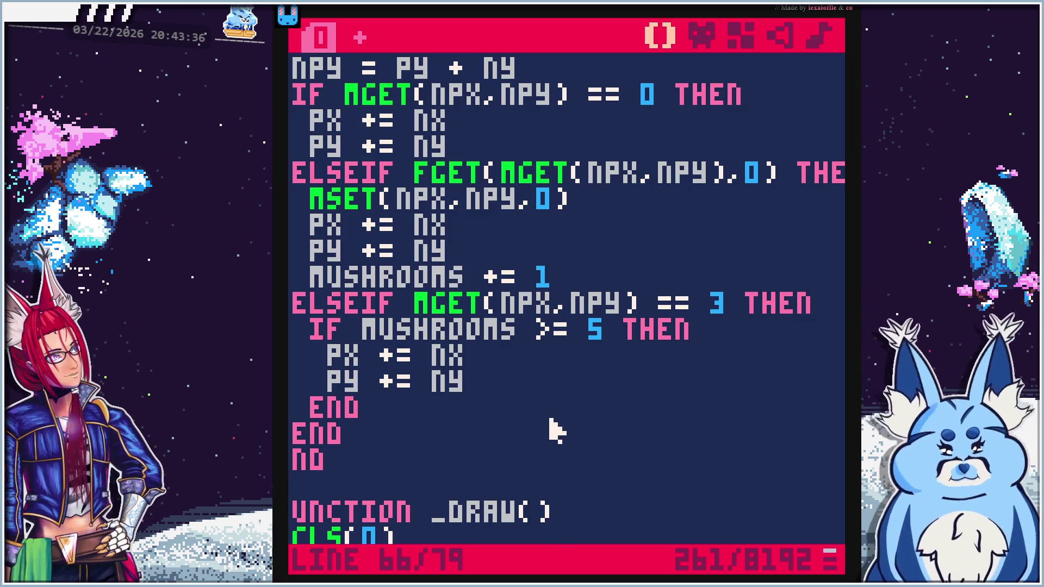
scroll(554, 431, up, 1)
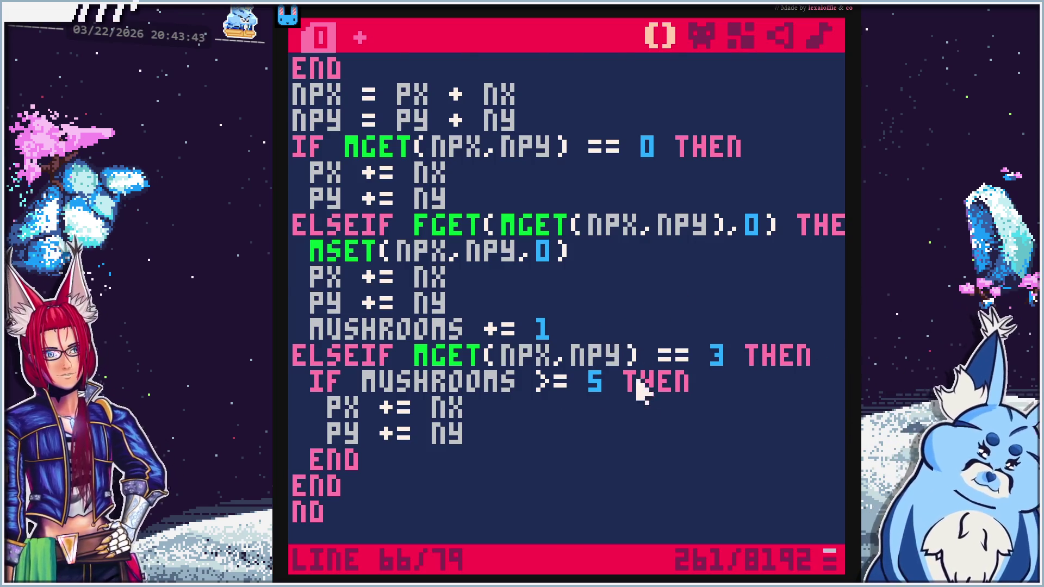
scroll(647, 380, up, 1)
click(663, 276)
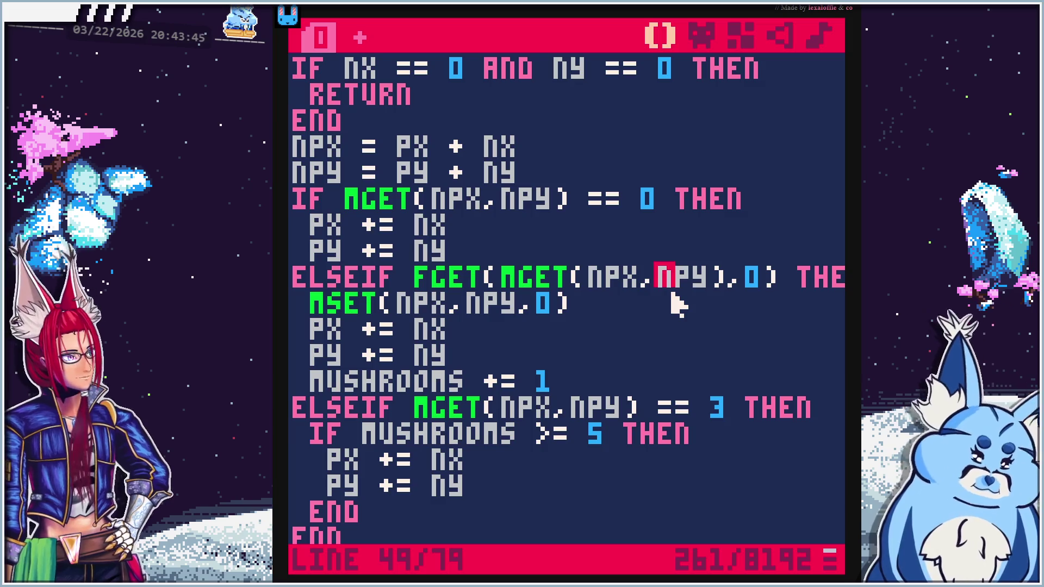
key(End)
key(Down)
key(Left)
key(Left)
key(Left)
key(Up)
key(Left)
key(Left)
key(Left)
key(Down)
key(Up)
key(Up)
key(Left)
key(Left)
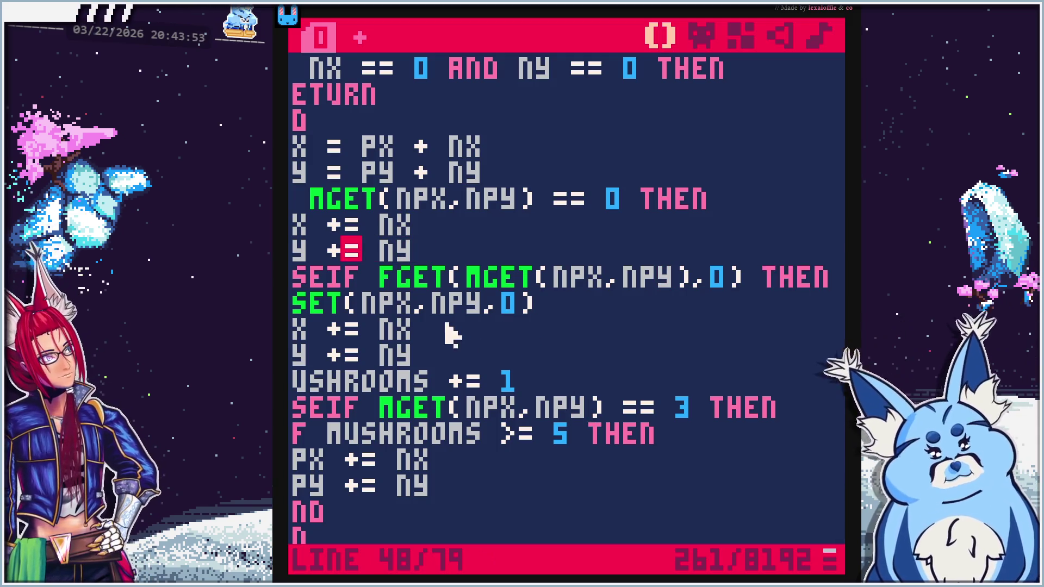
key(Down)
key(Down)
key(Left)
key(Left)
key(Left)
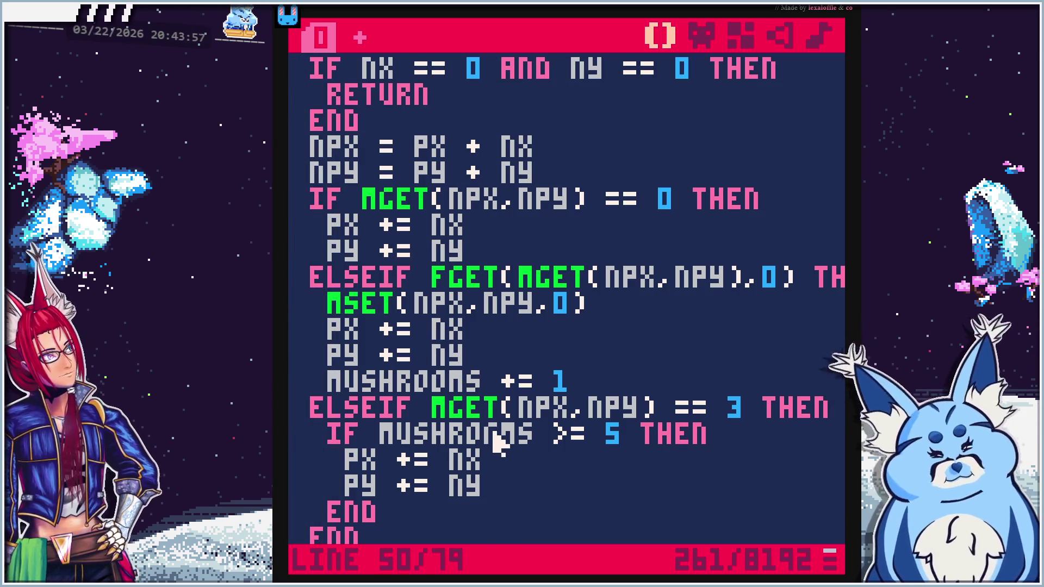
- Scroll down into _DRAW and place the caret on the 8 in PX*8 of the SPR line
scroll(503, 449, down, 5)
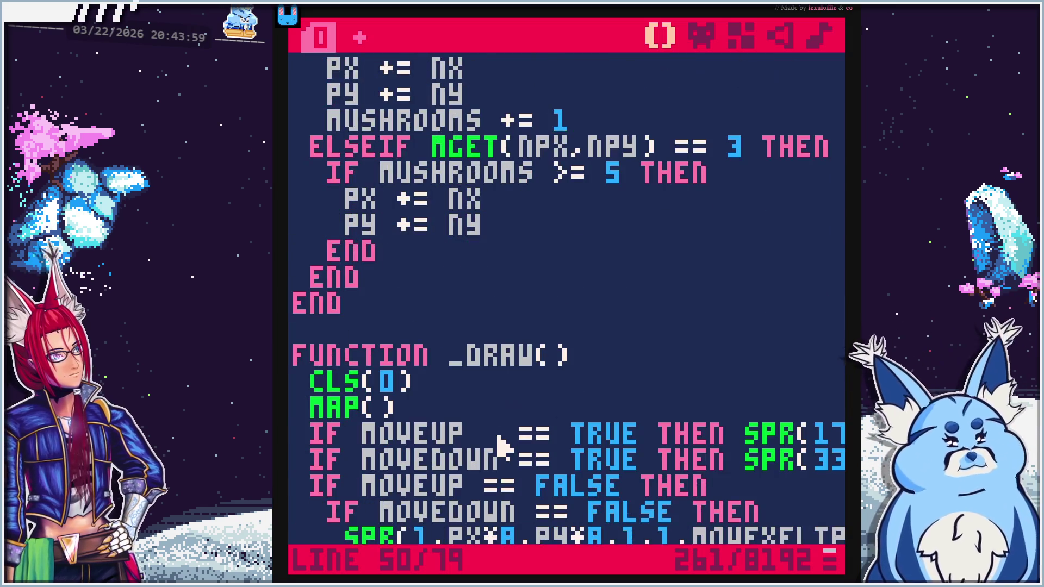
scroll(503, 448, down, 4)
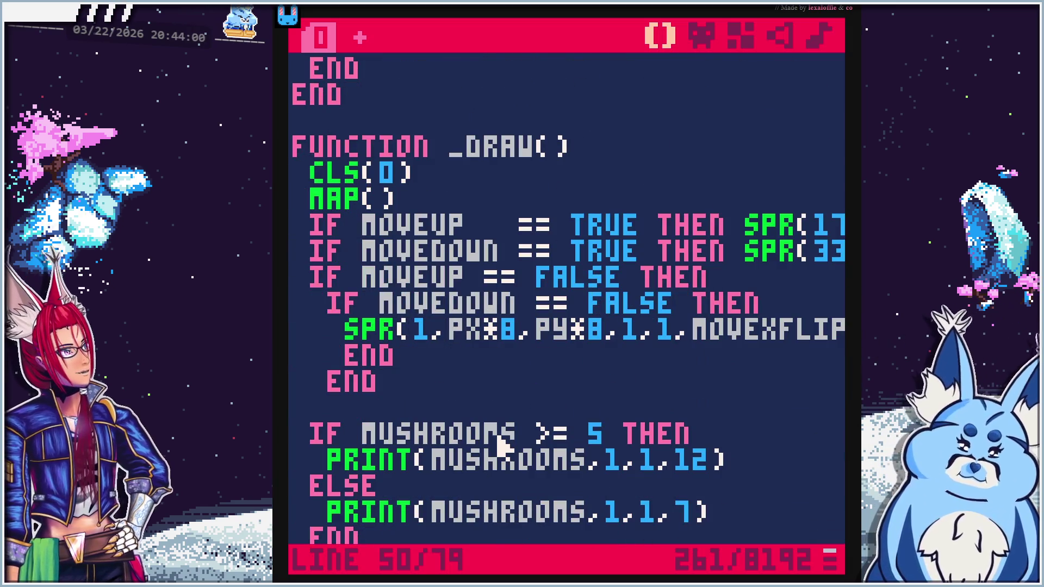
scroll(499, 443, down, 1)
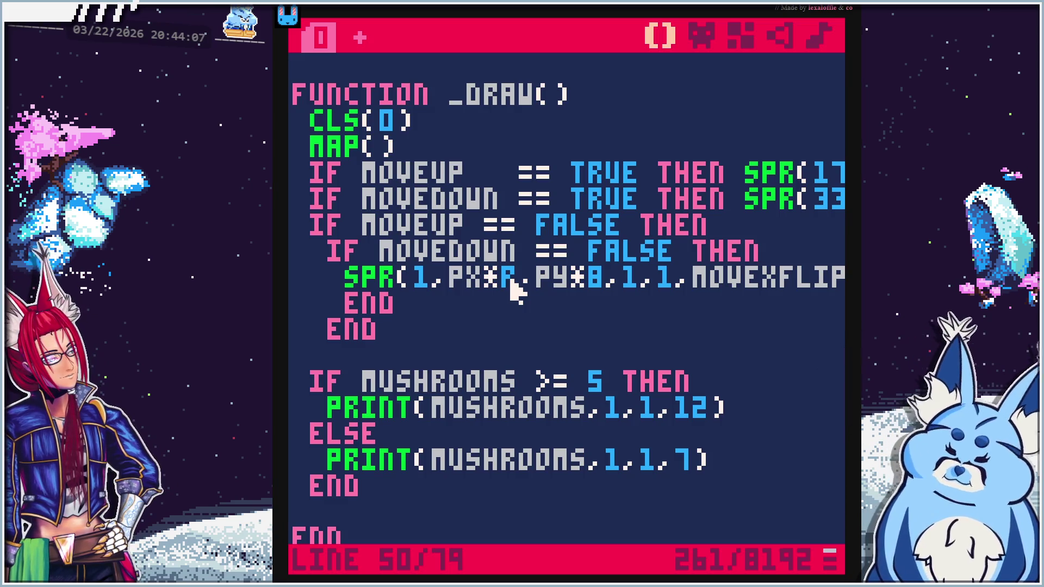
click(510, 278)
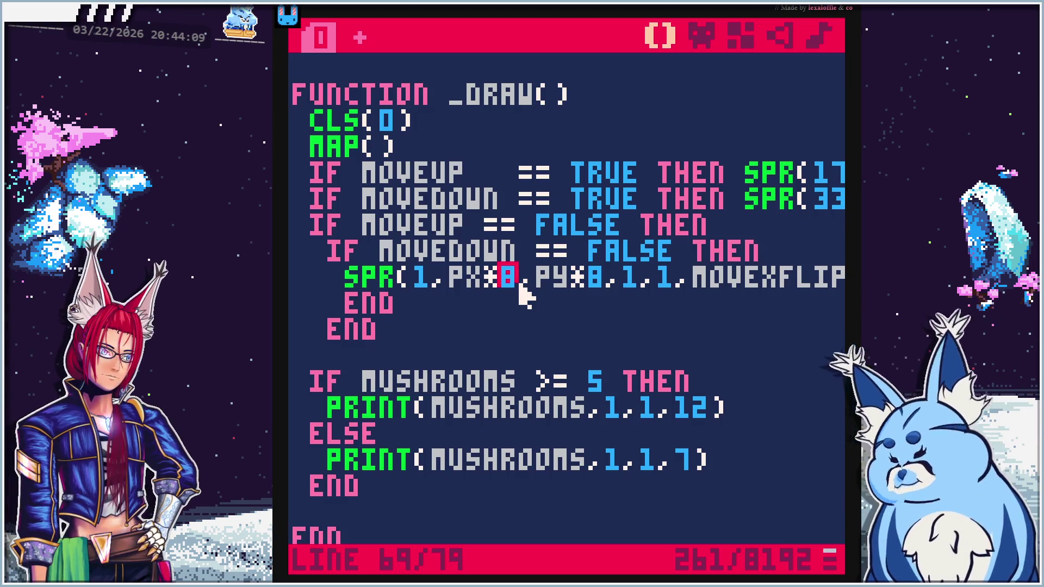
- Change the idle SPR call's multipliers from PX*8 and PY*8 to PX*4 and PY*4
key(Right)
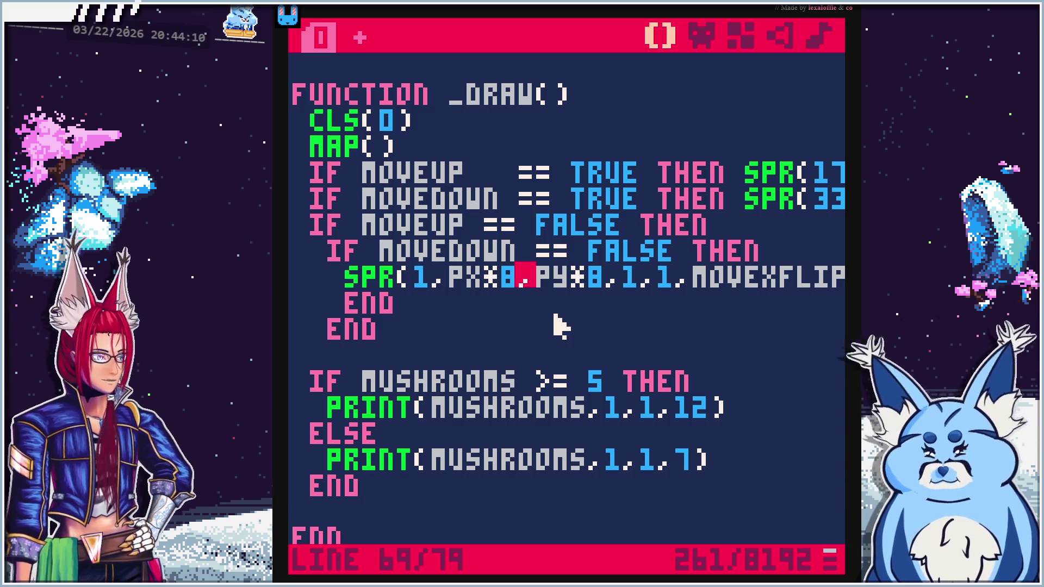
key(BackSpace)
text(4)
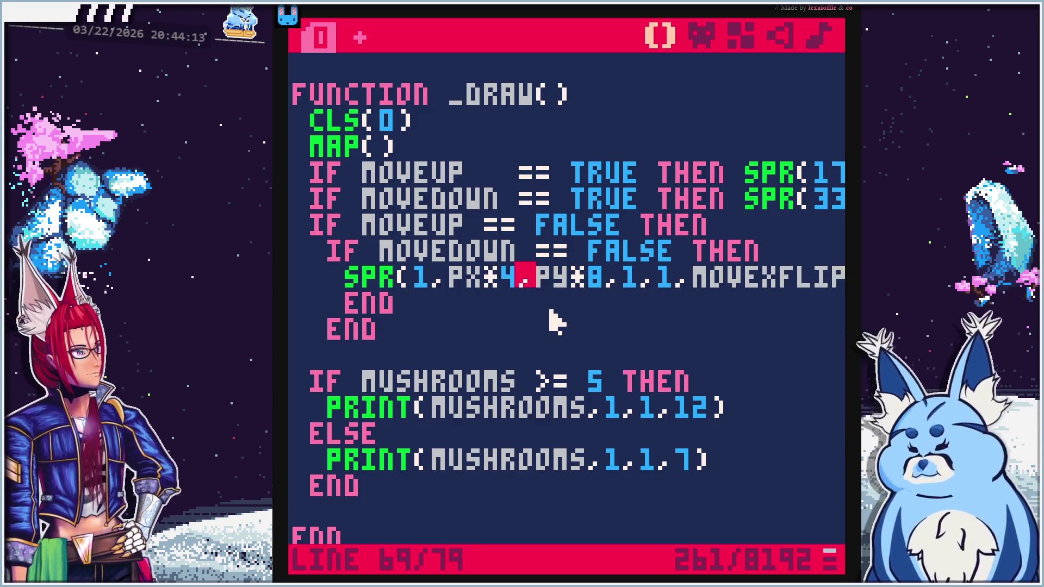
key(Left)
key(BackSpace)
text(4)
- Run the cart and move the player through the water and mushrooms, then stop it
key(ctrl+r)
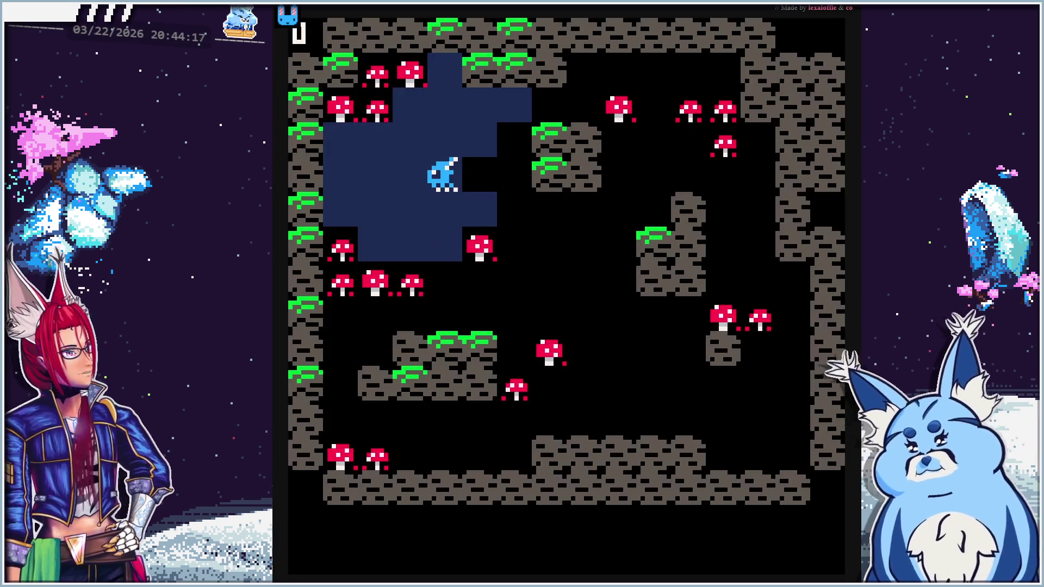
key(Right)
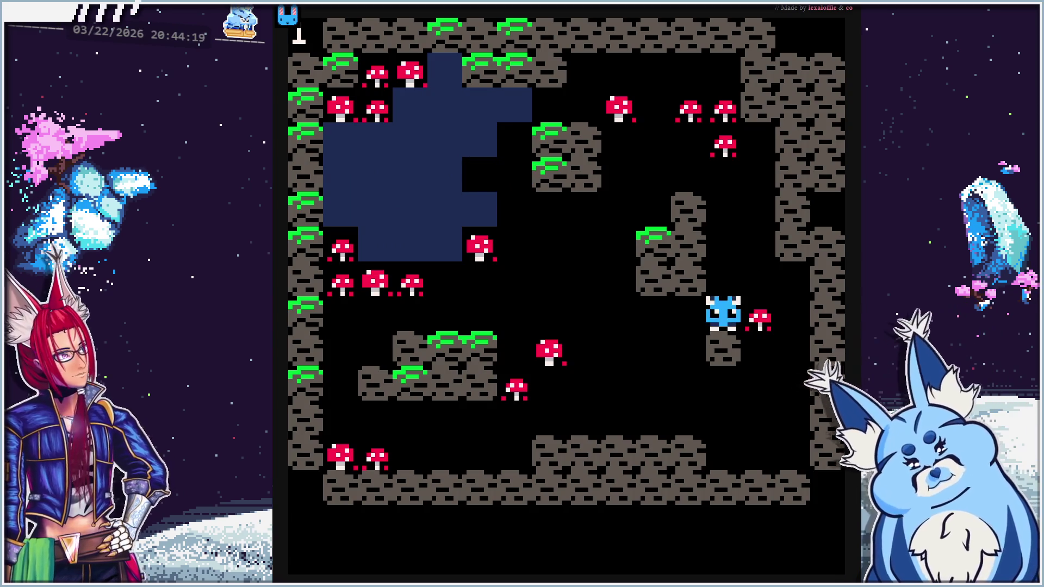
key(Left)
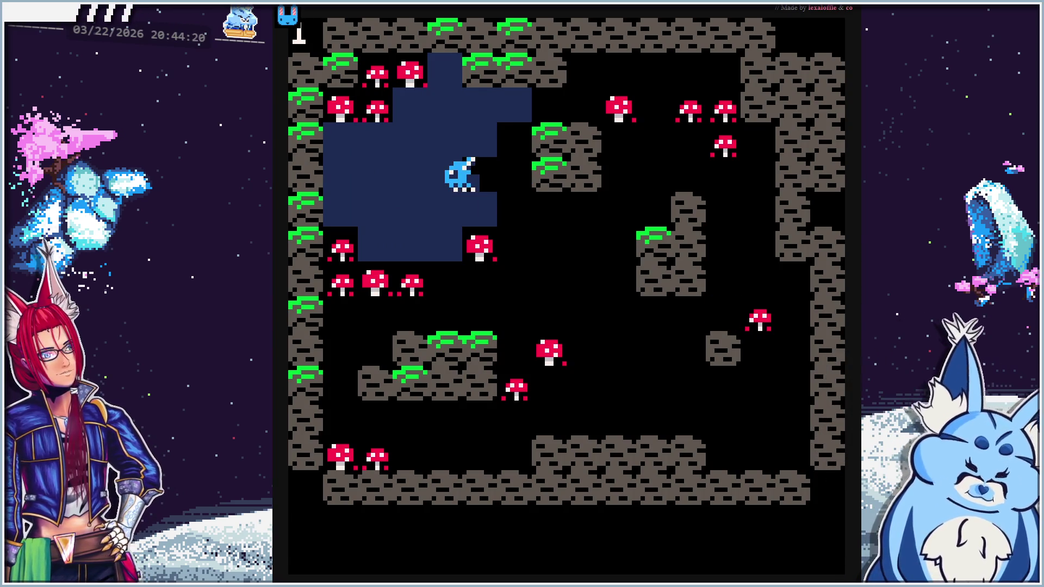
key(Down)
key(Up)
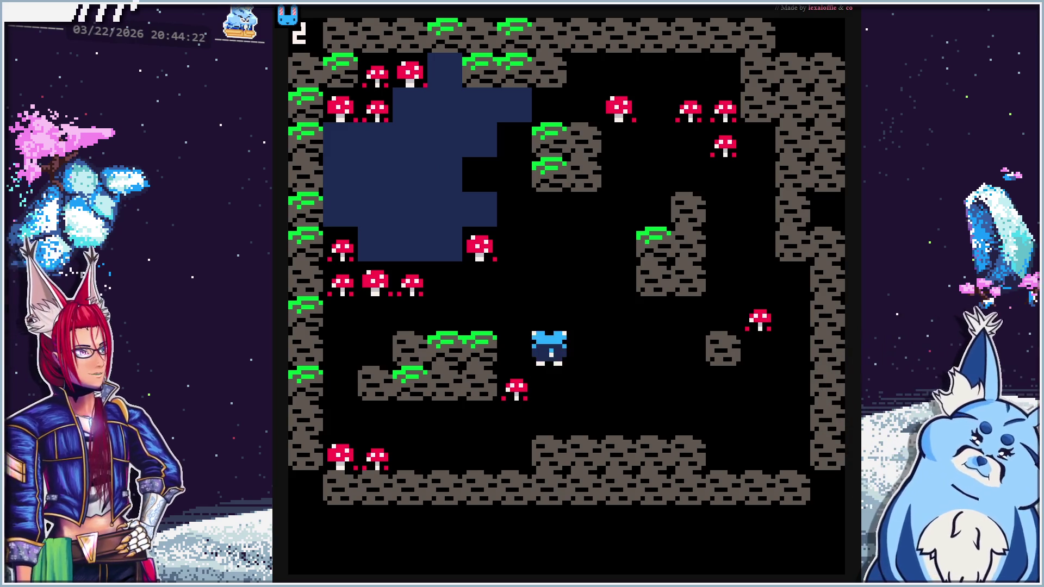
key(Left)
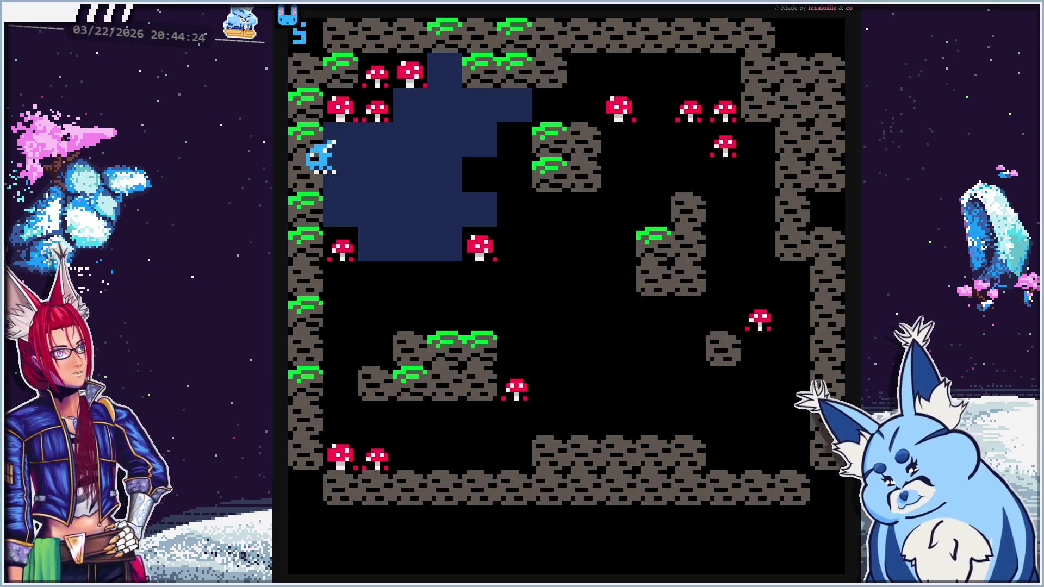
key(Right)
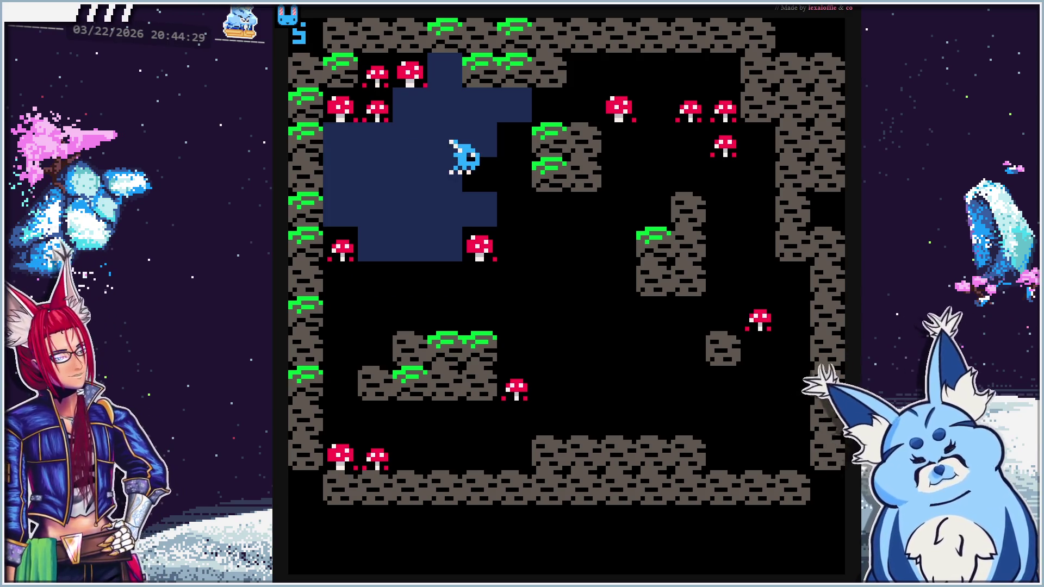
key(Escape)
key(Escape)
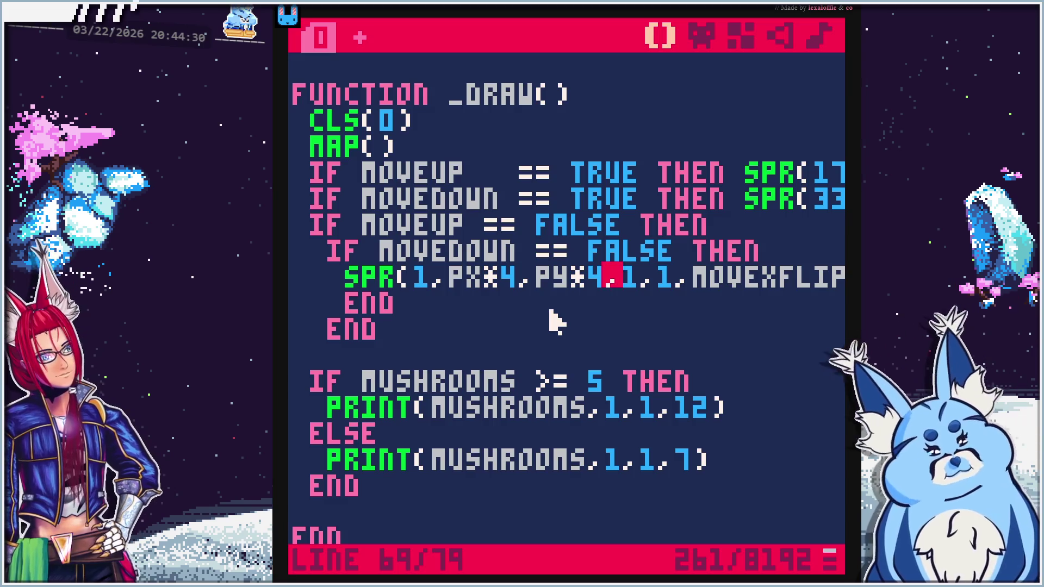
- Set the PY multiplier back to 8 and rerun the game, stepping the player left
key(BackSpace)
text(8)
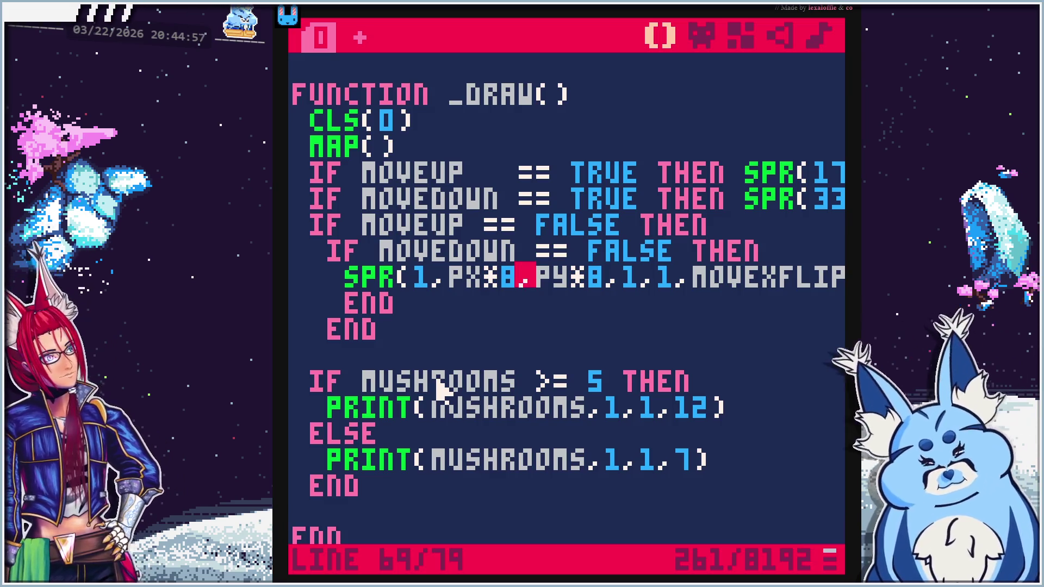
key(ctrl+r)
key(Left)
key(Left)
key(Left)
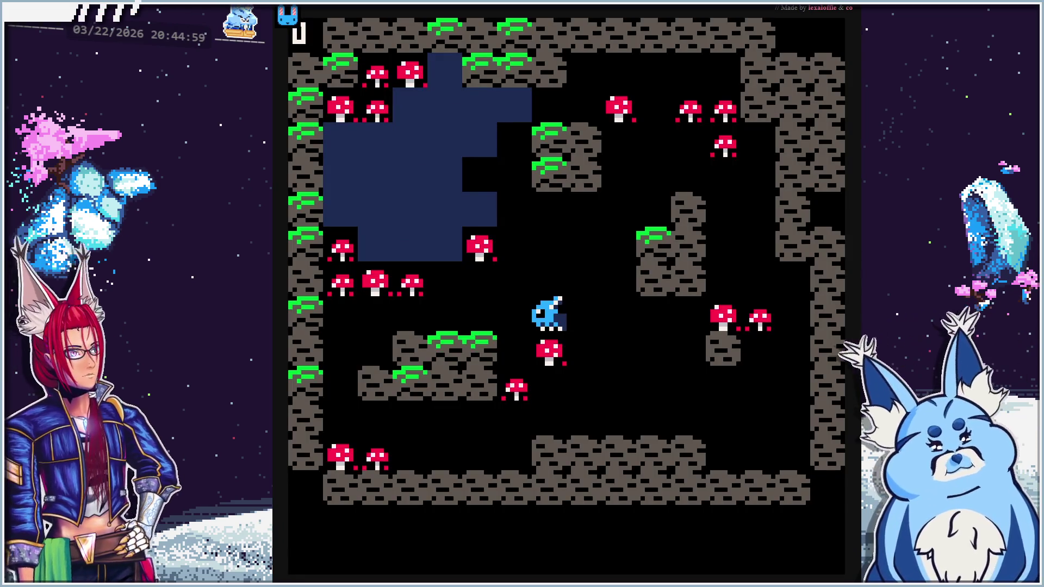
- Move the player up, down and left to eat a mushroom, then stop the game
key(Up)
key(Up)
key(Down)
key(Left)
key(Left)
key(Left)
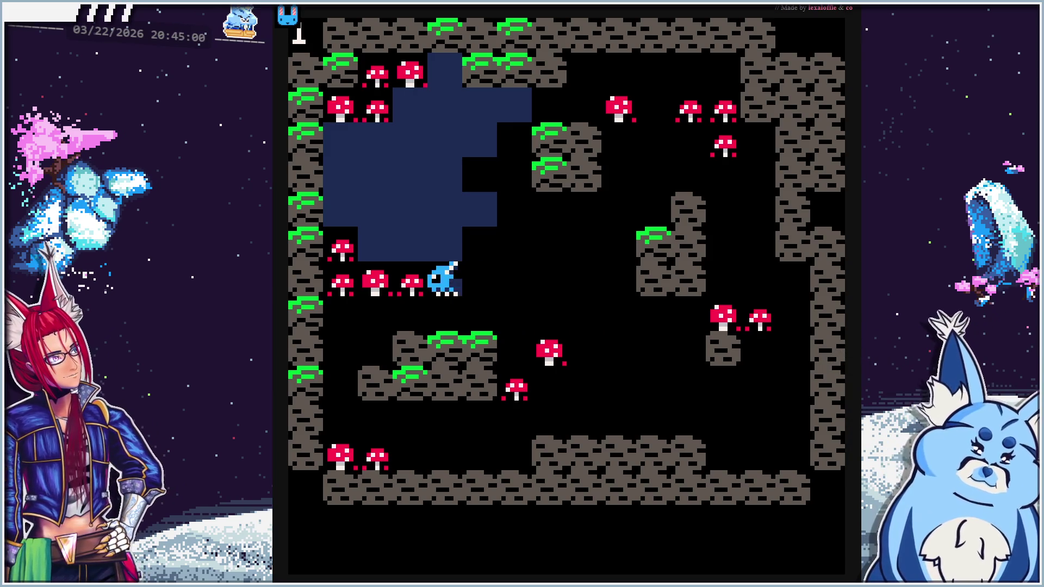
key(Down)
key(Down)
key(Down)
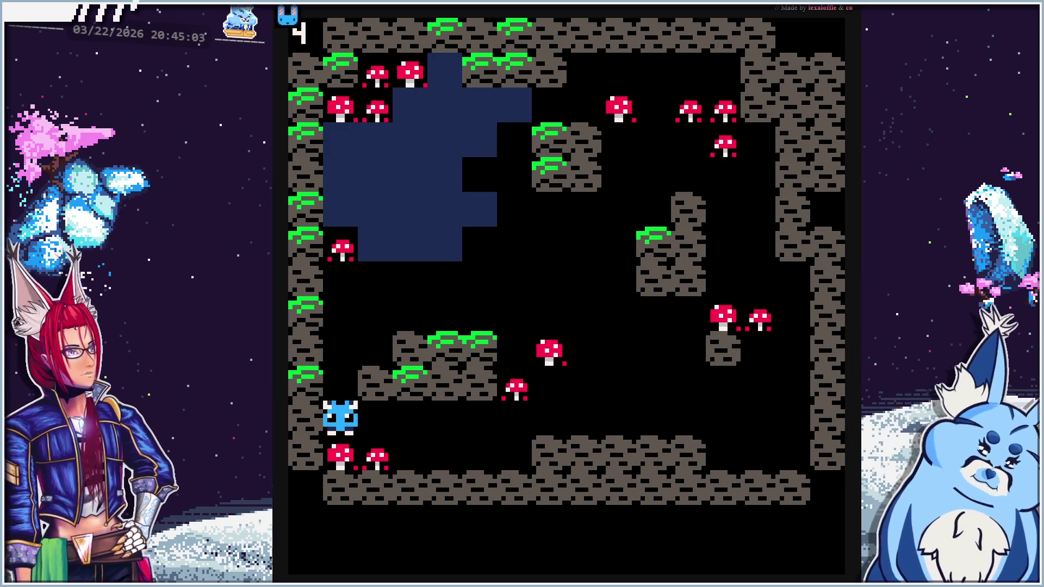
key(Escape)
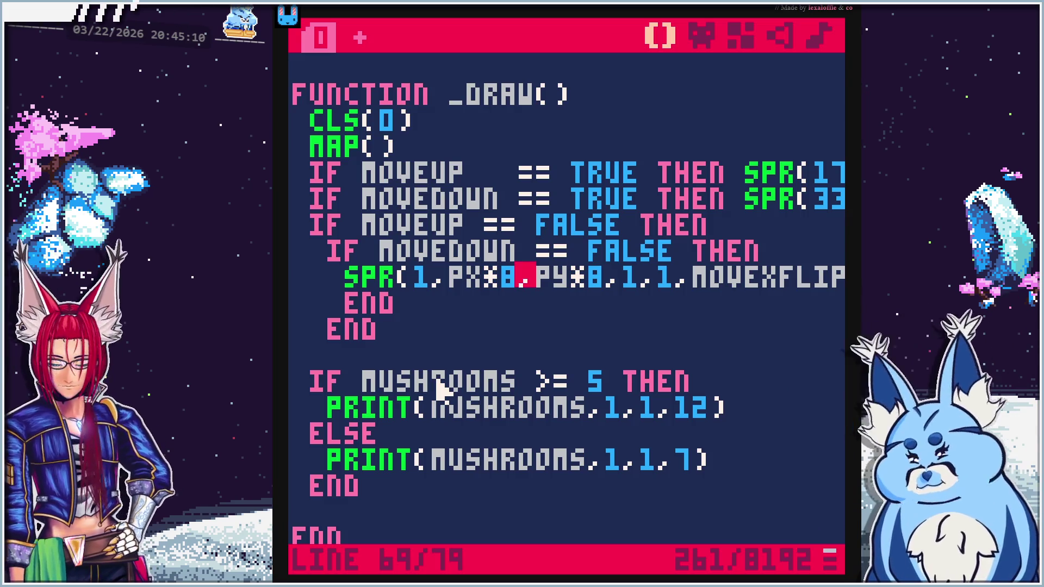
- Rerun the cart and walk the creature around the stone floor before leaving the game
key(ctrl+r)
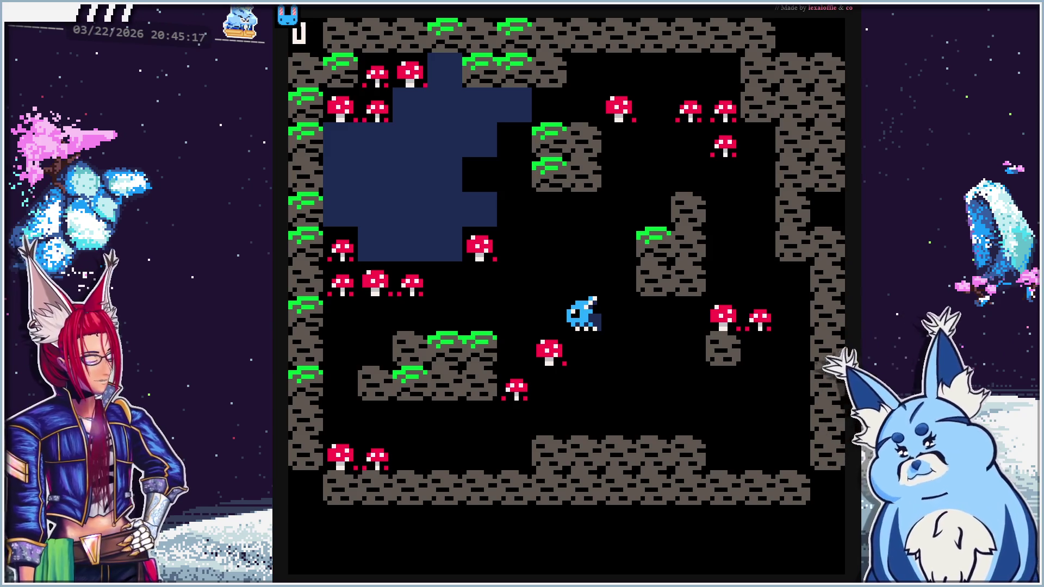
key(Down)
key(Down)
key(Down)
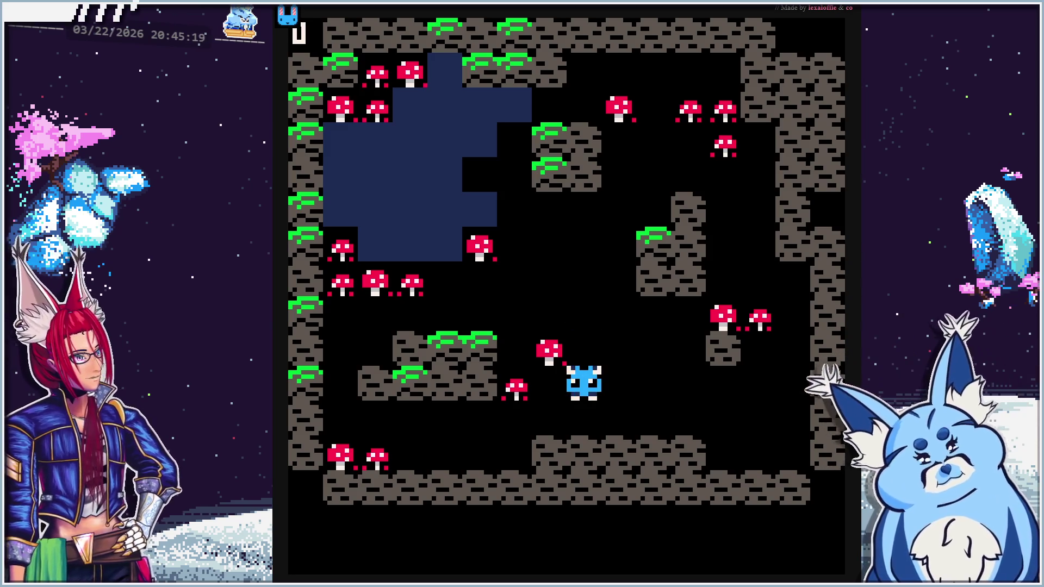
key(Right)
key(Right)
key(Right)
key(Right)
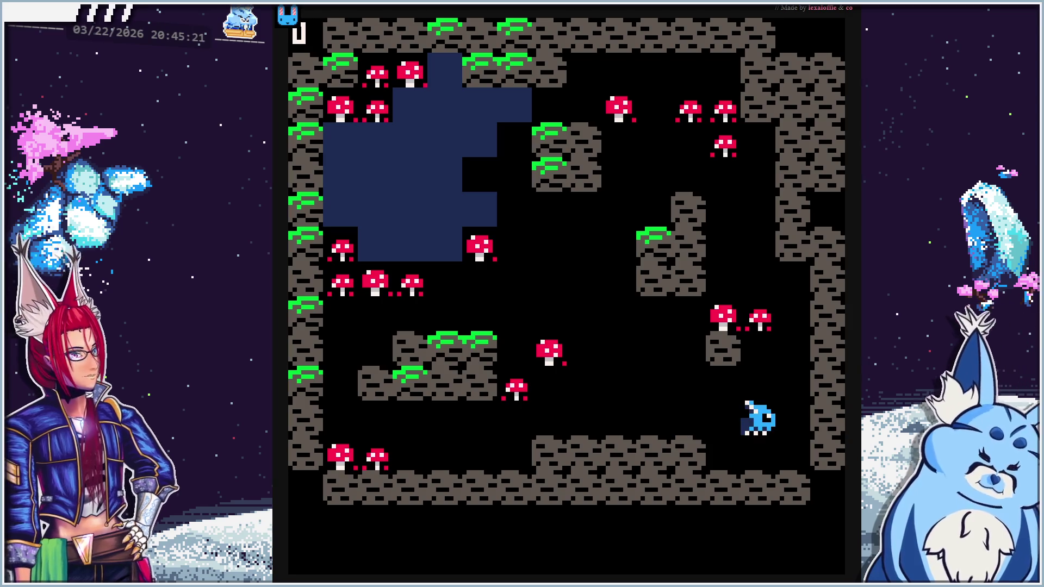
key(Down)
key(Left)
key(Left)
key(Up)
key(Up)
key(Left)
key(Left)
key(Left)
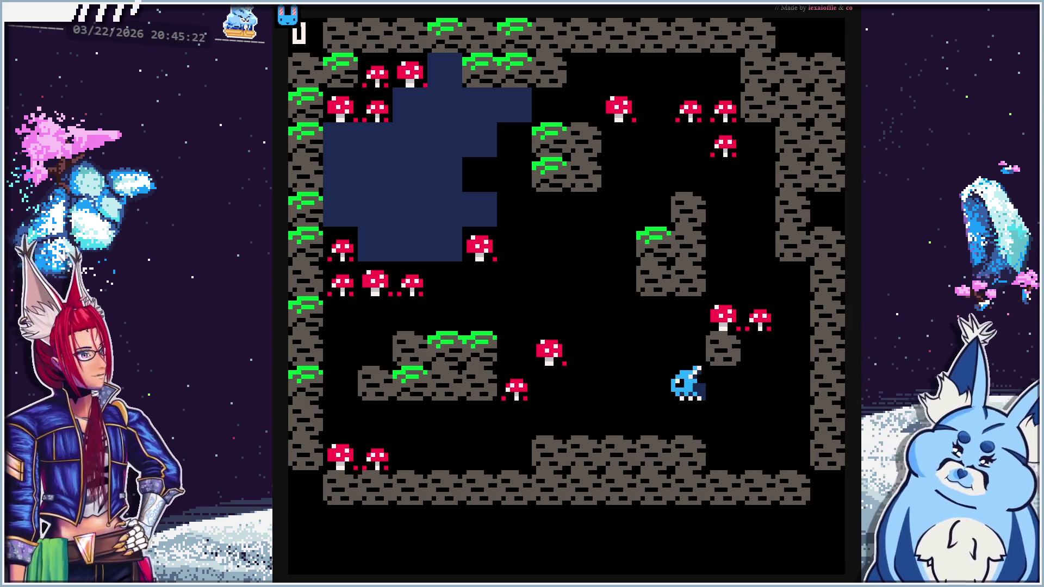
key(Up)
key(Up)
key(Up)
- Save the cart as waddlecave, then try load_demos and loaddemos, both giving syntax errors
text(save)
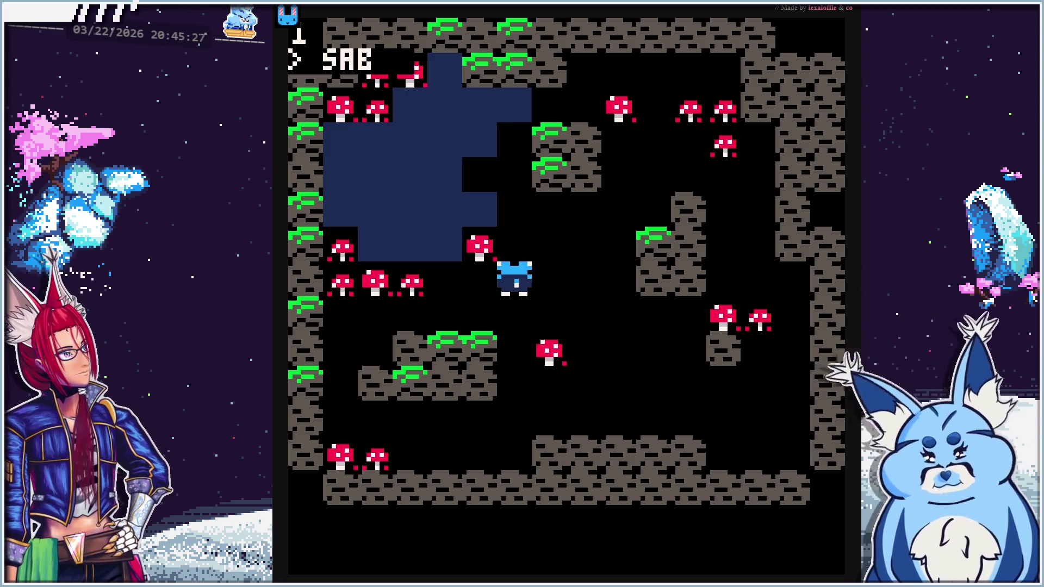
text( waddle)
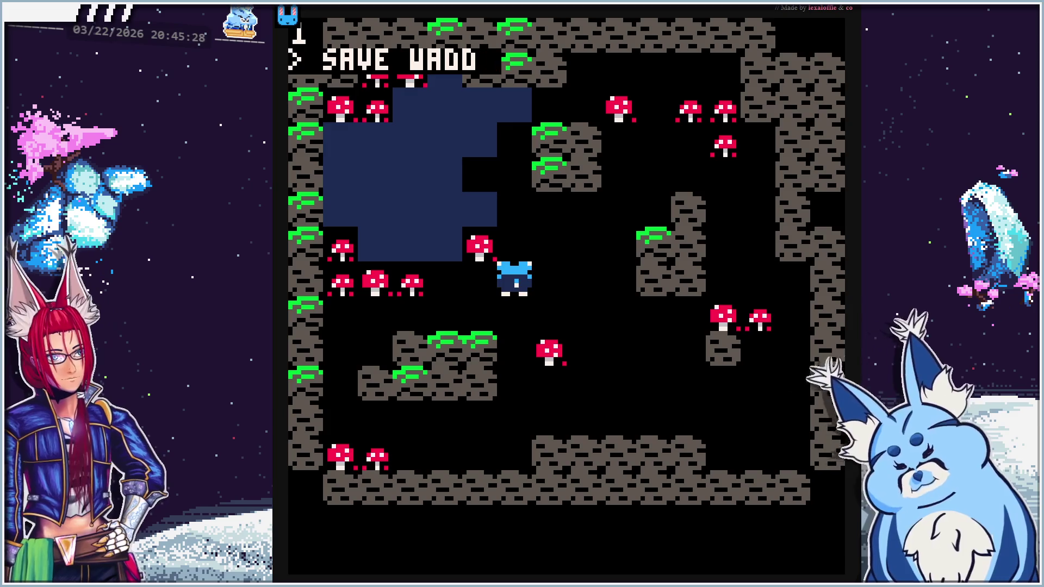
text(cave)
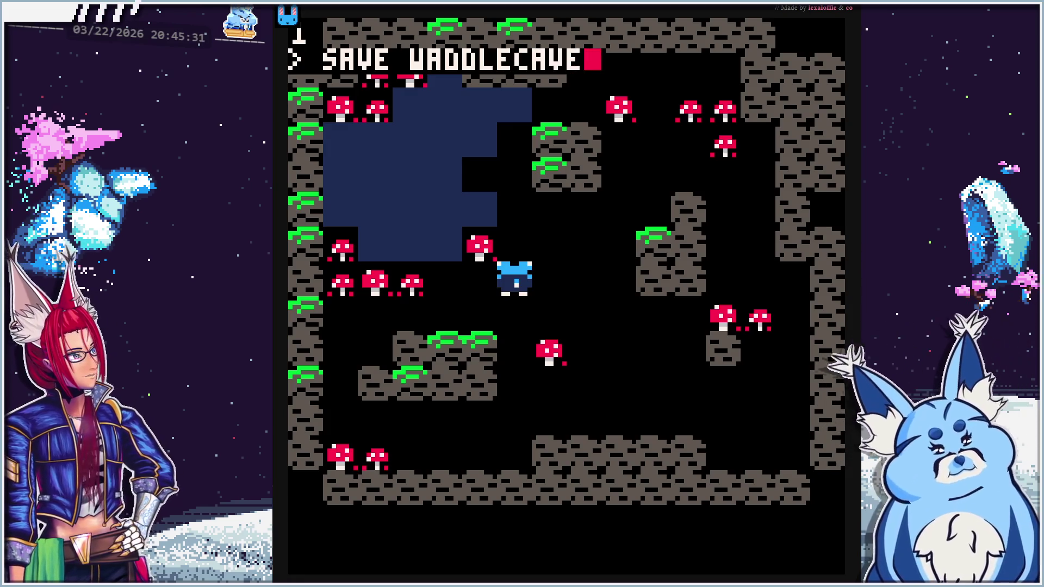
key(Return)
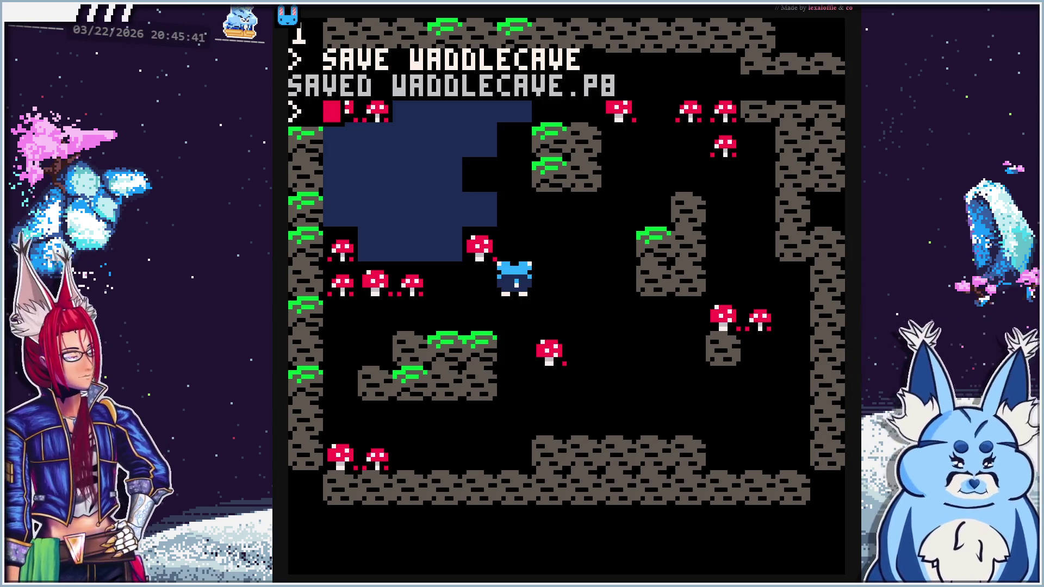
text(load_demos)
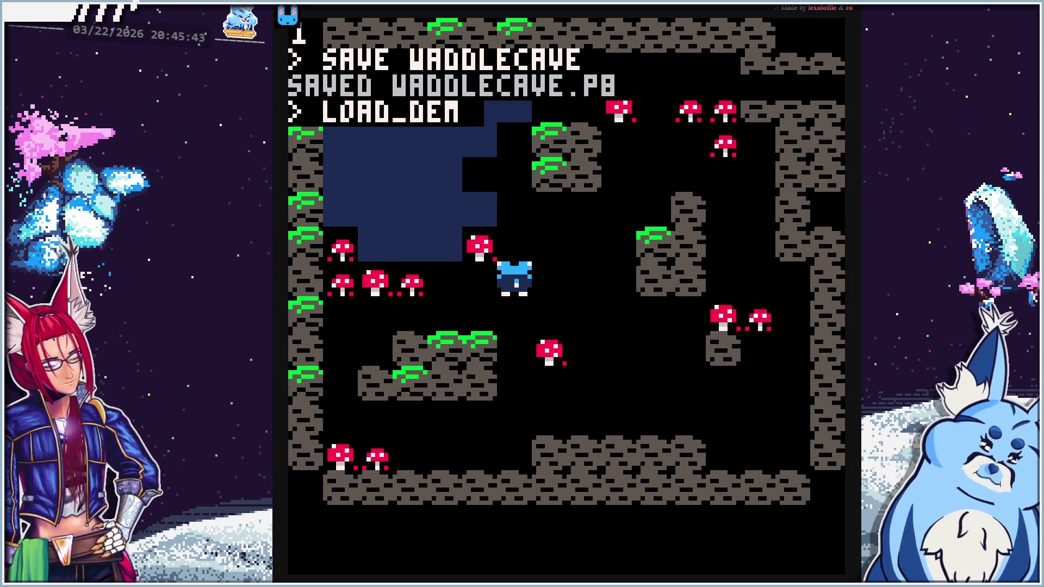
key(Return)
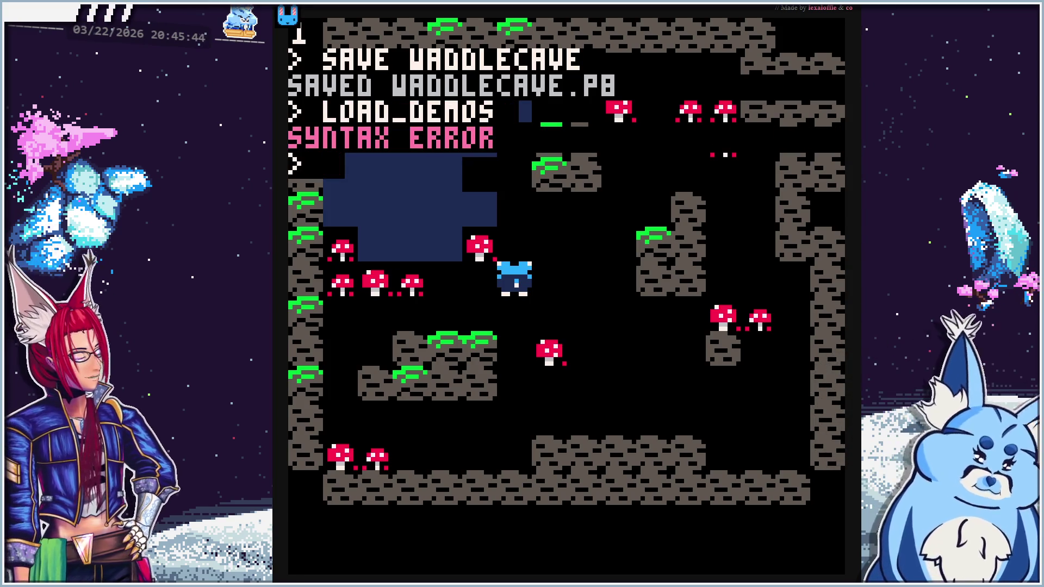
text(loaddemos)
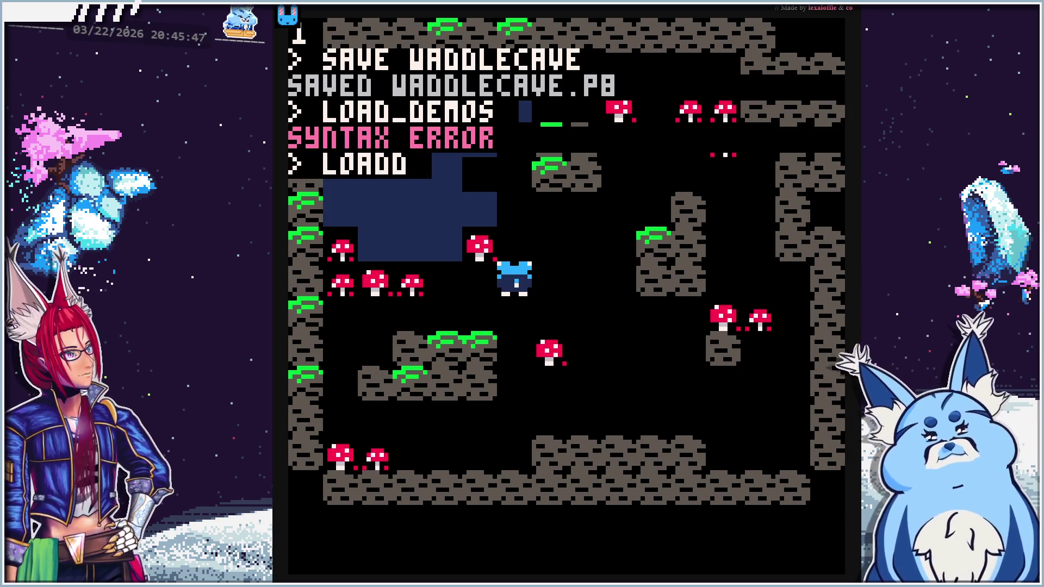
key(Return)
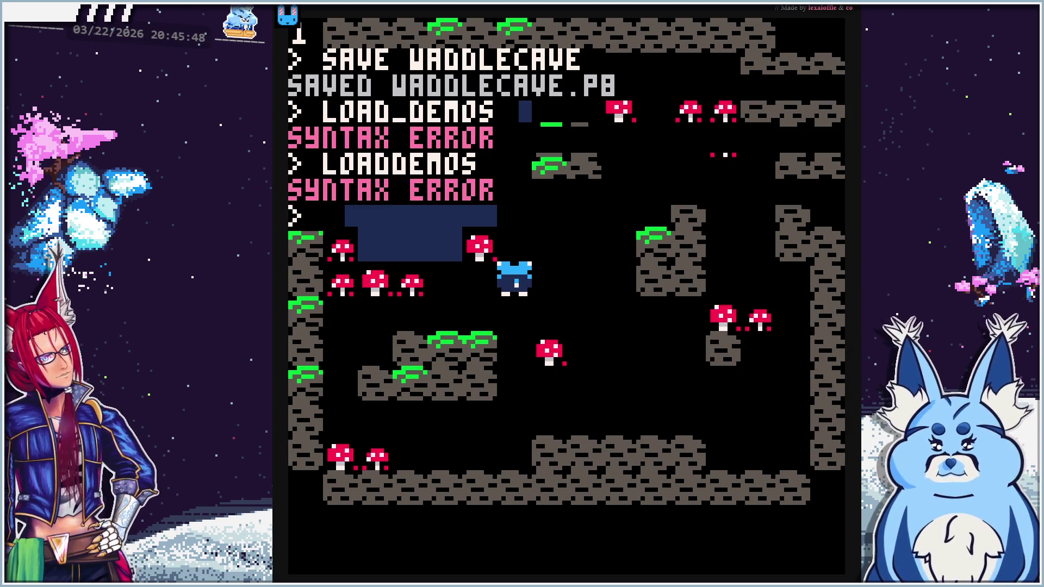
- Search the PICO-8 manual in the browser for 'demo'
key(alt+Tab)
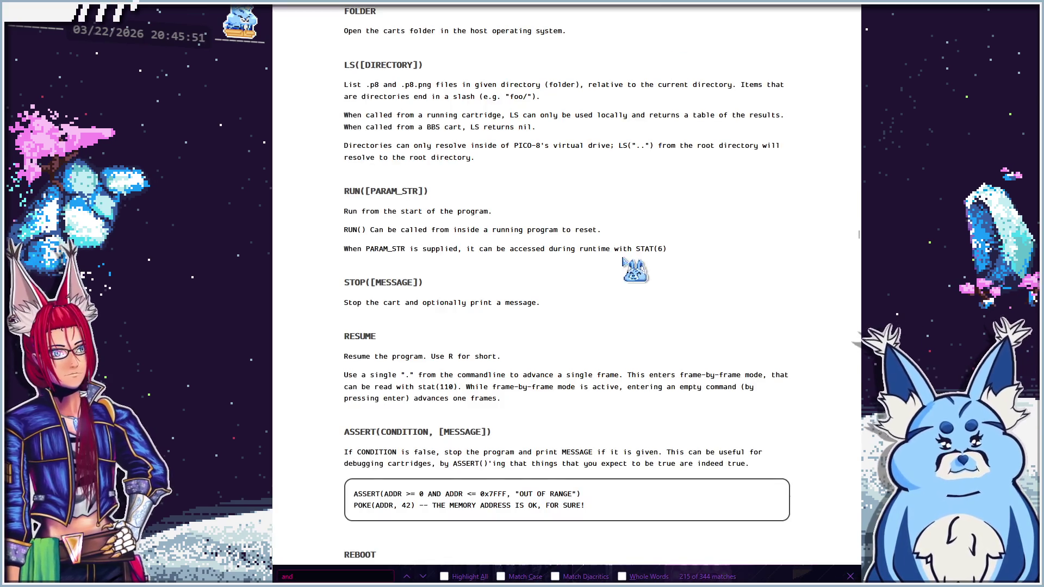
scroll(634, 268, up, 2)
key(ctrl+f)
text(demo)
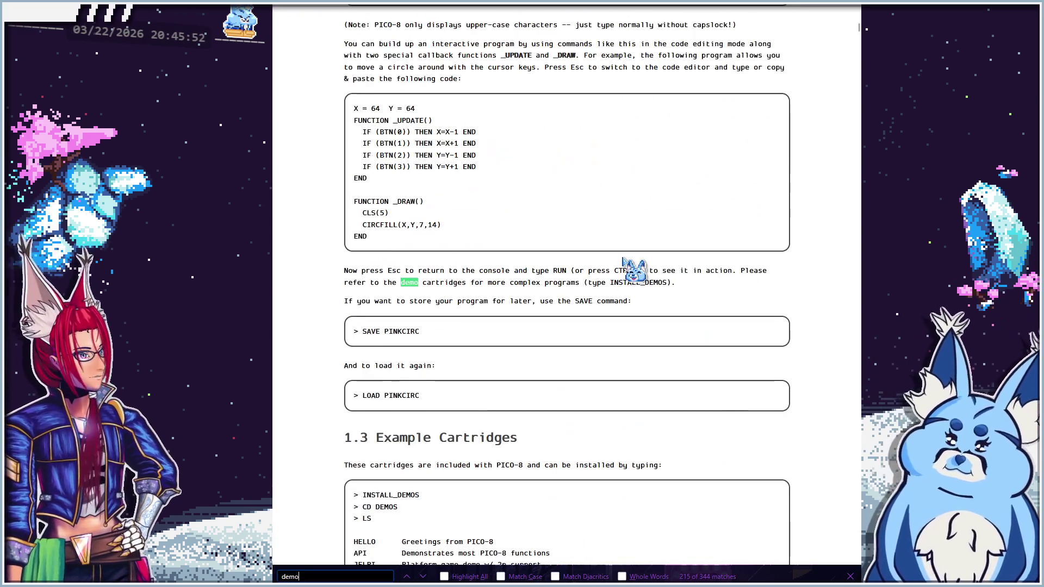
- Read section 1.3 Example Cartridges, then begin typing INSTALL_DEMOS in the PICO-8 console
scroll(522, 403, up, 15)
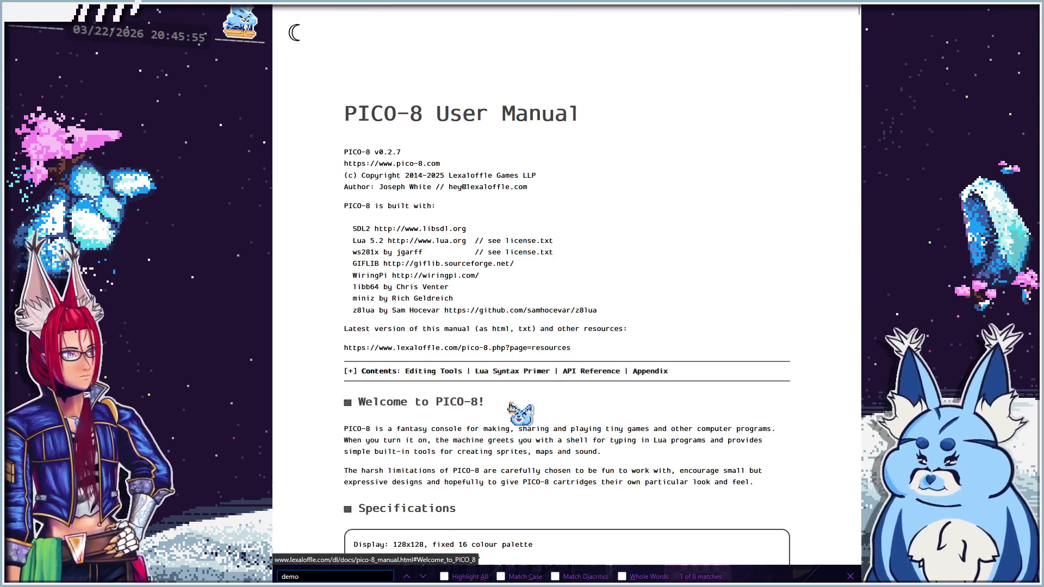
scroll(570, 302, down, 3)
scroll(560, 291, down, 5)
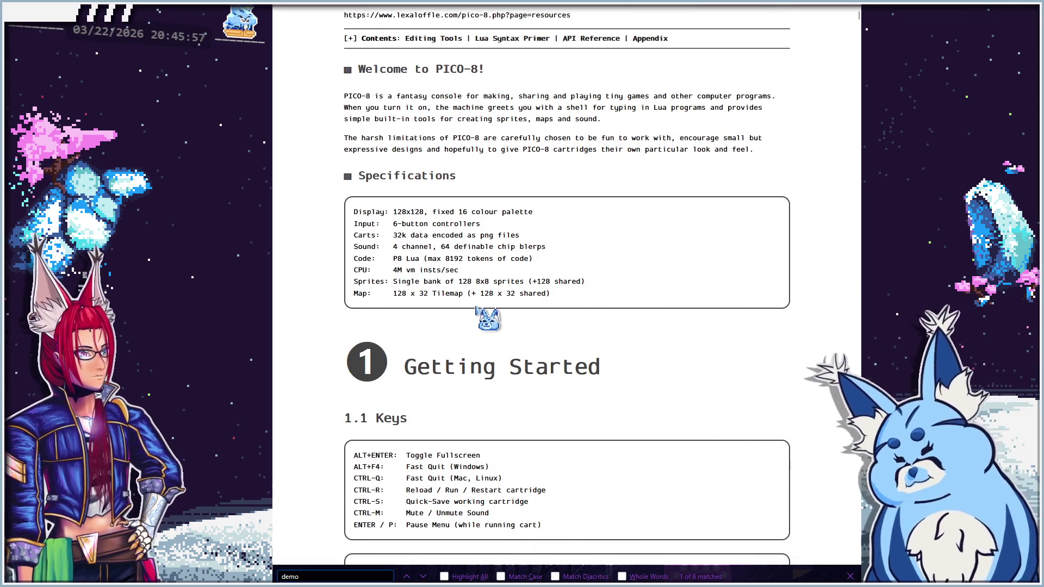
scroll(478, 315, down, 4)
scroll(472, 326, down, 9)
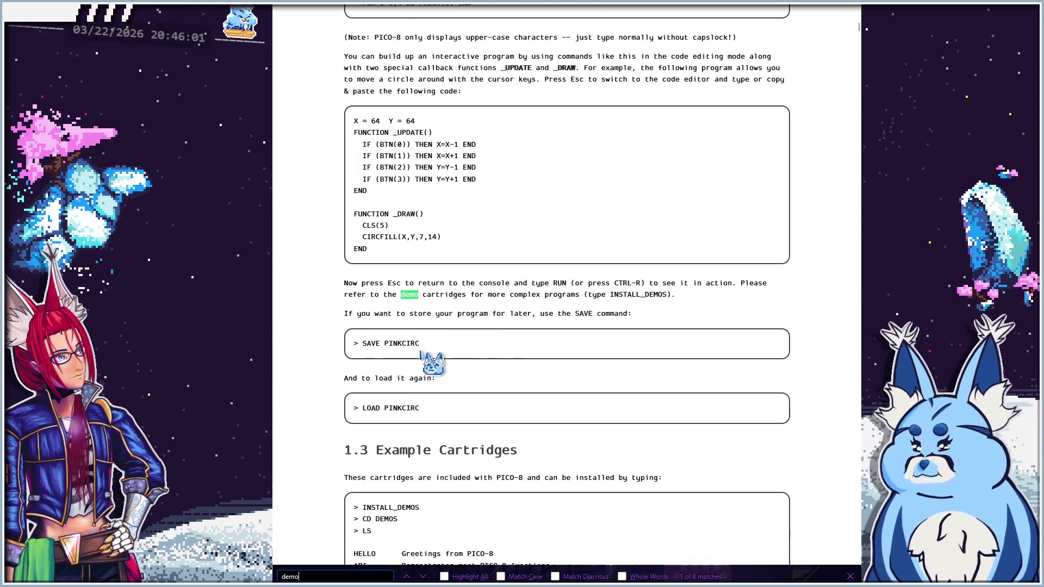
scroll(405, 420, down, 1)
scroll(405, 421, down, 3)
scroll(405, 421, down, 1)
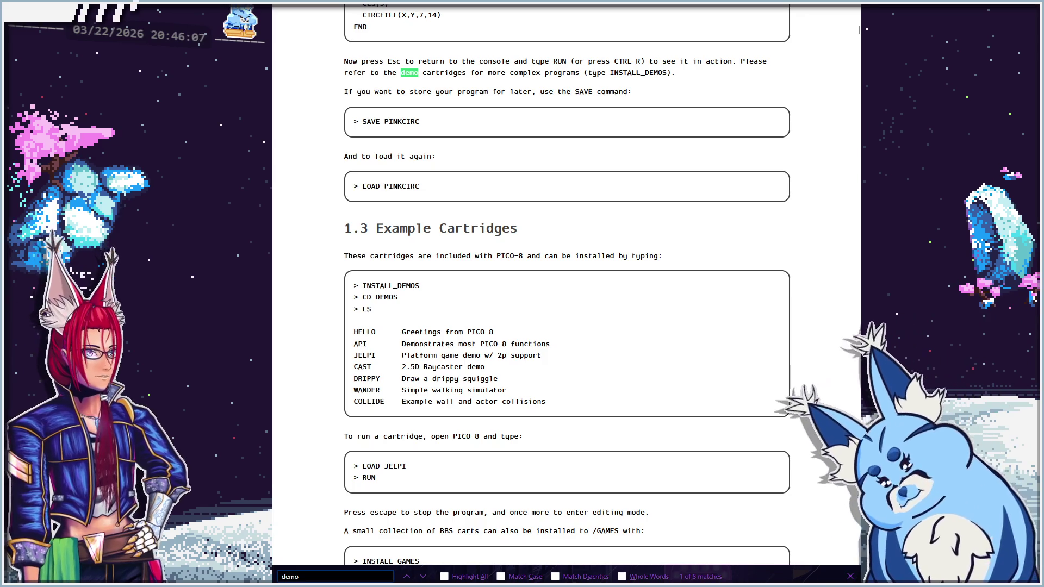
key(alt+Tab)
text(INSTALL_DE)
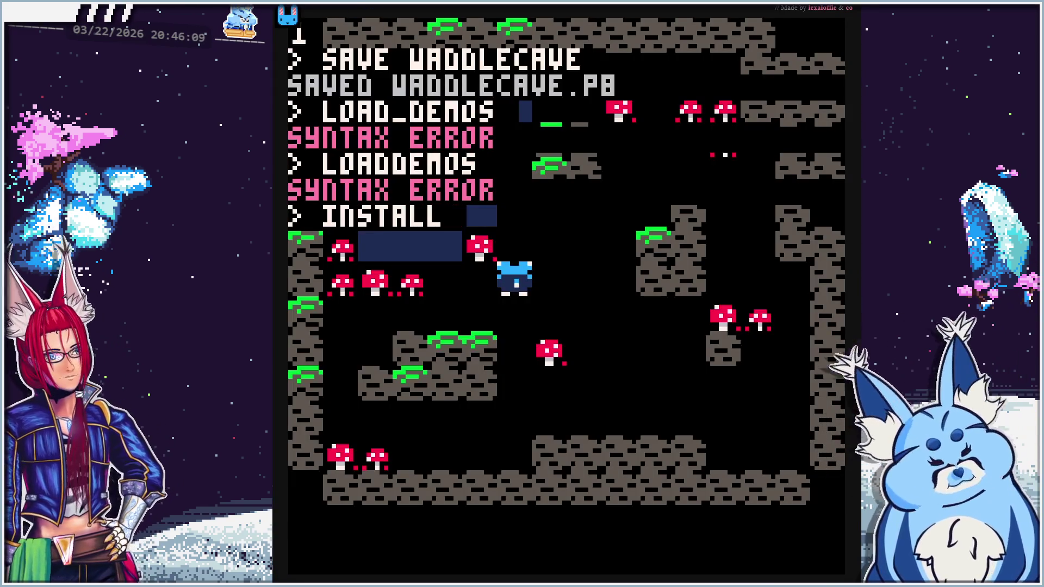
text(MOS)
- Run INSTALL_DEMOS, cd into demos, then load the hello cart and run it
key(Return)
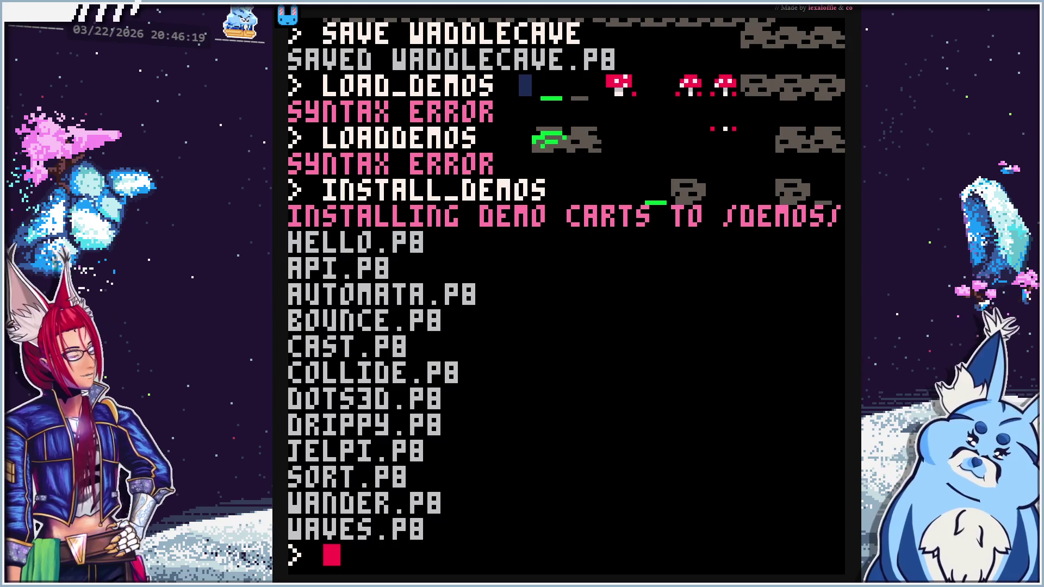
text(cd )
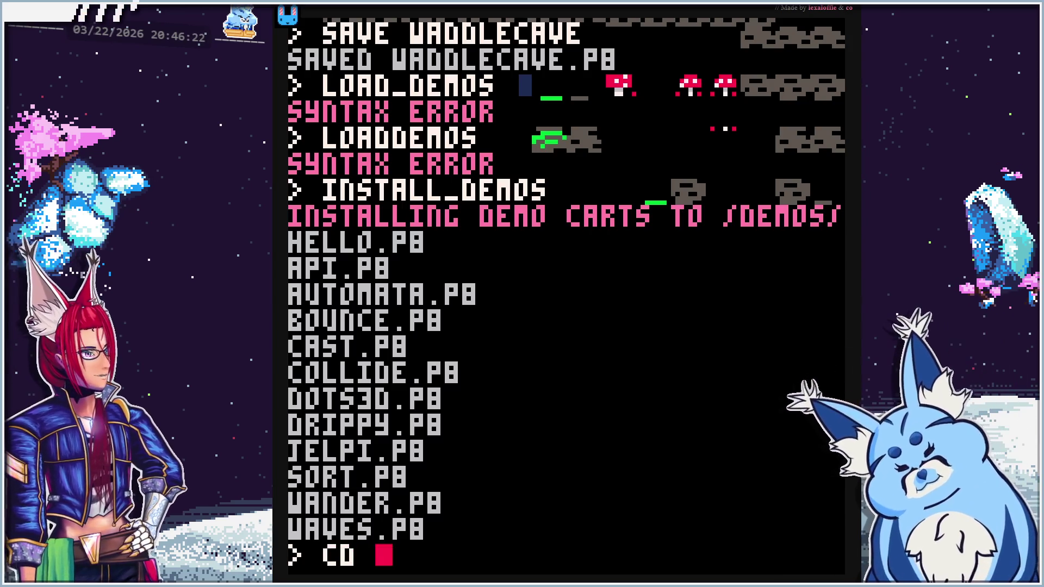
text(demos)
key(Return)
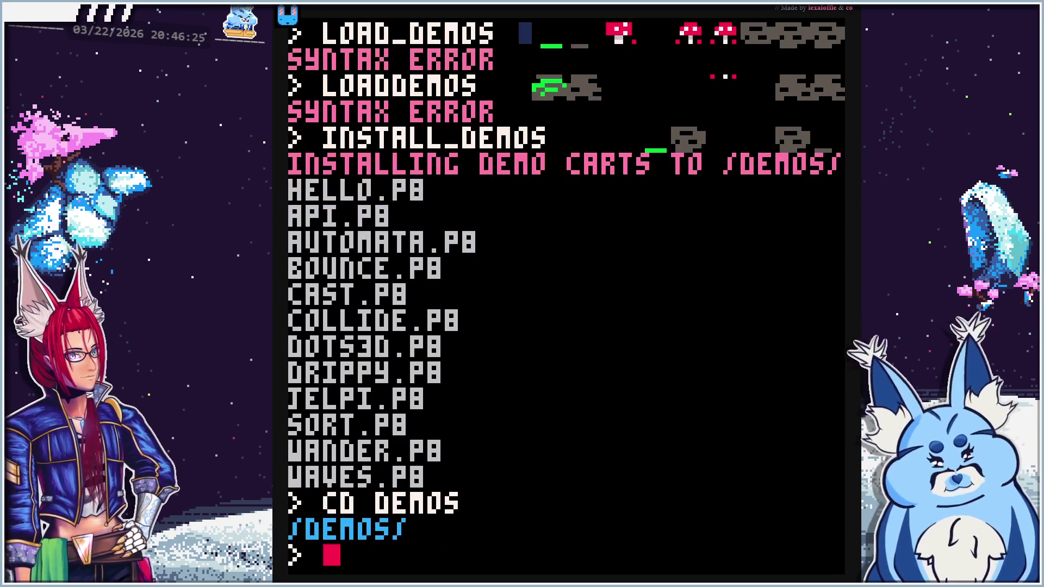
text(load hello)
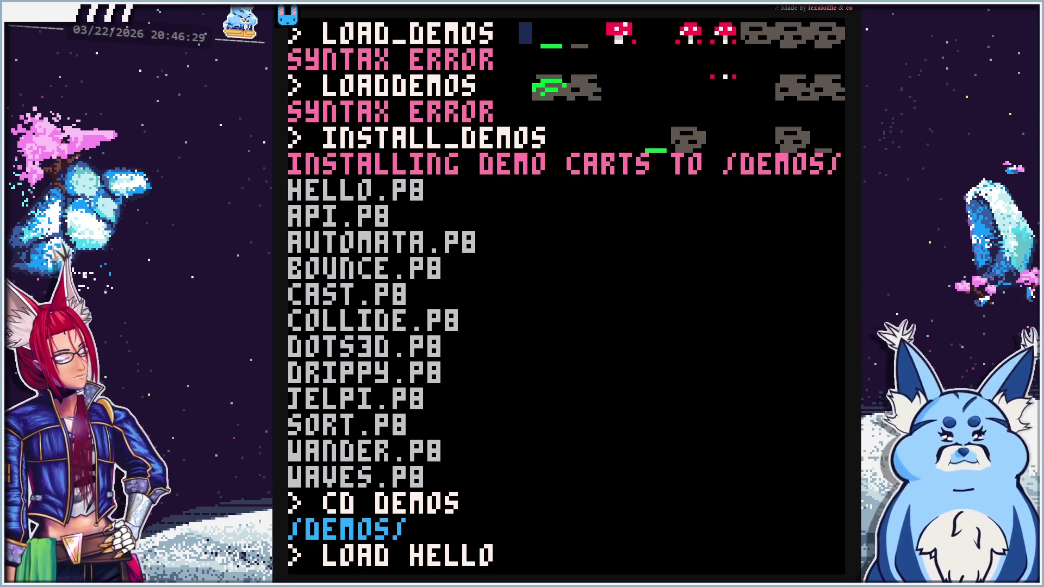
key(Return)
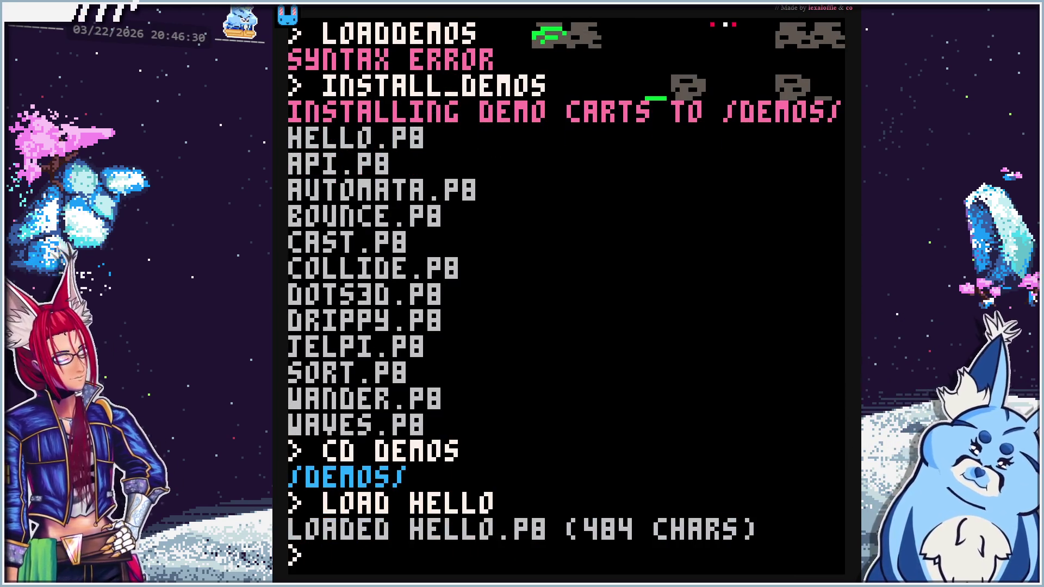
key(ctrl+r)
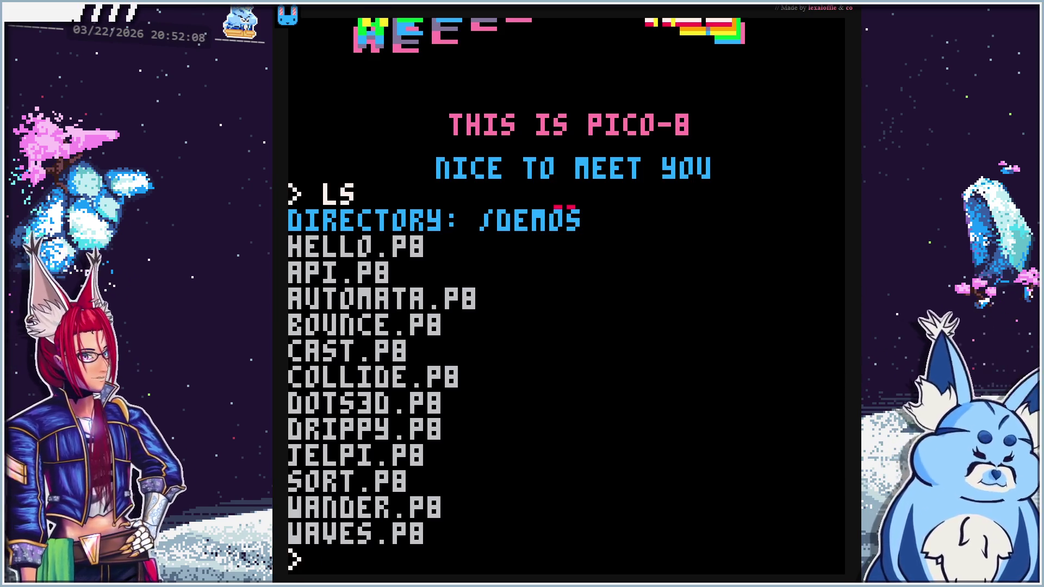
- Rerun hello.p8 to watch the rainbow HELLO WORLD, then stop it to show the source
key(Escape)
key(Escape)
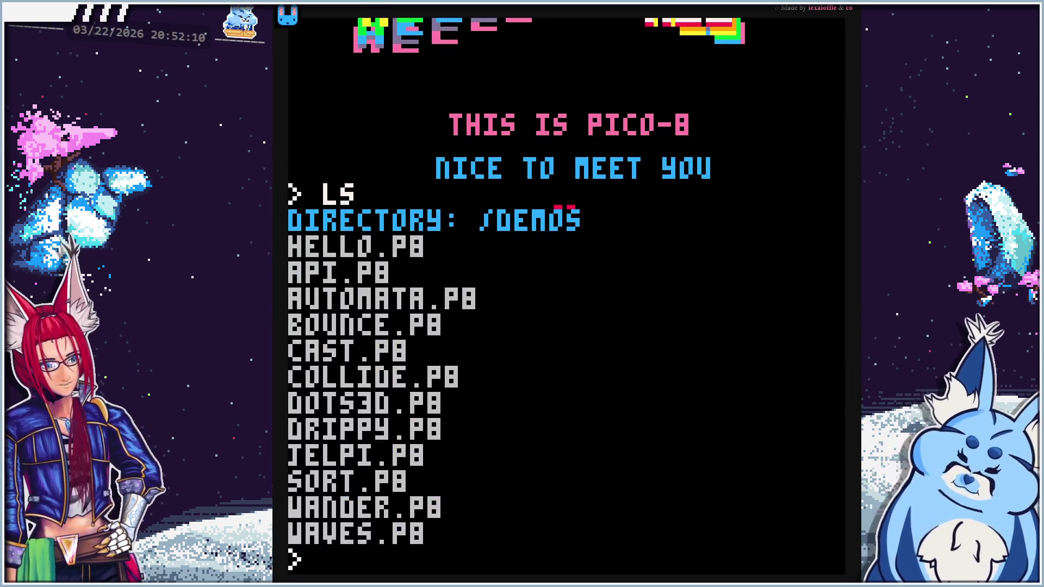
key(ctrl+r)
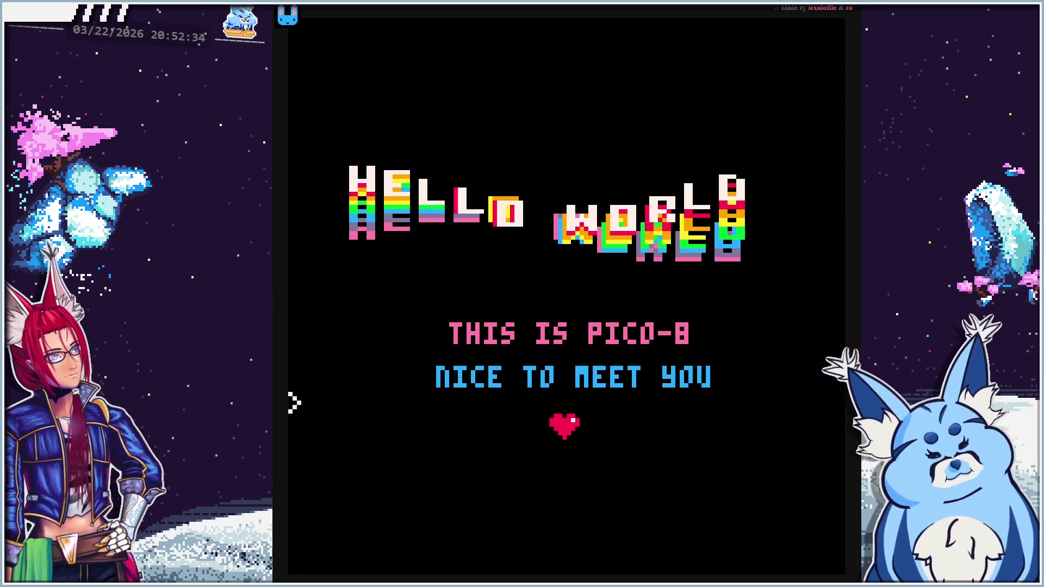
key(Escape)
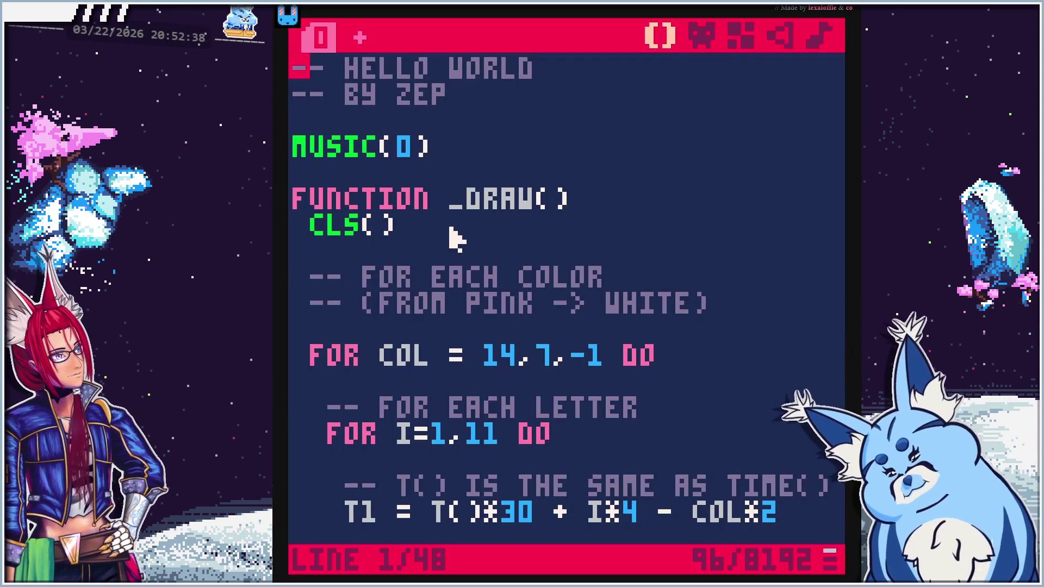
- Point out the author credit on line 2 of the HELLO code, then return to line 1
click(474, 98)
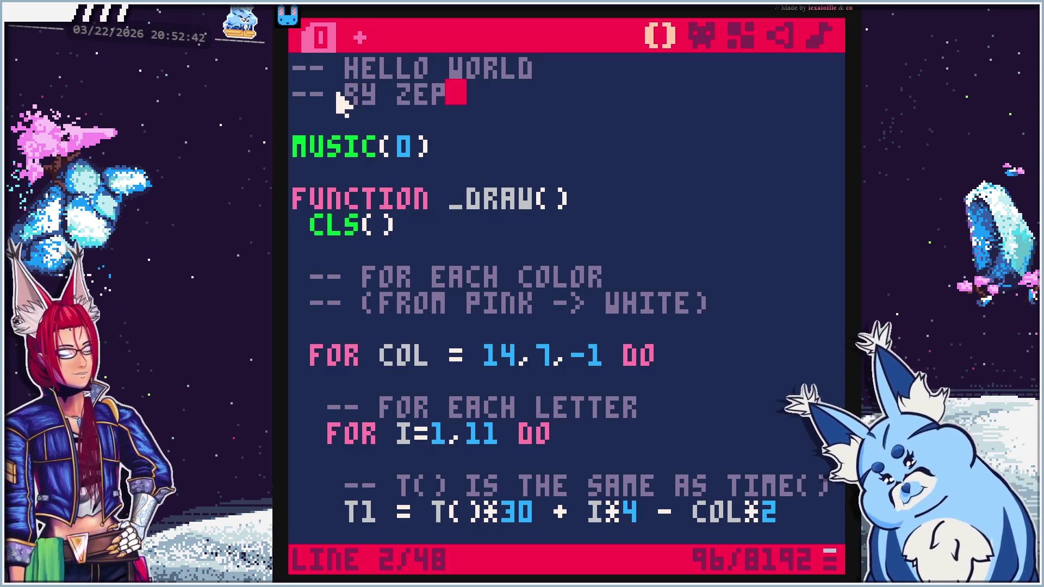
click(338, 88)
click(316, 71)
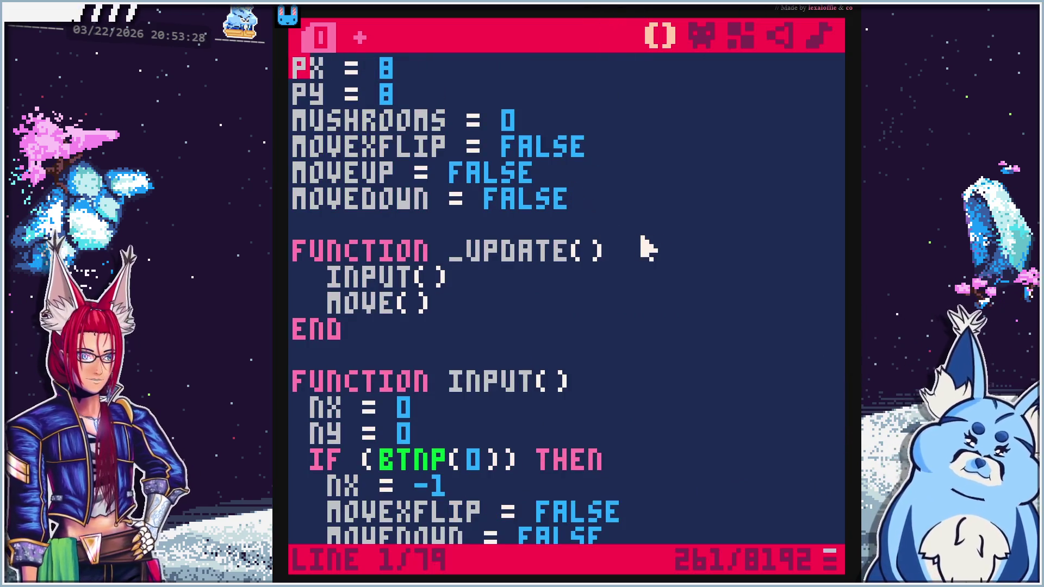
- Run the cave game and walk the player around eating mushrooms along the bottom row
click(653, 249)
key(ctrl+r)
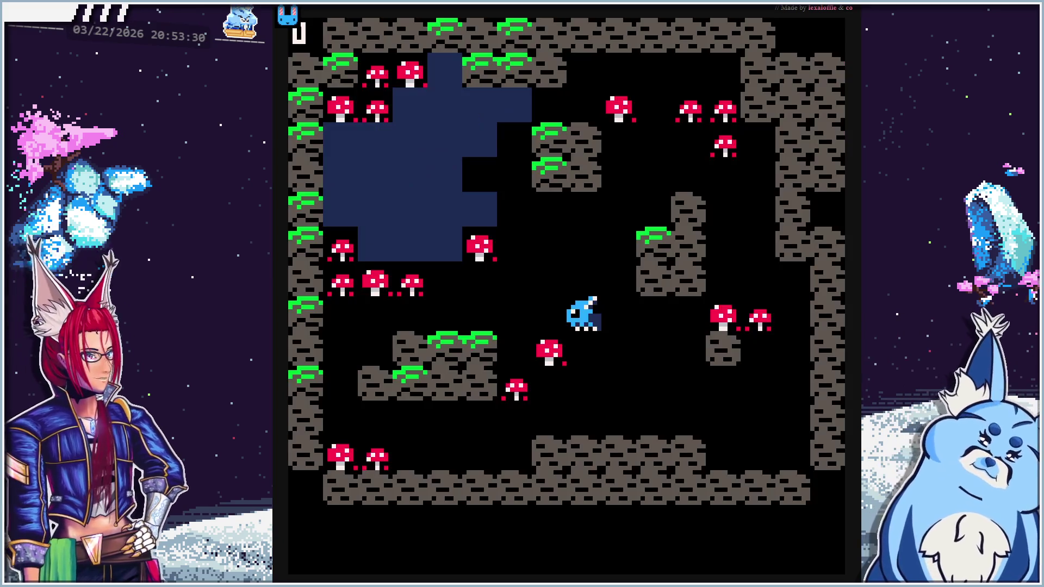
key(Left)
key(Right)
key(Left)
key(Left)
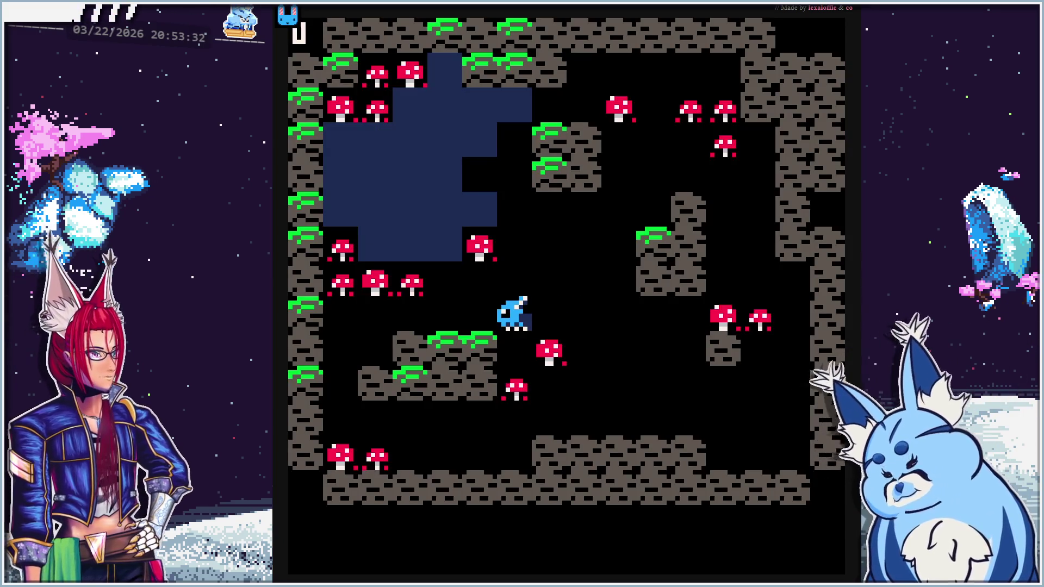
key(Up)
key(Up)
key(Left)
key(Down)
key(Left)
key(Left)
key(Left)
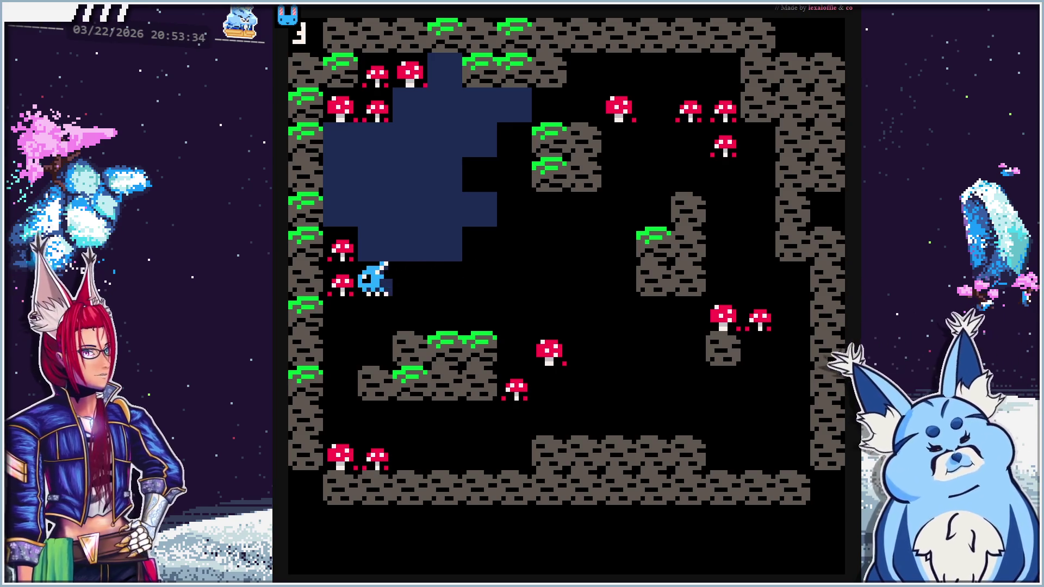
key(Up)
key(Down)
key(Down)
key(Down)
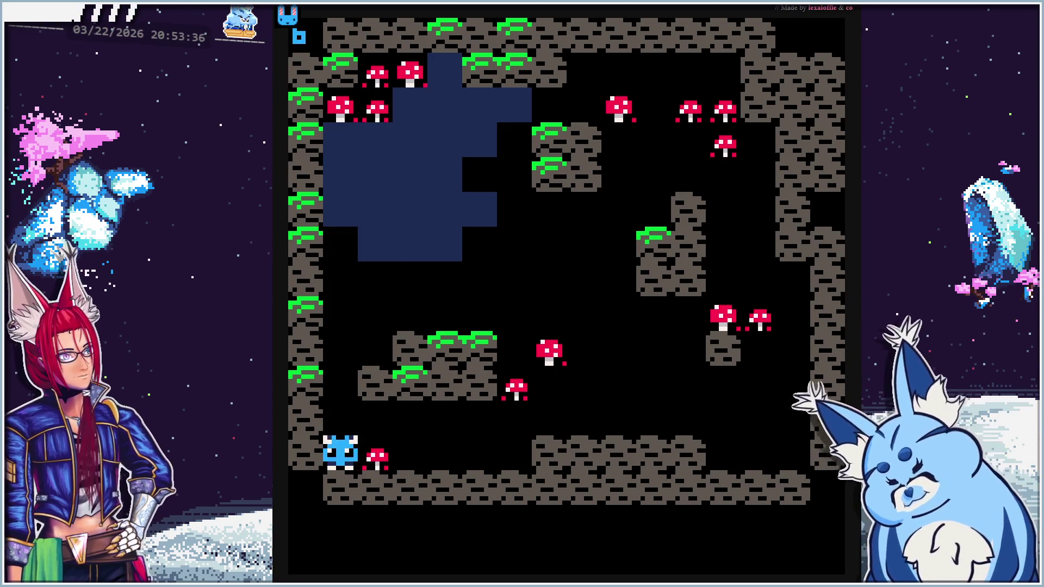
key(Right)
key(Right)
key(Right)
- Wander the player through the water and onto the grass ledge, then break to the command prompt
key(Right)
key(Up)
key(Up)
key(Up)
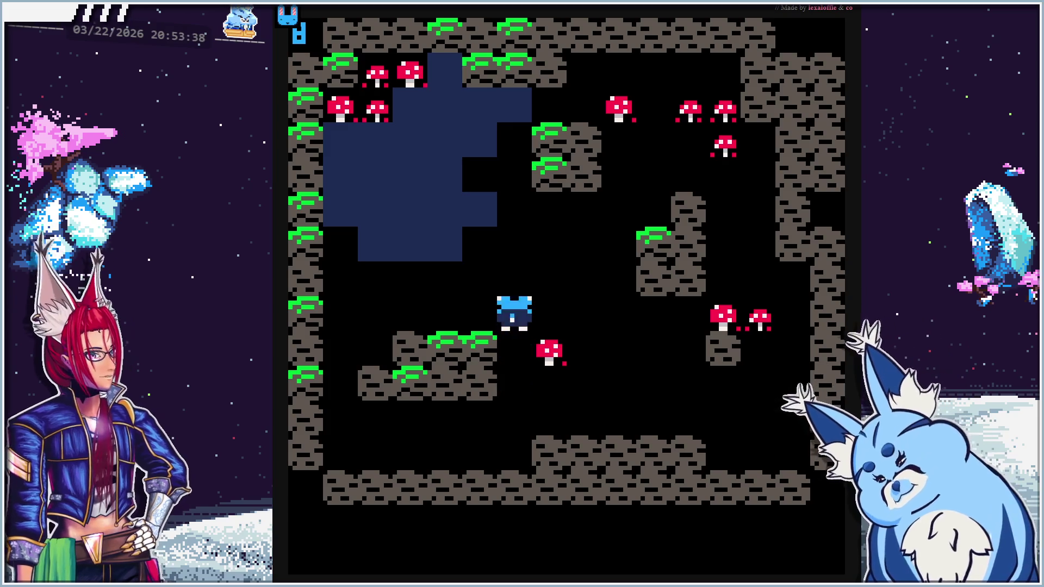
key(Left)
key(Left)
key(Left)
key(Left)
key(Up)
key(Up)
key(Up)
key(Right)
key(Right)
key(Right)
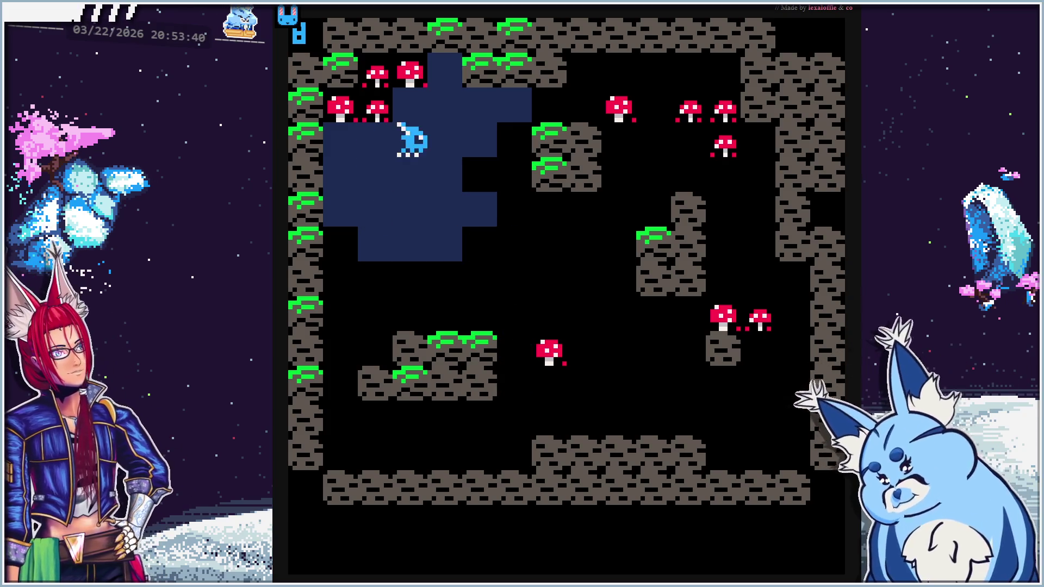
key(Left)
key(Down)
key(Up)
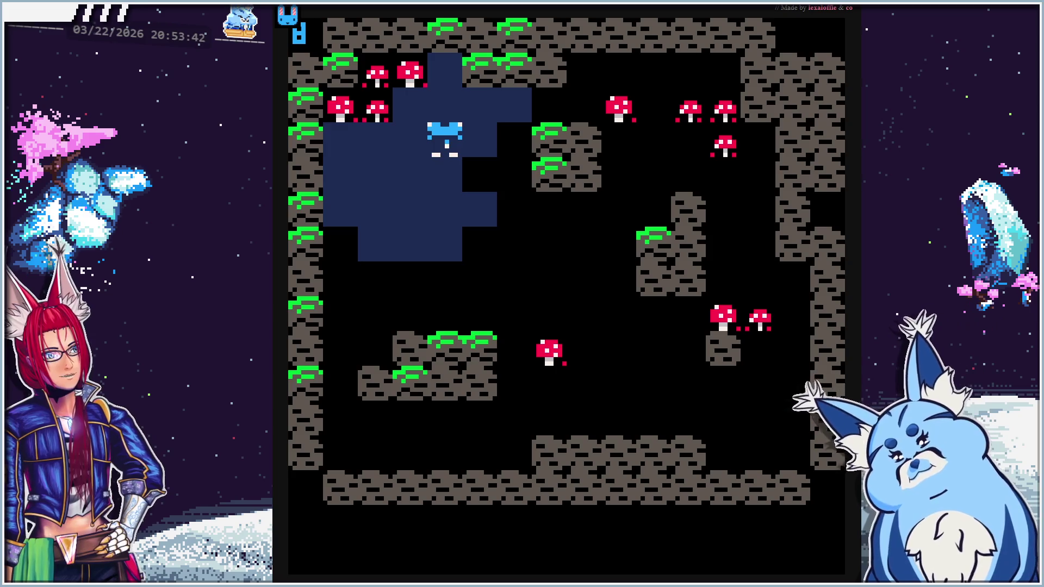
key(Left)
key(Down)
key(Right)
key(Up)
key(Left)
key(Down)
key(Down)
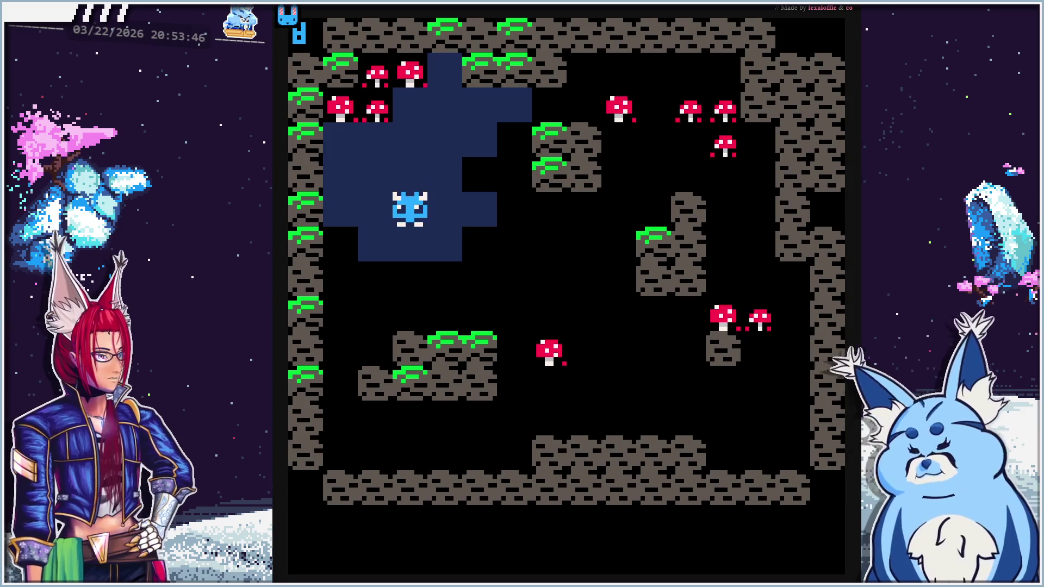
key(Right)
key(Up)
key(Up)
key(Left)
key(Left)
key(Down)
key(Down)
key(Down)
key(Down)
key(Right)
key(Right)
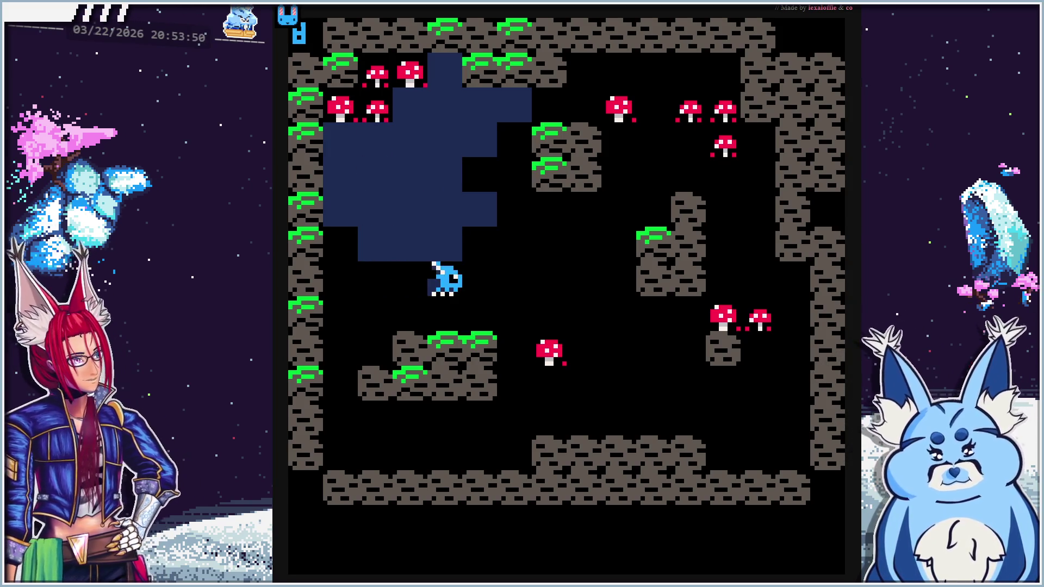
key(Right)
key(Down)
key(Right)
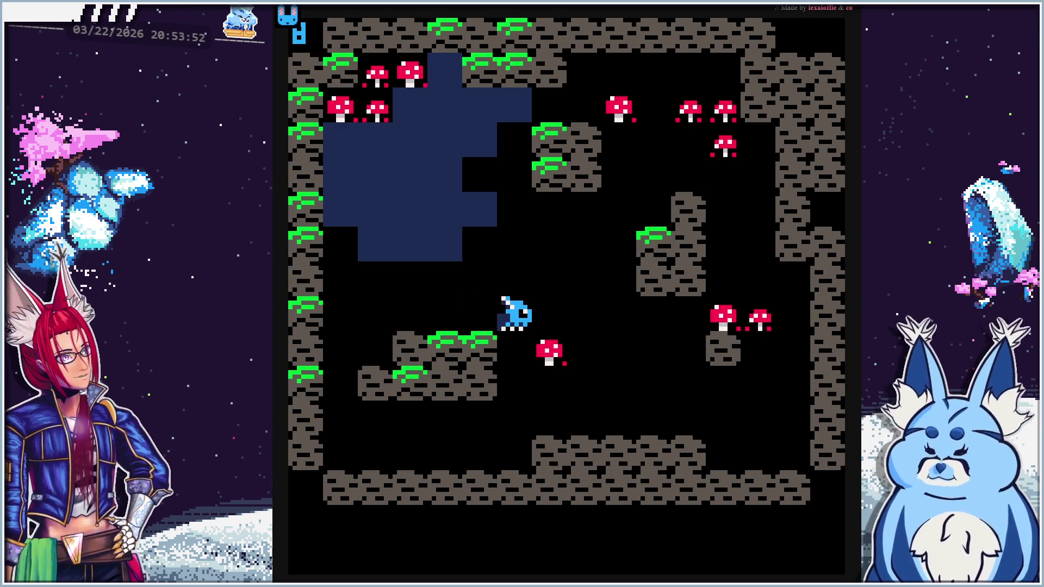
key(Up)
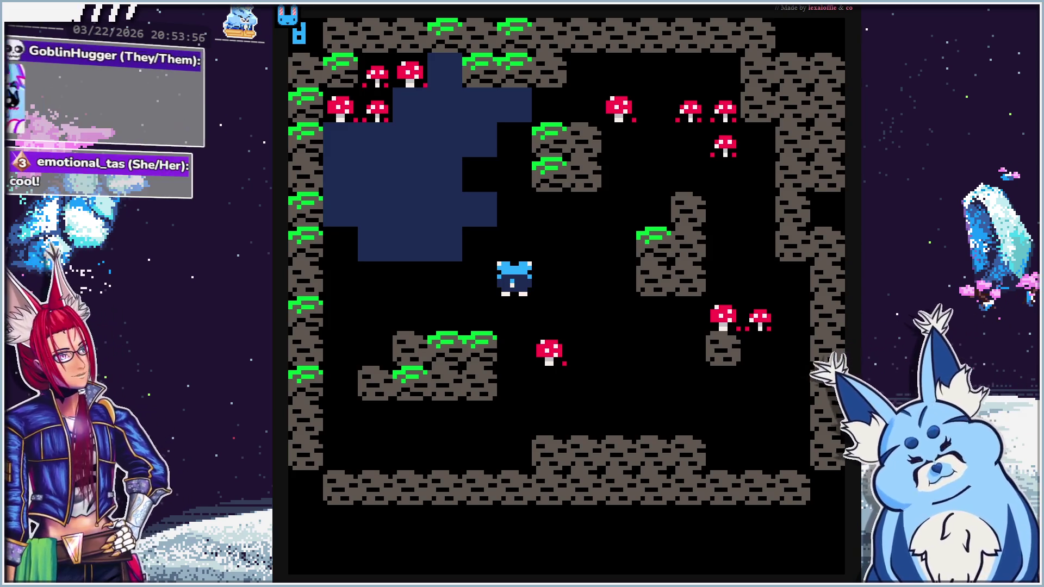
key(Up)
key(Left)
key(Left)
key(Left)
key(Up)
key(Up)
key(Left)
key(Right)
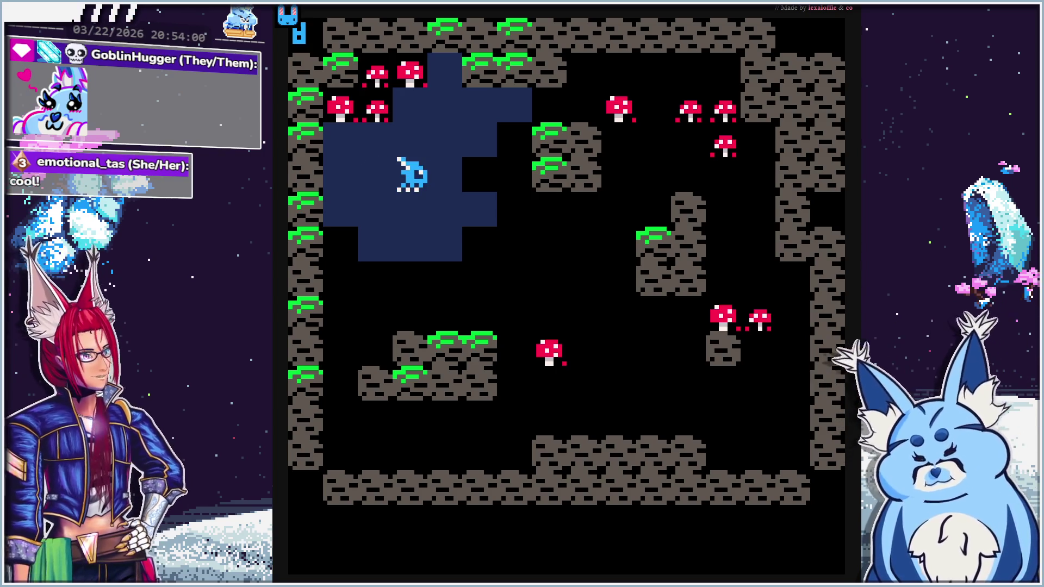
key(Right)
key(Down)
key(Left)
key(Up)
key(Right)
key(Left)
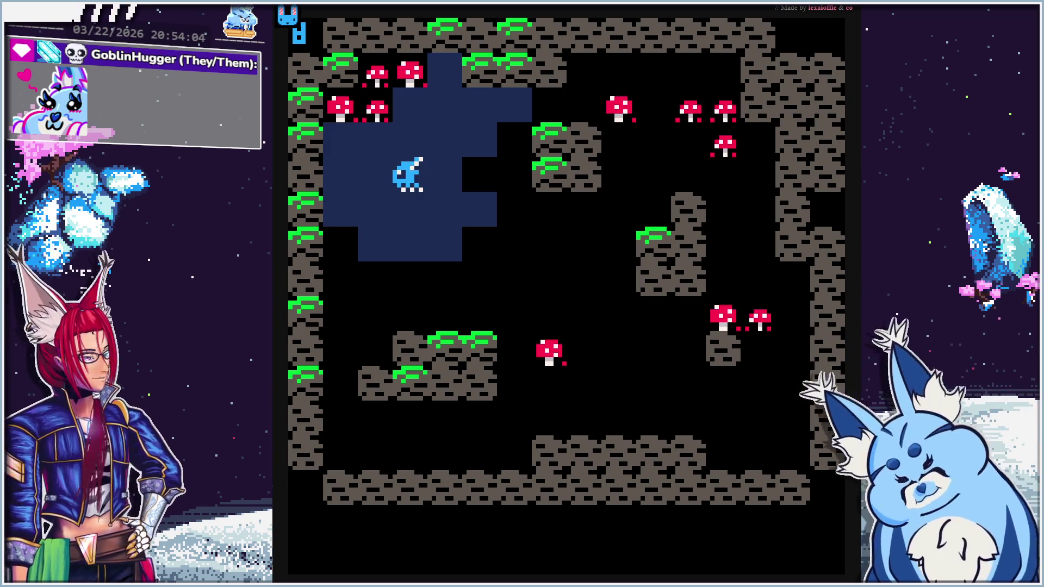
key(Escape)
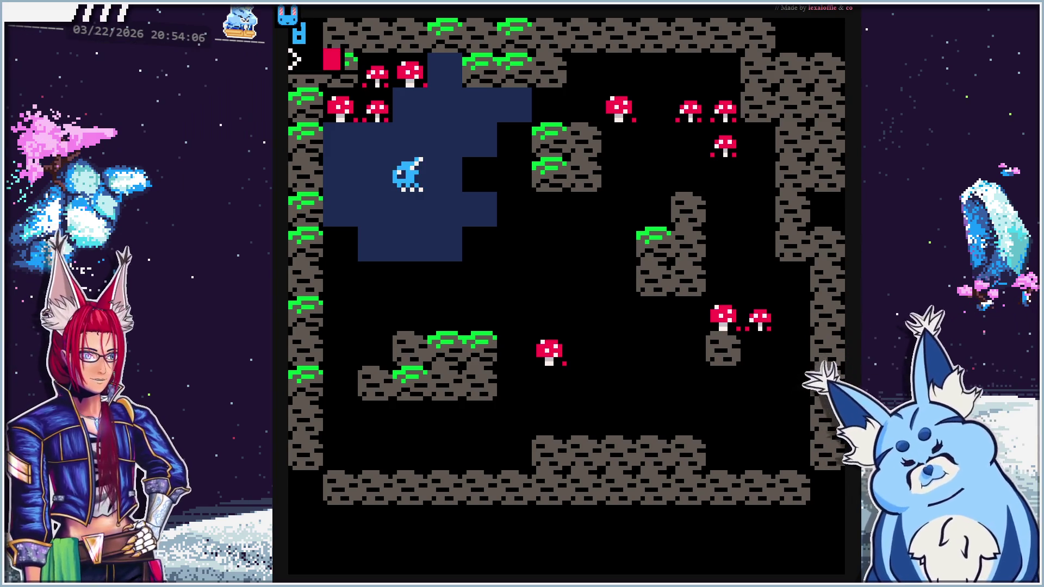
- Enter install_demos to install the demo carts
text(in)
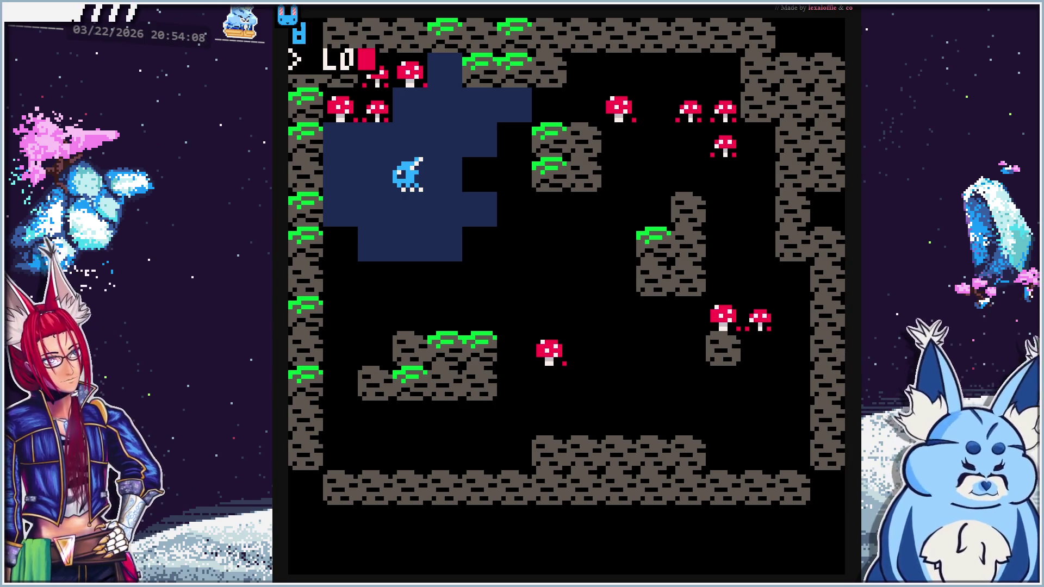
key(BackSpace)
key(BackSpace)
text(install)
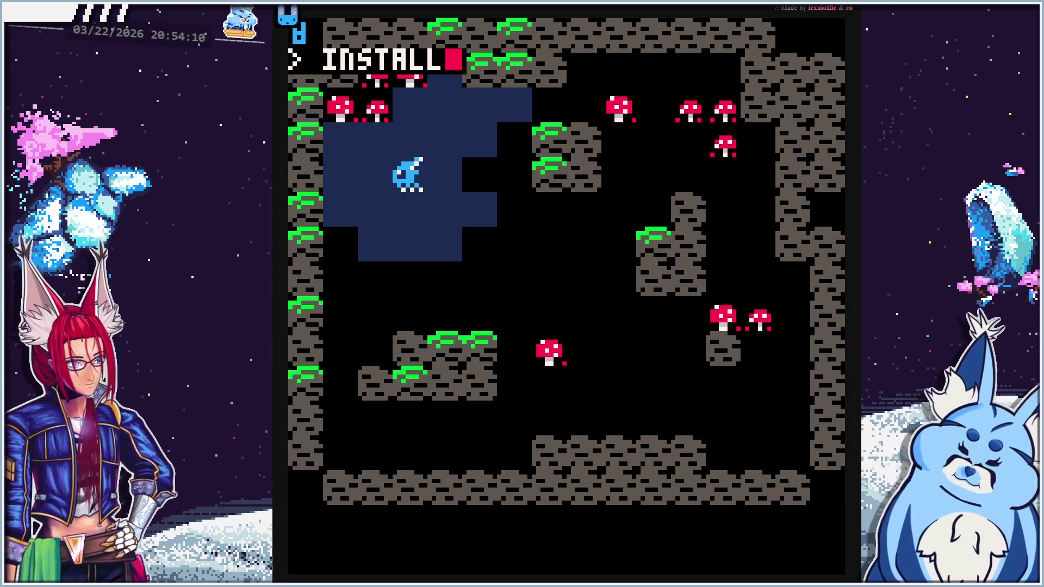
text(_demos)
key(Return)
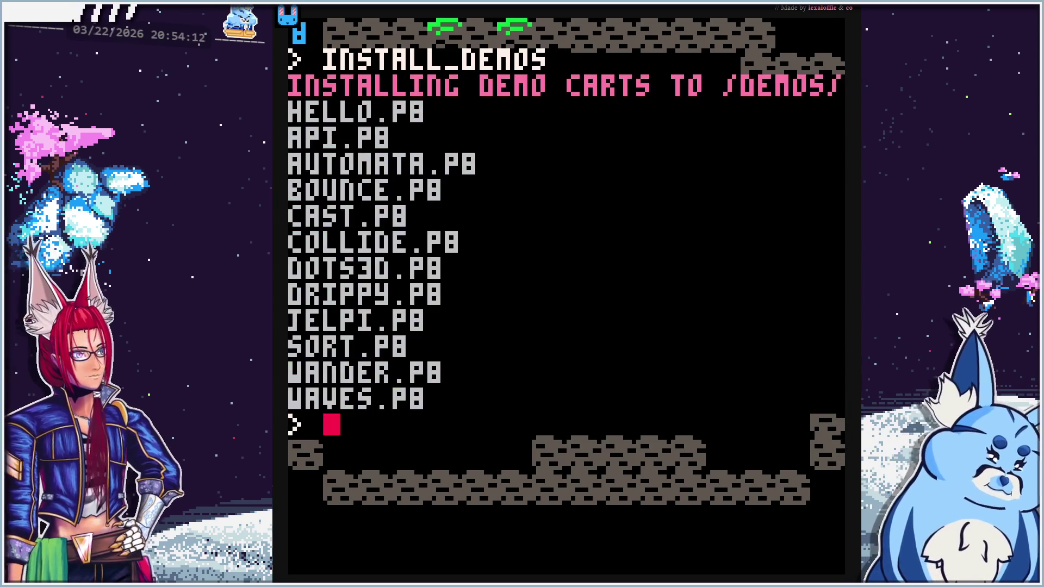
- Load hello.p8, view its source, and run the HELLO WORLD demo
text(hell)
key(BackSpace)
key(BackSpace)
key(BackSpace)
key(BackSpace)
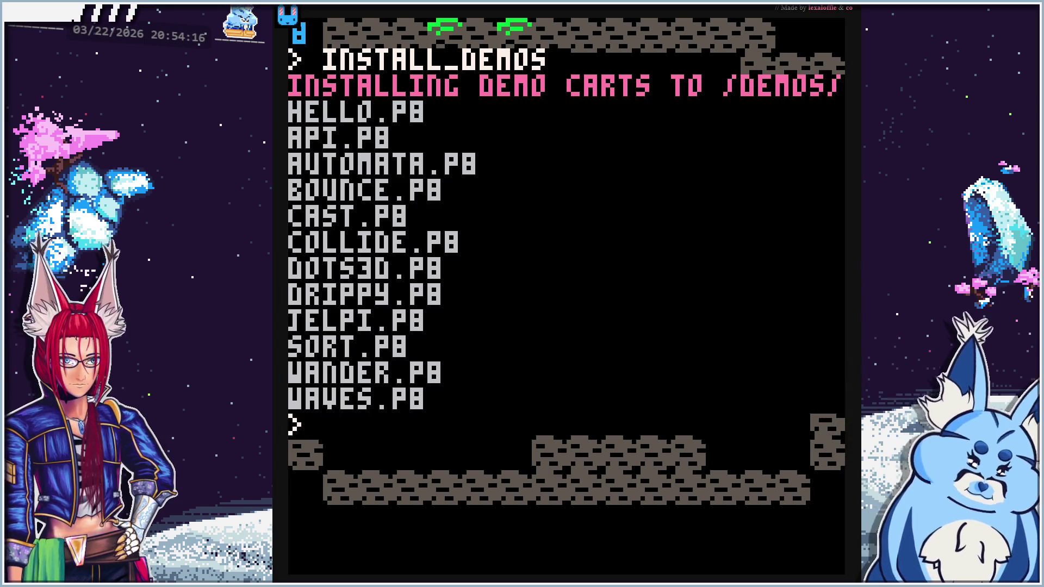
text(load le)
key(BackSpace)
key(BackSpace)
text(hell)
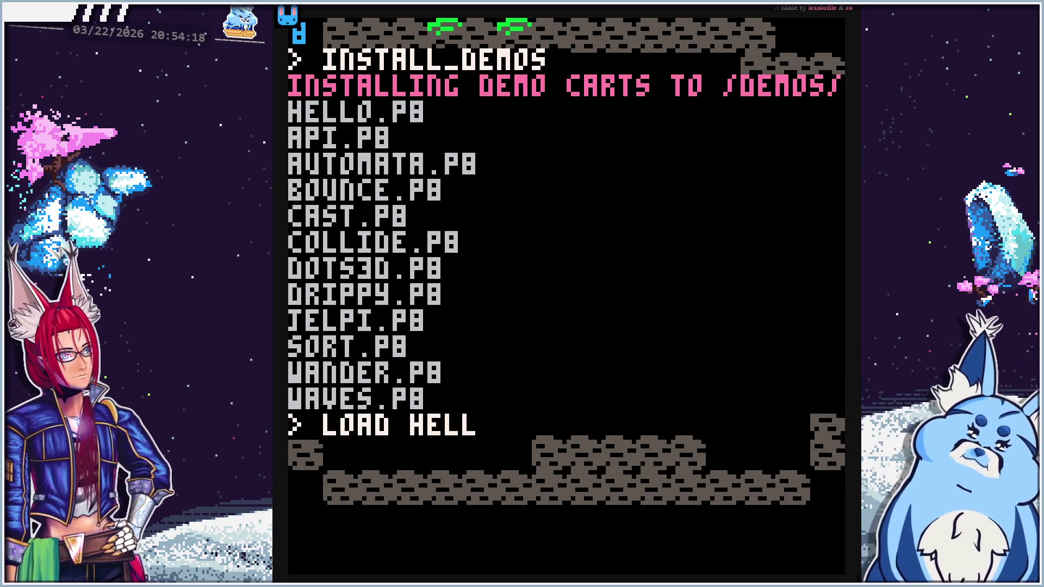
text(o)
key(Return)
key(Escape)
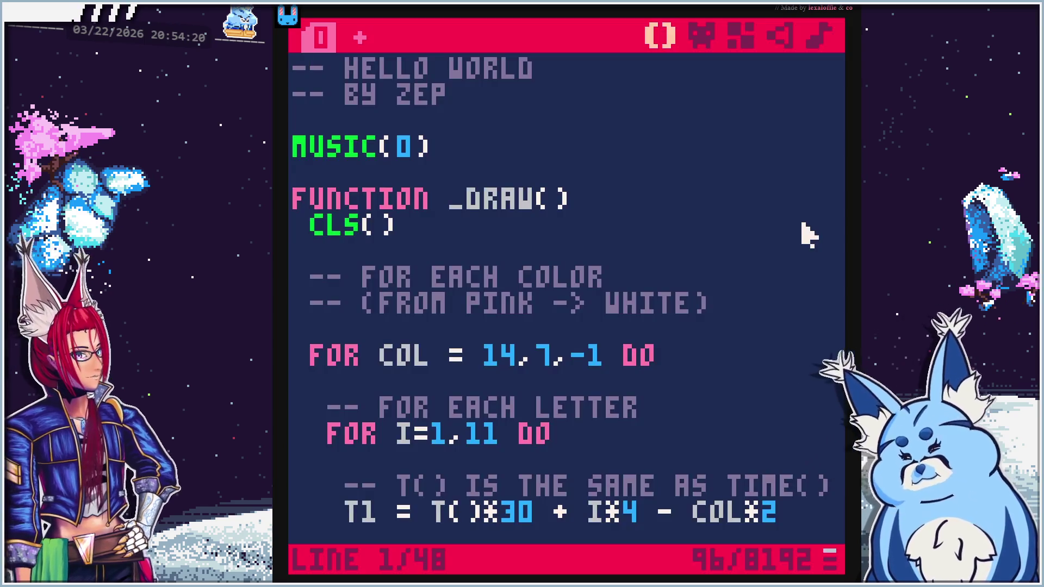
key(ctrl+r)
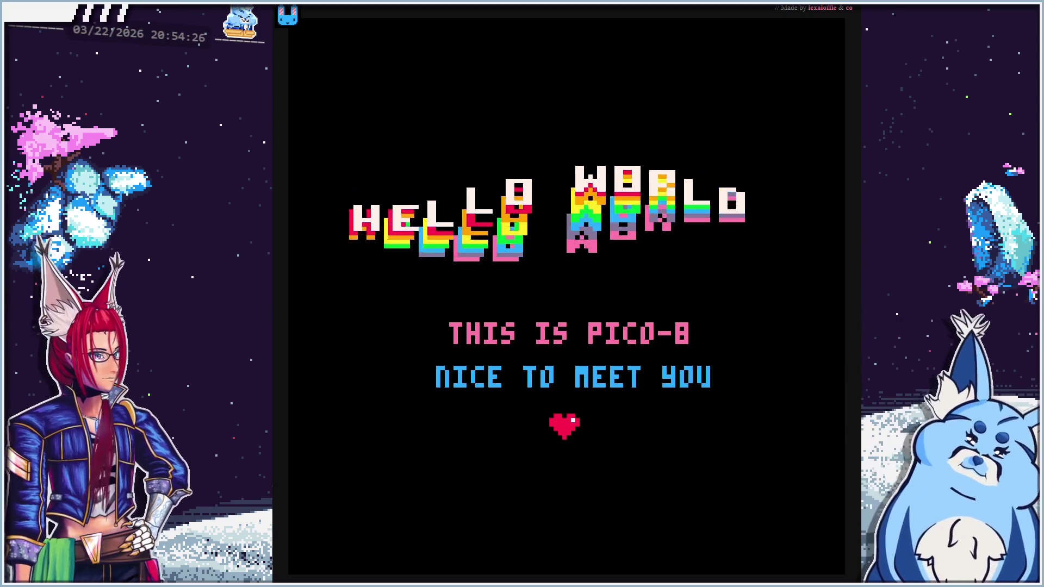
- Stop the HELLO demo, go back to the editor, and show music pattern 00
key(Escape)
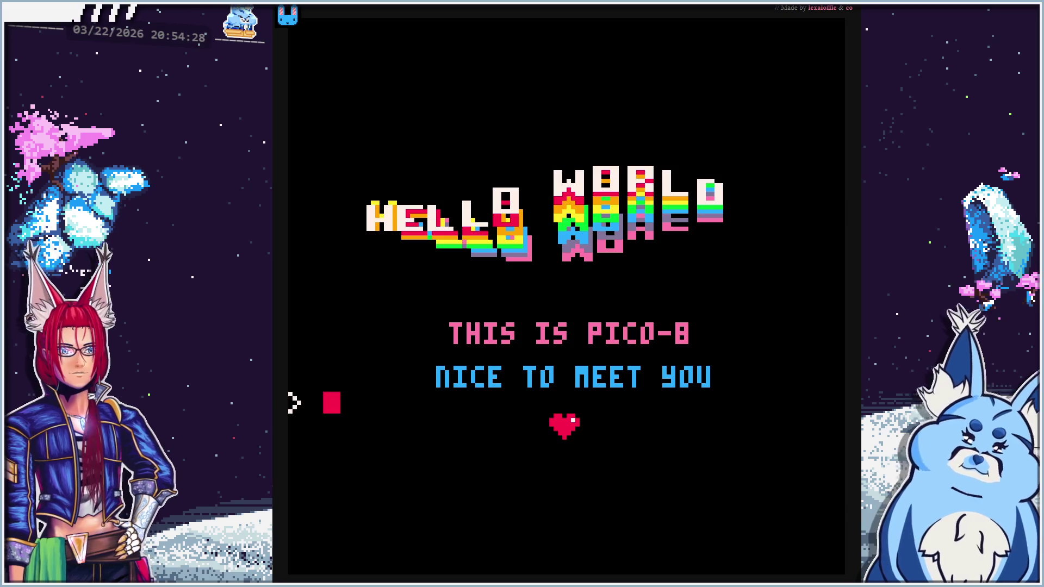
key(Escape)
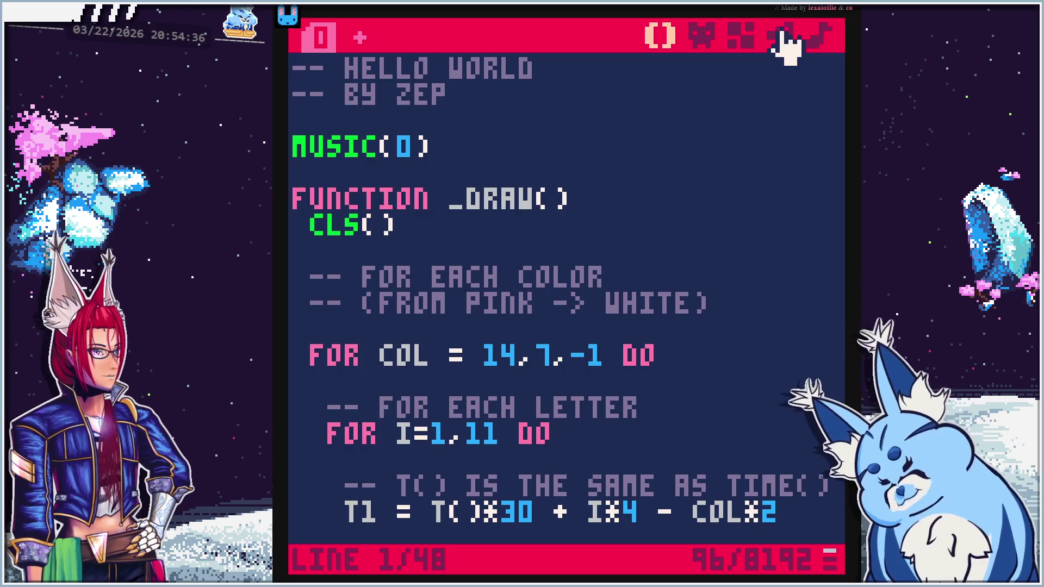
click(820, 33)
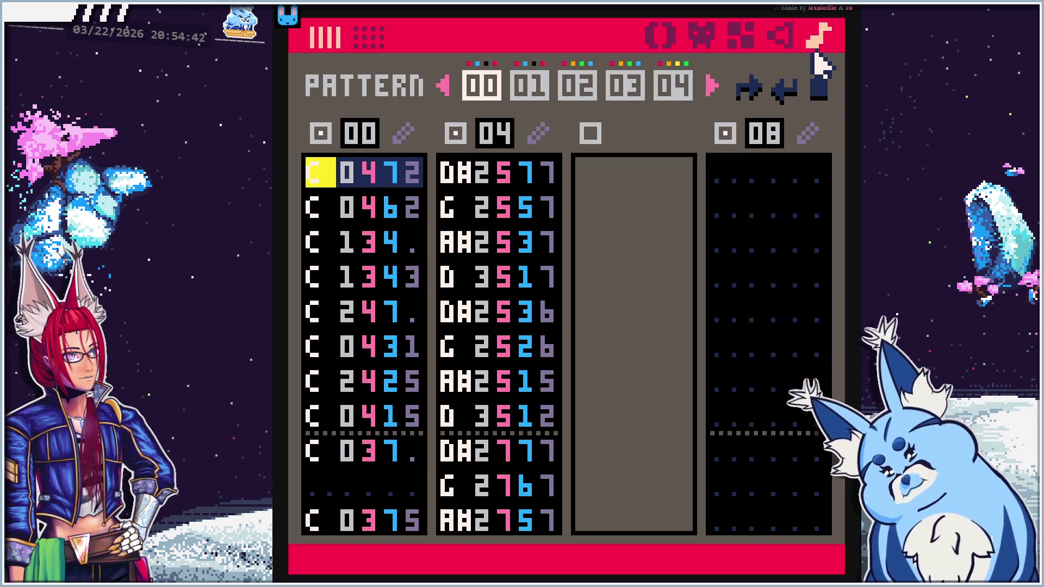
- Check the next music pattern, return to 00, inspect the first note's fields, then show SFX 00
click(709, 86)
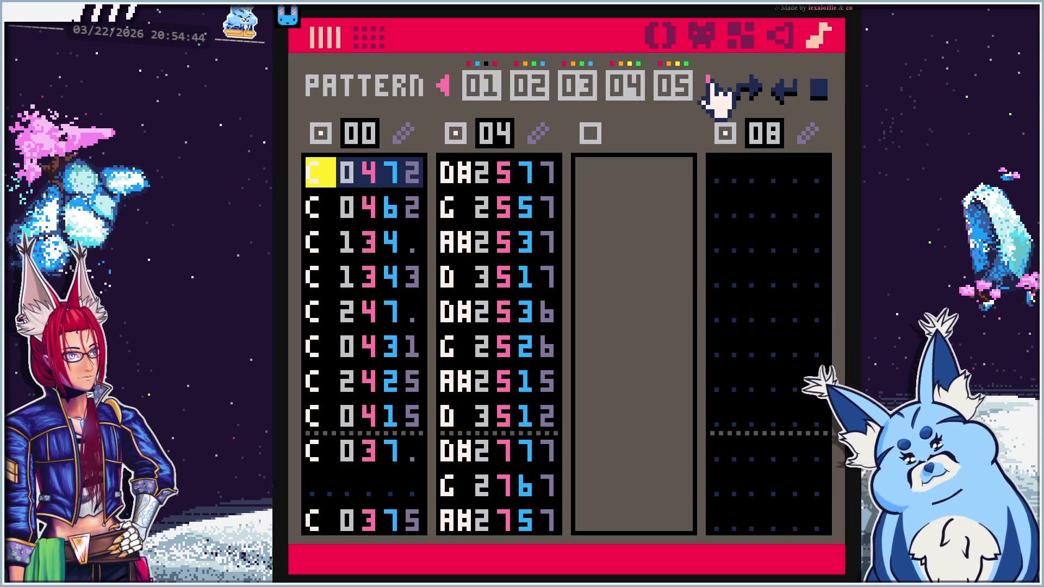
click(443, 86)
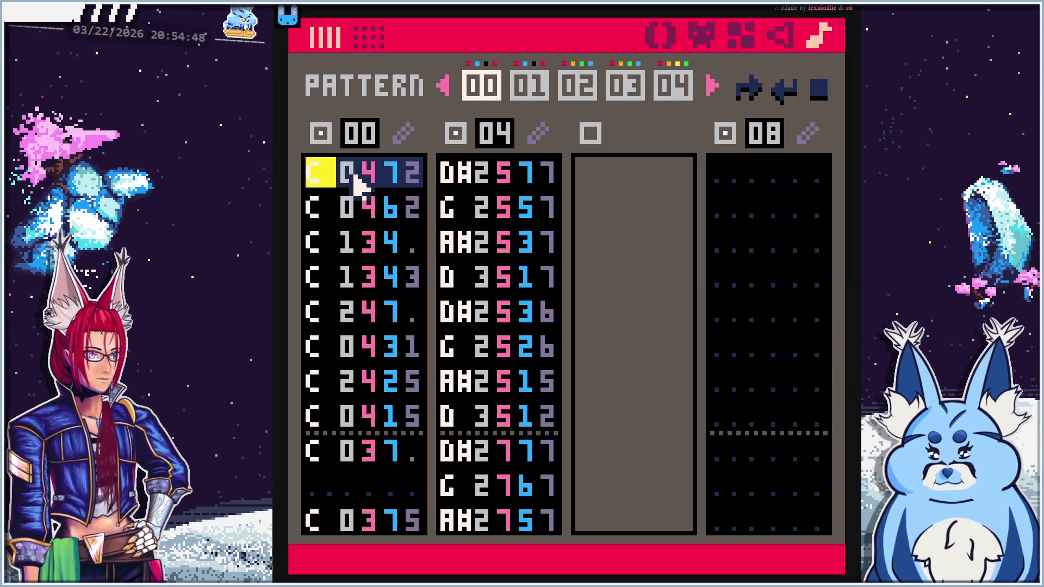
click(353, 175)
click(369, 175)
click(390, 175)
click(413, 174)
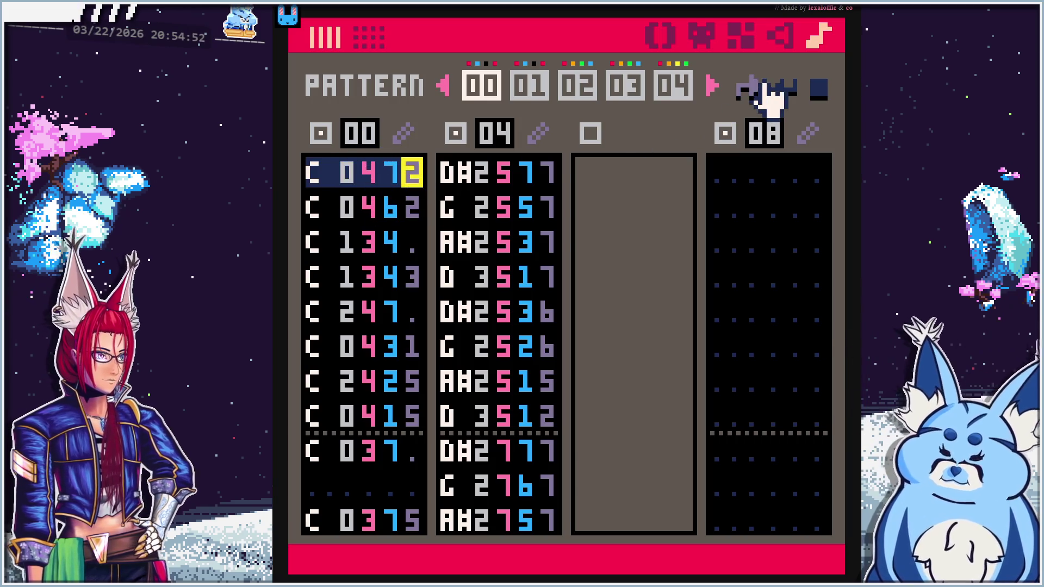
click(783, 36)
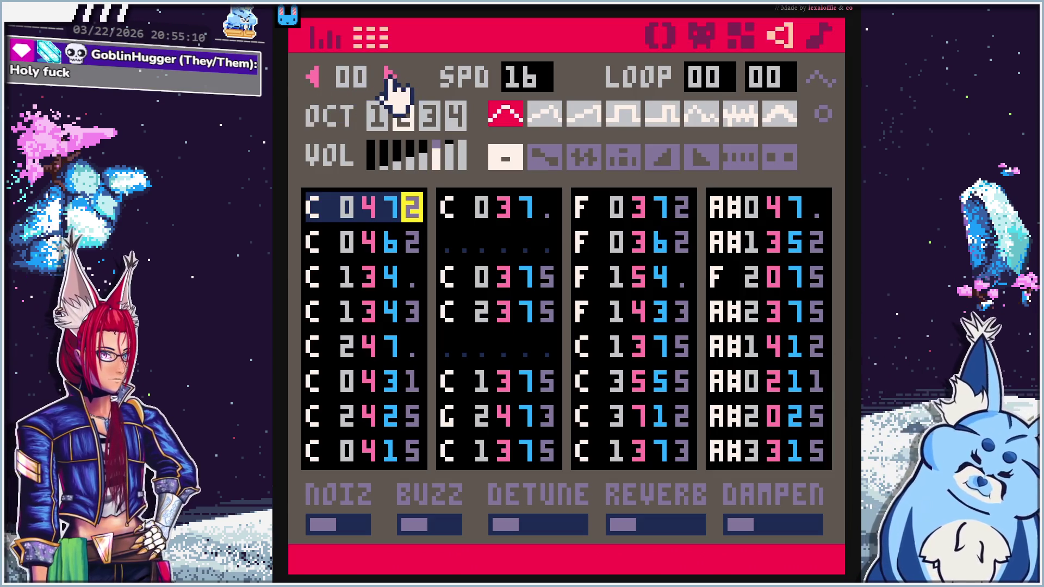
- Peek at SFX 01, return to SFX 00, set entry octave 1, and run the cart to listen
click(389, 78)
click(315, 78)
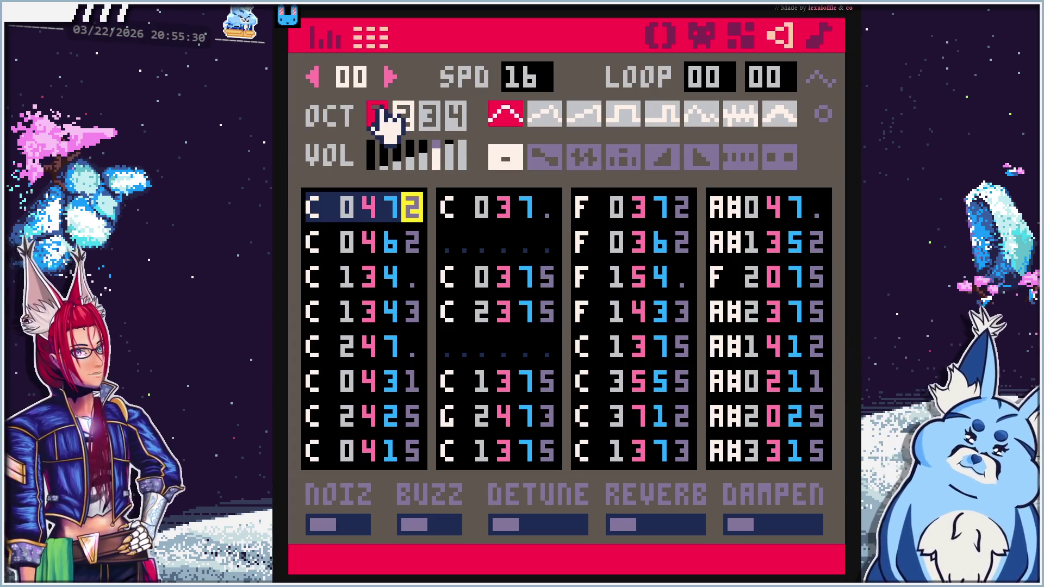
click(379, 115)
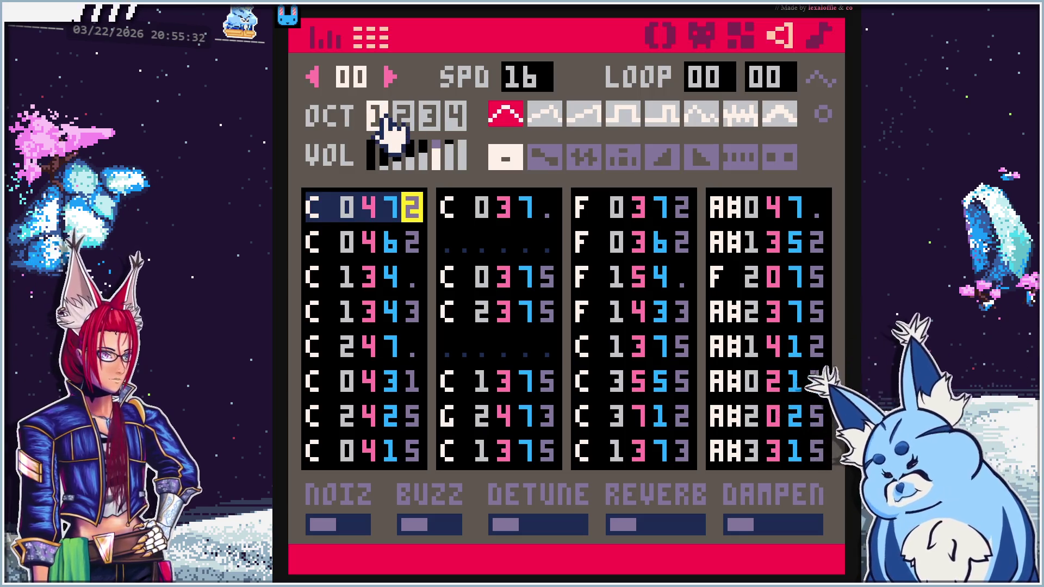
key(ctrl+r)
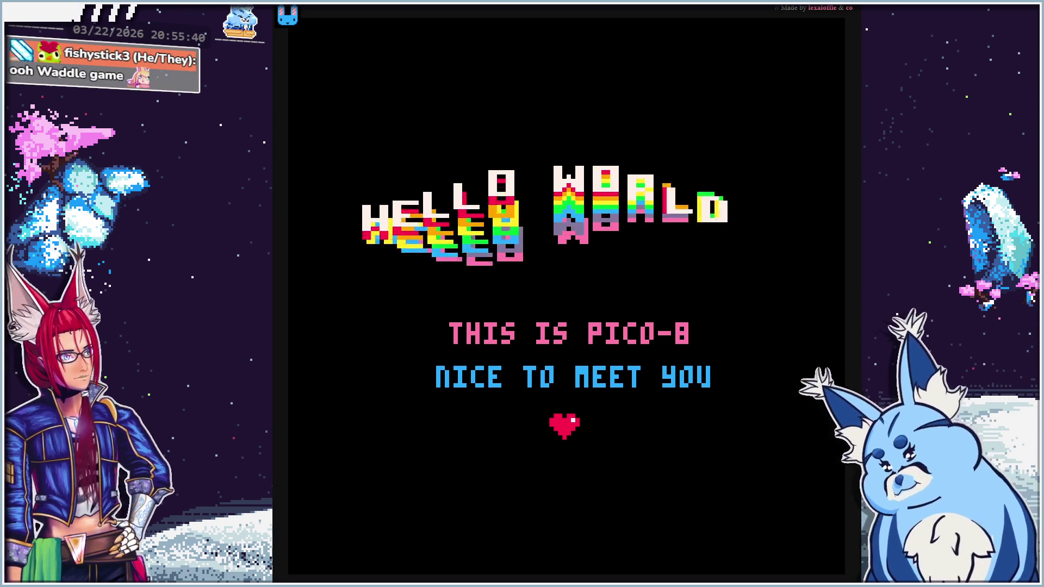
key(Escape)
key(Escape)
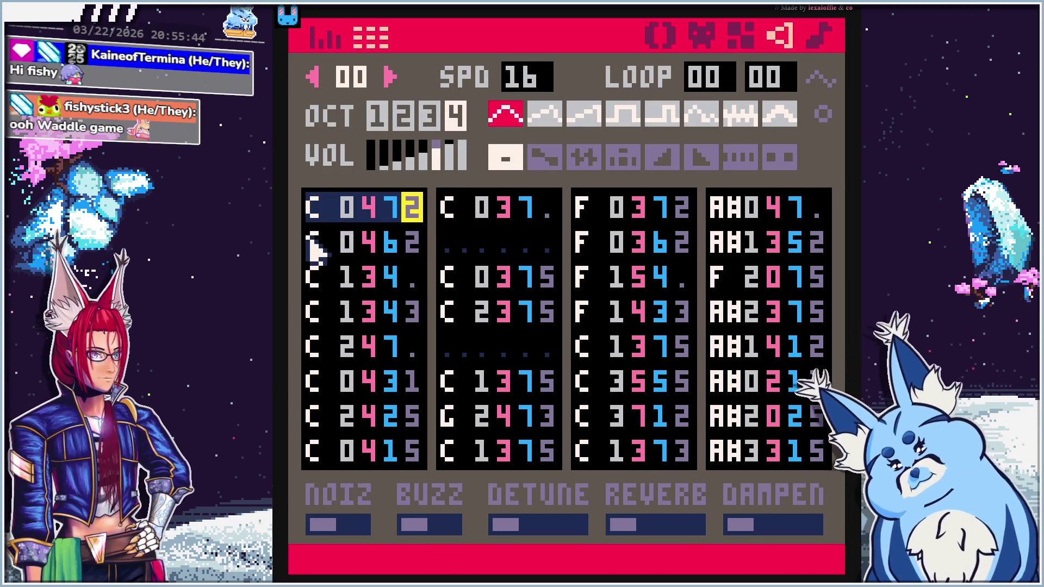
- Step through SFX 00's first notes, replay the demo, then return to music pattern 00
click(315, 242)
key(Down)
key(Down)
key(Down)
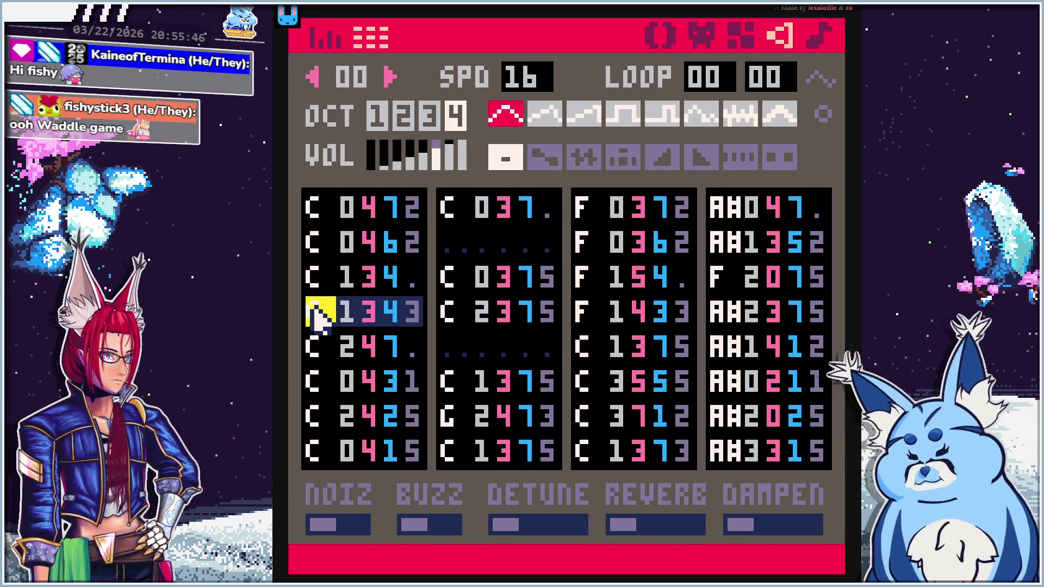
click(318, 210)
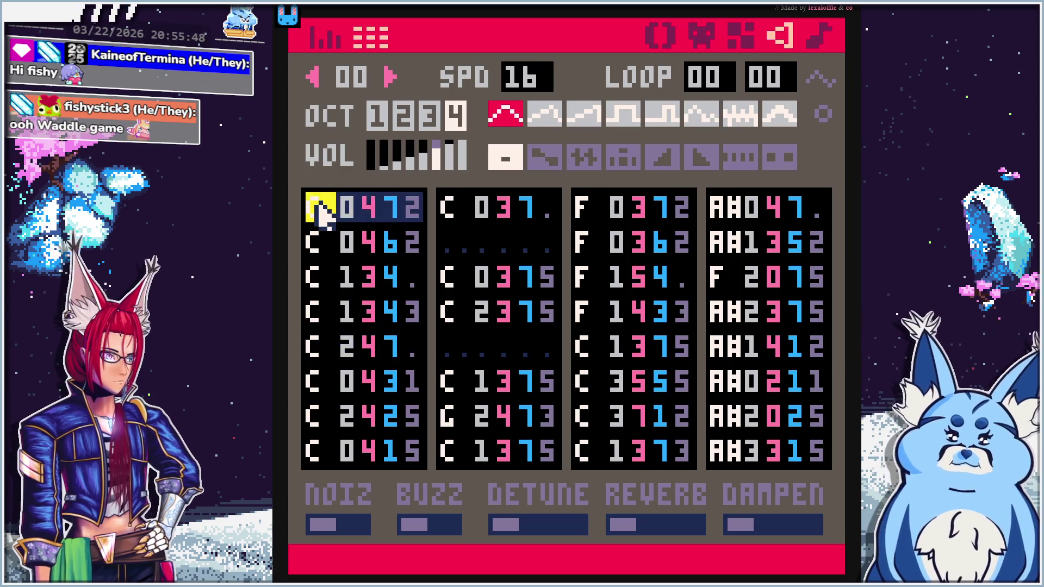
key(ctrl+r)
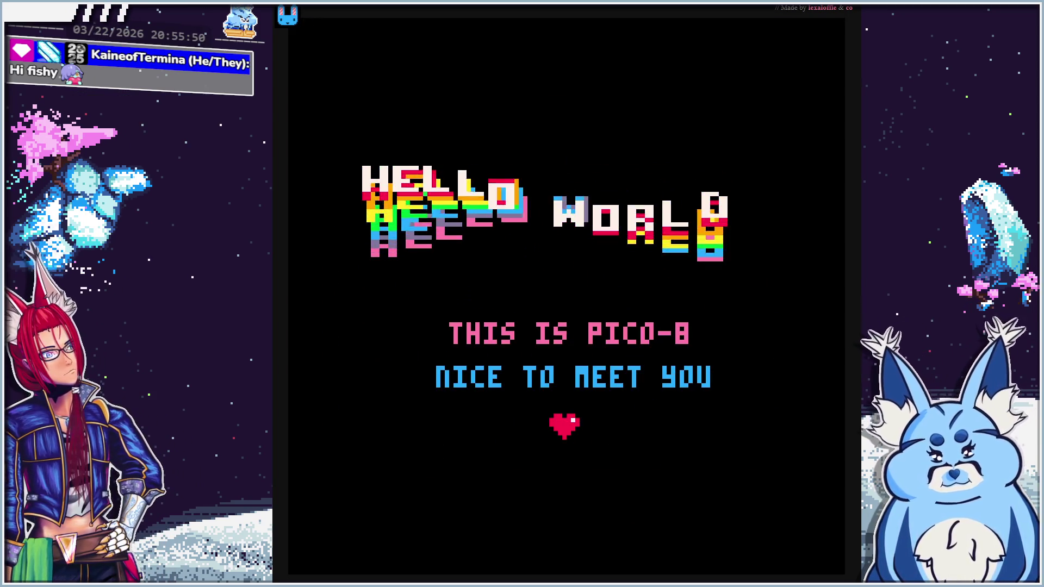
key(Escape)
key(Escape)
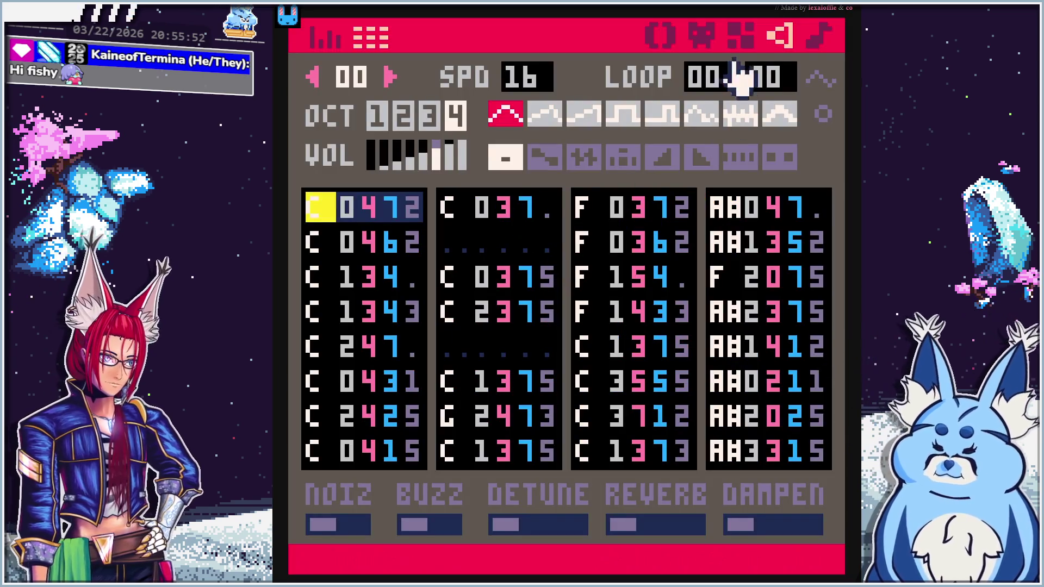
click(815, 44)
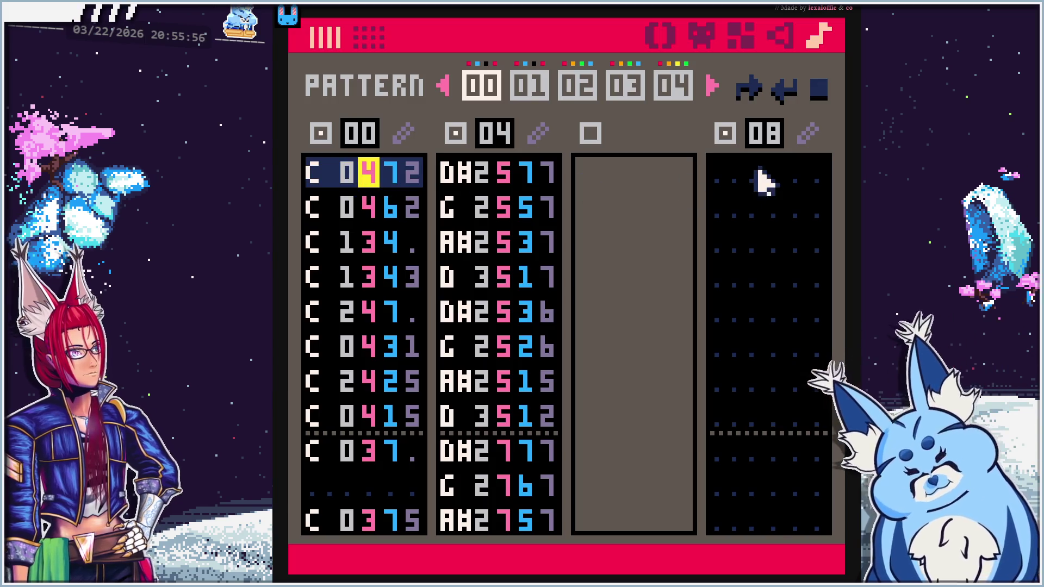
- Reopen SFX 00, step through its notes, select the first two, and pick a different instrument
click(782, 38)
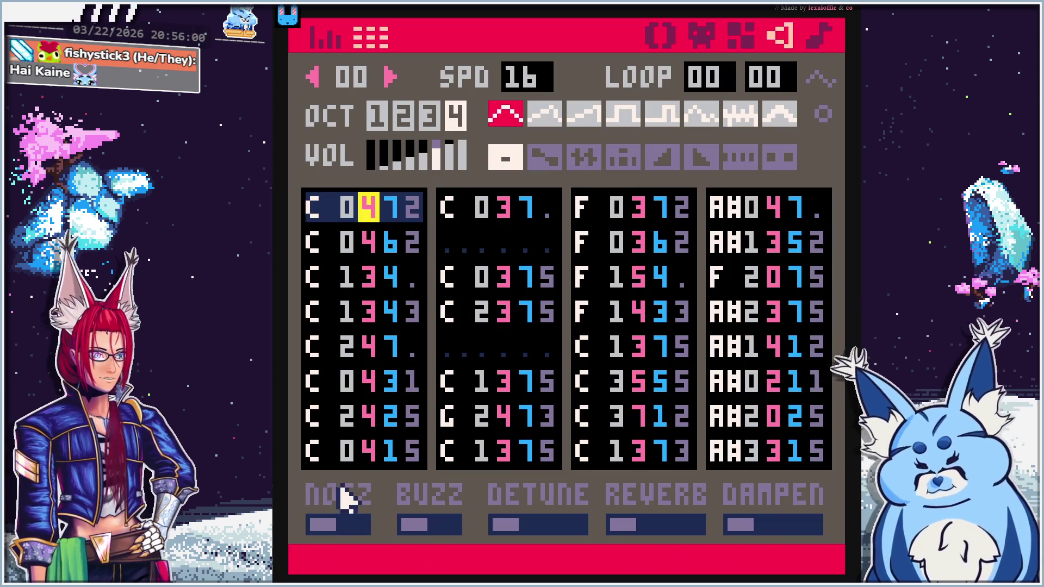
click(322, 234)
mouse_move(317, 294)
mouse_down()
mouse_move(305, 340)
mouse_move(311, 462)
mouse_move(312, 277)
mouse_up()
drag(376, 215, 380, 239)
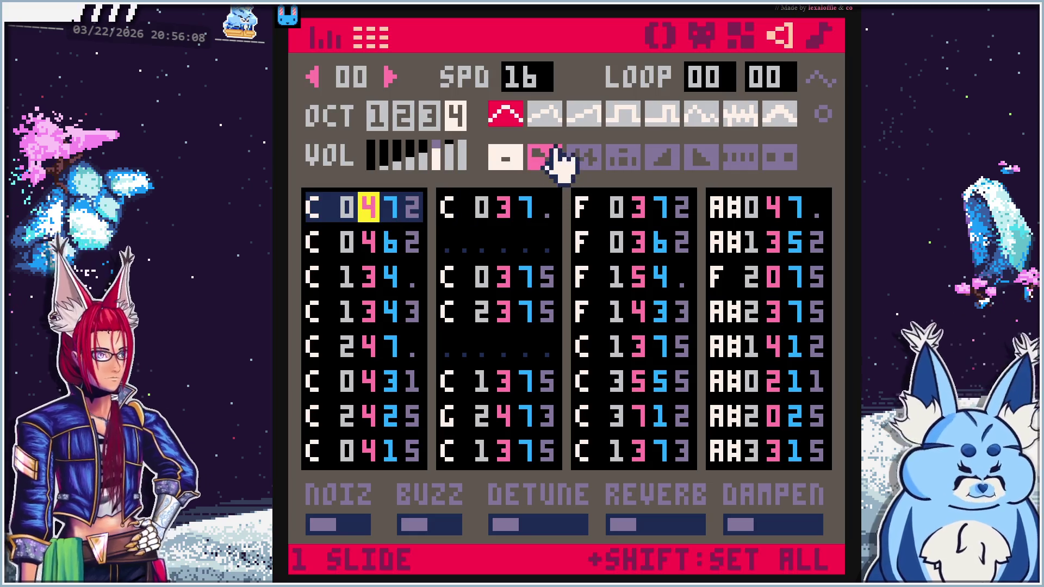
click(544, 116)
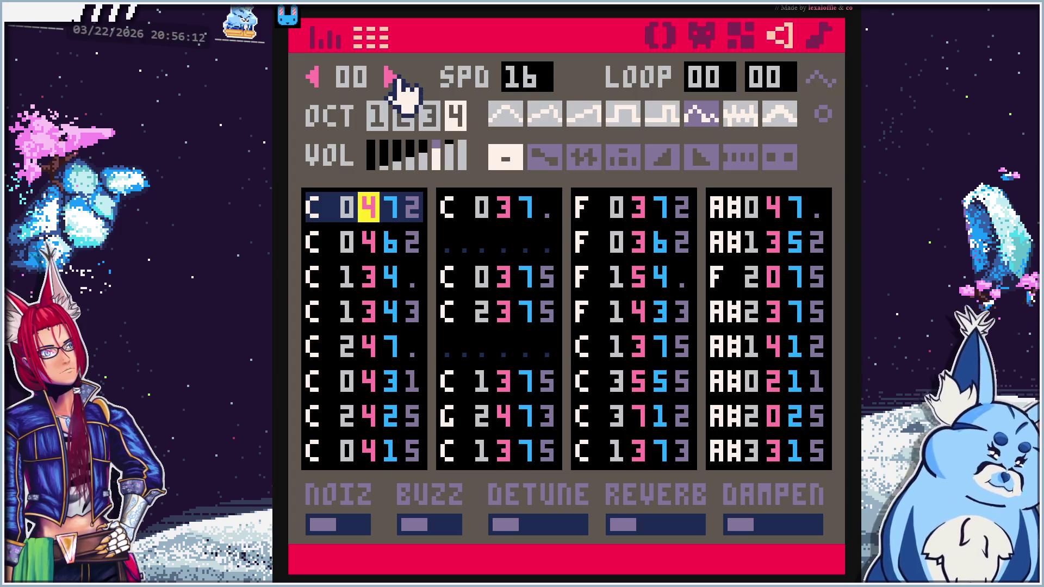
- Set new-note octave 1 and volume 1 on SFX 00, then replay the HELLO demo
click(391, 77)
click(315, 77)
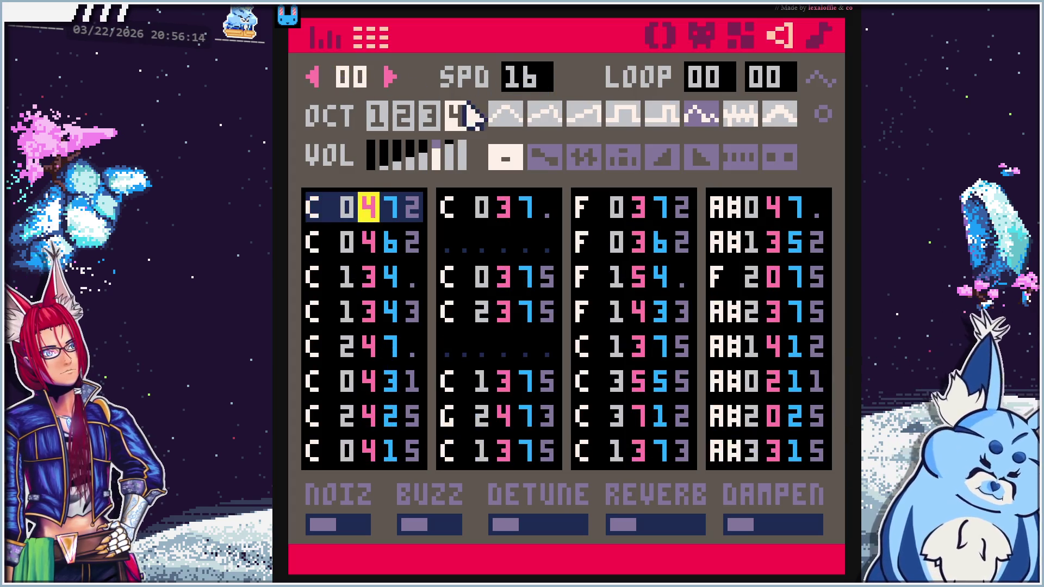
click(375, 117)
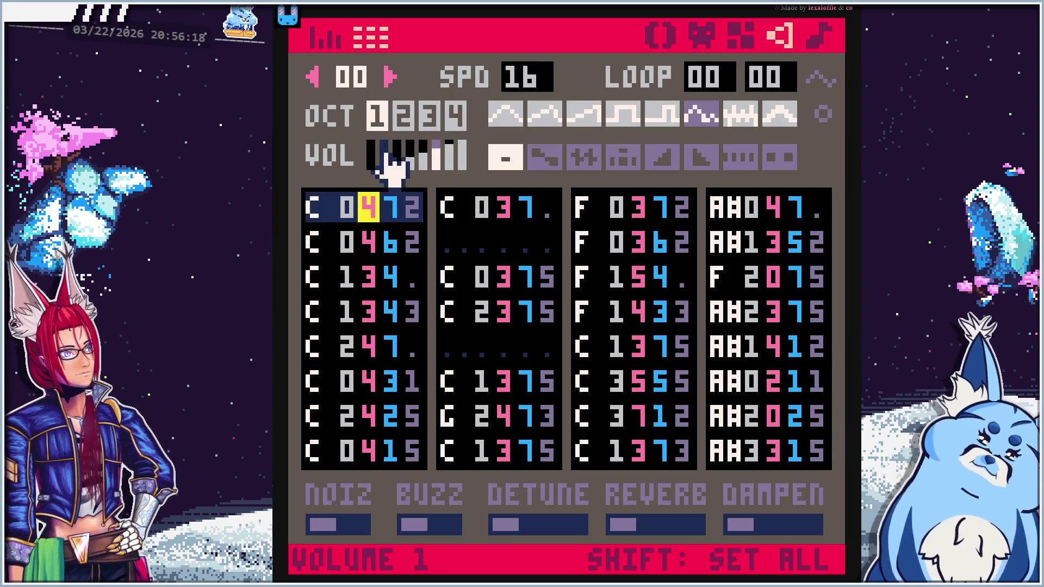
click(384, 157)
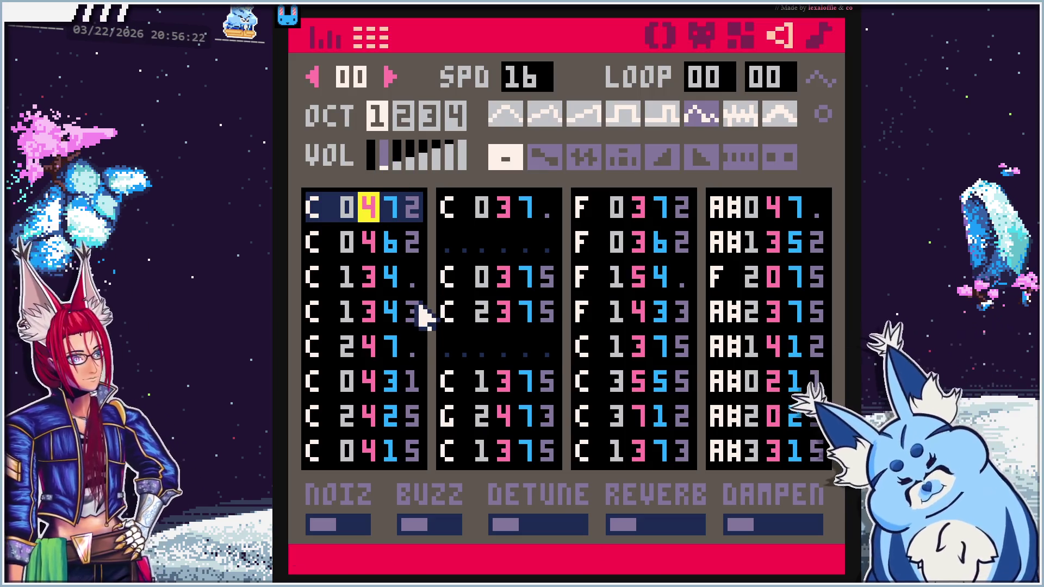
key(ctrl+r)
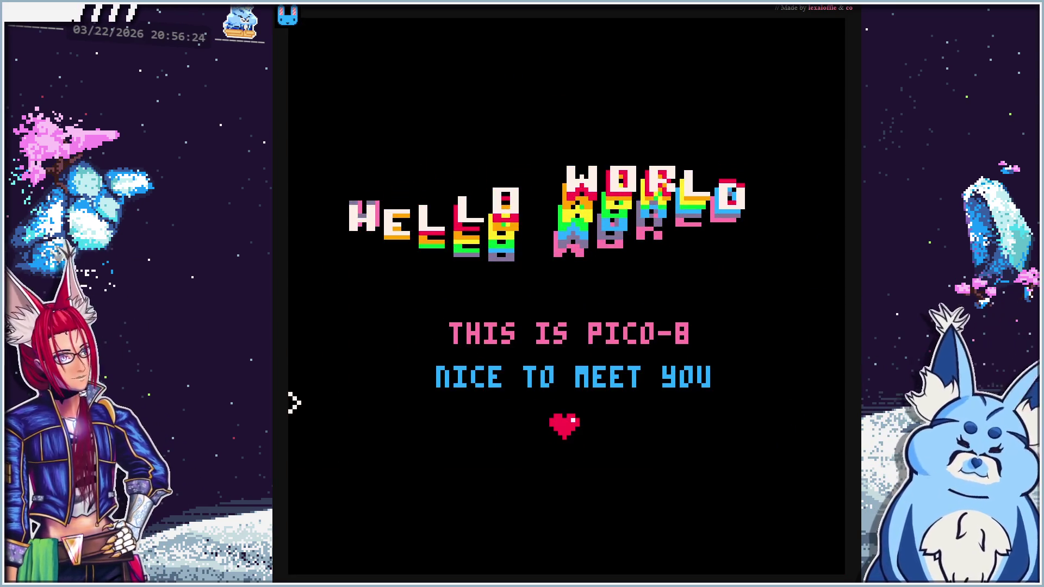
key(Escape)
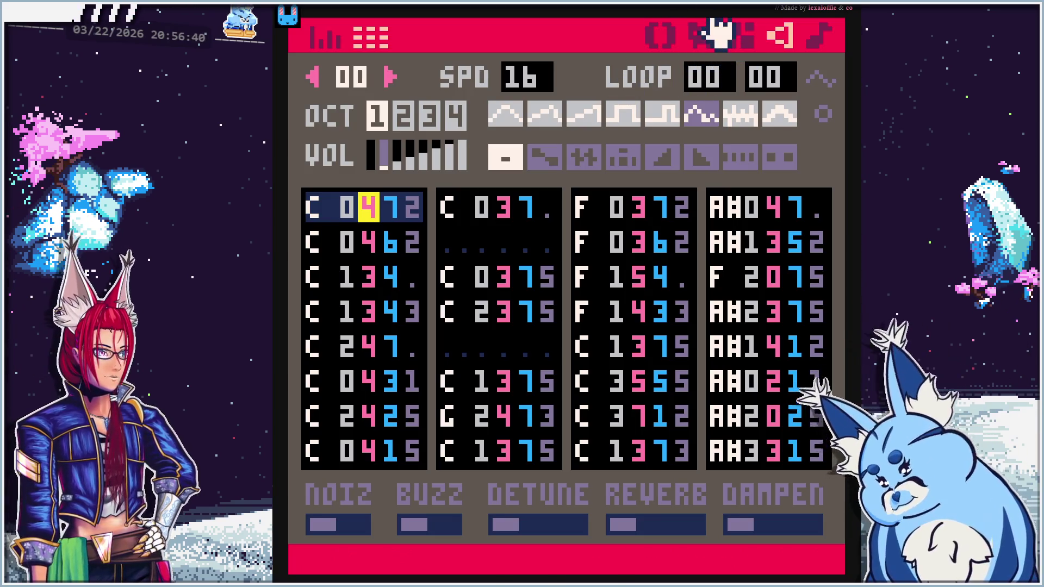
key(alt+Tab)
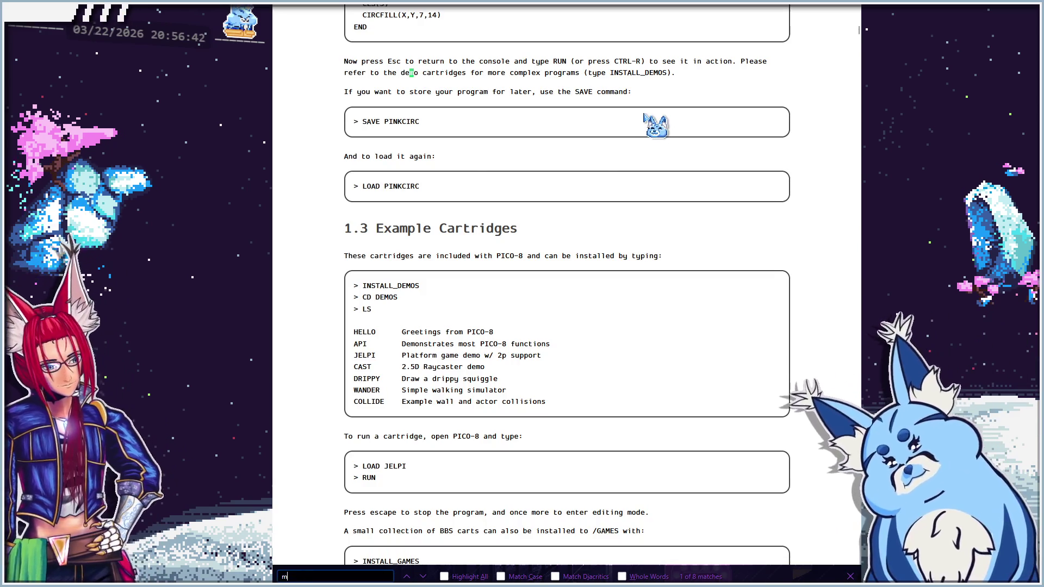
text(usic)
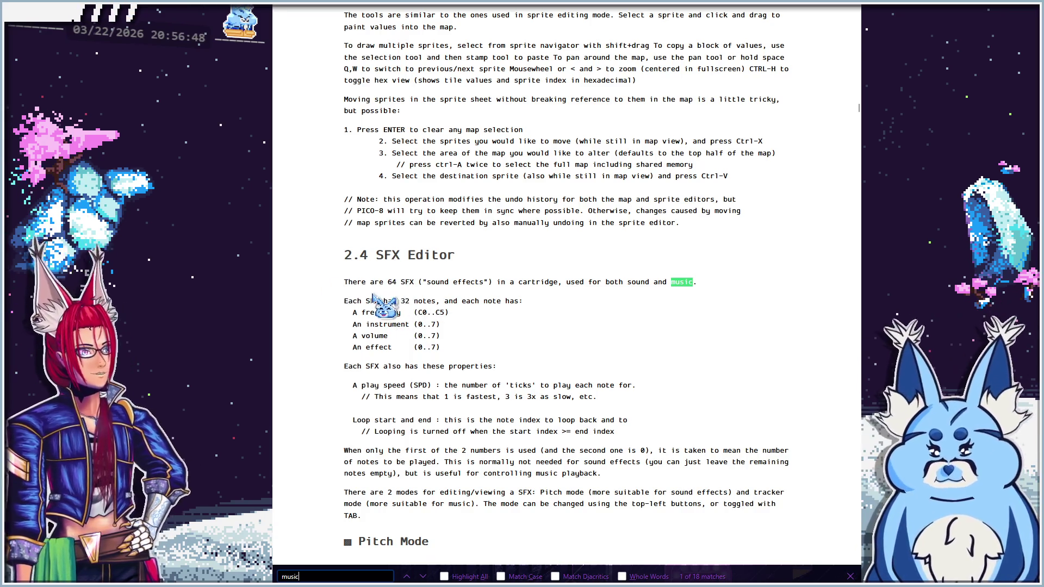
scroll(379, 279, down, 2)
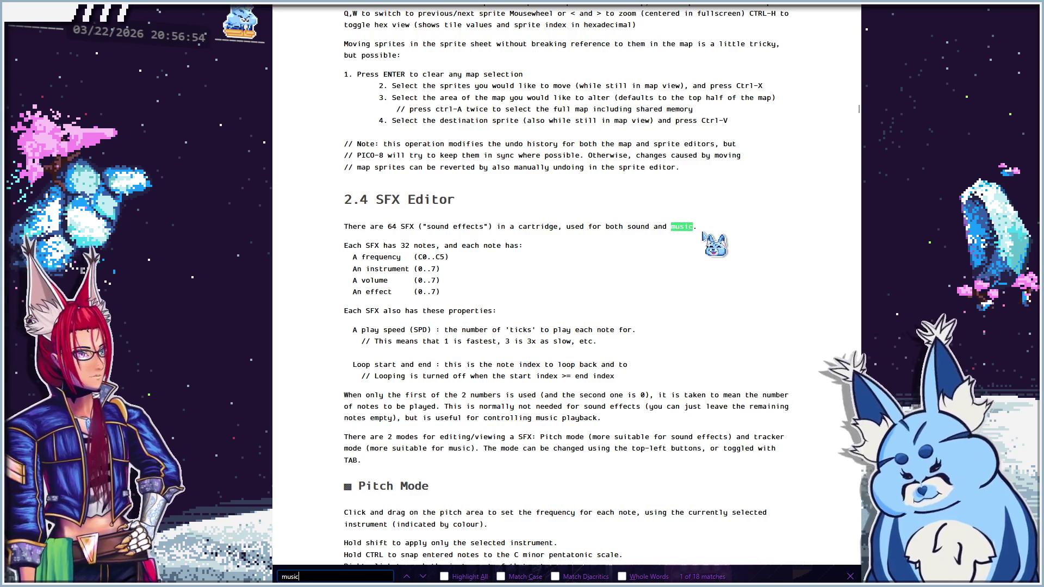
key(ctrl+Tab)
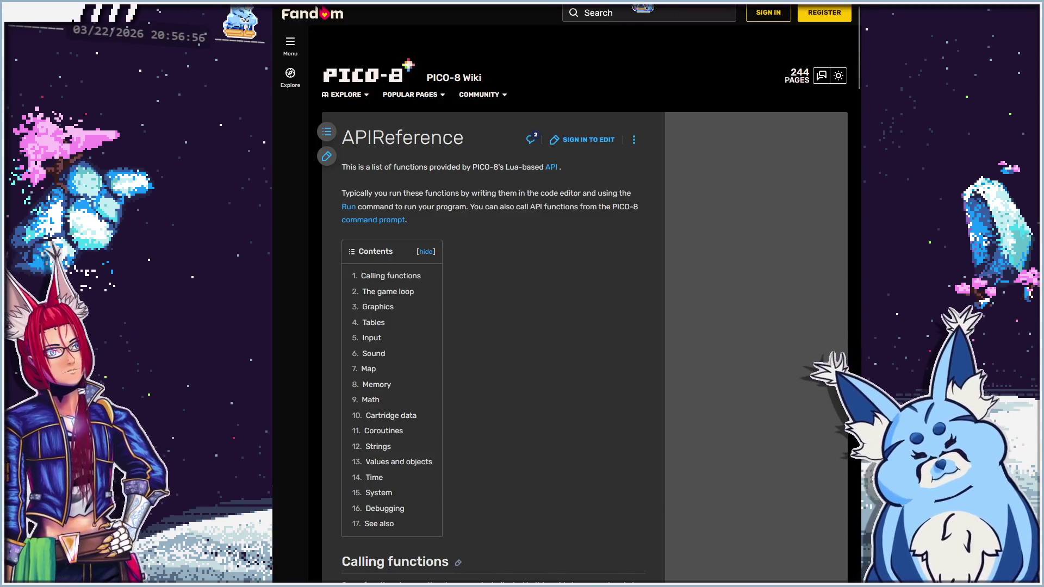
key(ctrl+Tab)
key(alt+Tab)
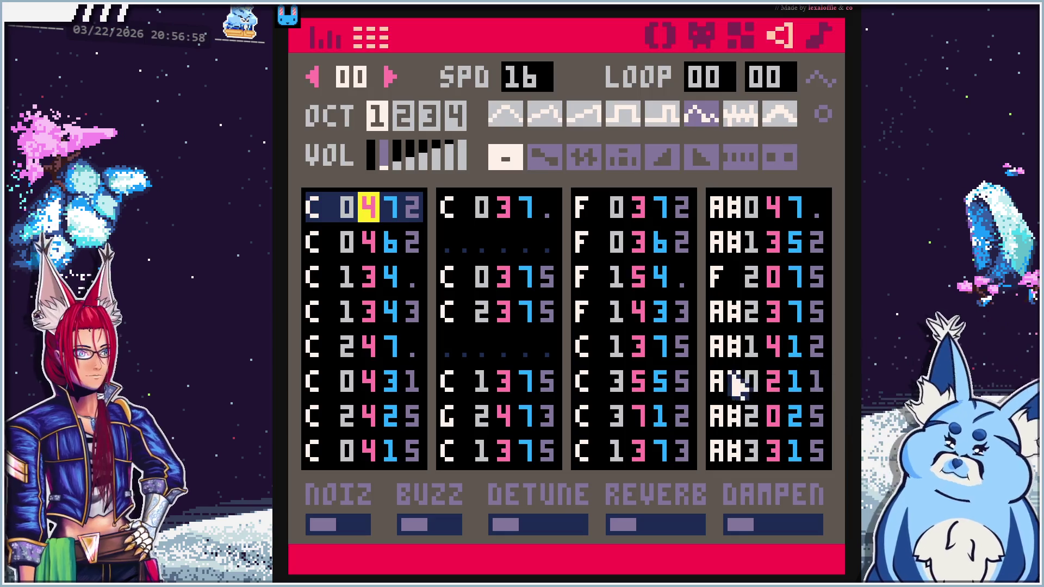
click(725, 449)
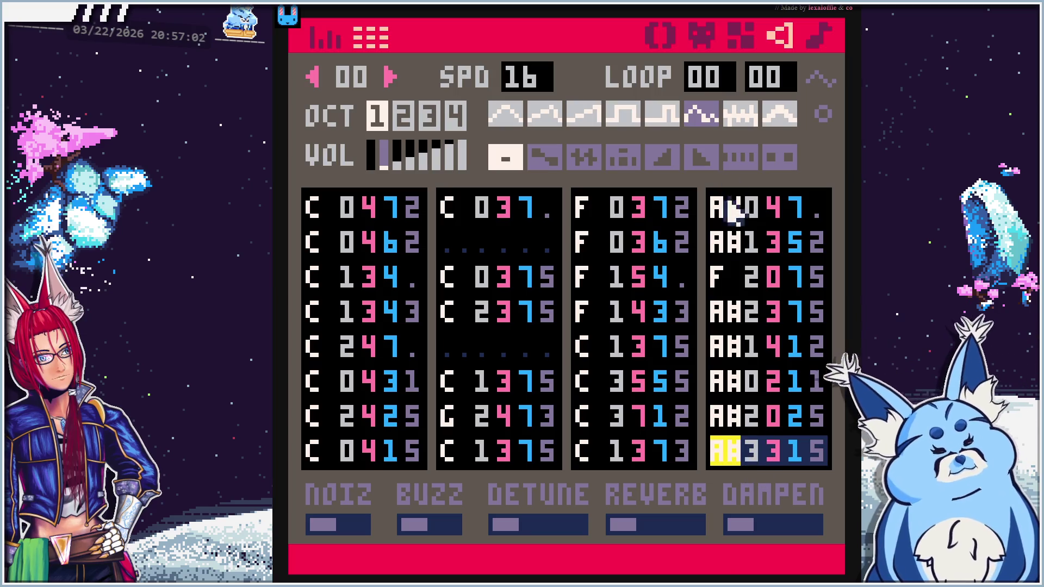
click(821, 34)
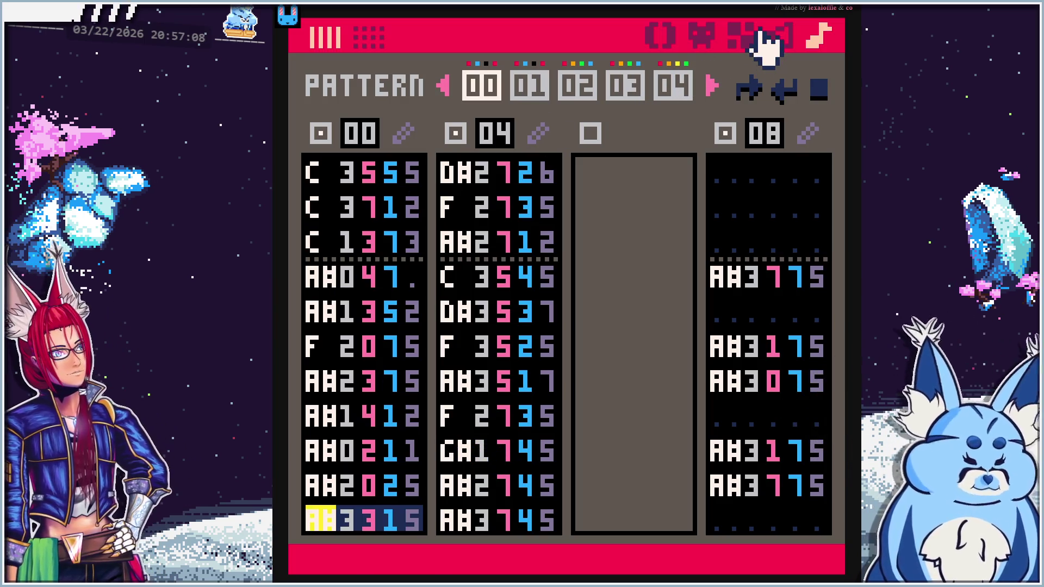
click(686, 80)
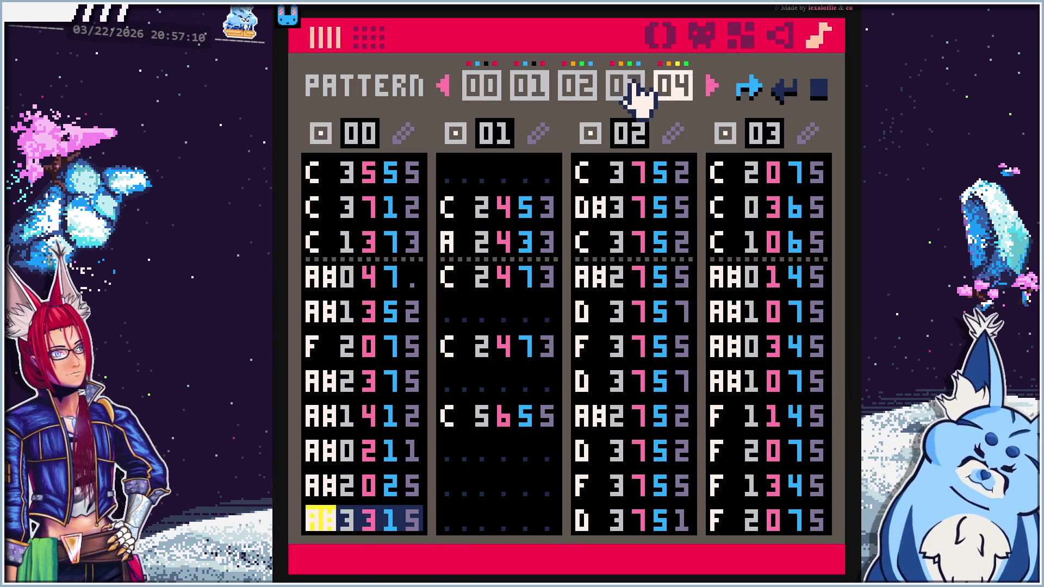
click(625, 87)
click(577, 88)
click(530, 90)
click(482, 92)
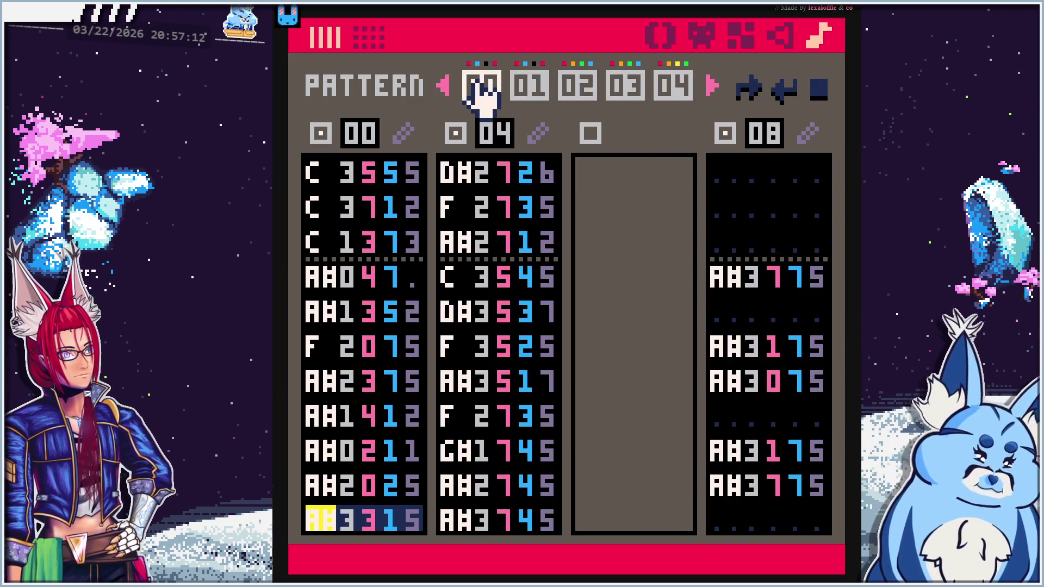
click(779, 38)
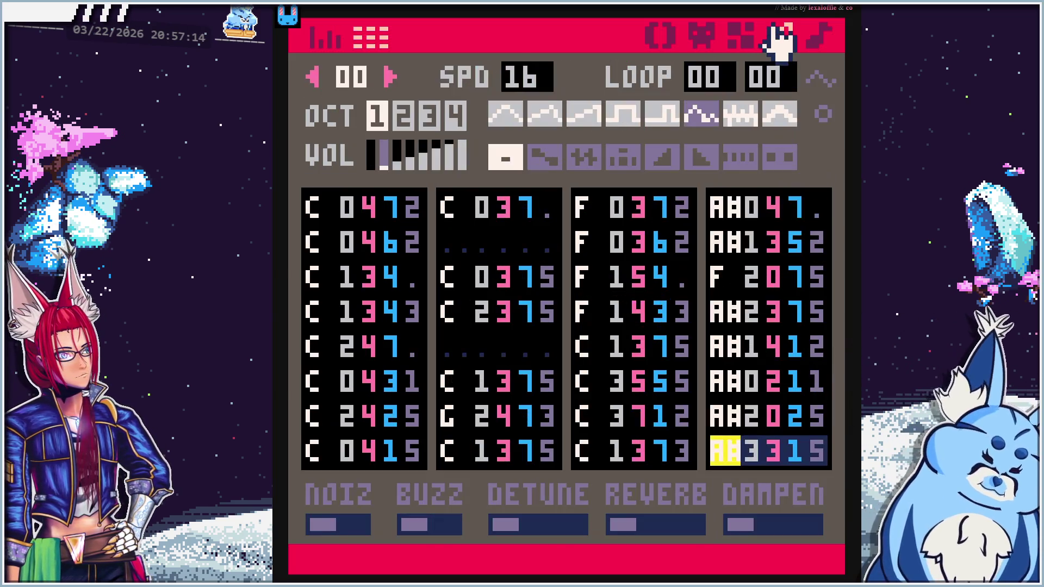
click(824, 32)
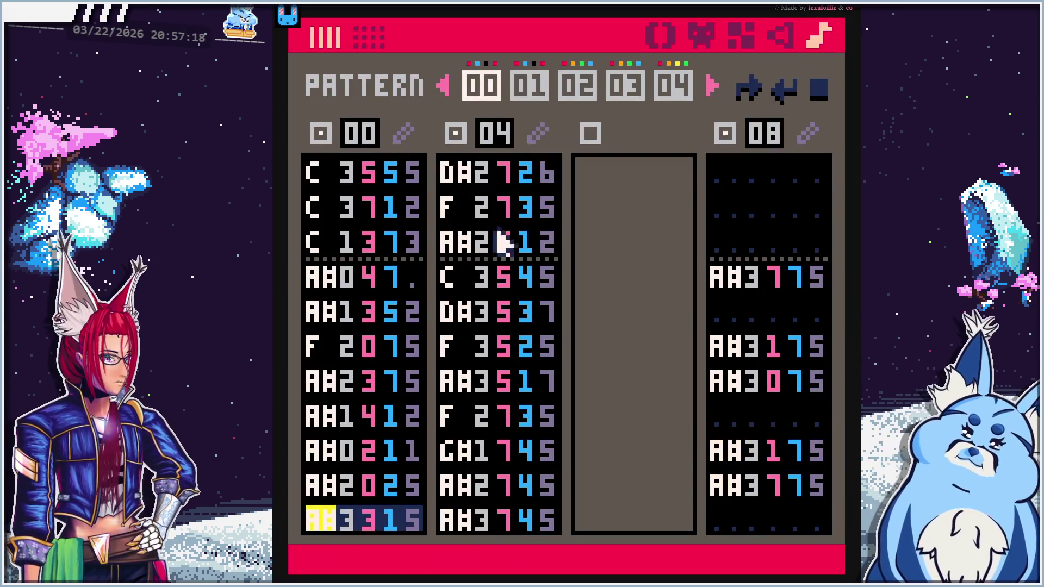
click(709, 84)
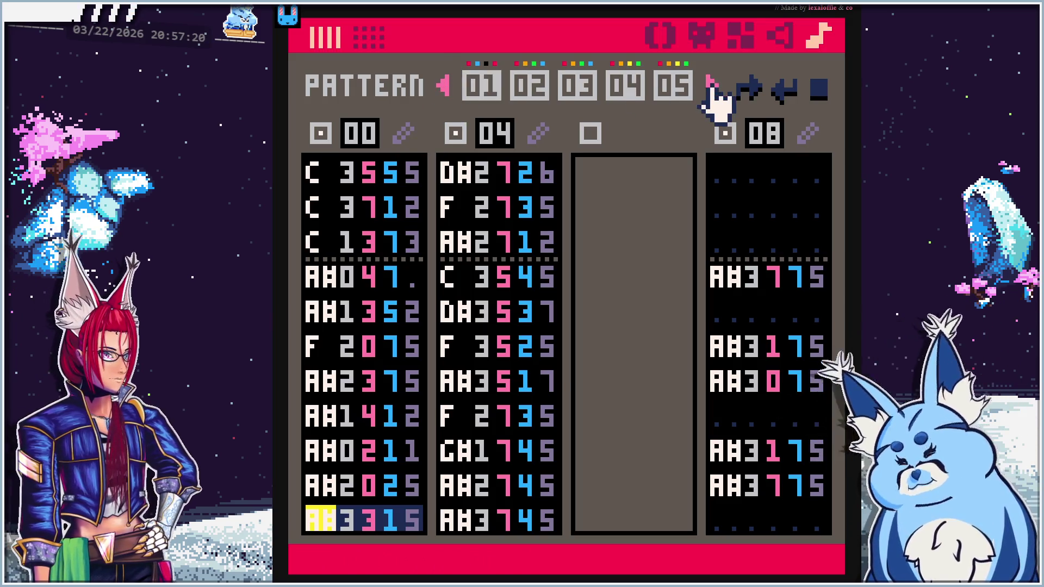
click(710, 84)
click(709, 84)
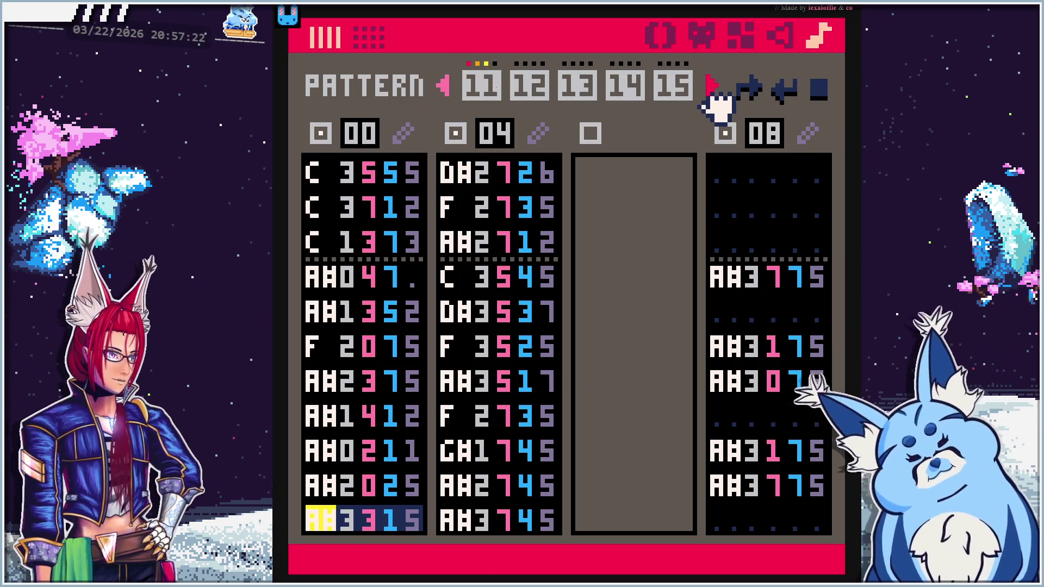
click(789, 35)
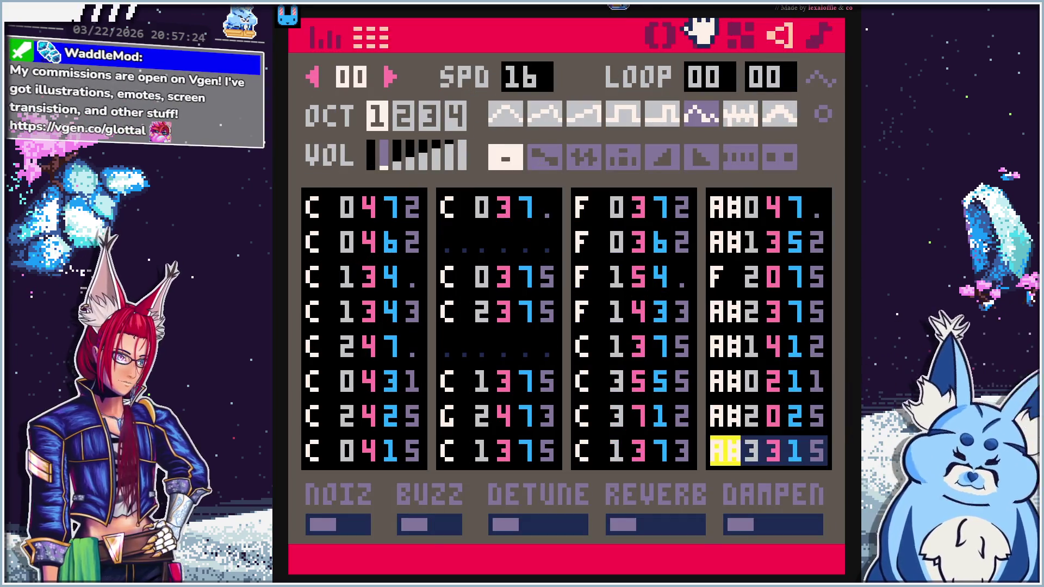
key(alt+Tab)
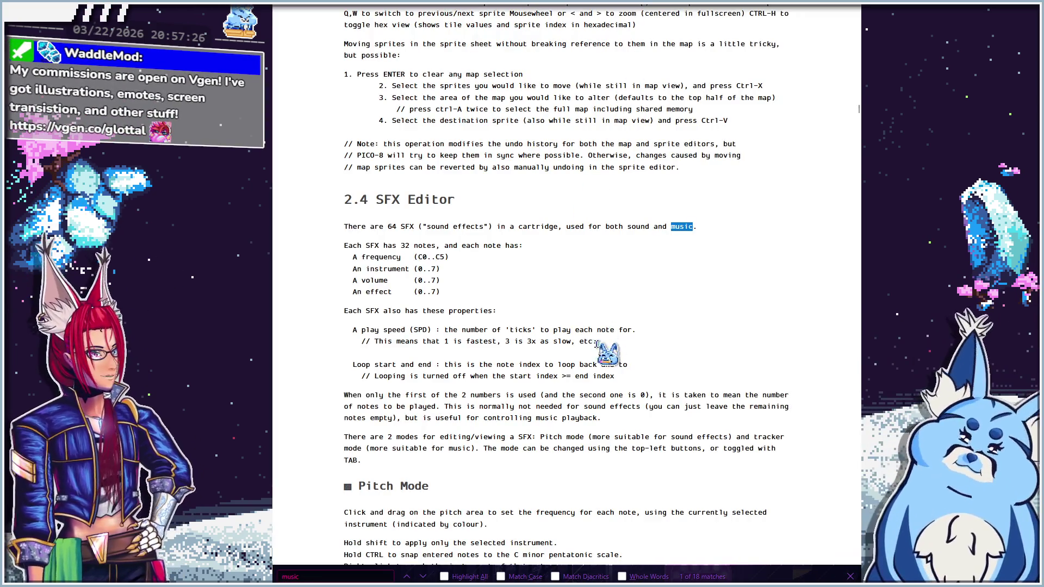
scroll(598, 352, down, 2)
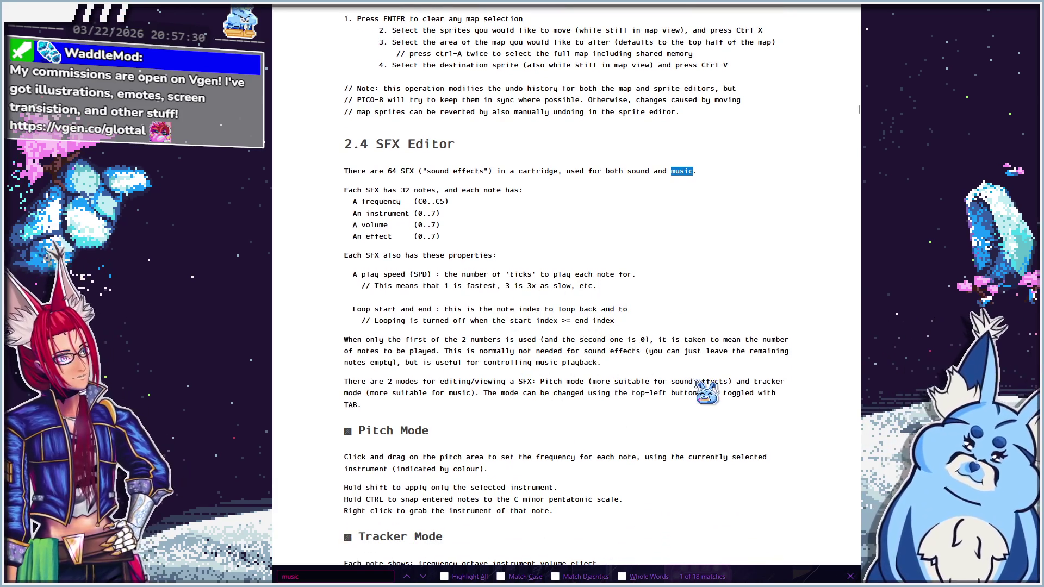
scroll(707, 392, down, 5)
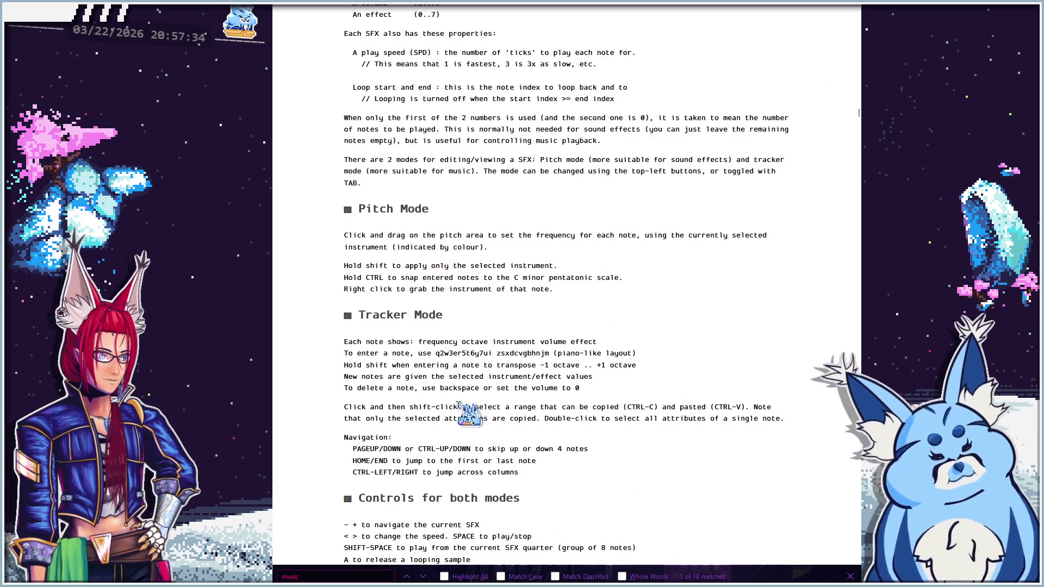
scroll(499, 447, down, 2)
scroll(499, 447, down, 3)
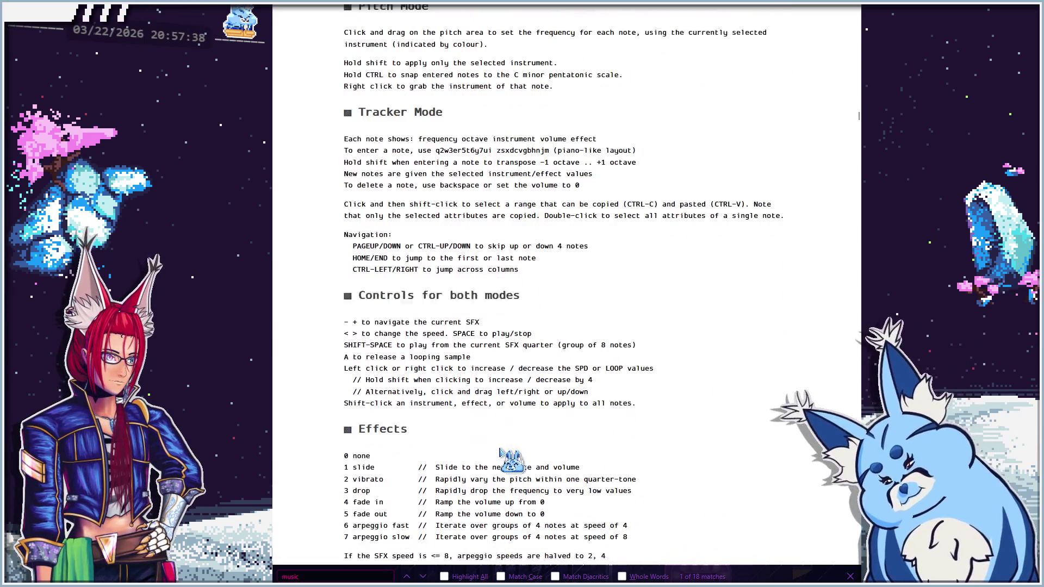
scroll(497, 445, down, 1)
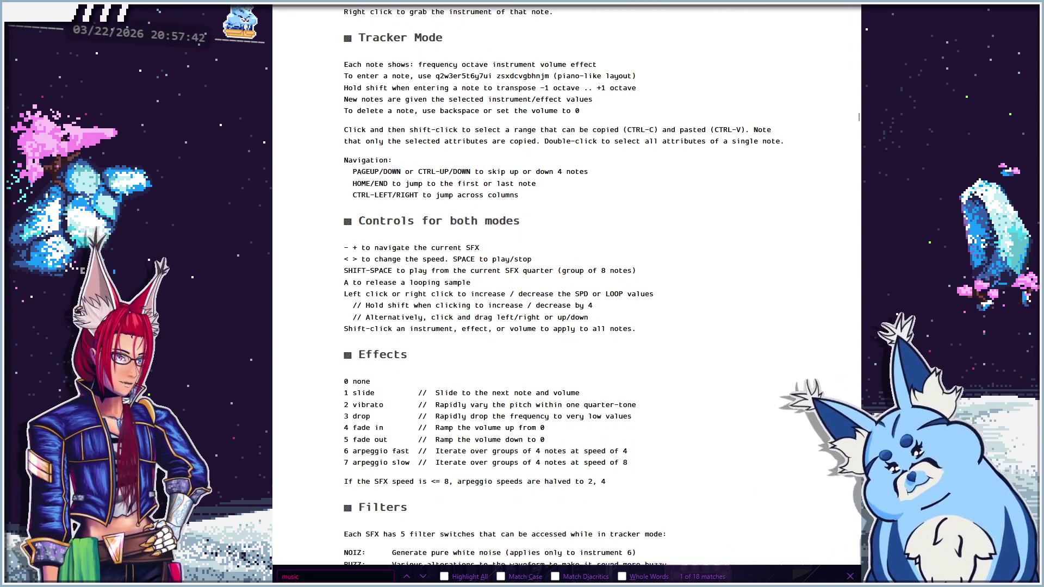
key(alt+Tab)
key(space)
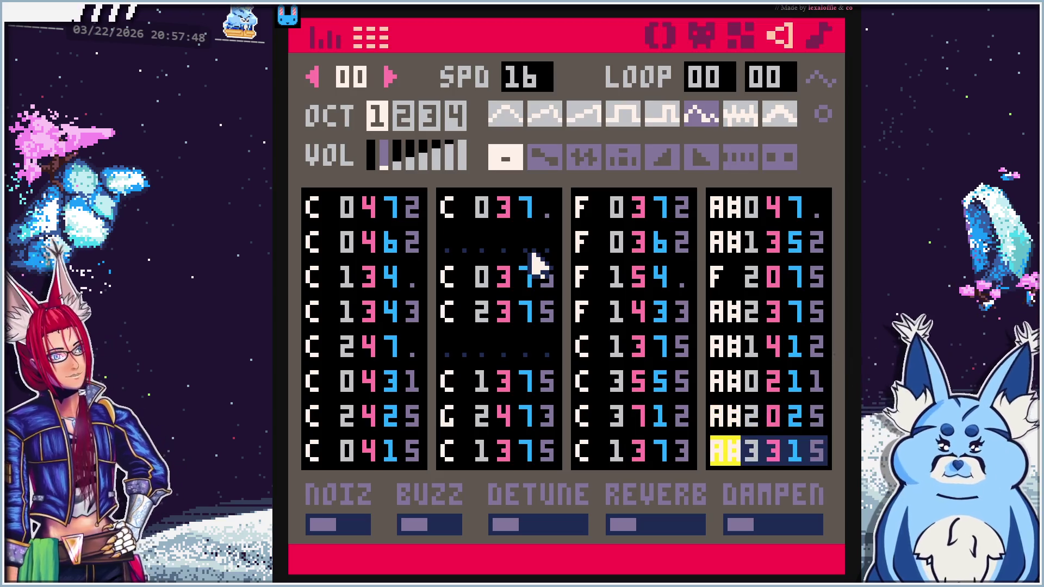
- Replay SFX 00, select its first note C 0472, and set the entry octave to 4
key(space)
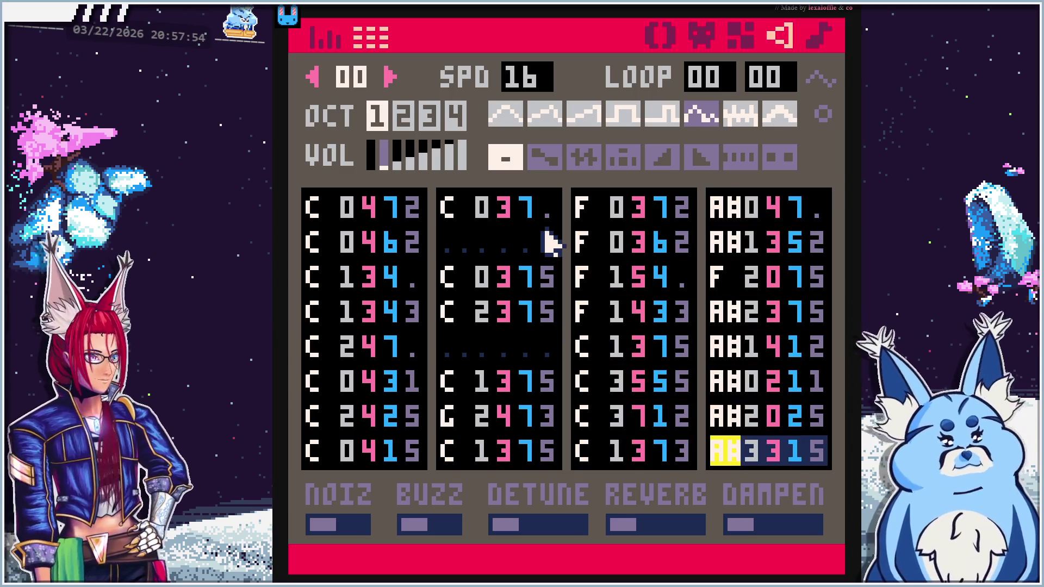
click(310, 202)
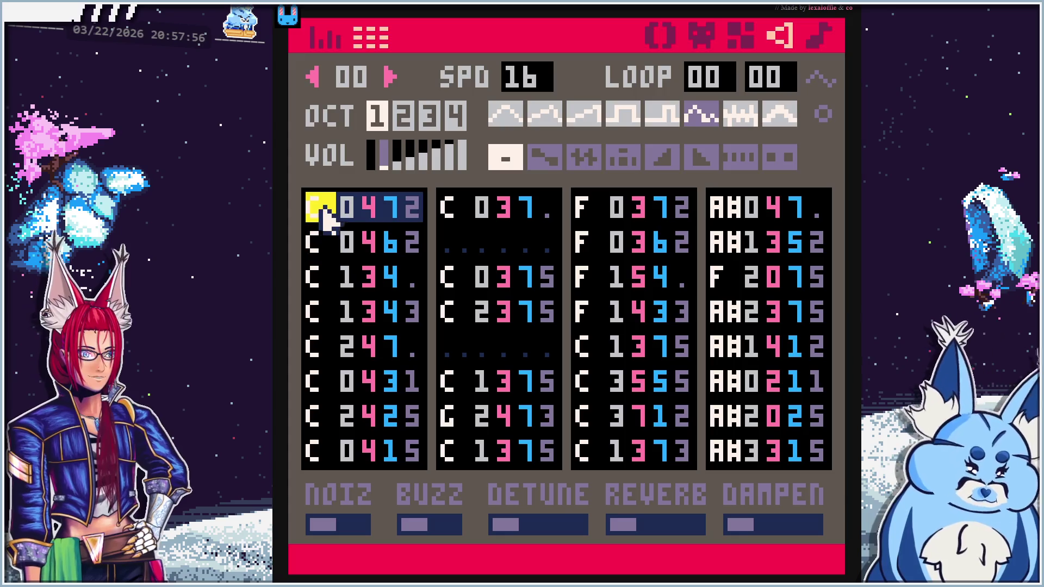
mouse_move(348, 206)
mouse_down()
mouse_move(315, 202)
mouse_move(405, 214)
mouse_up()
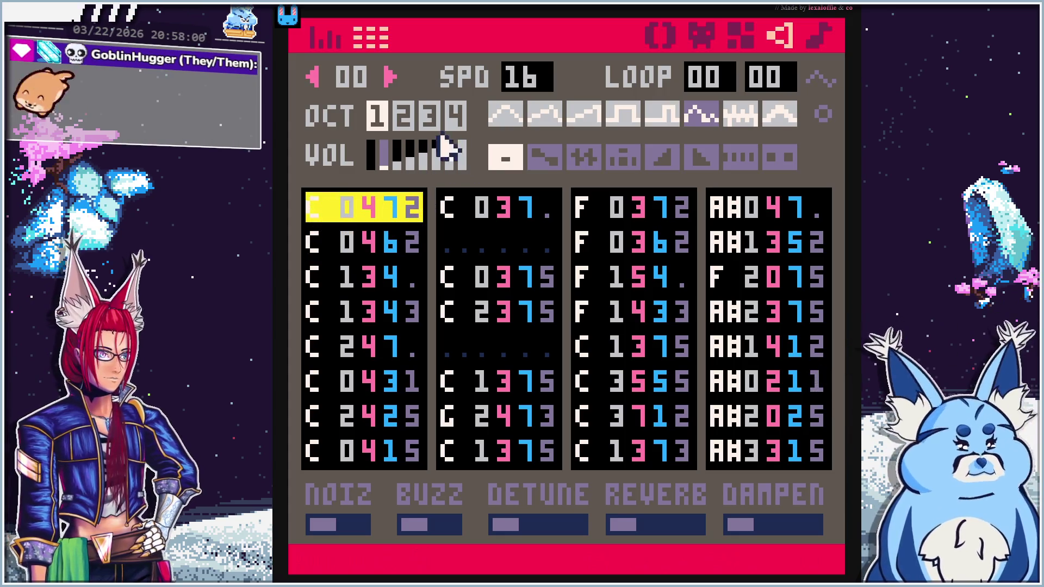
click(456, 114)
click(345, 242)
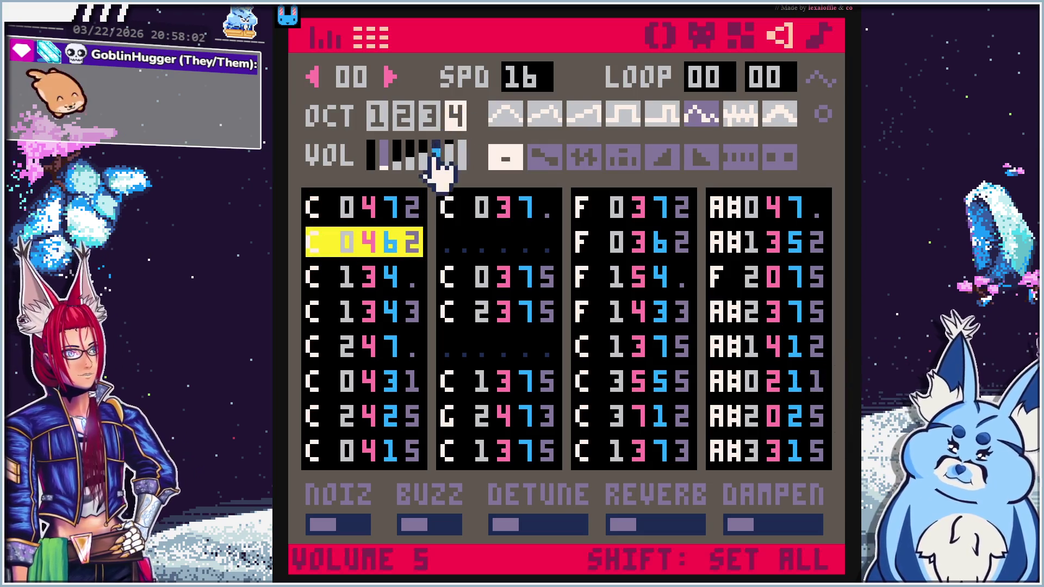
click(315, 217)
click(314, 277)
click(315, 380)
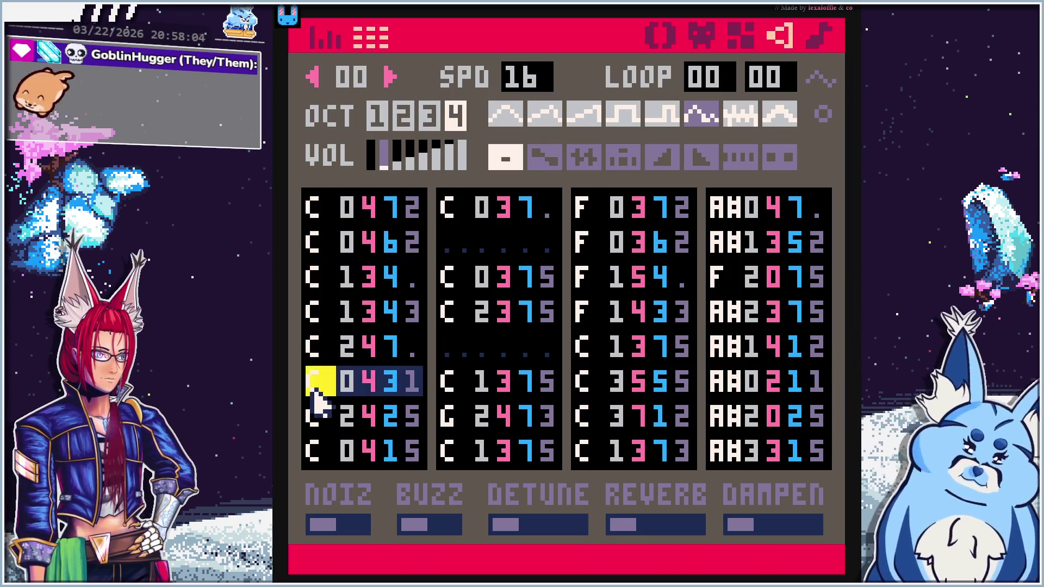
click(316, 216)
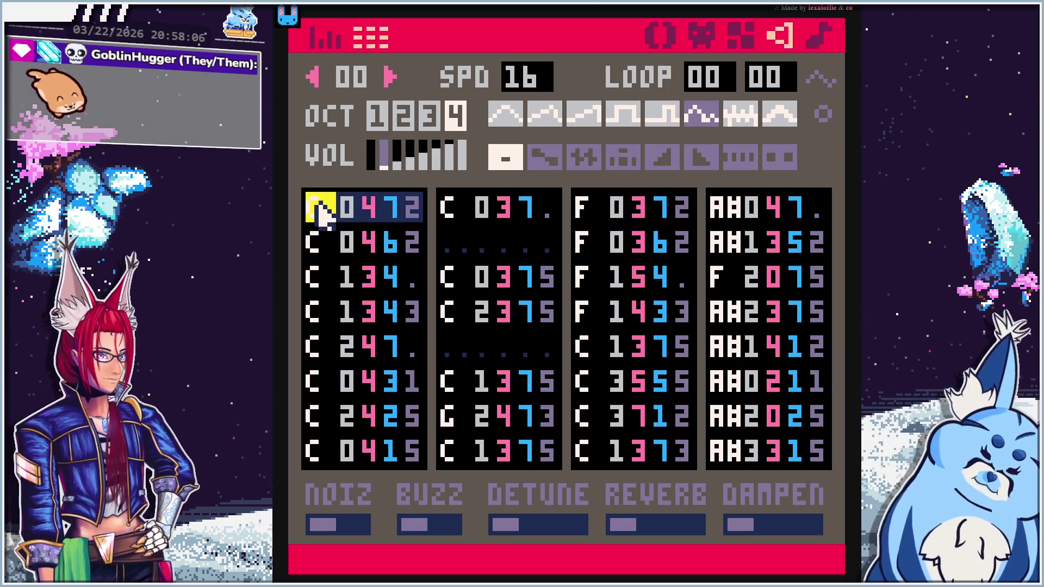
drag(321, 214, 419, 206)
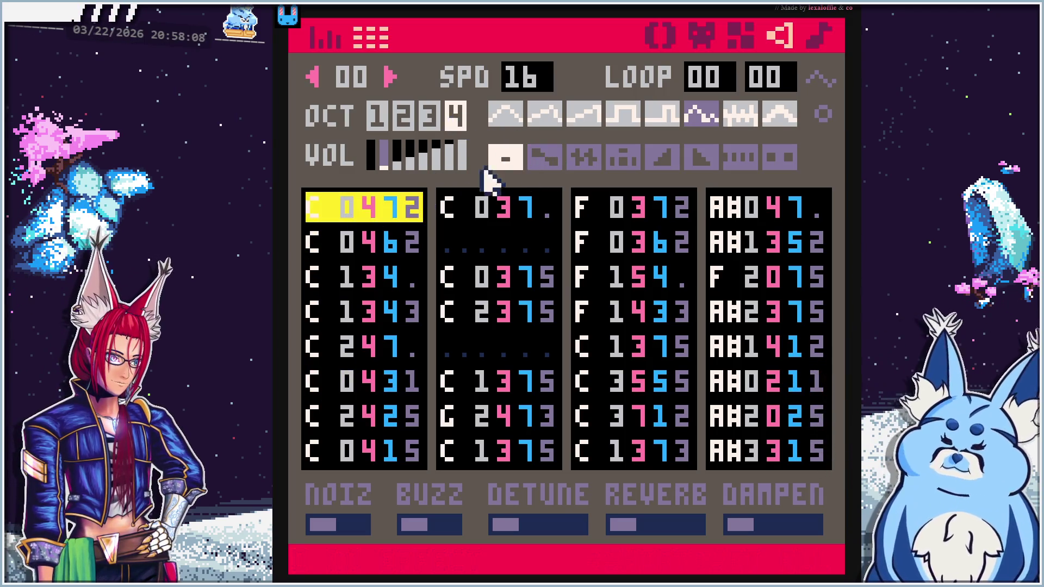
- Overwrite SFX 00's note octaves with 4 and then 2, and play the result
click(318, 245)
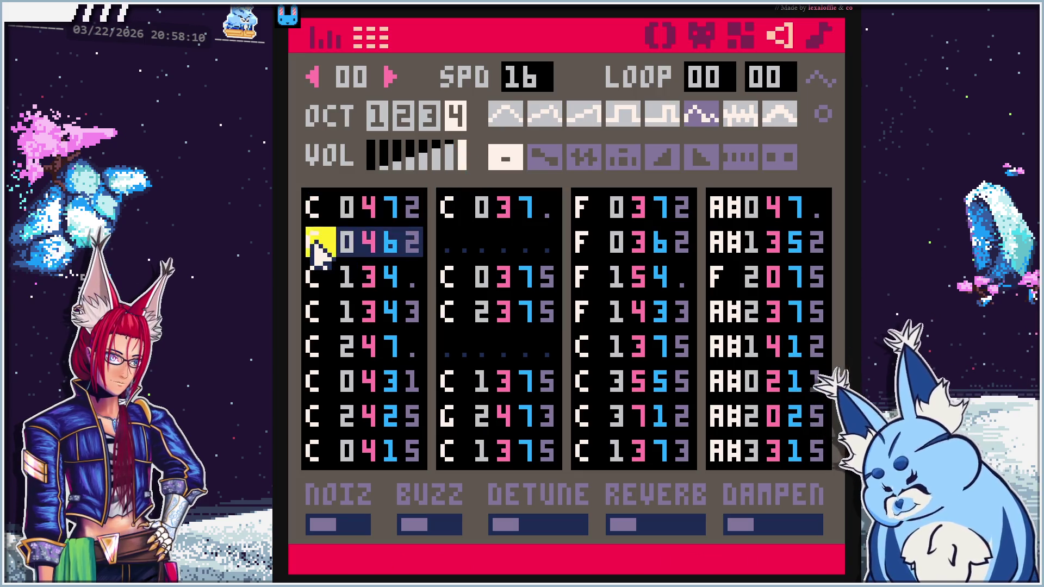
key(Up)
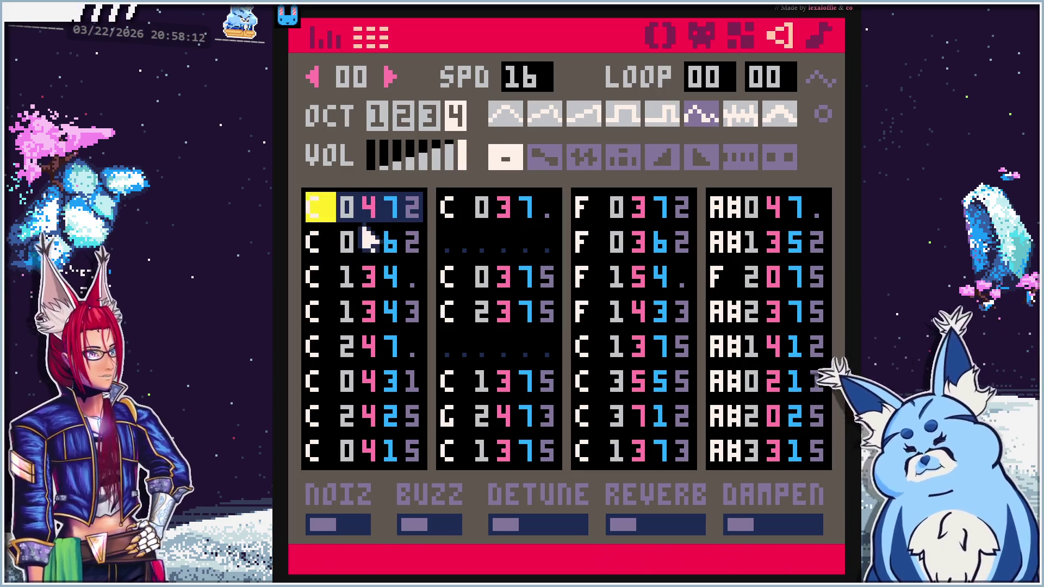
click(345, 212)
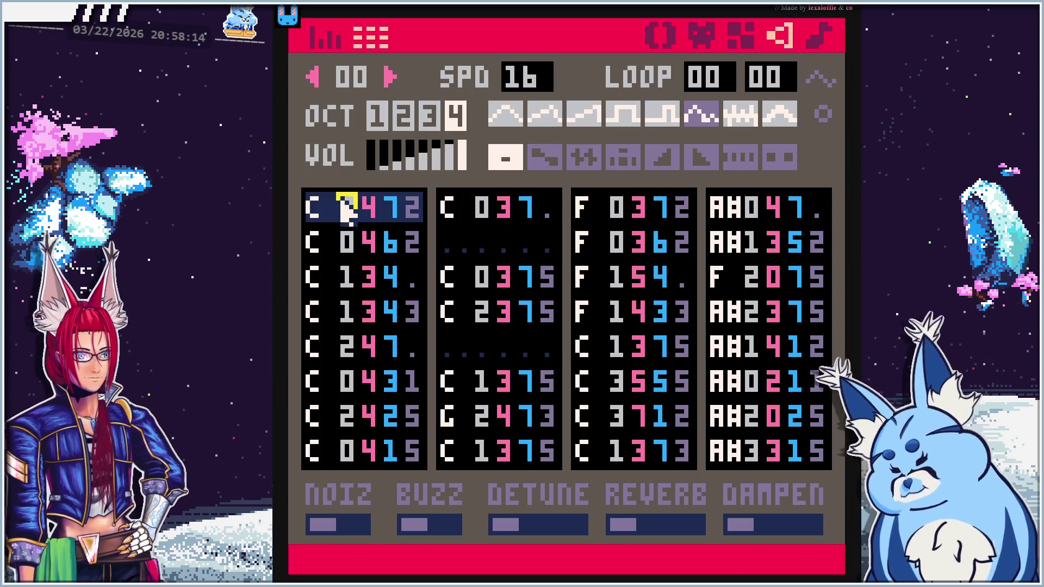
key(Down)
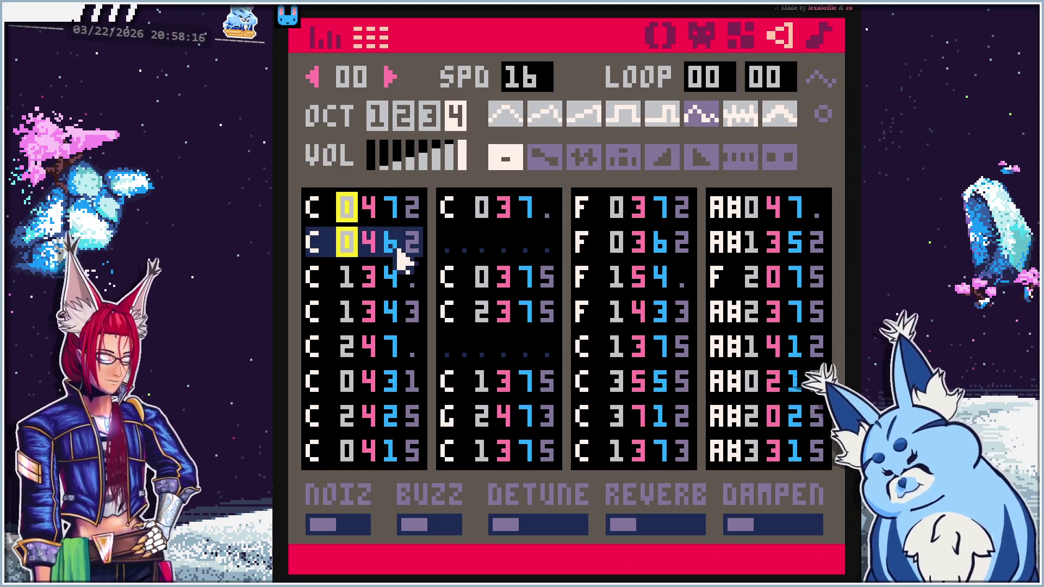
text(4)
key(Down)
text(2222222)
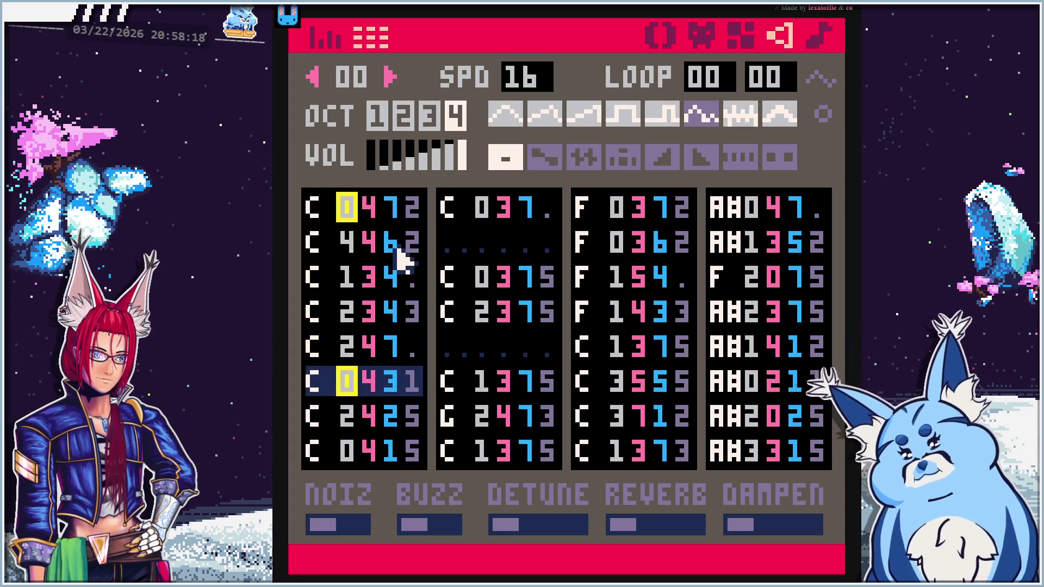
text(222222222)
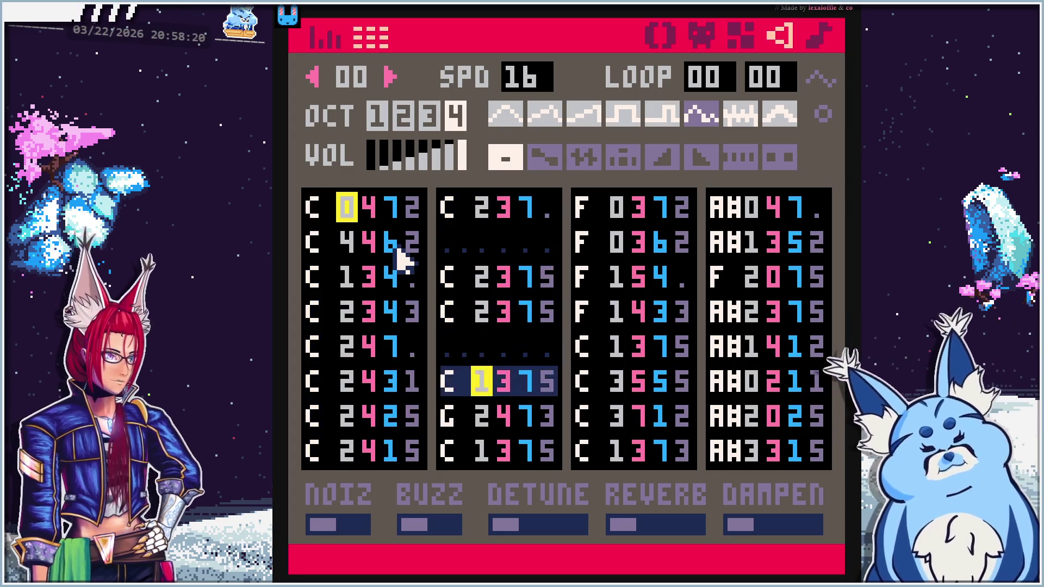
text(2222222222222222)
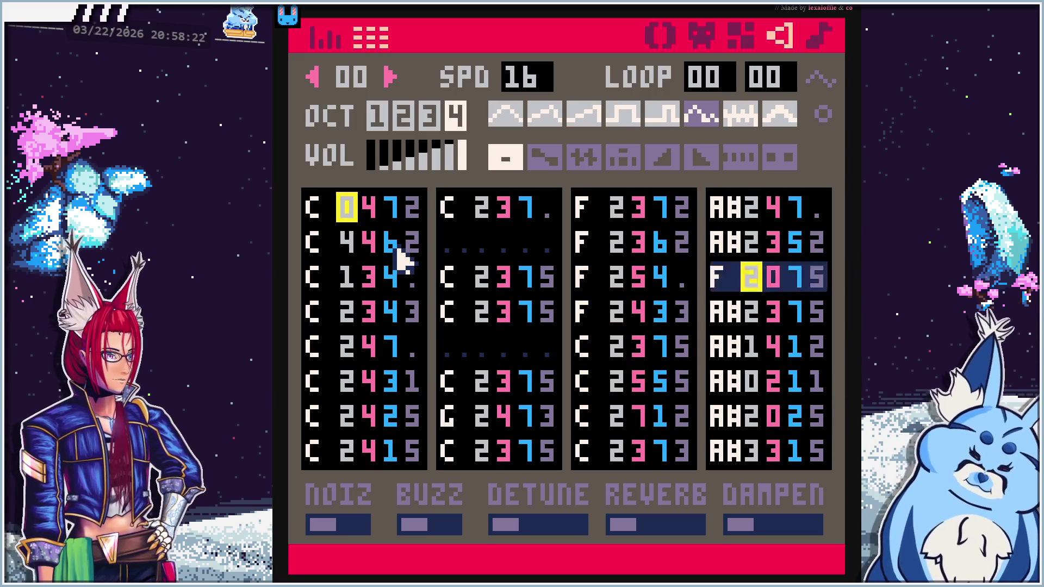
key(space)
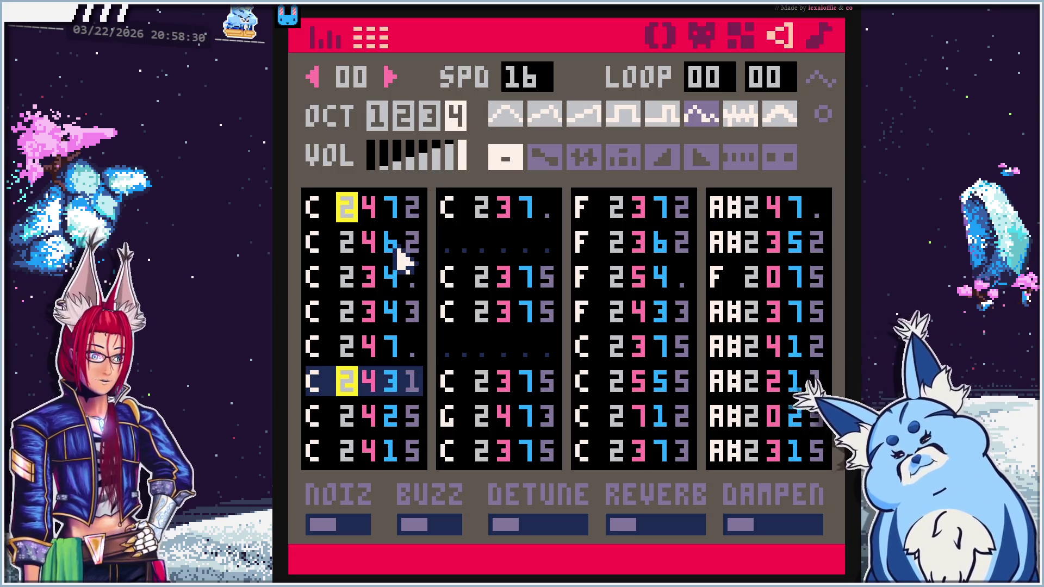
key(space)
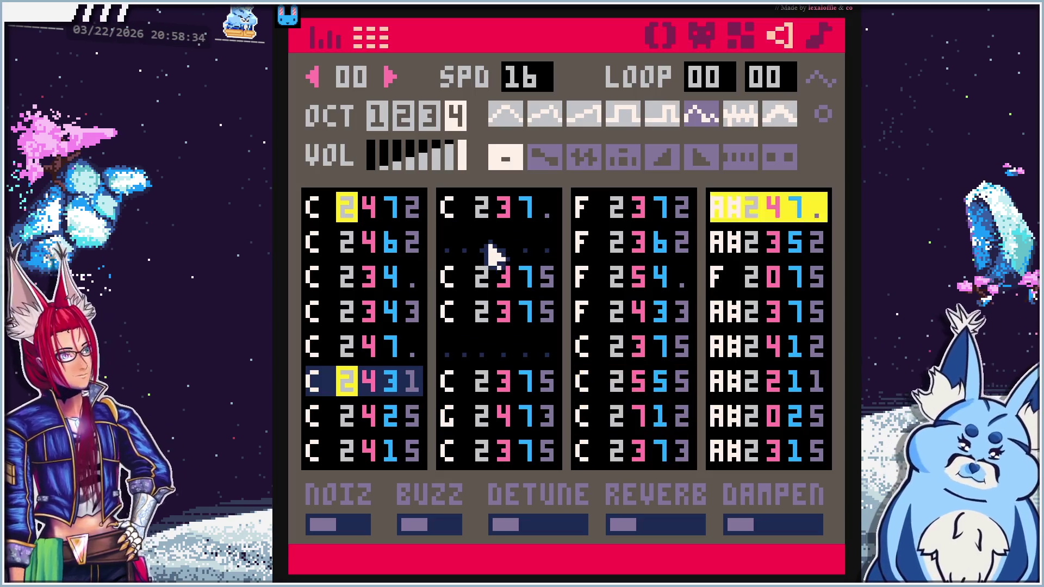
- Raise all the note octaves to 3 and play SFX 00 again
click(348, 220)
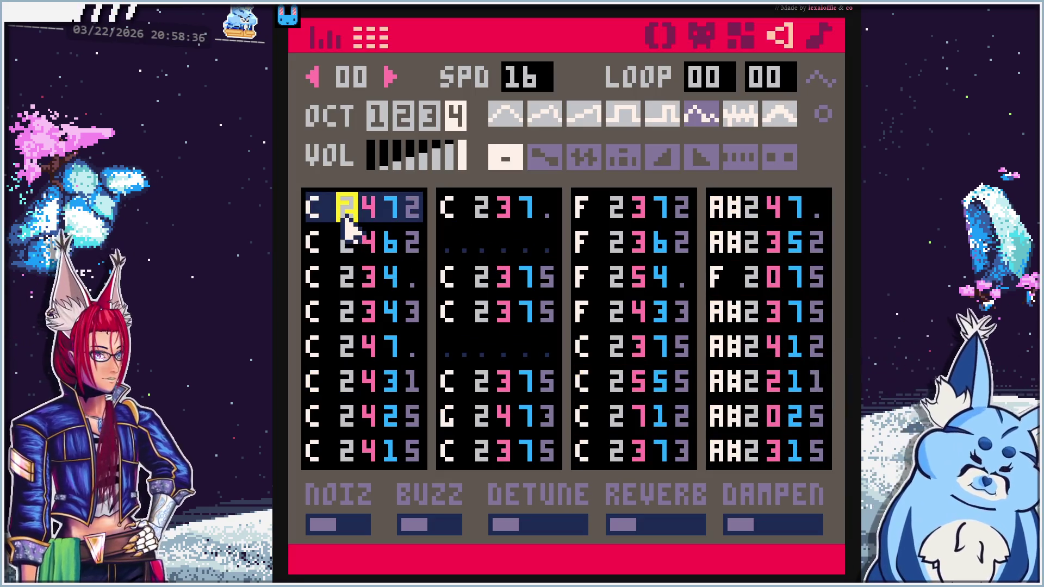
key(Down)
key(Down)
key(Down)
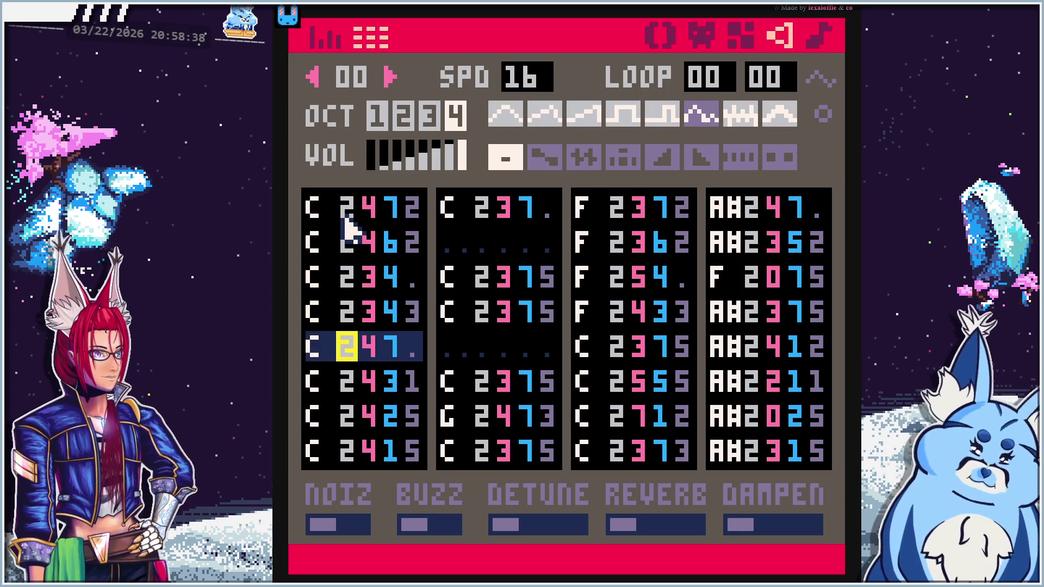
text(3)
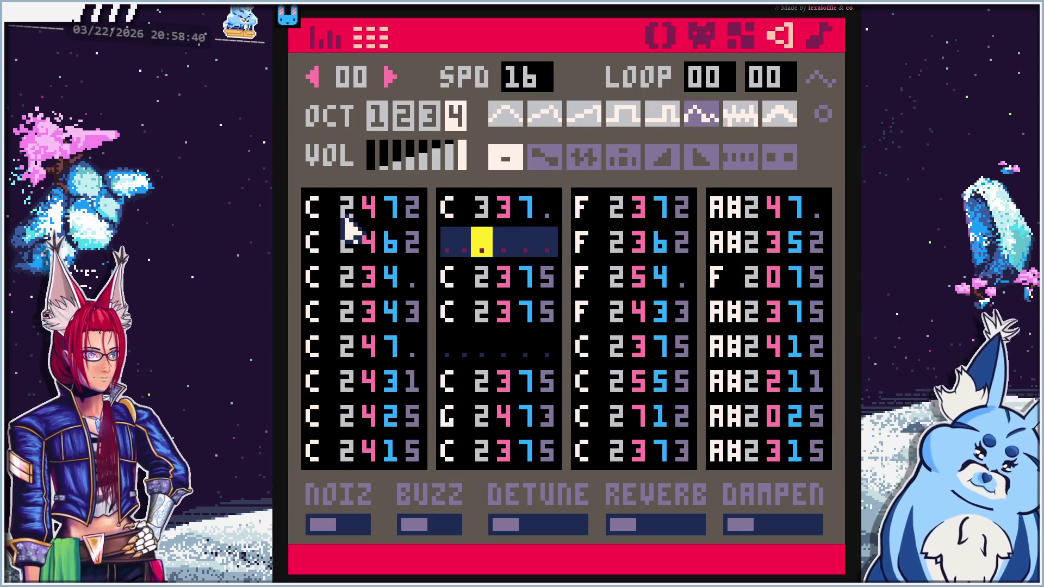
text(333333333333)
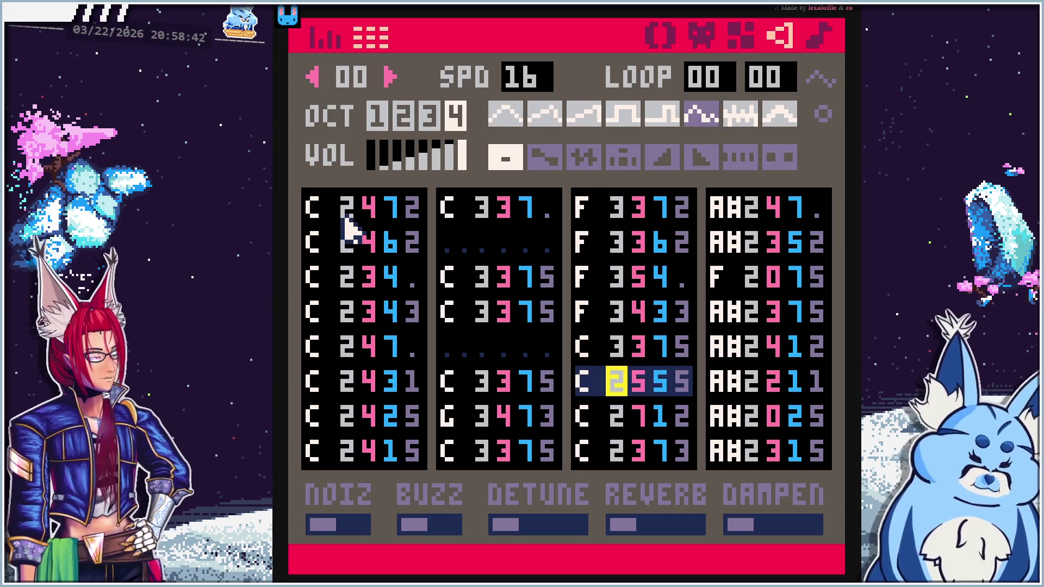
text(3333333333333333333333333333333)
key(space)
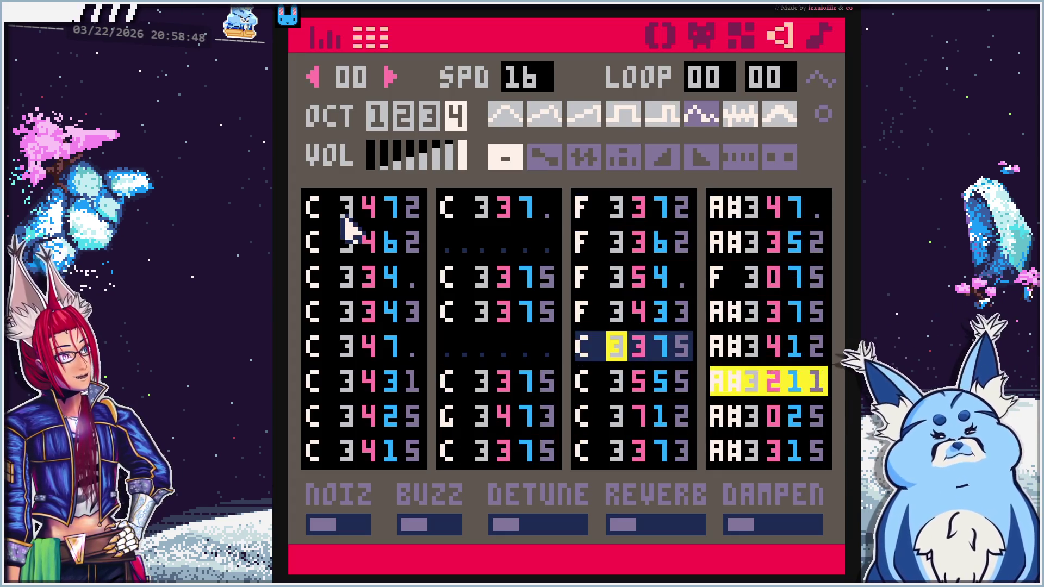
key(space)
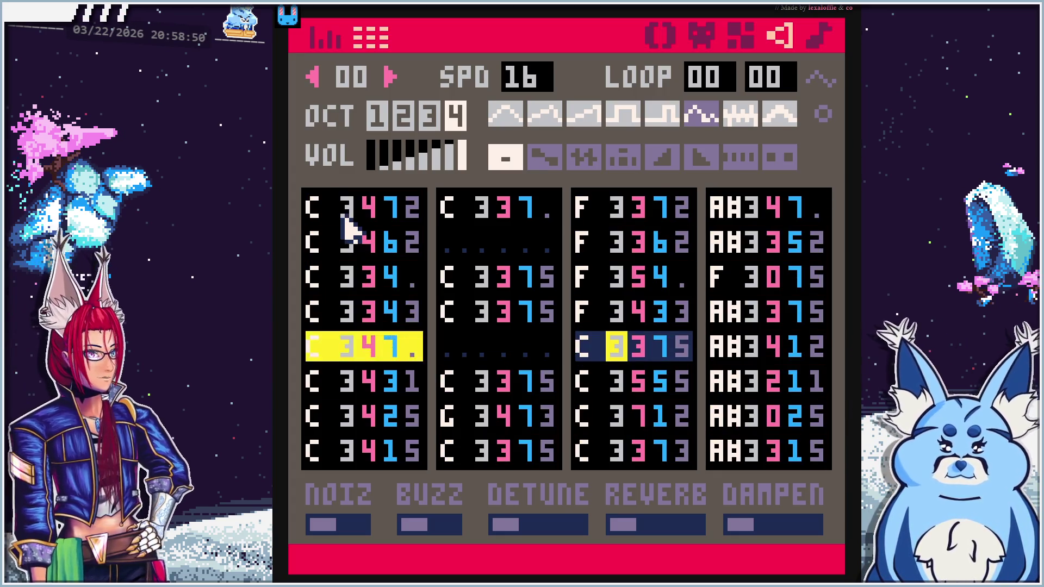
- Reset every note's octave to 0, play it, and return to the console
click(345, 215)
text(000000000)
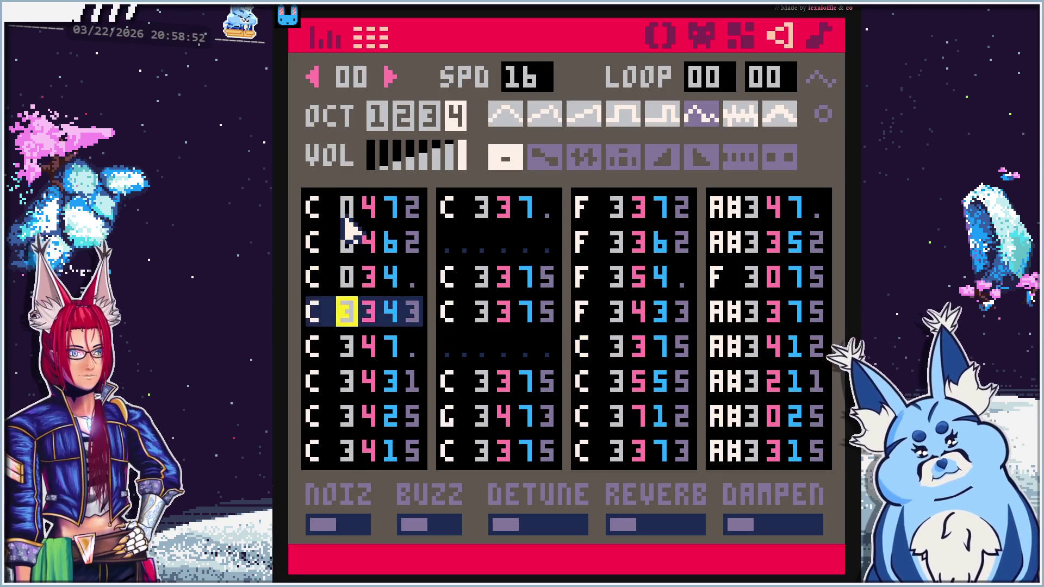
text(000000000000000000000)
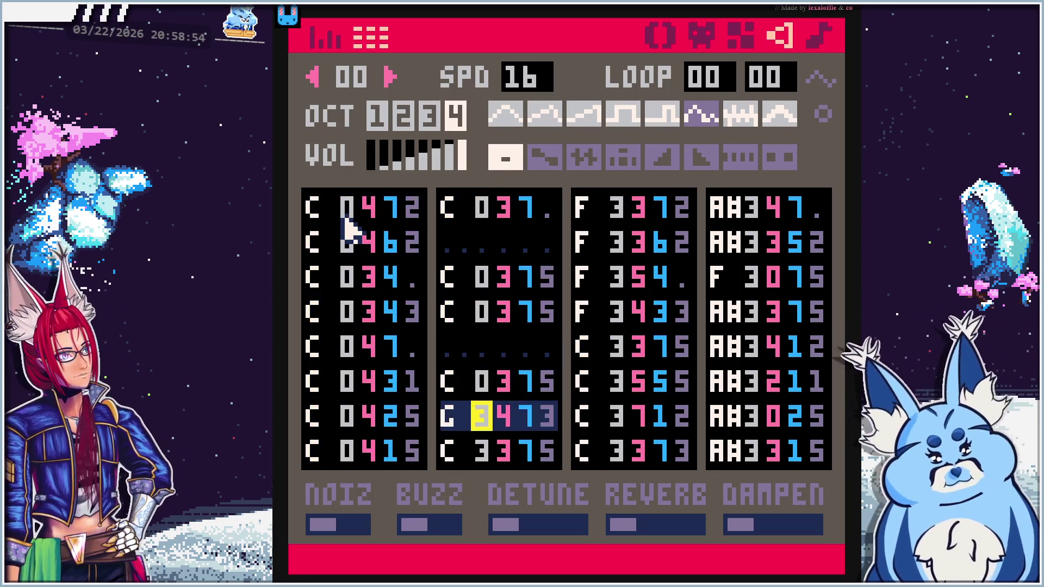
text(0)
key(space)
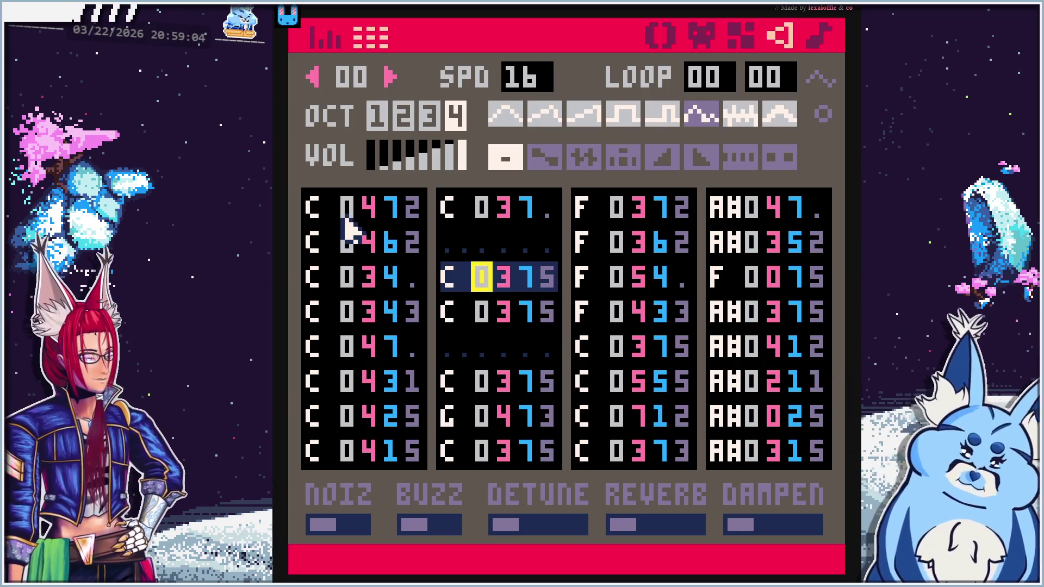
key(Escape)
- Load HELLO.P8 with 'load hello', discard the unsaved edits, and show SFX 00
text(load hello)
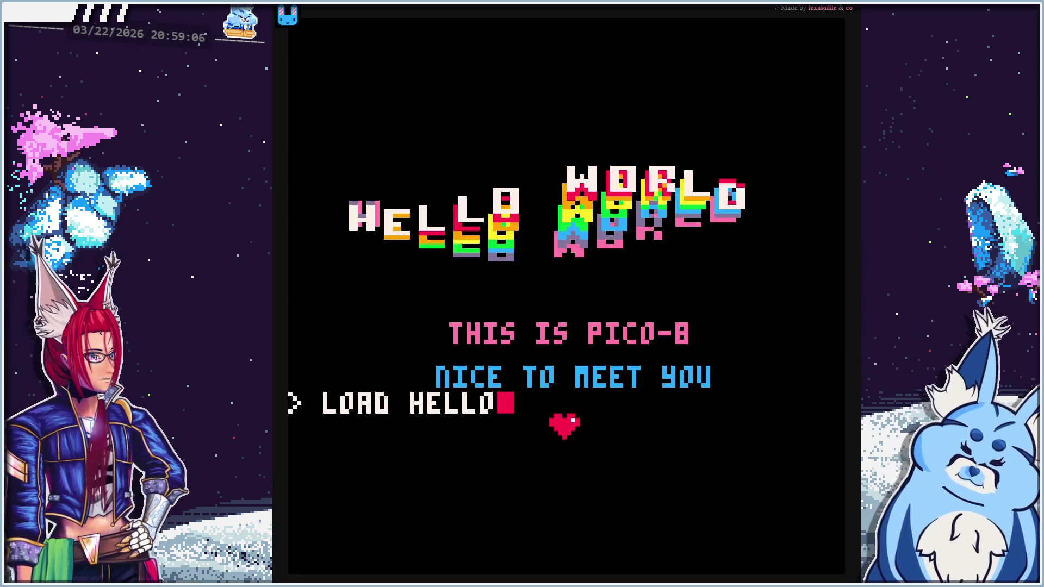
key(Return)
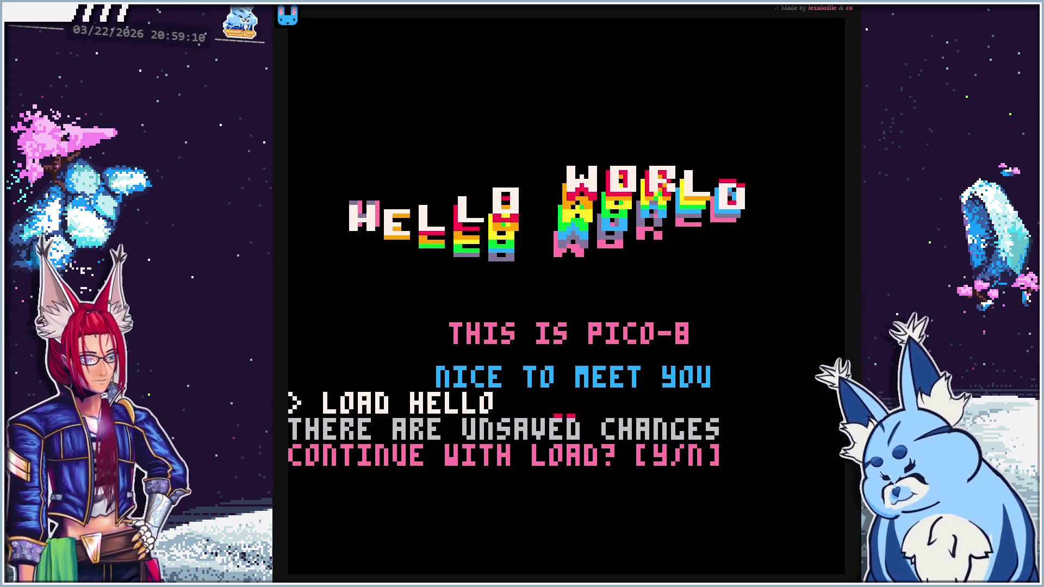
key(y)
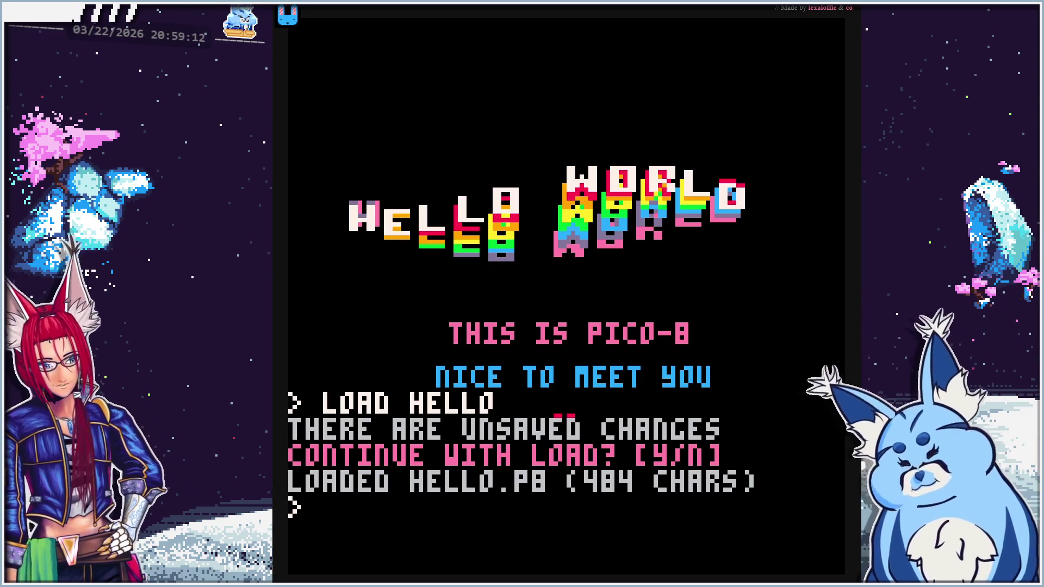
key(Escape)
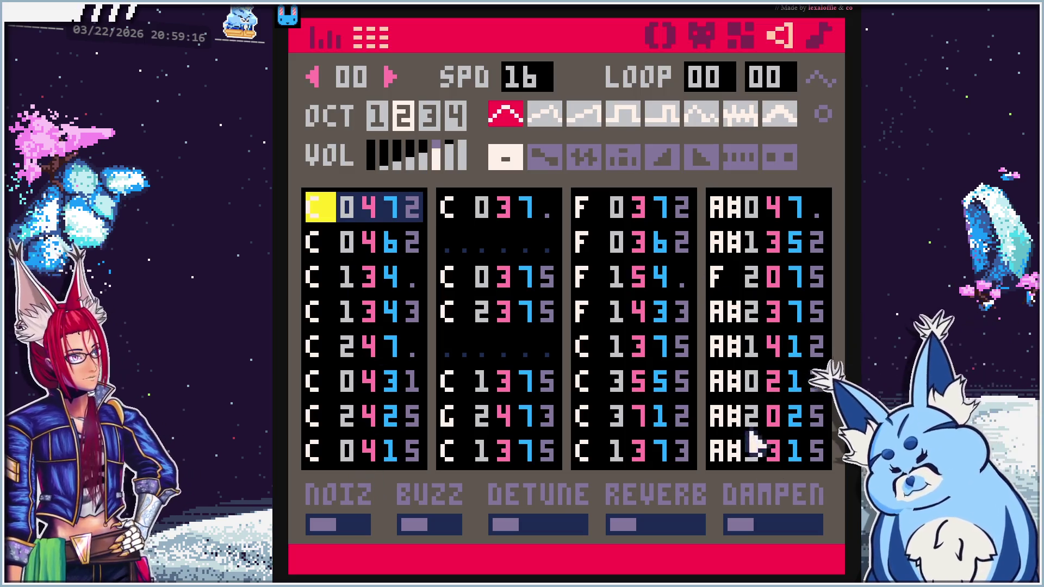
- Play the reloaded HELLO cart's SFX 00, then switch to its source code
key(space)
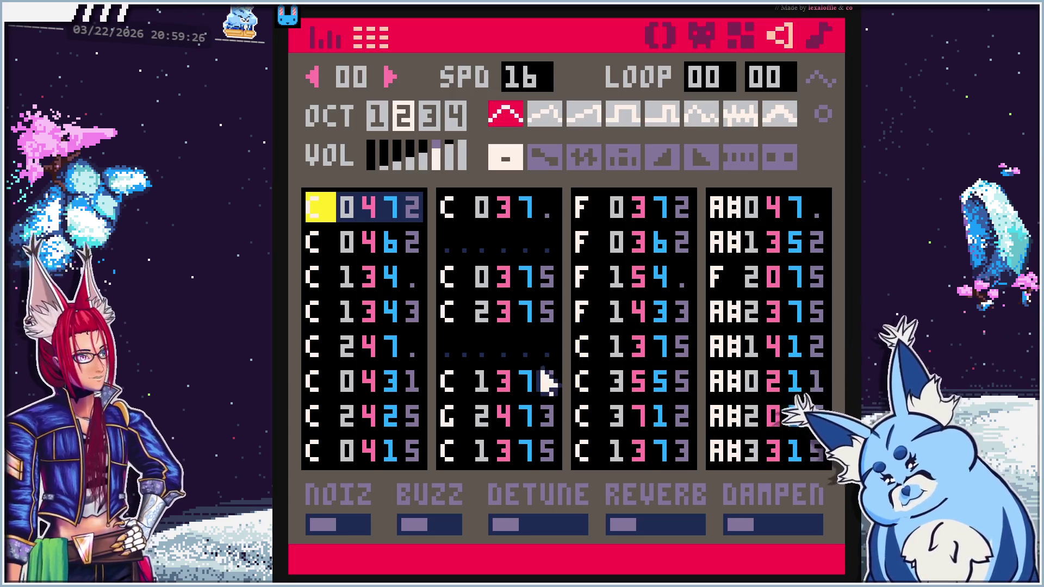
click(659, 37)
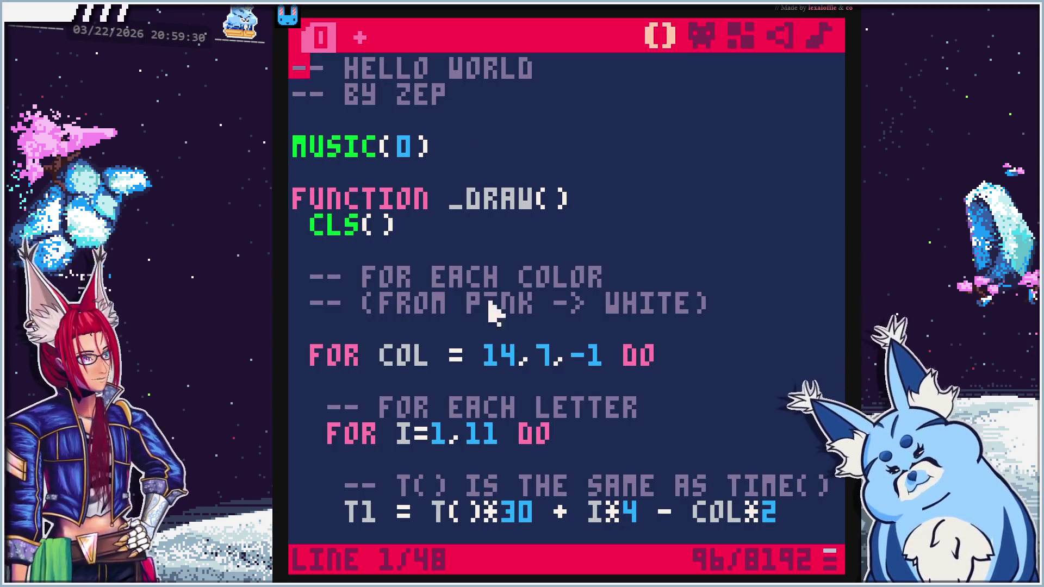
click(610, 200)
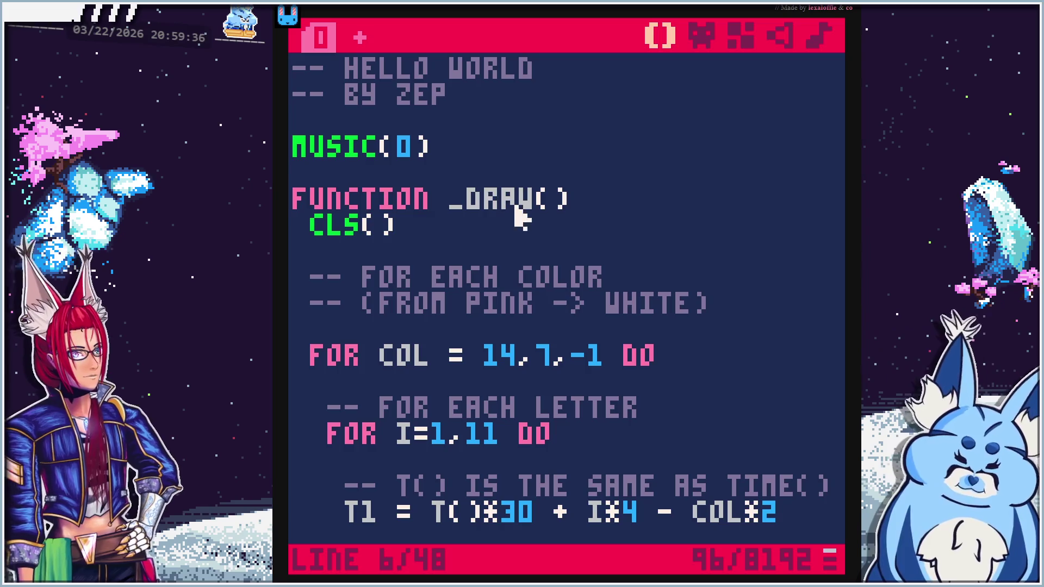
click(431, 225)
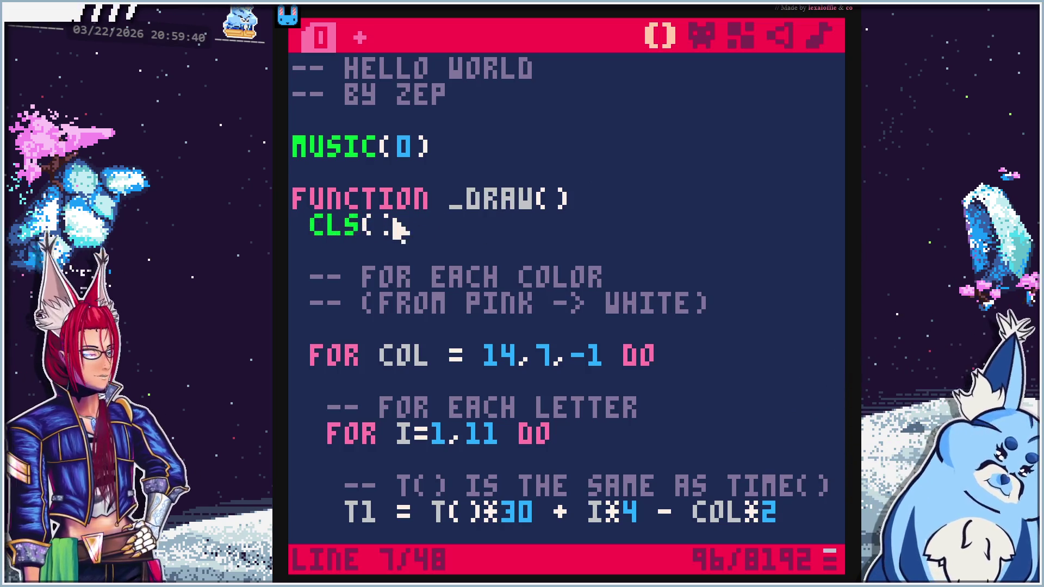
click(622, 276)
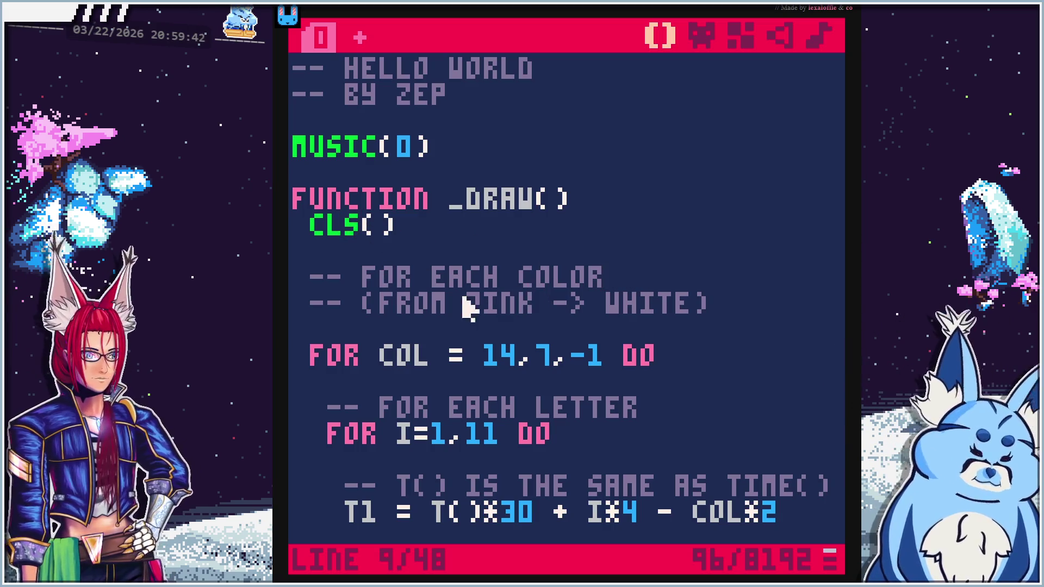
click(481, 304)
key(Right)
key(Right)
key(Right)
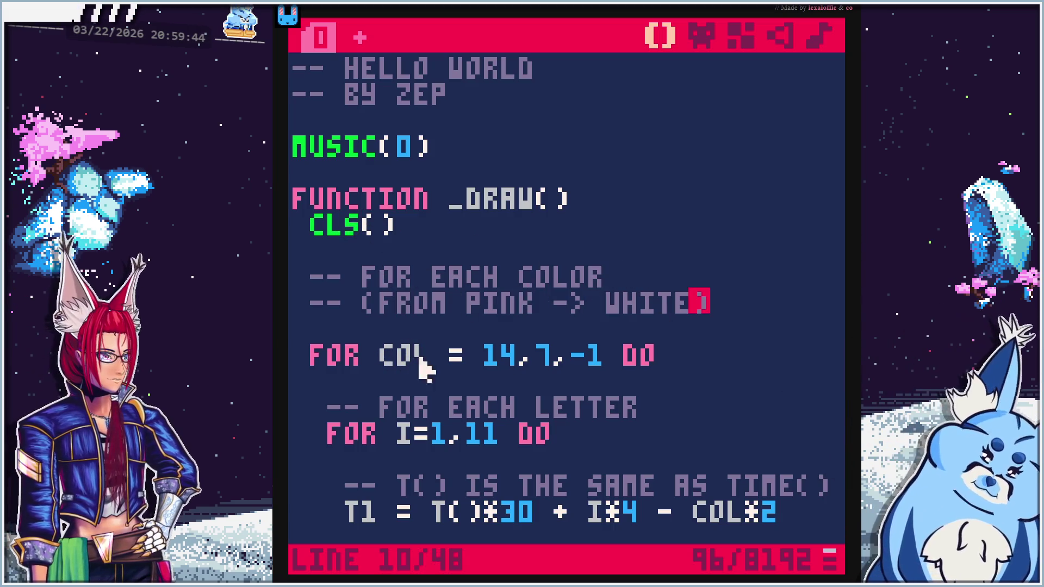
scroll(424, 369, down, 2)
click(402, 256)
click(455, 261)
click(505, 261)
click(508, 259)
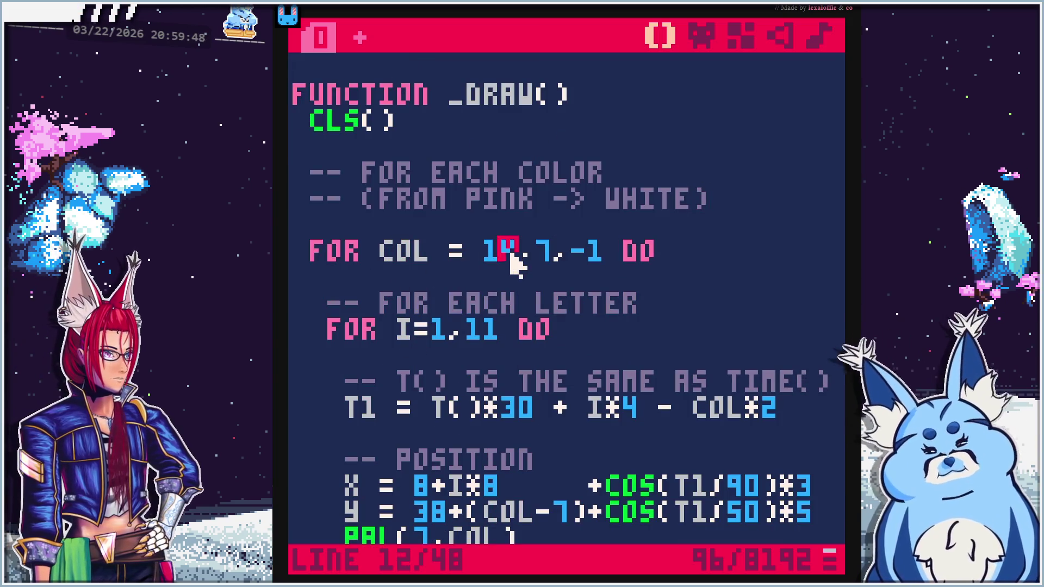
click(543, 261)
click(595, 255)
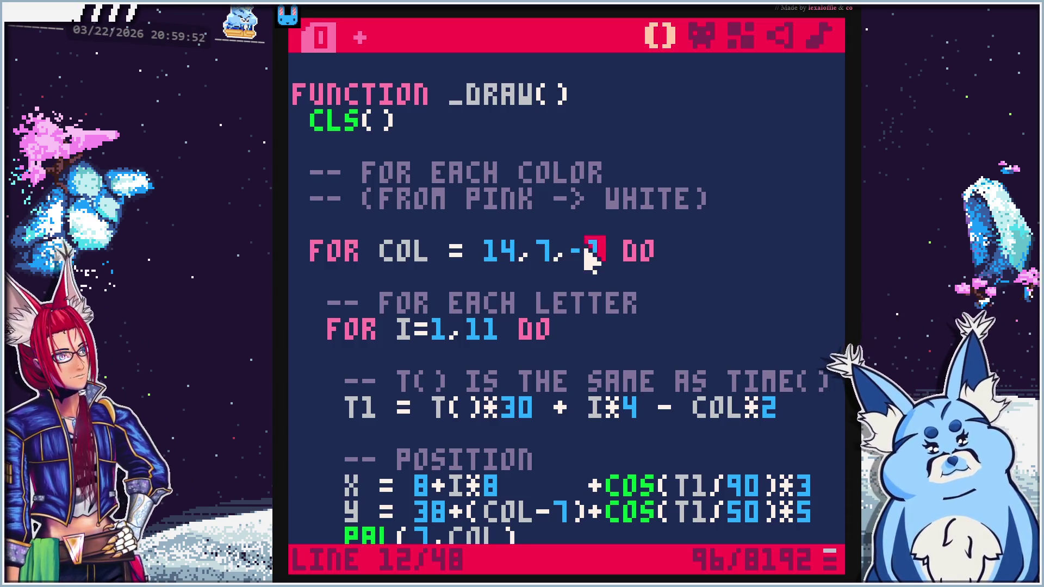
click(590, 245)
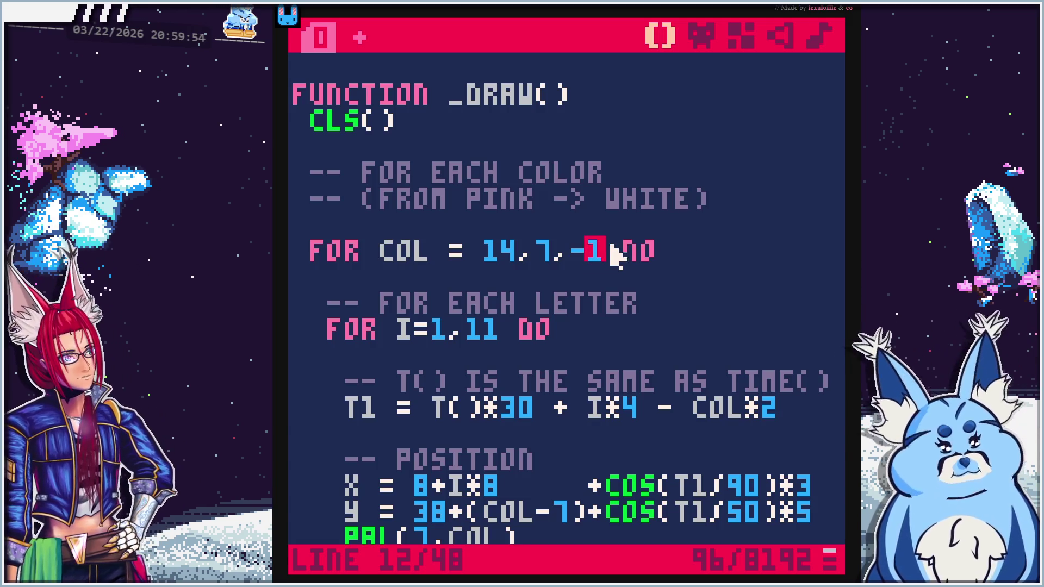
click(579, 260)
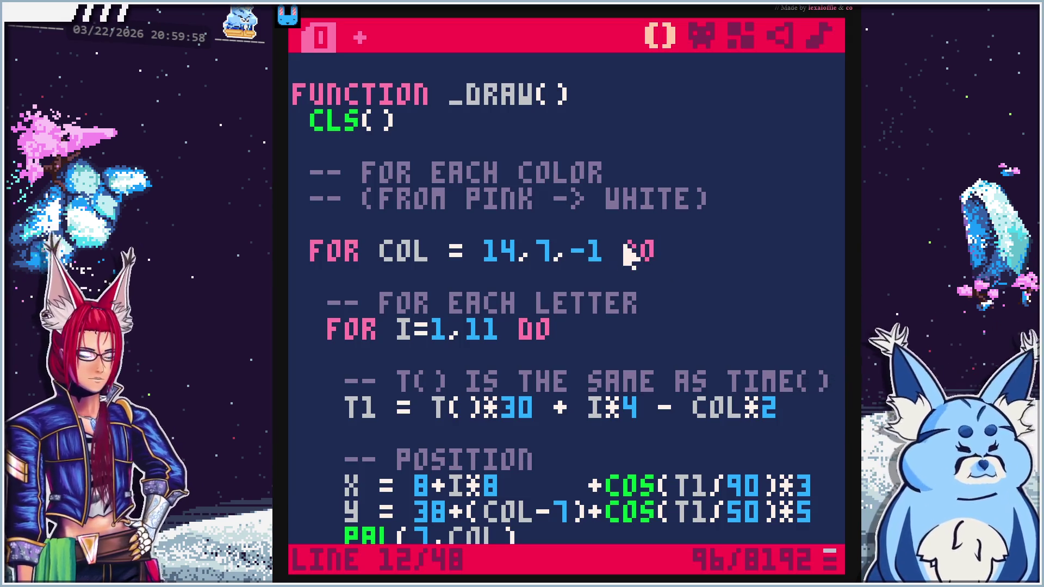
scroll(492, 334, down, 2)
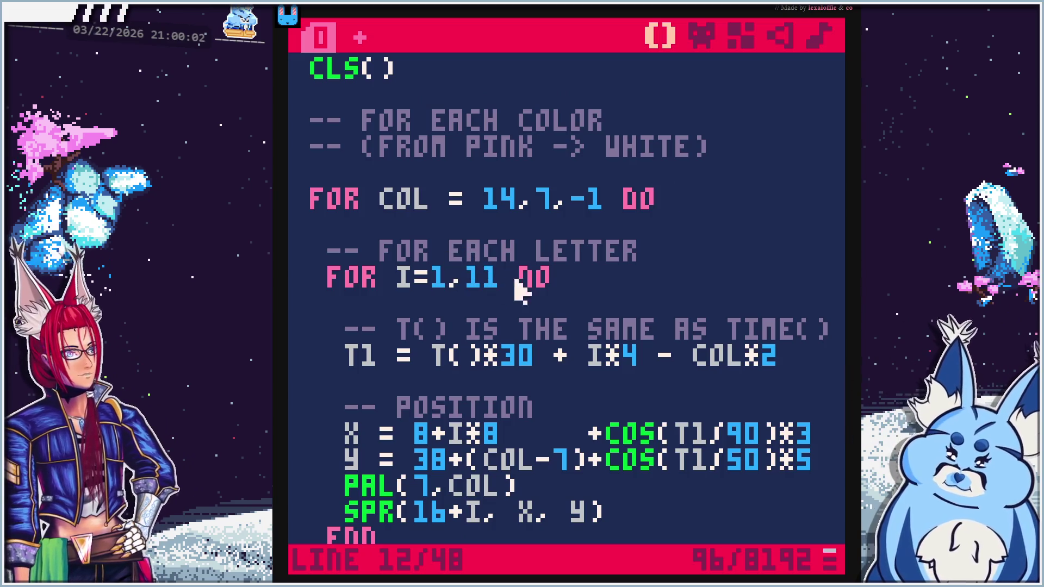
scroll(509, 345, down, 2)
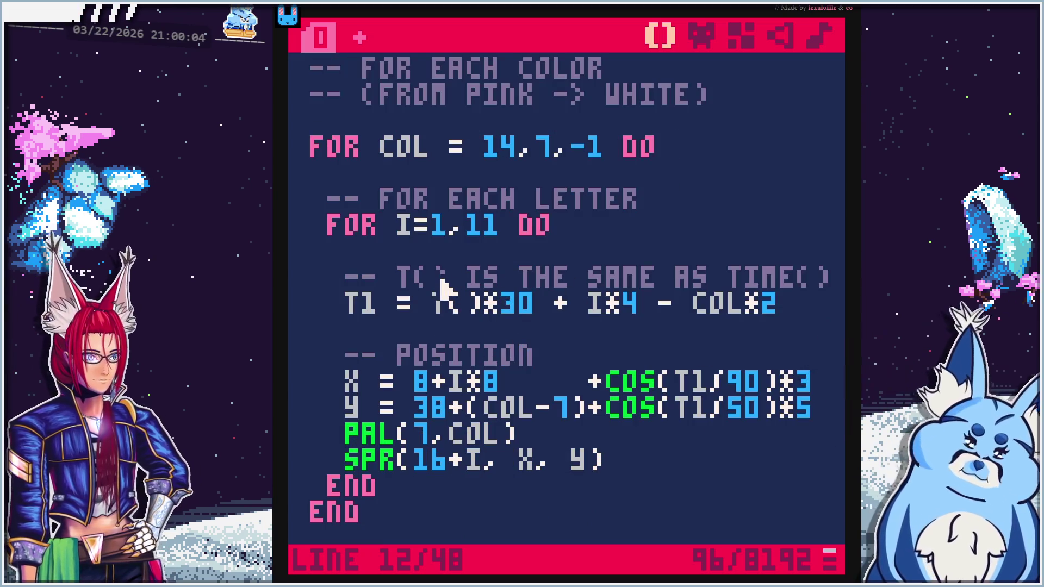
scroll(402, 337, down, 2)
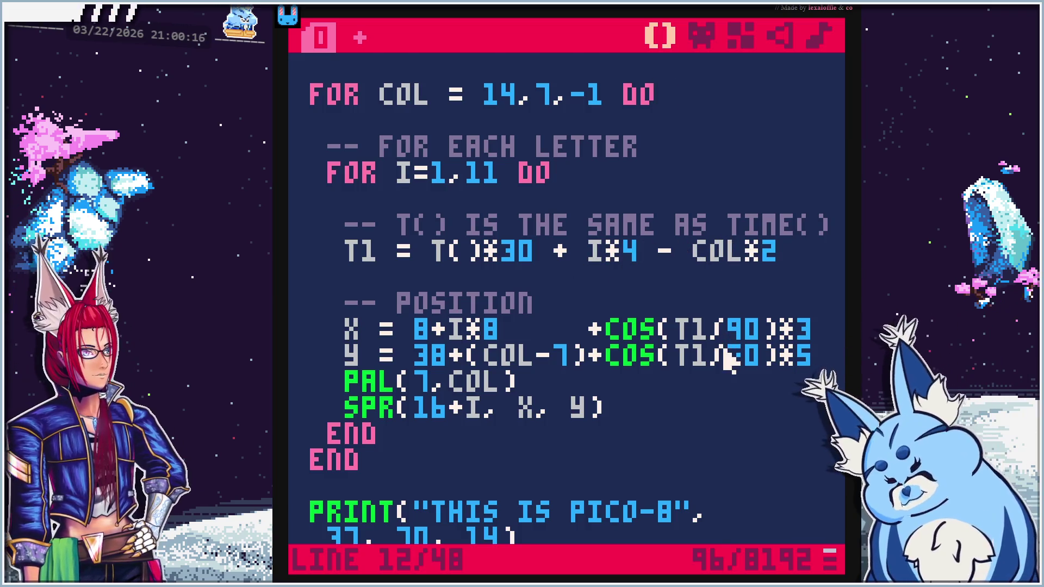
- Scroll through the HELLO source, place the cursor after the heart SPR line, and run it
scroll(729, 359, up, 2)
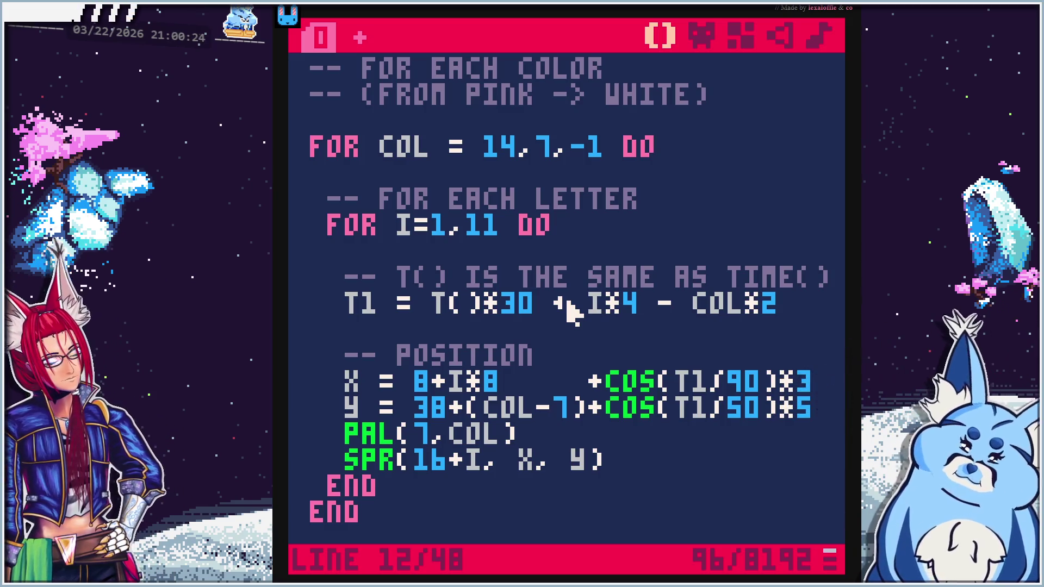
scroll(611, 335, down, 2)
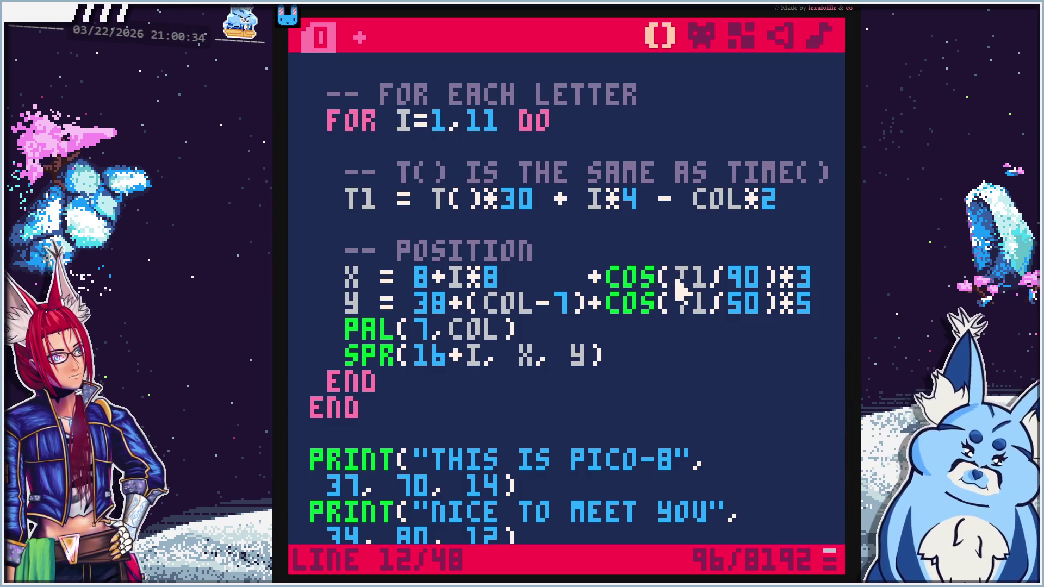
scroll(682, 346, down, 3)
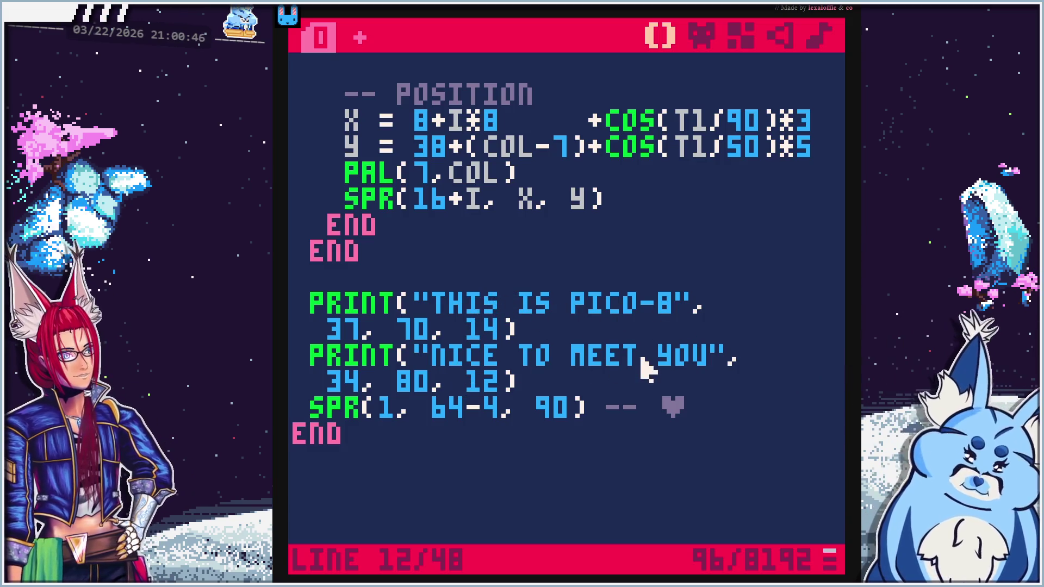
click(389, 410)
click(664, 406)
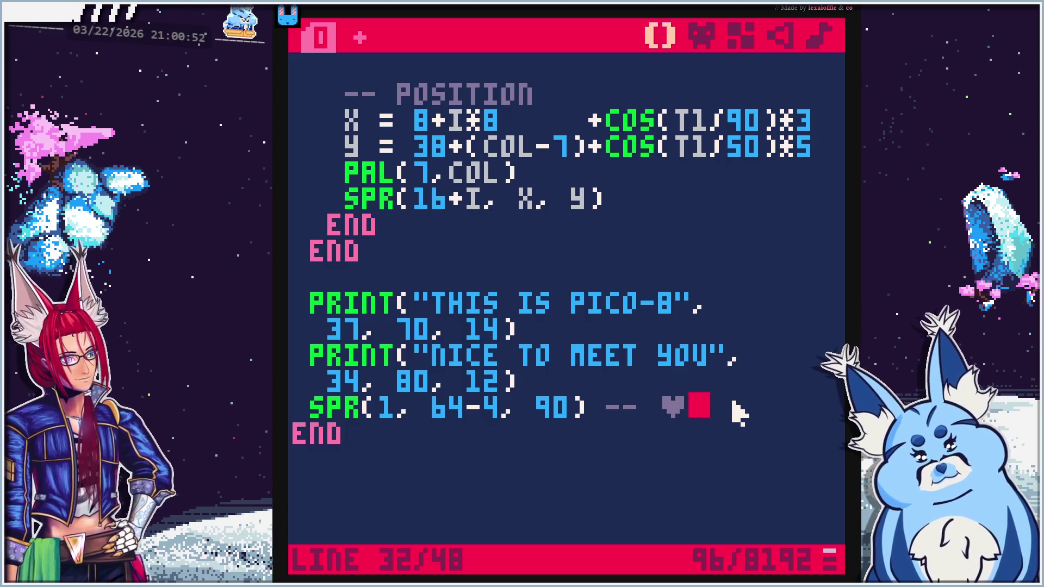
key(ctrl+r)
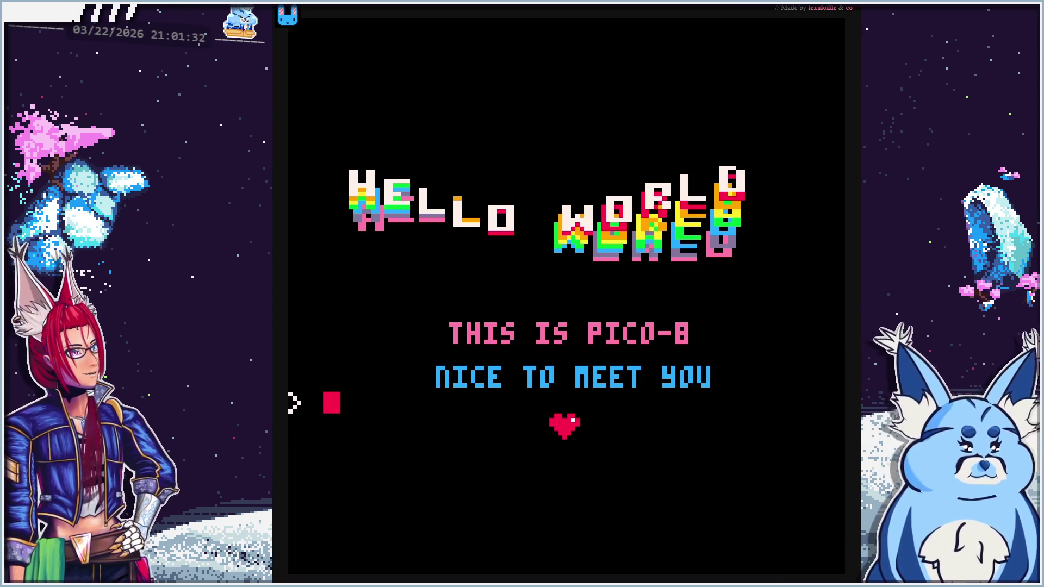
- Drag WADDLECAVE.P8 into PICO-8 and run the cave game
mouse_move(772, 5)
mouse_down()
mouse_move(649, 25)
mouse_move(660, 14)
mouse_up()
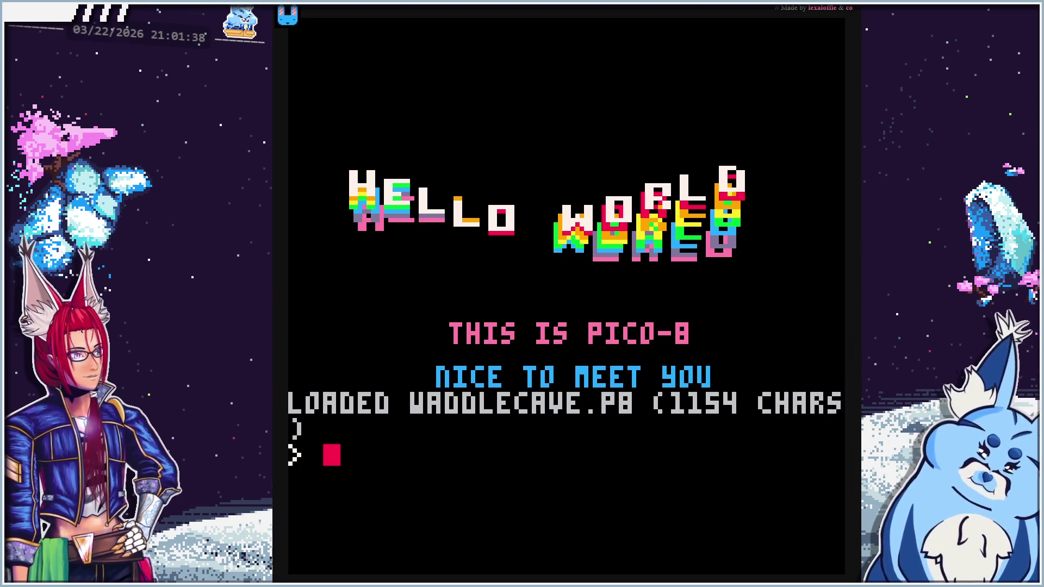
key(ctrl+r)
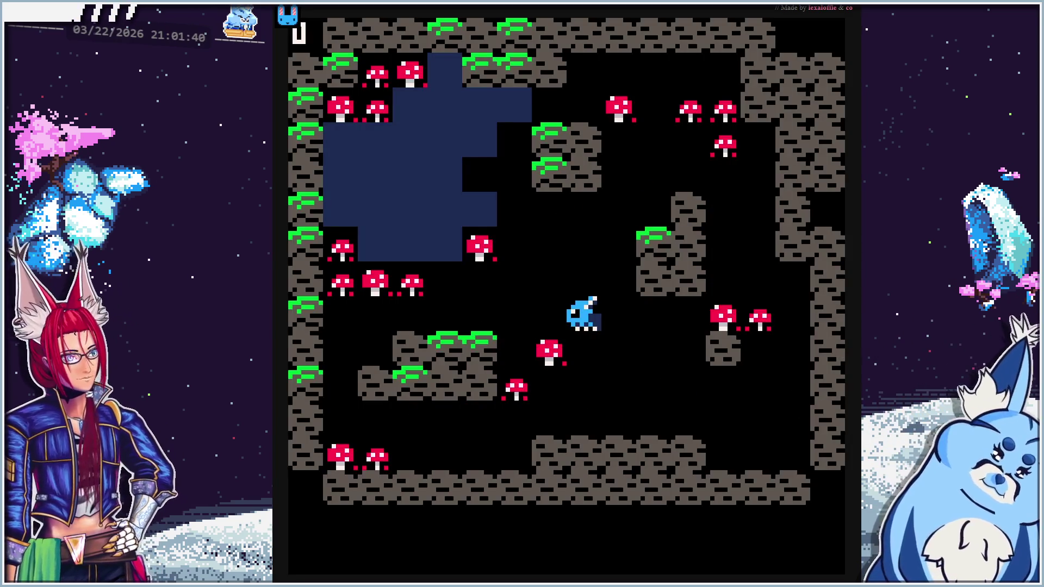
- Steer the penguin around the starting area, eating mushrooms to raise the counter to 2
key(Right)
key(Left)
key(Left)
key(Right)
key(Right)
key(Left)
key(Left)
key(Left)
key(Right)
key(Right)
key(Right)
key(Up)
key(Left)
key(Left)
key(Left)
key(Right)
key(Right)
key(Down)
key(Down)
key(Right)
key(Up)
key(Up)
key(Up)
key(Left)
key(Left)
key(Right)
key(Left)
key(Right)
key(Down)
key(Down)
key(Up)
key(Up)
key(Up)
key(Left)
key(Left)
key(Down)
key(Down)
key(Down)
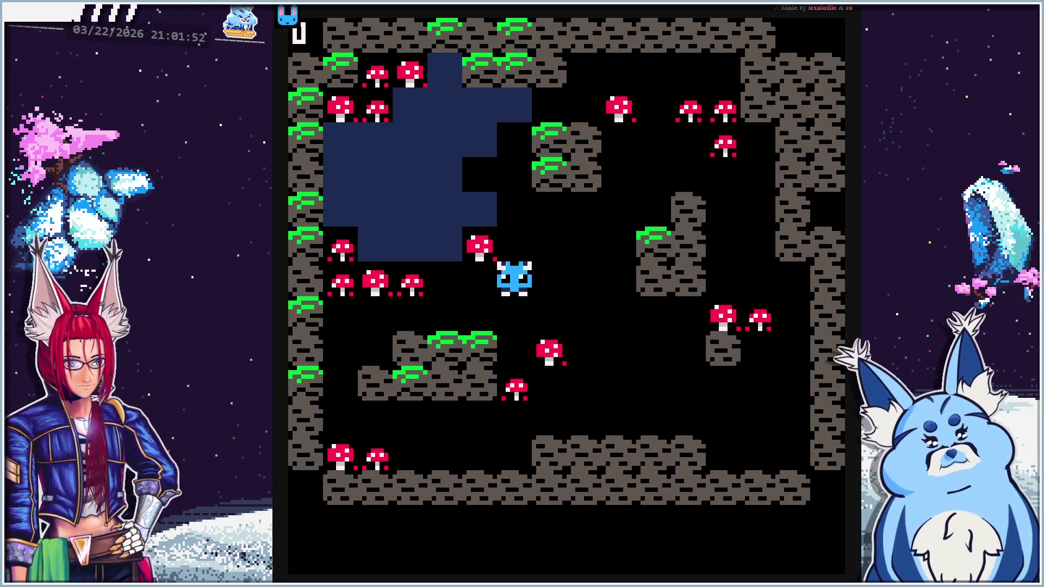
key(Right)
key(Left)
key(Down)
key(Down)
key(Down)
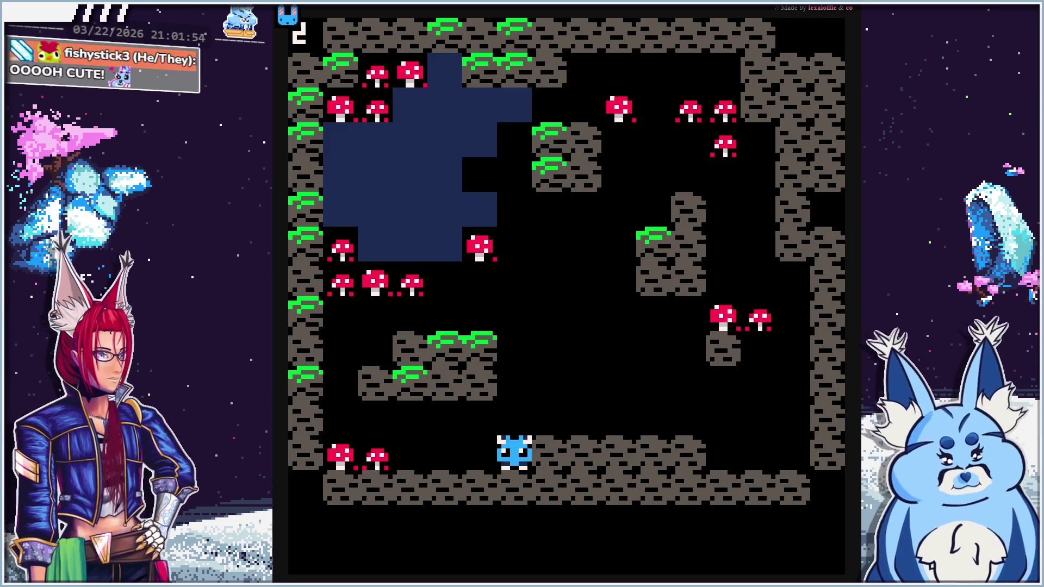
key(Left)
key(Left)
- Slide along the mushroom rows from the left wall, eating more mushrooms
key(Left)
key(Up)
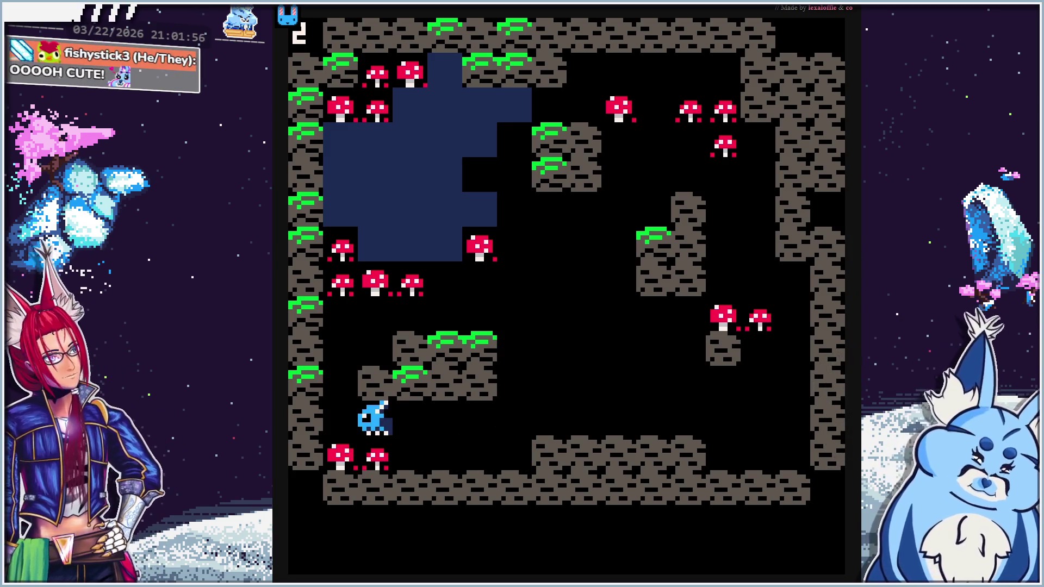
key(Left)
key(Left)
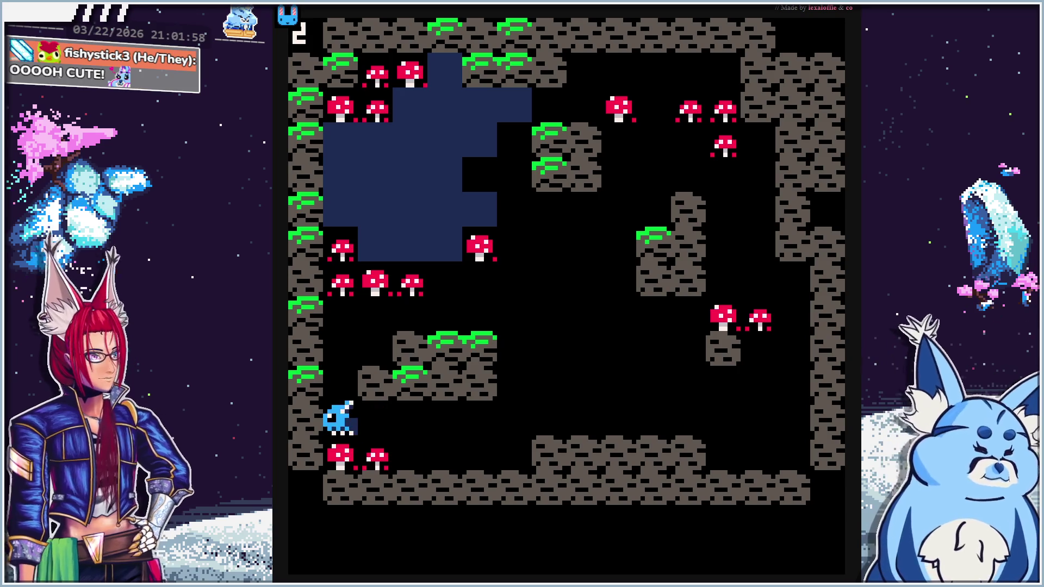
key(Right)
key(Left)
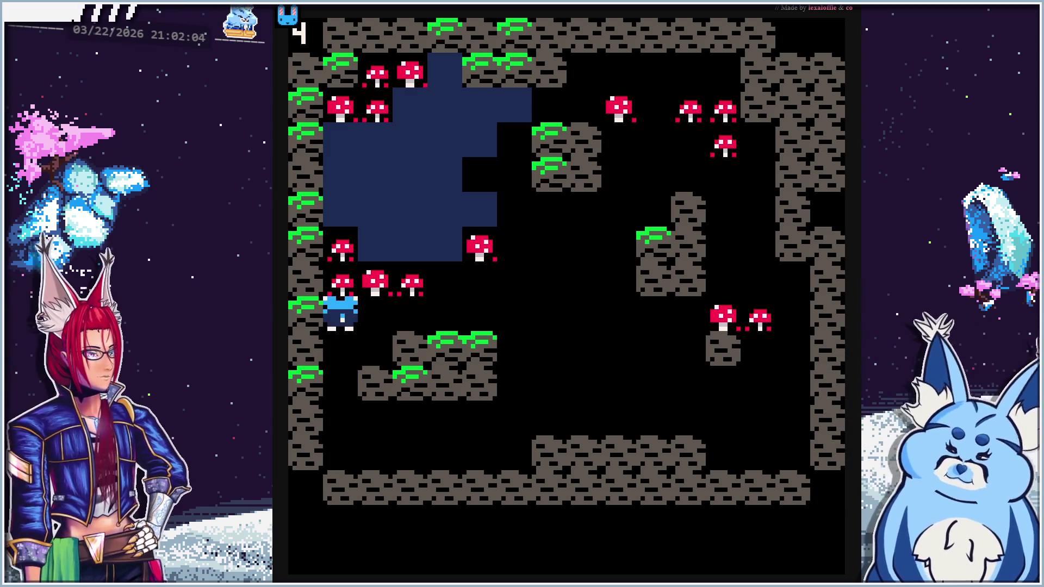
key(Right)
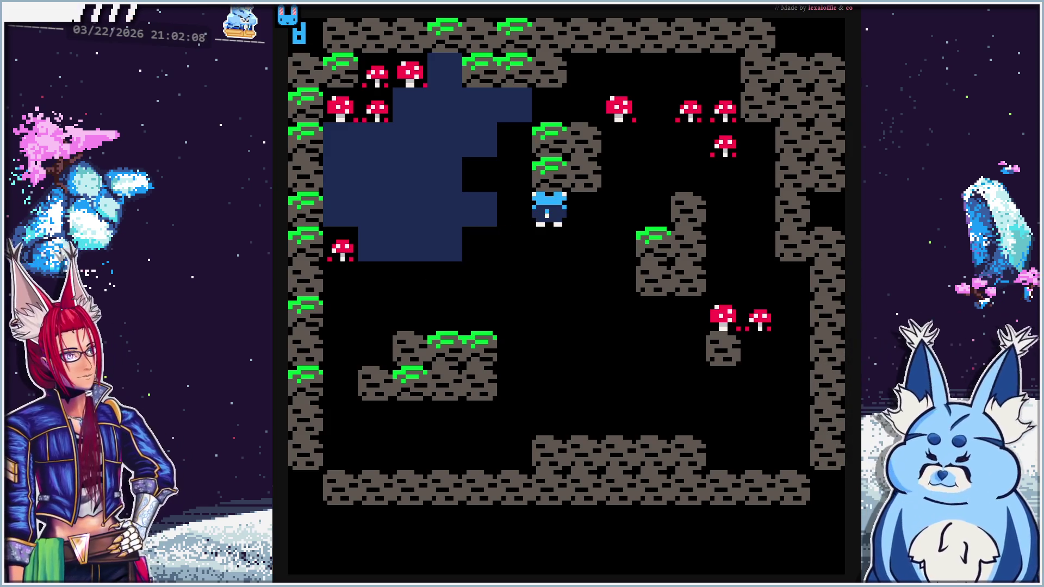
key(Left)
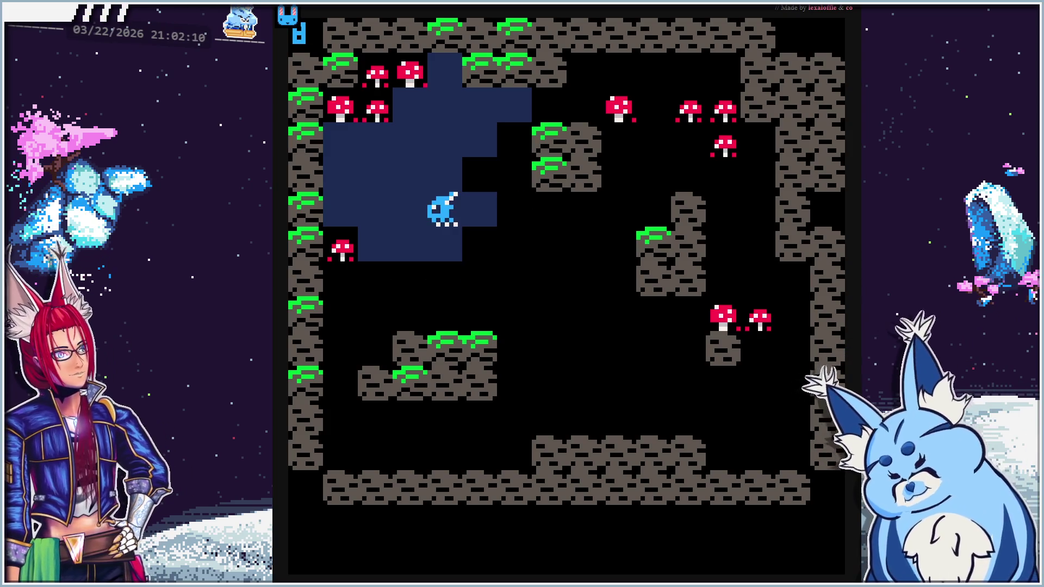
key(Left)
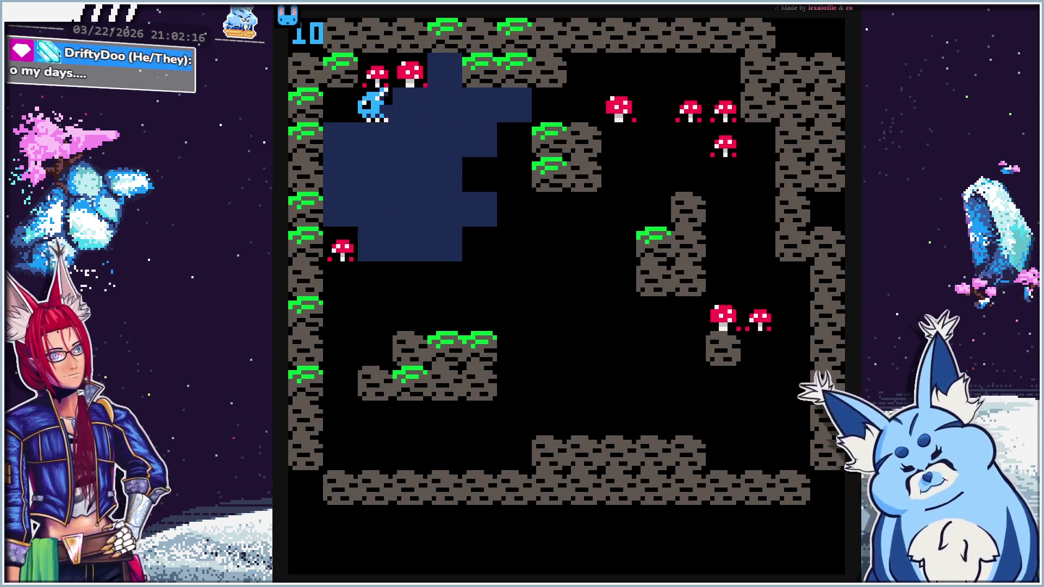
key(Down)
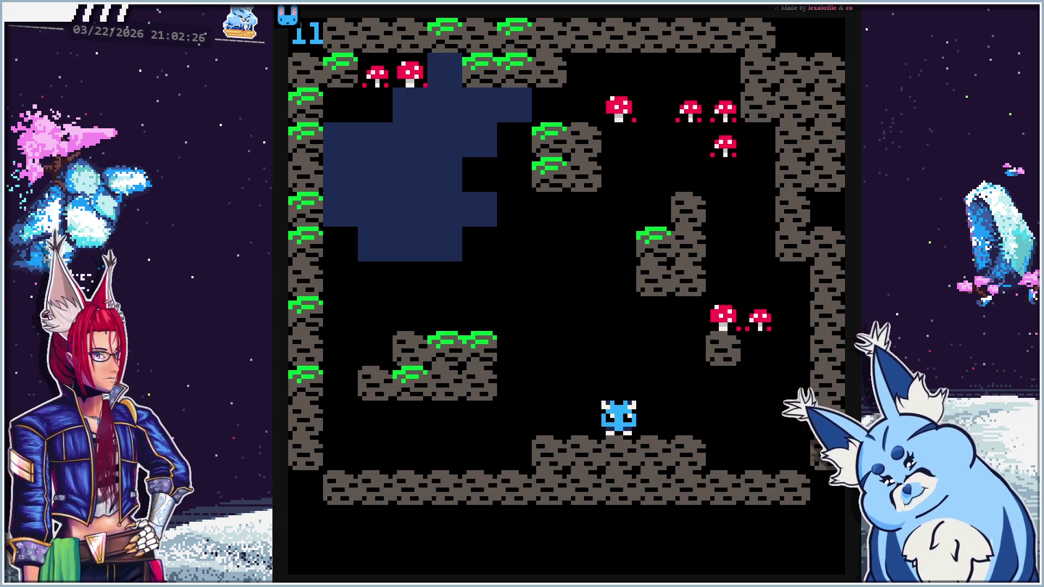
key(Up)
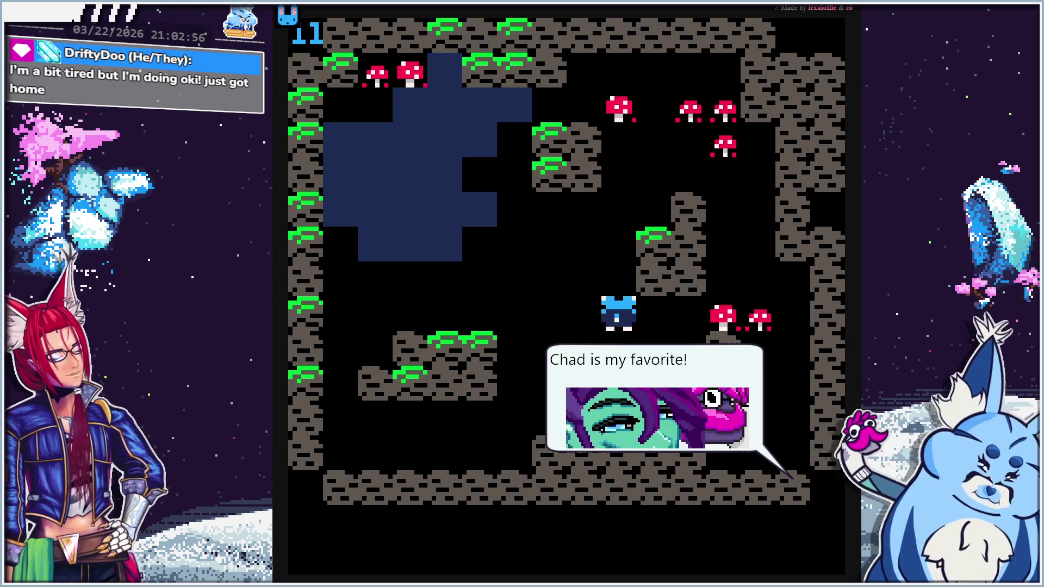
key(Up)
key(Up)
key(Up)
key(Up)
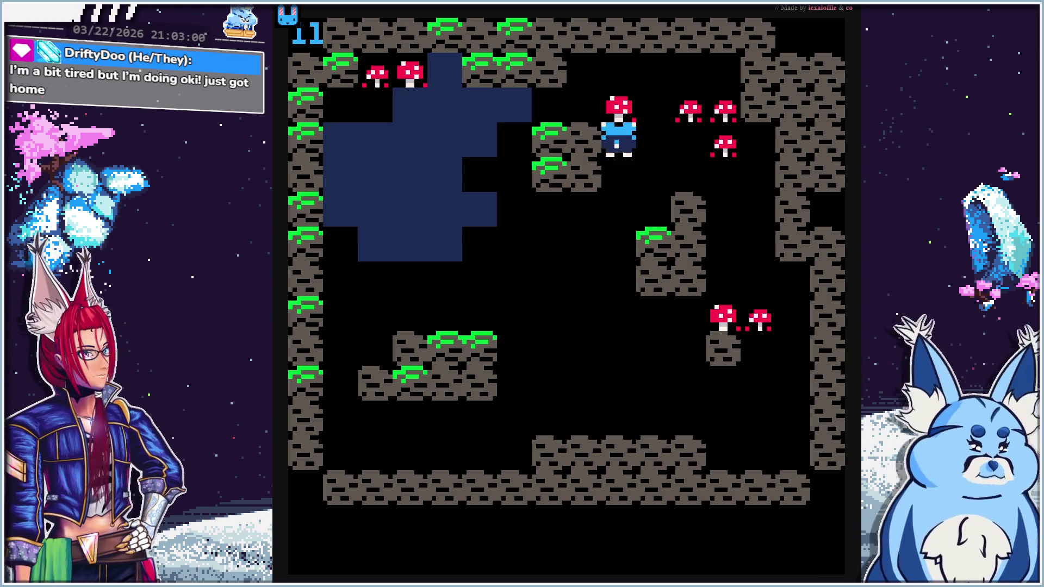
key(Right)
key(Down)
key(Left)
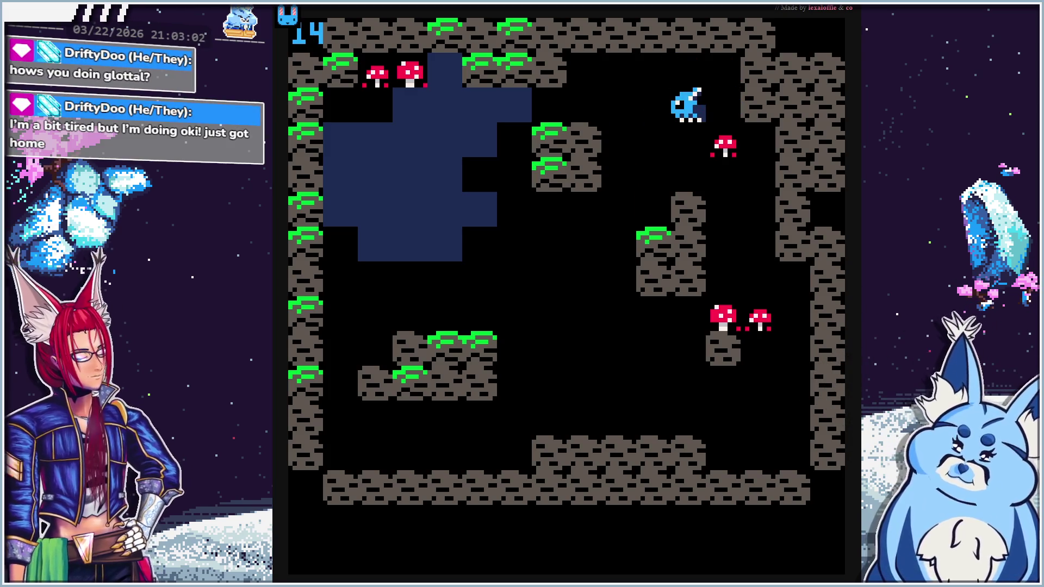
key(Right)
key(Down)
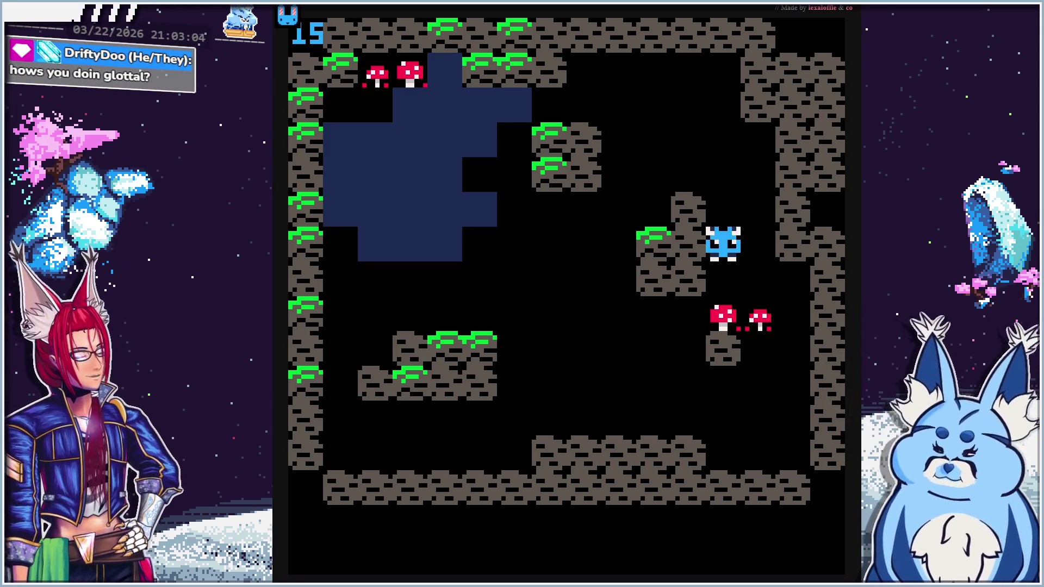
key(Right)
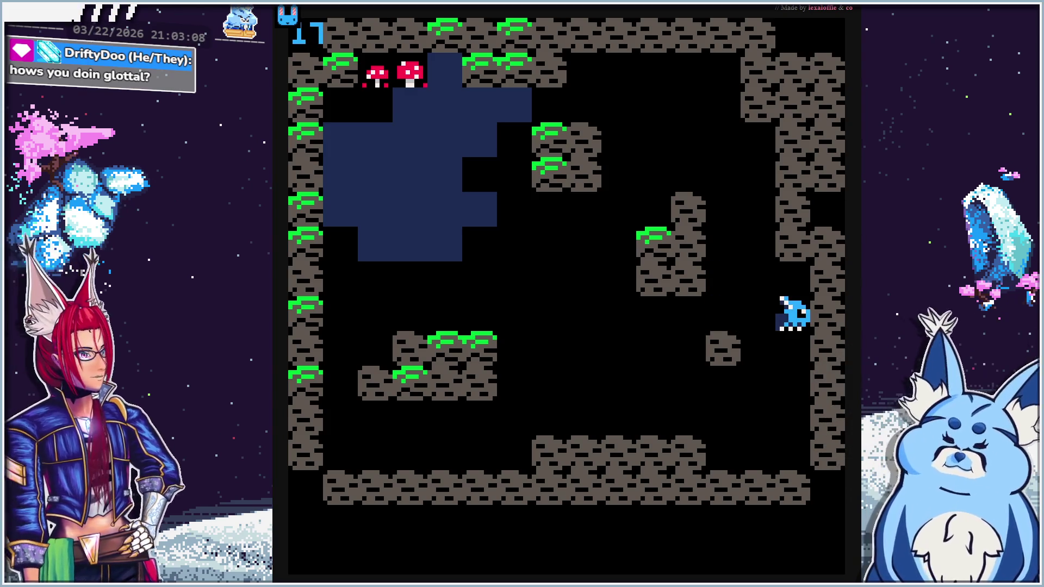
- Reach the water area at 17 mushrooms, restart the level with R, and move around again
key(Left)
key(Up)
key(Up)
key(Left)
key(Left)
key(Left)
key(Up)
key(Up)
key(Left)
key(Left)
key(Left)
key(Down)
key(Right)
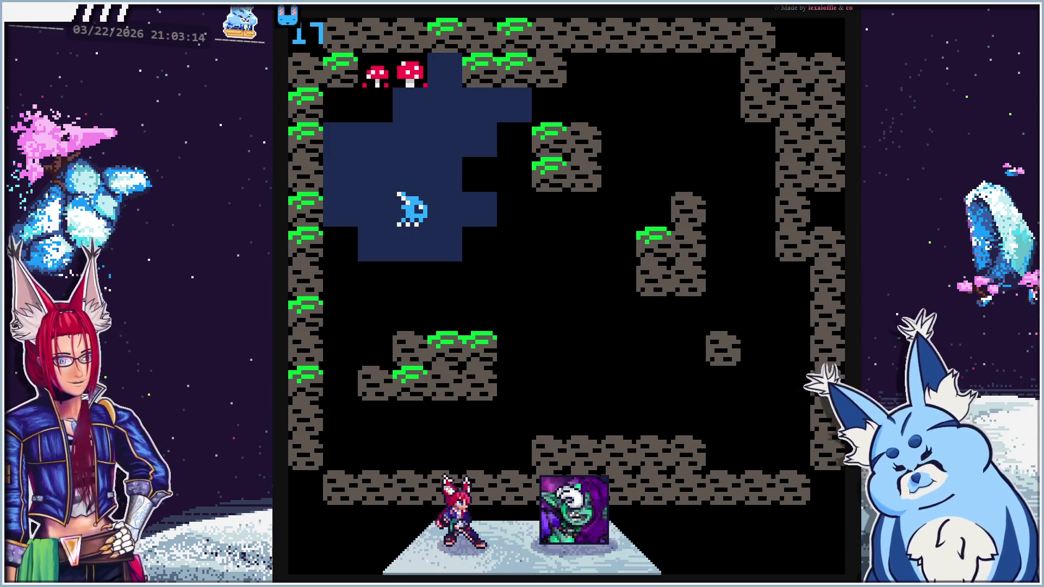
key(r)
key(Left)
key(Down)
key(Down)
key(Left)
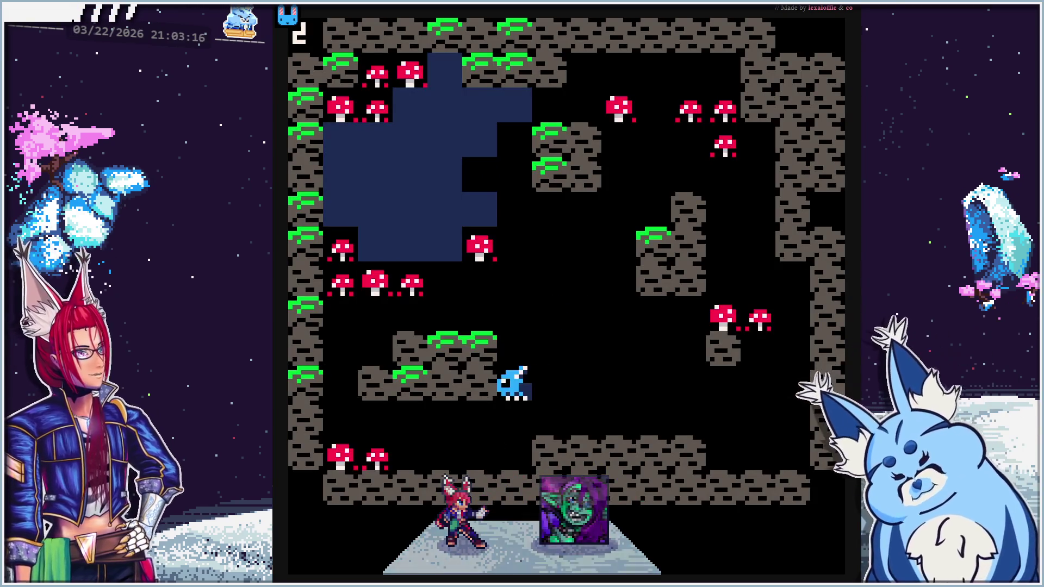
- Steer the penguin to the water edge, slide left eating two mushrooms, then head toward the grassy block
key(Up)
key(Up)
key(Up)
key(Up)
key(Left)
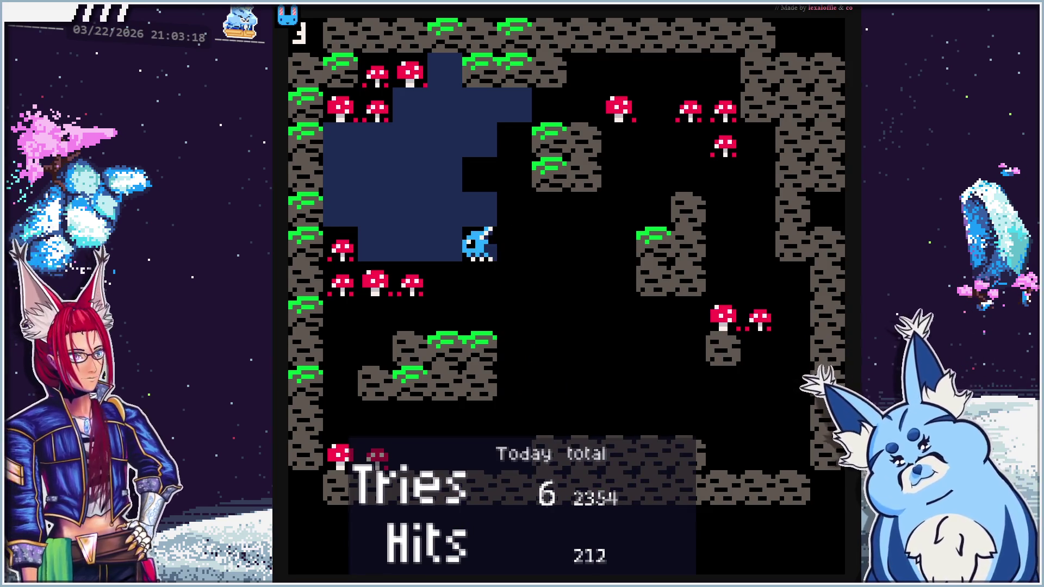
key(Down)
key(Left)
key(Left)
- Hop the penguin around beside the grassy block, then stop the game and return to its source code
key(Left)
key(Up)
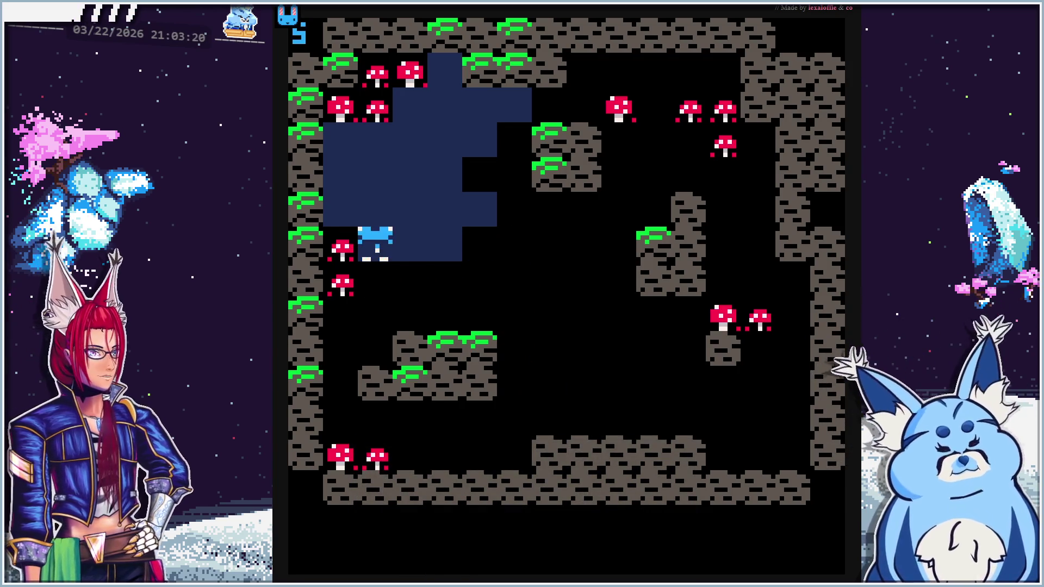
key(Up)
key(Up)
key(Up)
key(Right)
key(Right)
key(Right)
key(Down)
key(Down)
key(Down)
key(Right)
key(Right)
key(Up)
key(Left)
key(Left)
key(Down)
key(Up)
key(Down)
key(Left)
key(Up)
key(Up)
key(Right)
key(Down)
key(Down)
key(Right)
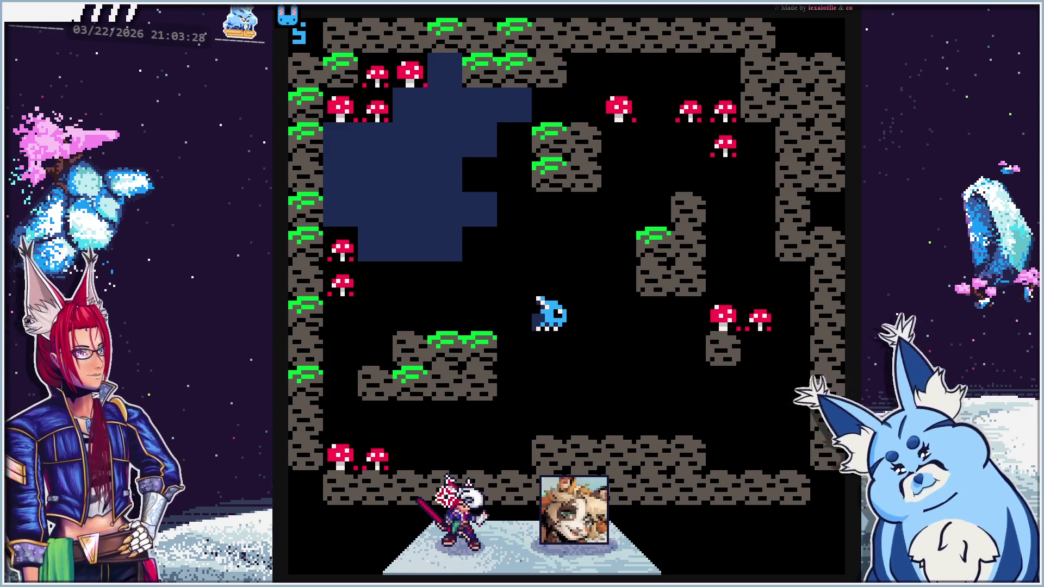
key(Left)
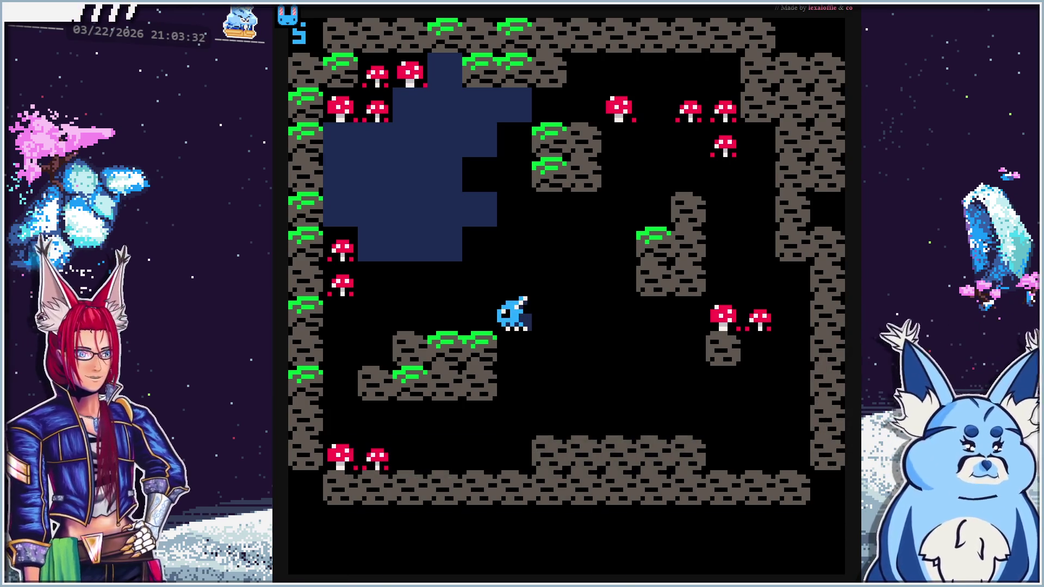
key(Escape)
key(Escape)
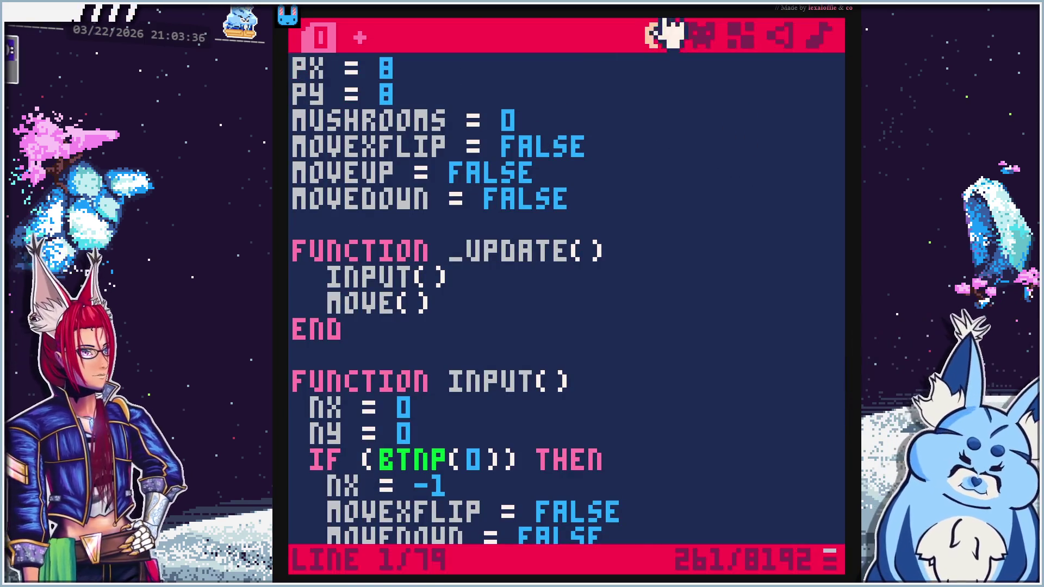
- Switch to the sprite editor and narrow the sprite selection to single sprite 033
click(702, 36)
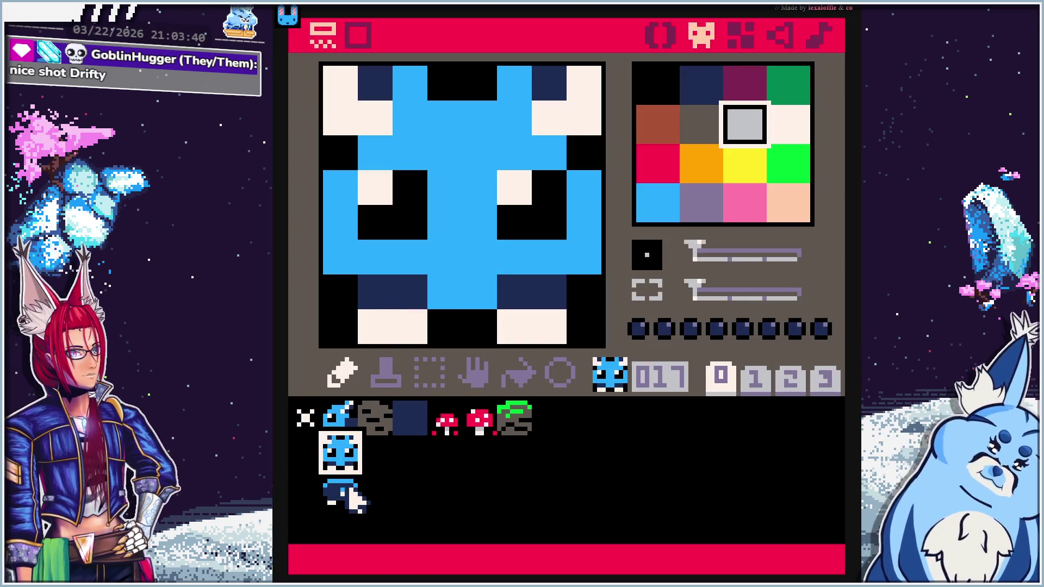
drag(340, 418, 451, 522)
drag(333, 420, 338, 484)
scroll(348, 443, down, 2)
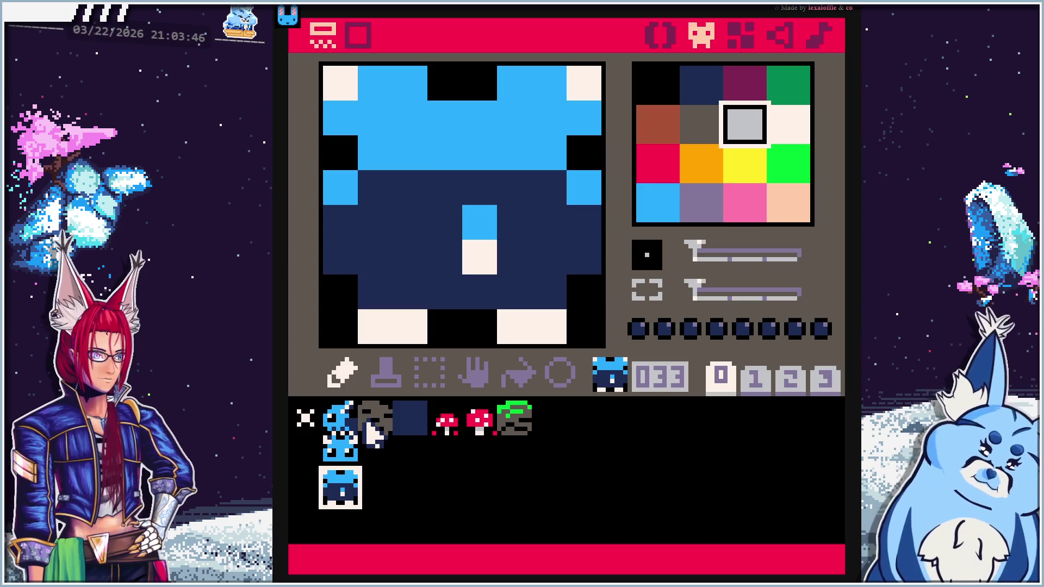
- View the grey rock sprite, then compare mushroom sprites 004 and 005
click(375, 421)
click(446, 421)
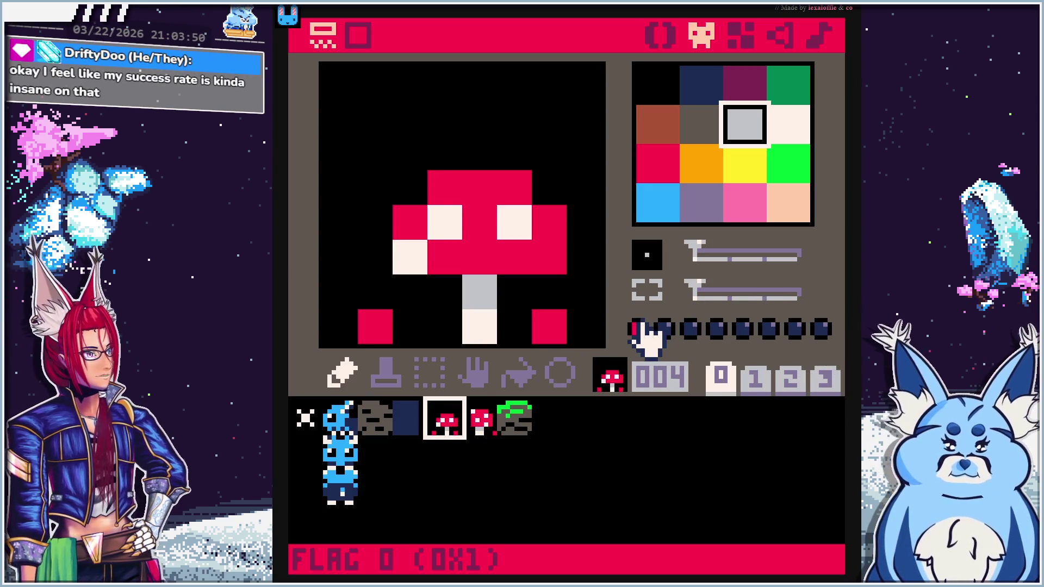
click(481, 421)
click(447, 421)
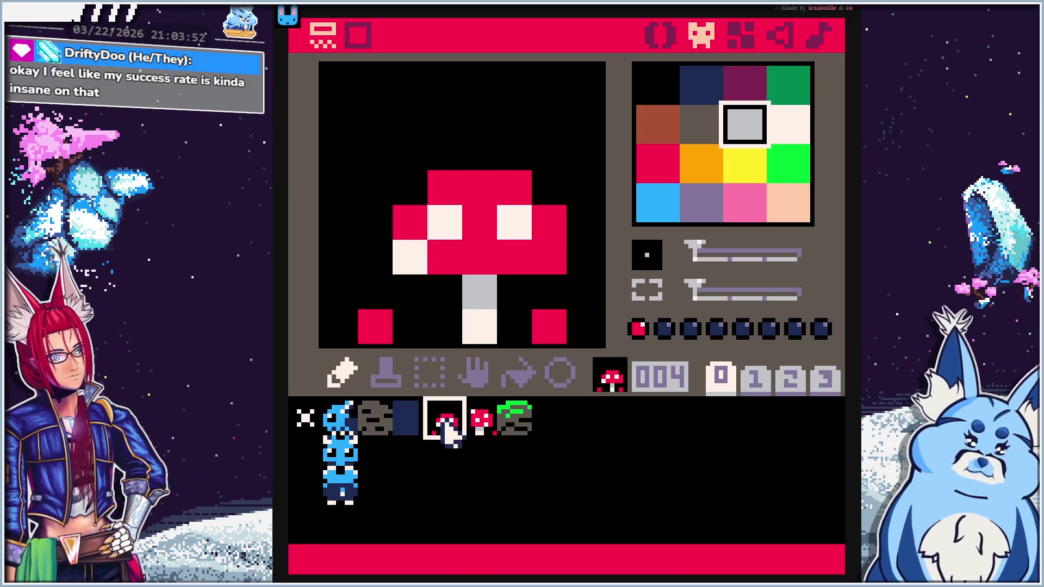
click(479, 421)
click(447, 421)
- Compare the plain rock sprite 002 with the grass-topped rock sprite 006
click(384, 421)
click(522, 421)
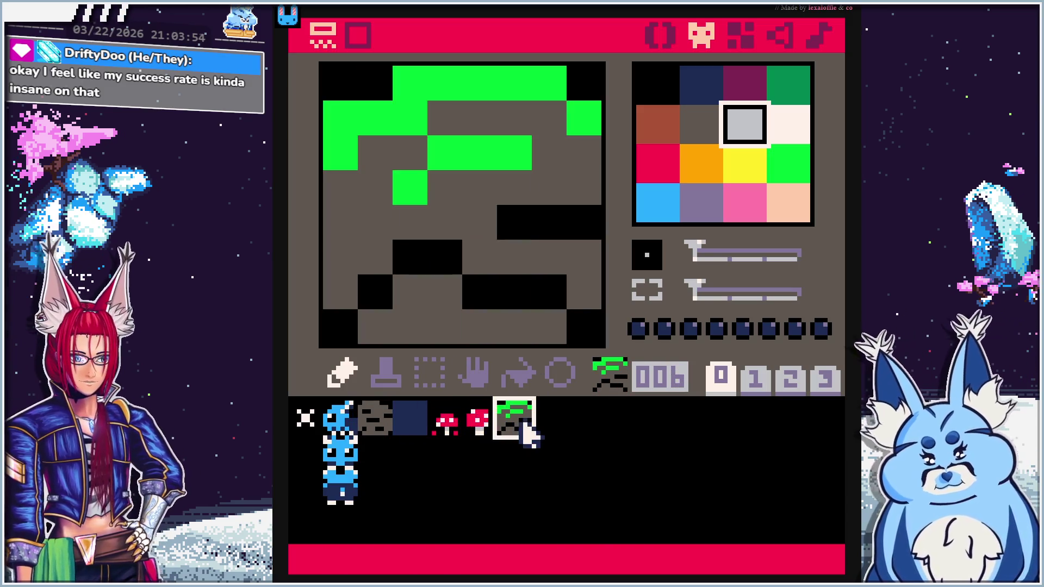
click(381, 421)
click(522, 421)
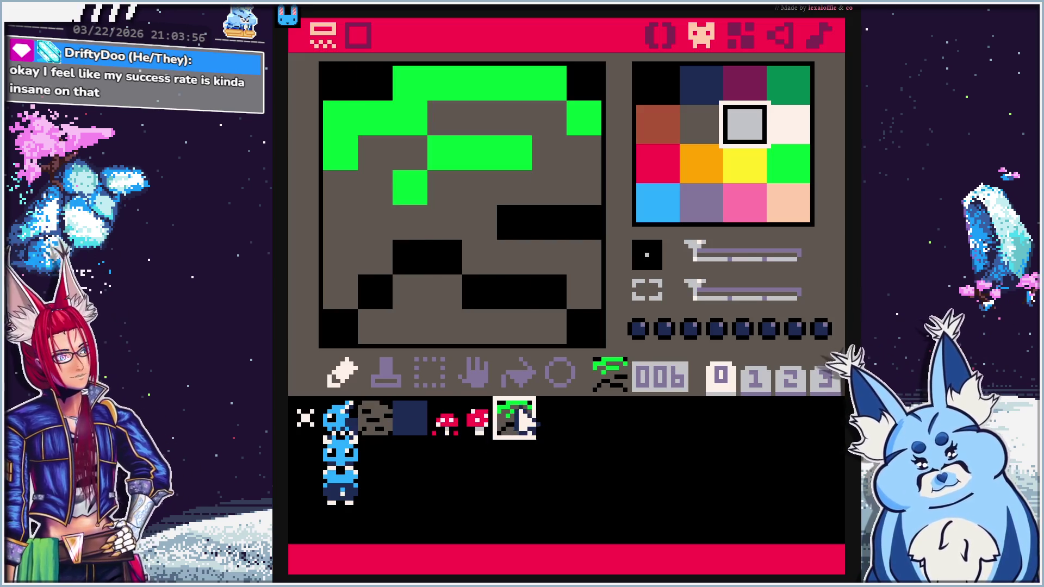
- Inspect player sprites 001, 017 and 033, then go back to the command console
click(341, 418)
click(341, 457)
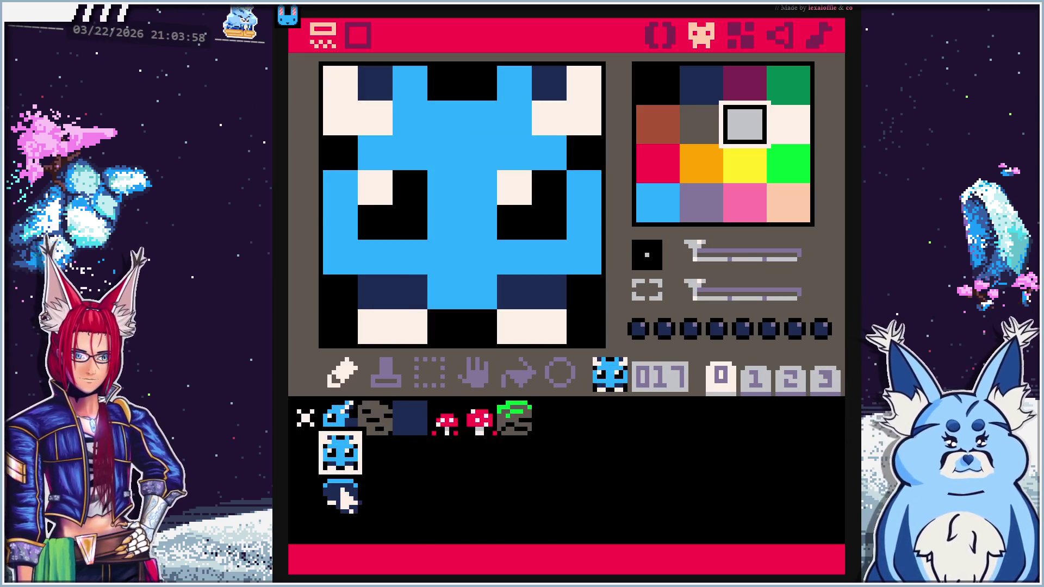
click(341, 488)
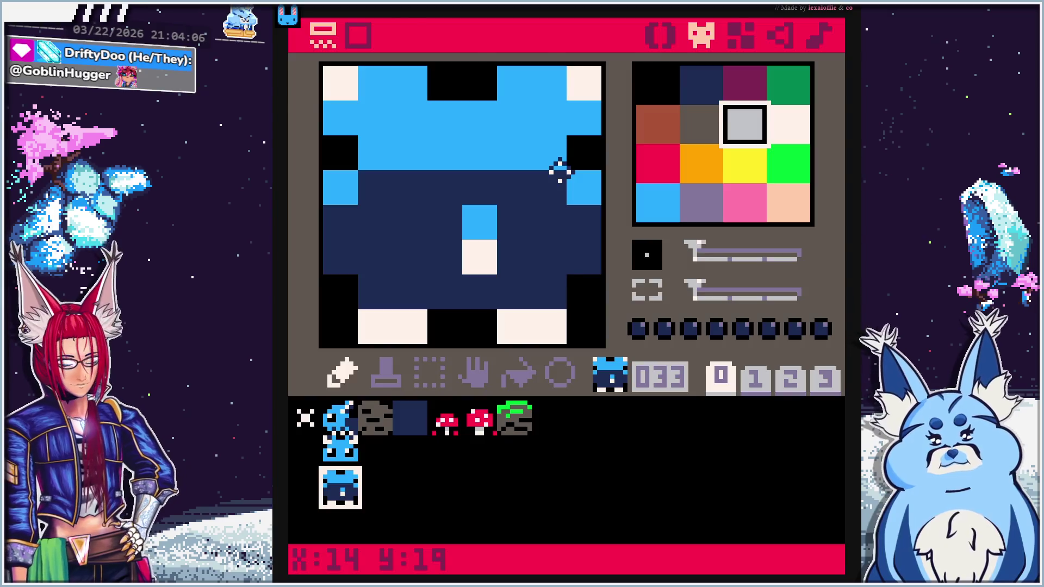
key(ctrl+r)
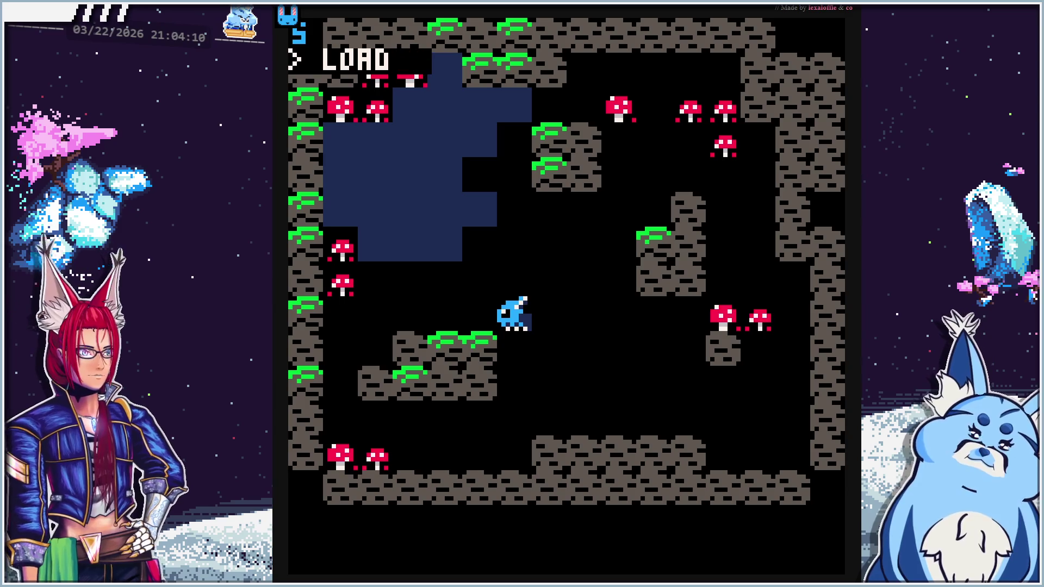
- Run INSTALL_DEMOS, correcting the mistyped first attempt, to install the bundled demo carts
text(install demos)
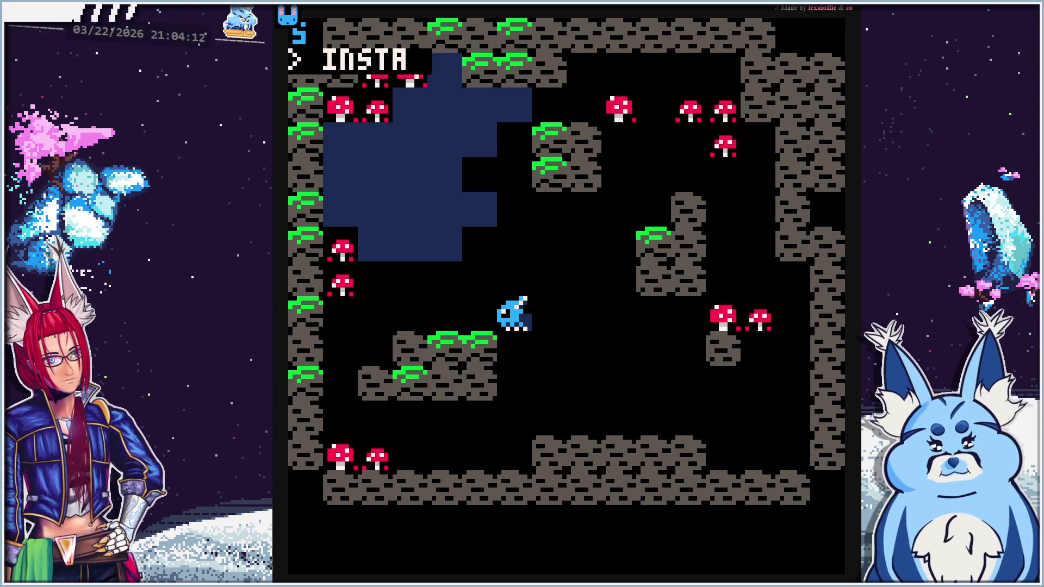
key(Return)
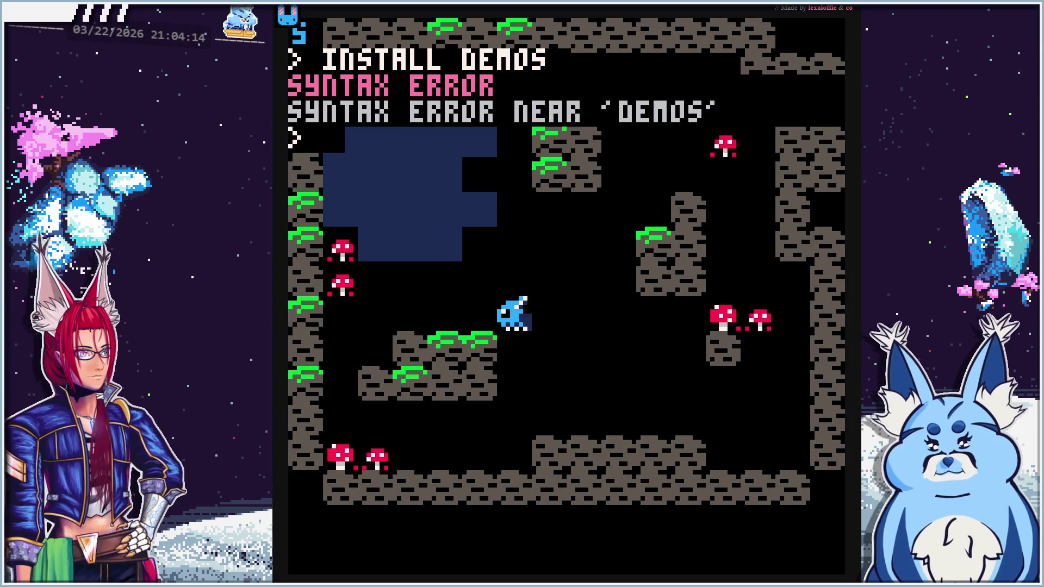
key(Up)
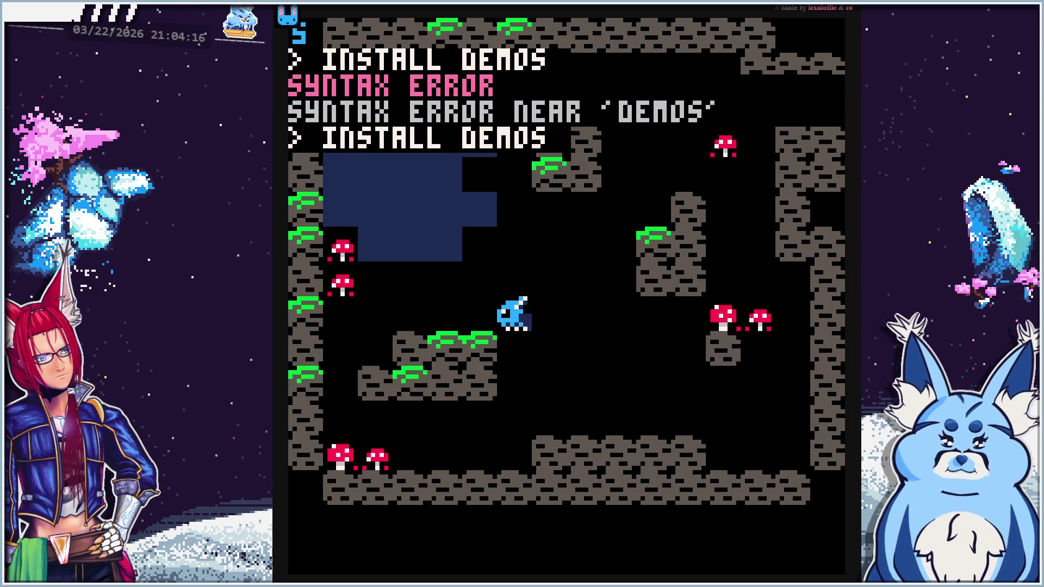
key(BackSpace)
key(BackSpace)
key(BackSpace)
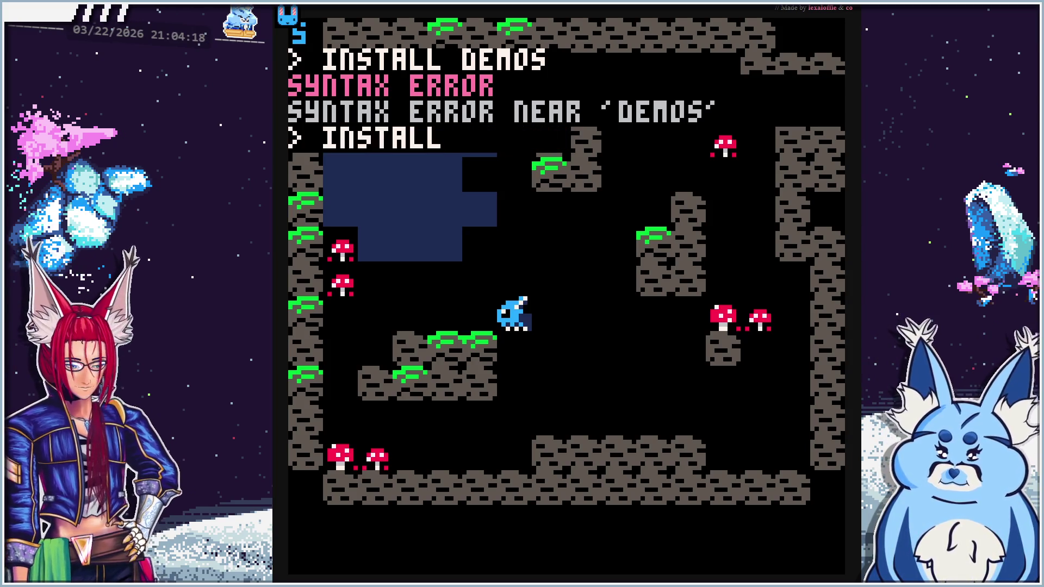
text(_demos)
key(Return)
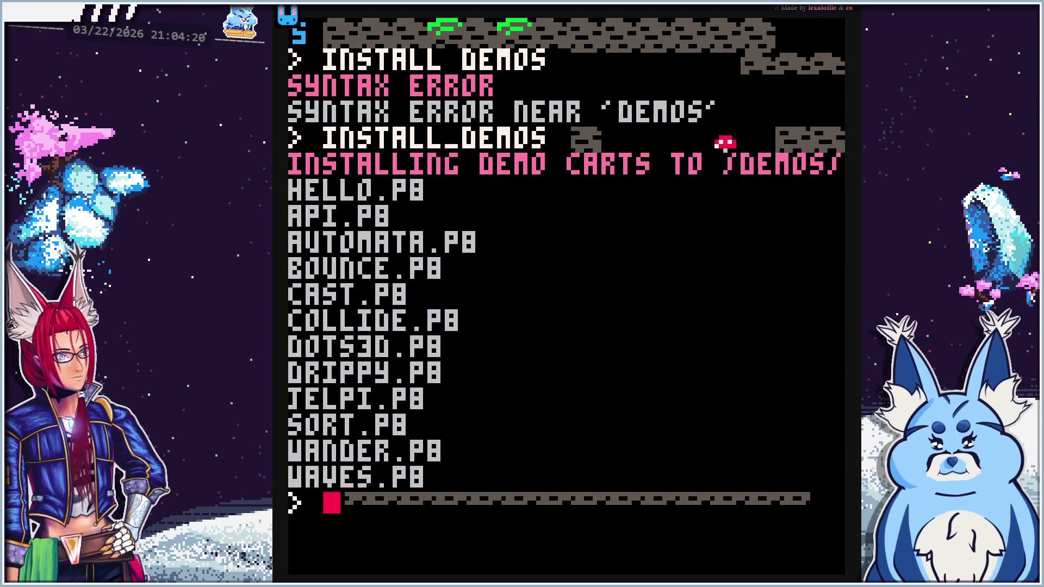
- Change into the demos directory and confirm the current directory is /DEMOS/
text(cd)
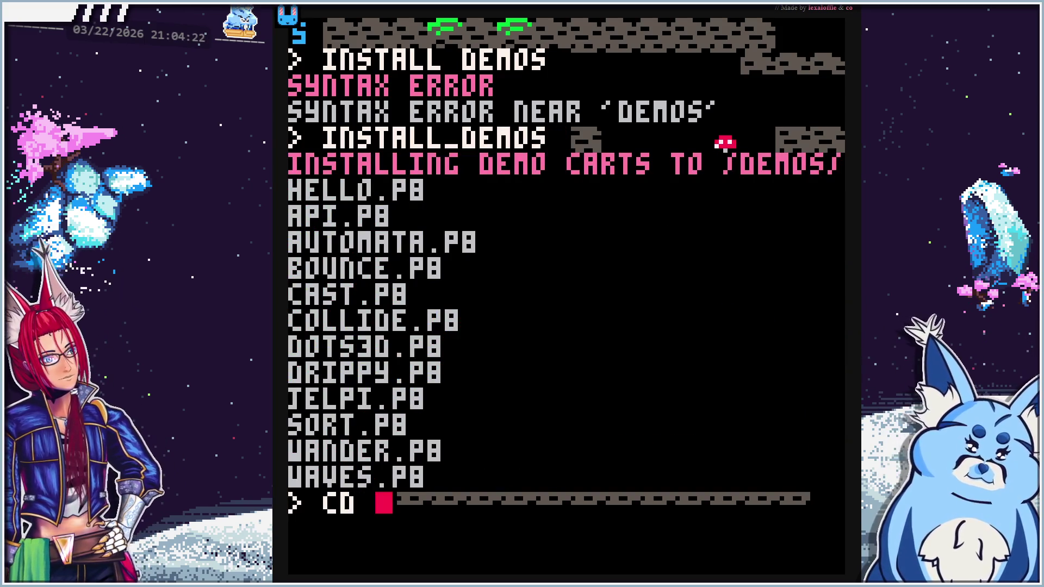
text(demos)
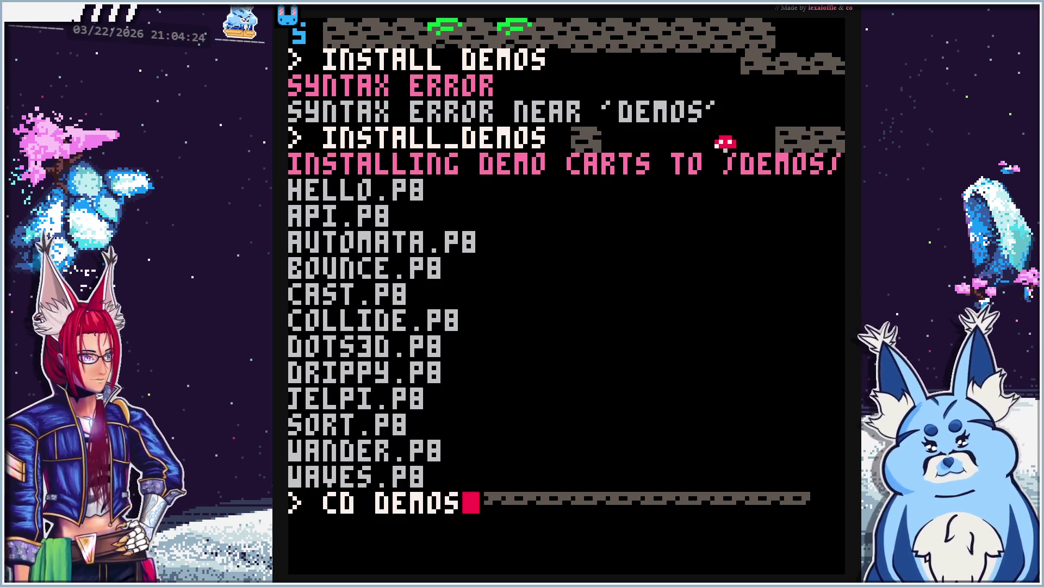
key(Return)
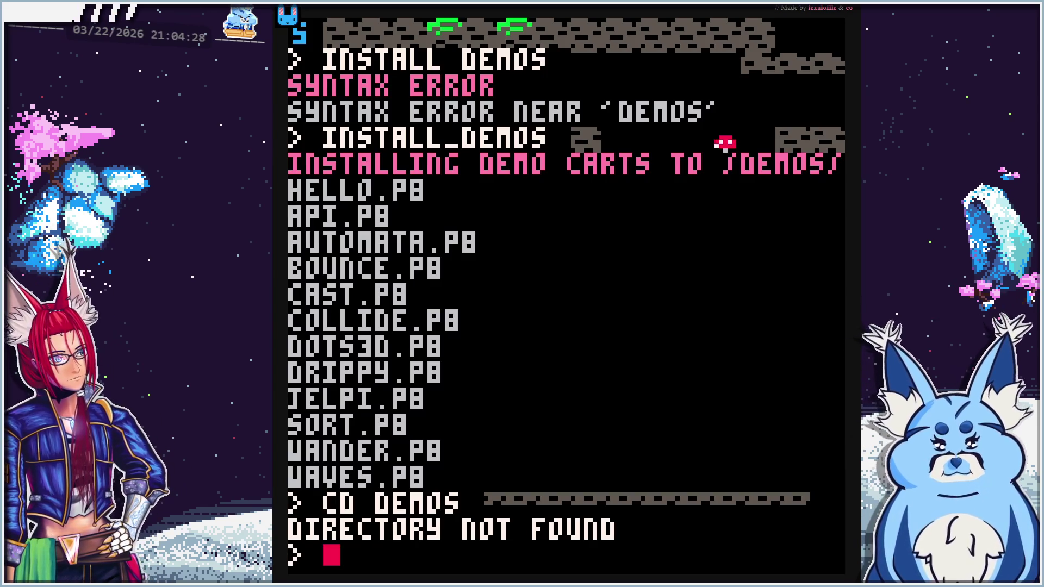
text(d)
key(Return)
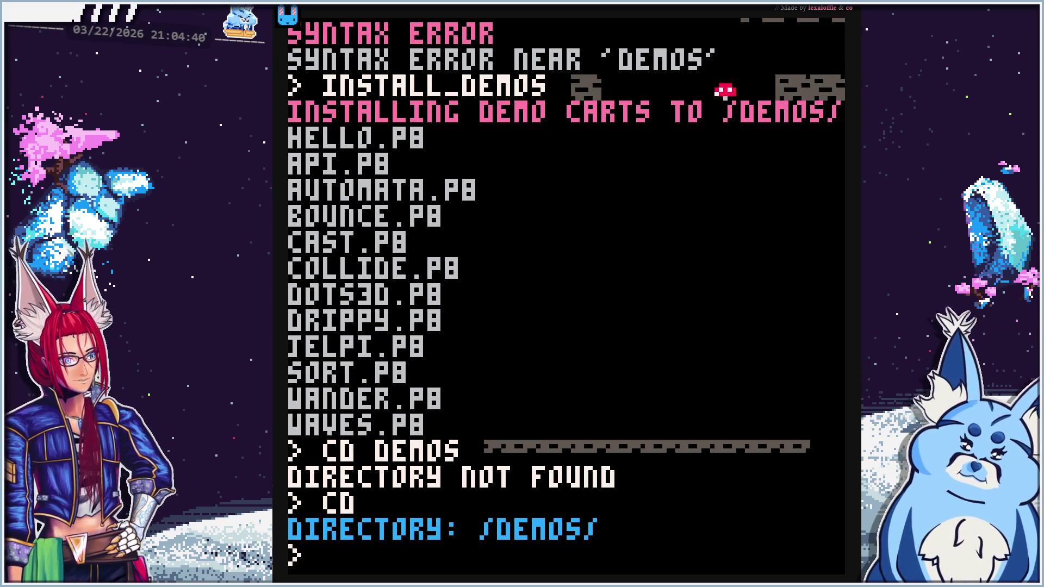
- Load the api.p8 demo cart and view its source code
text(loadapi)
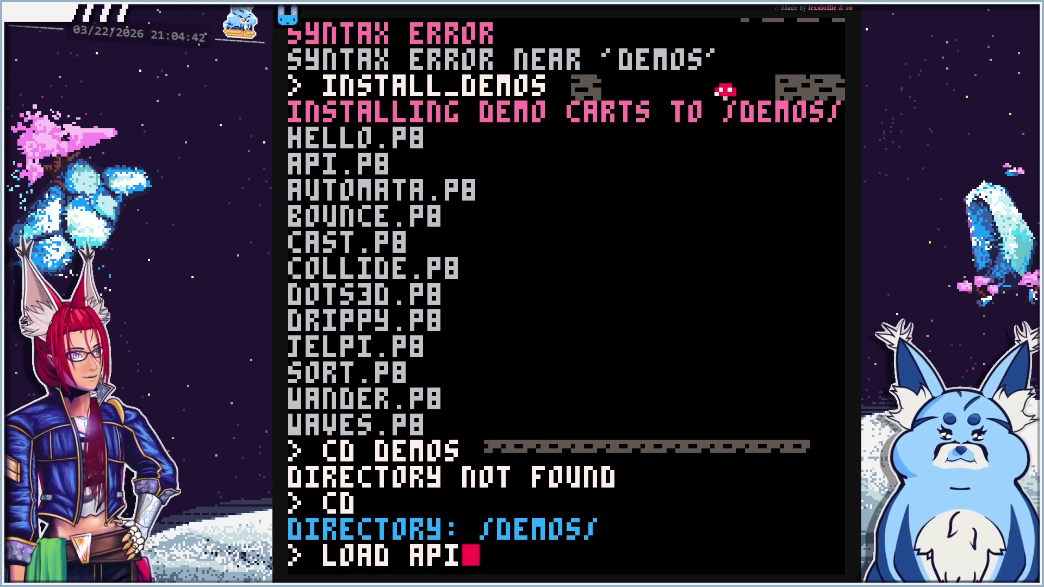
key(Return)
key(Escape)
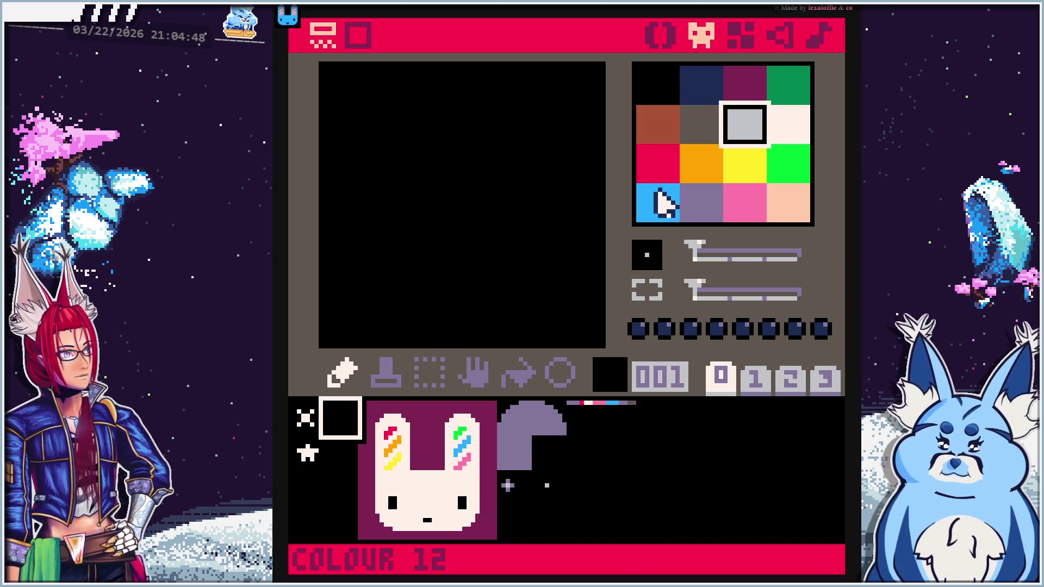
click(659, 36)
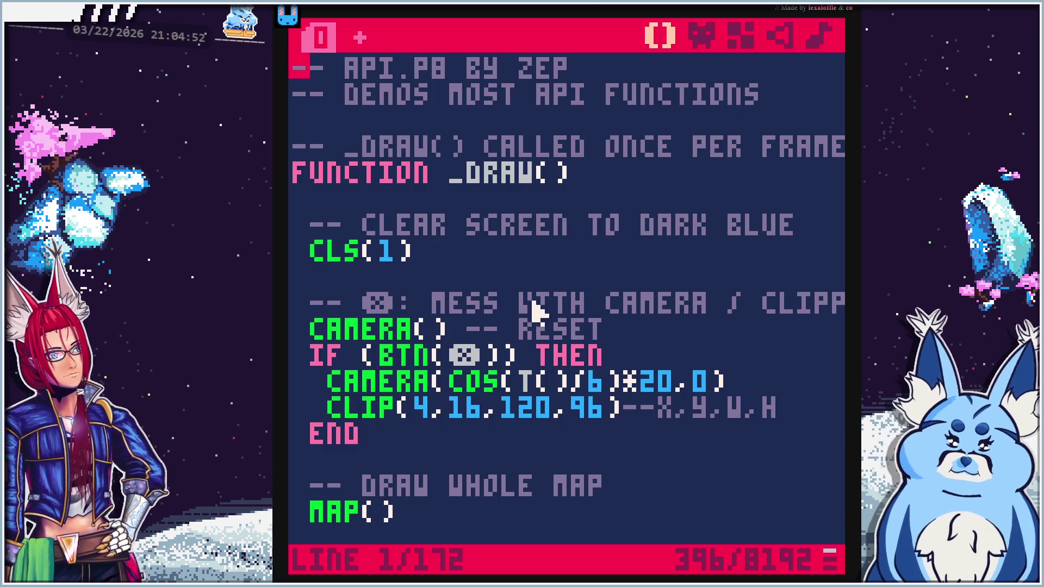
- Read through the api.p8 source down to its _INIT PLAY SFX menu item, then run the cart
scroll(530, 325, down, 2)
scroll(530, 326, down, 2)
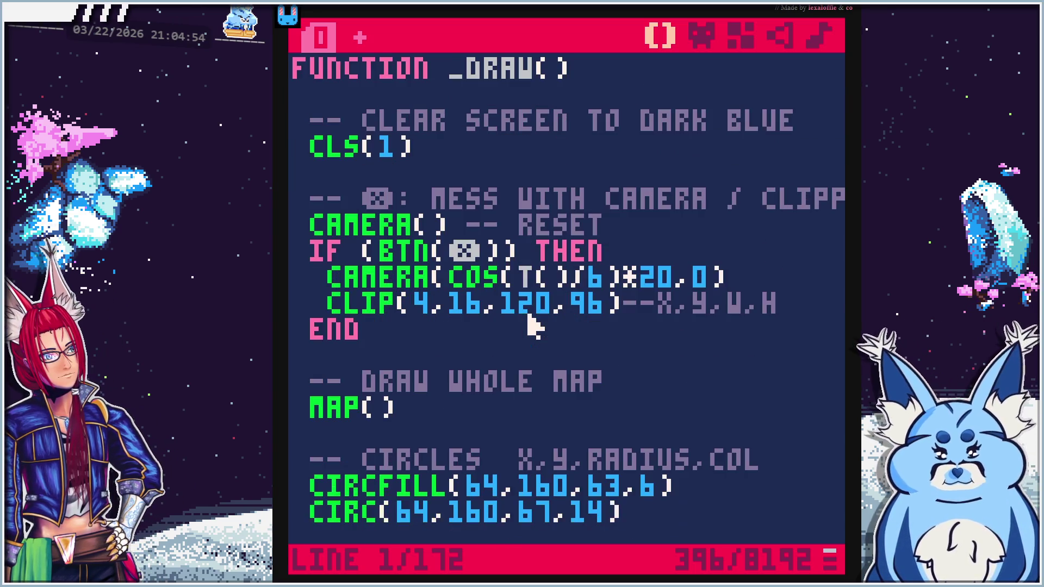
scroll(642, 308, down, 7)
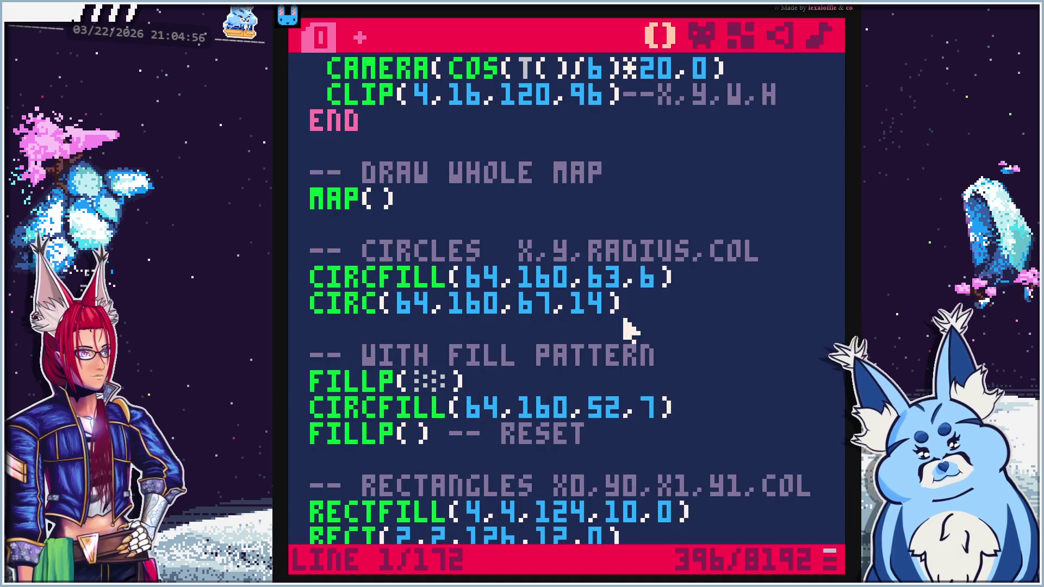
scroll(635, 329, down, 5)
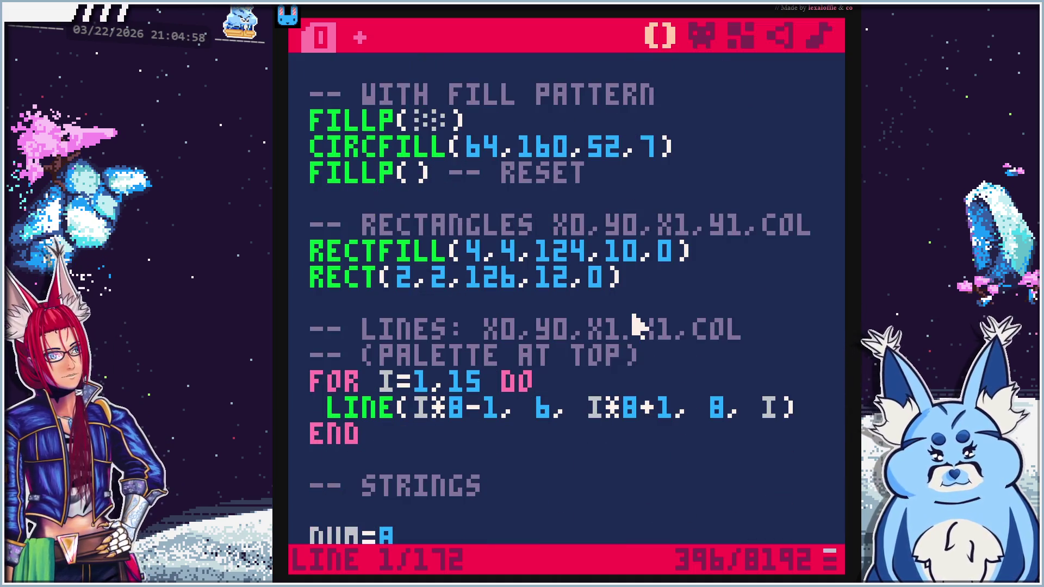
scroll(639, 322, down, 4)
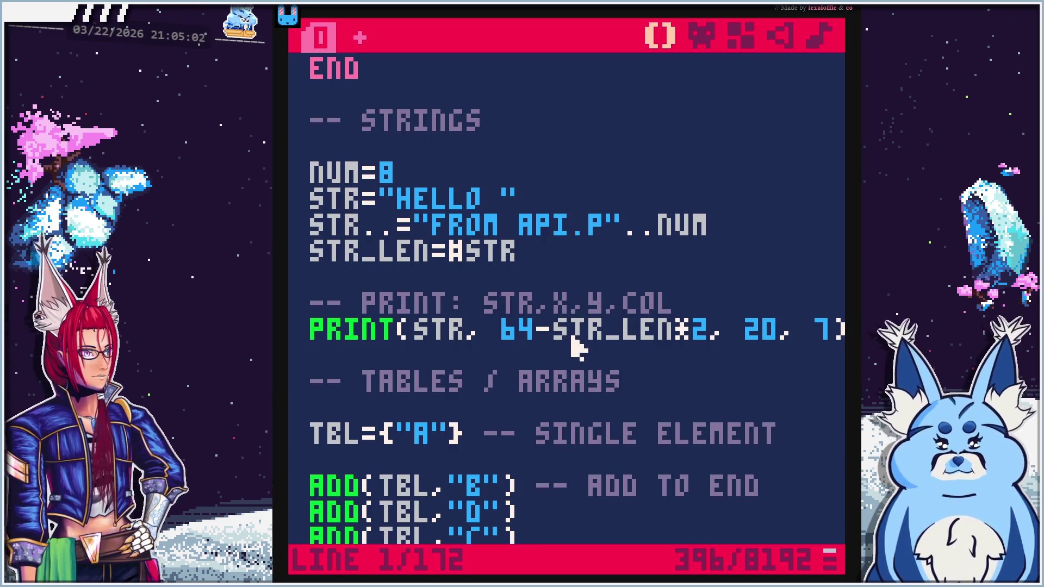
scroll(576, 348, down, 1)
scroll(576, 348, down, 14)
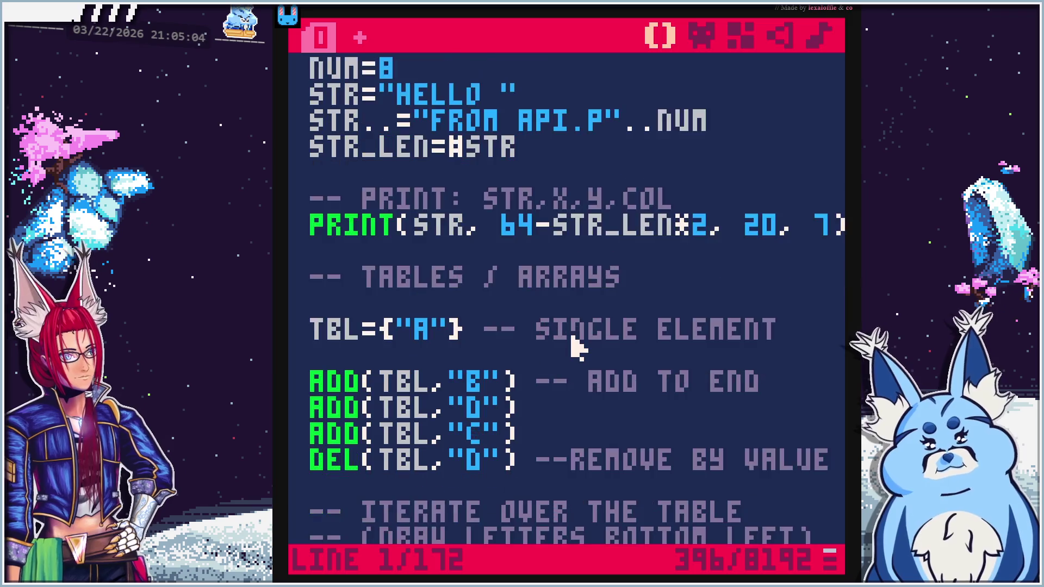
scroll(577, 348, down, 20)
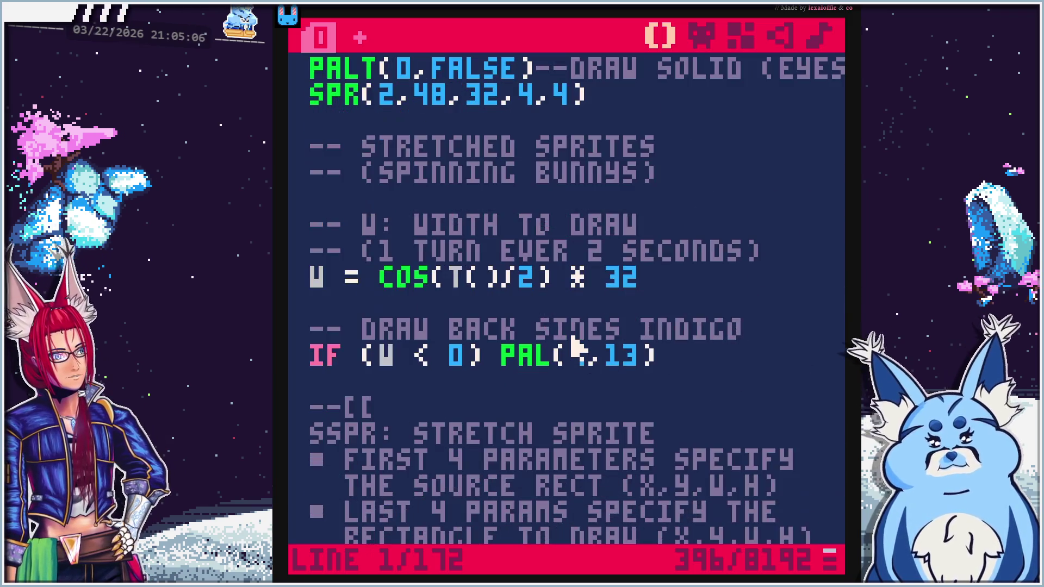
scroll(576, 348, down, 20)
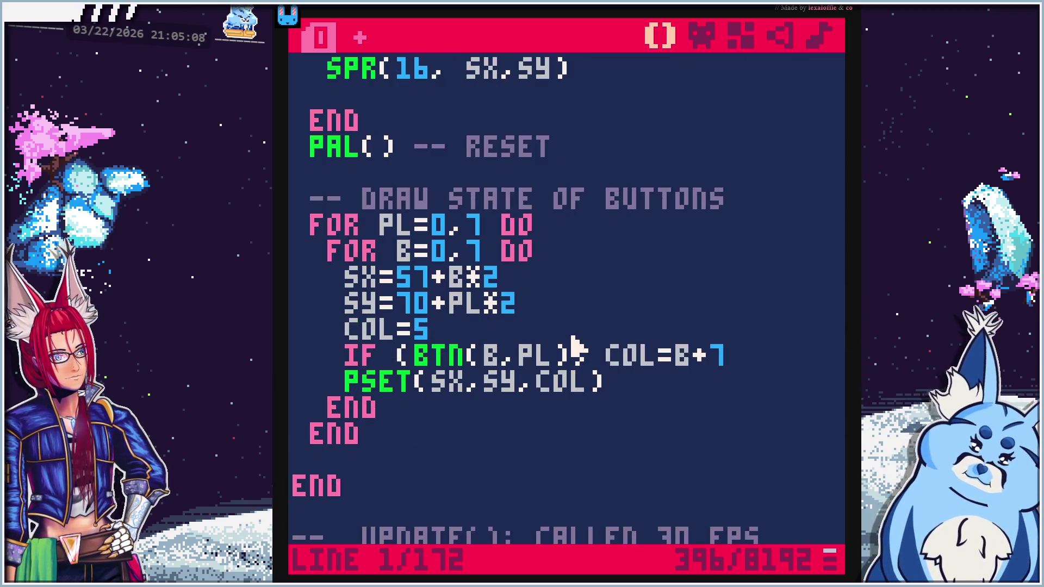
scroll(576, 348, down, 7)
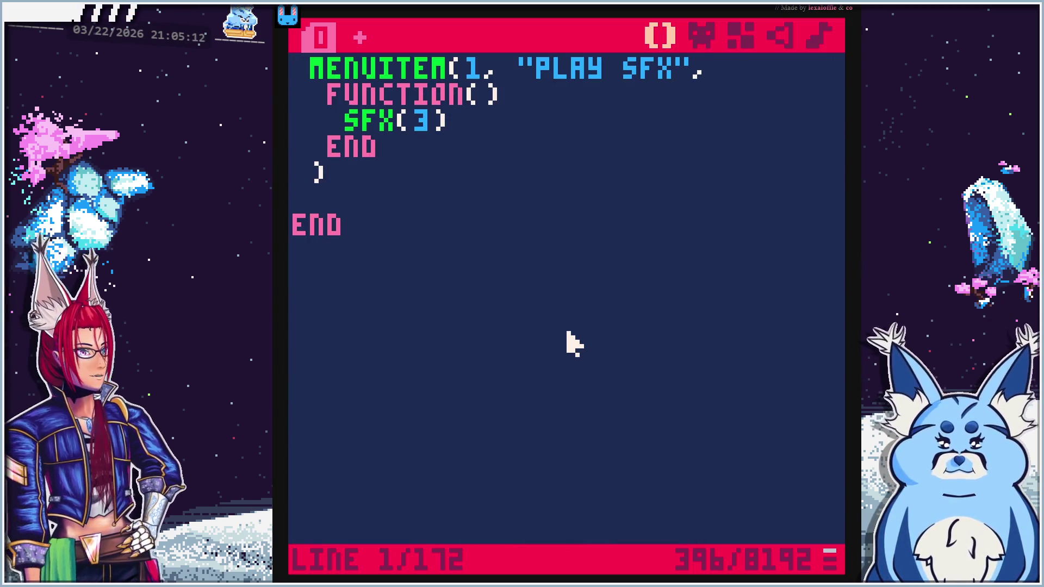
key(ctrl+r)
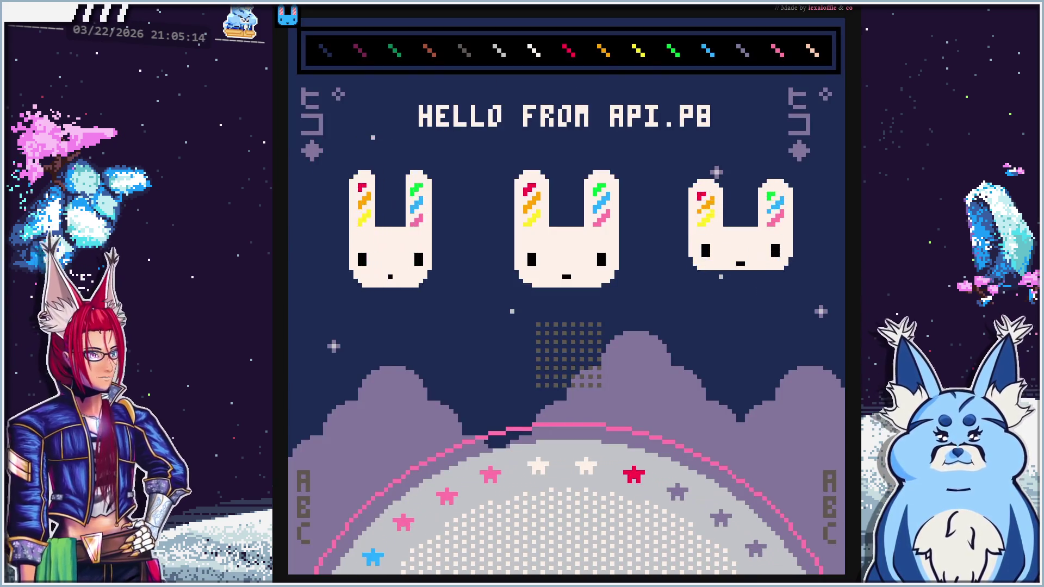
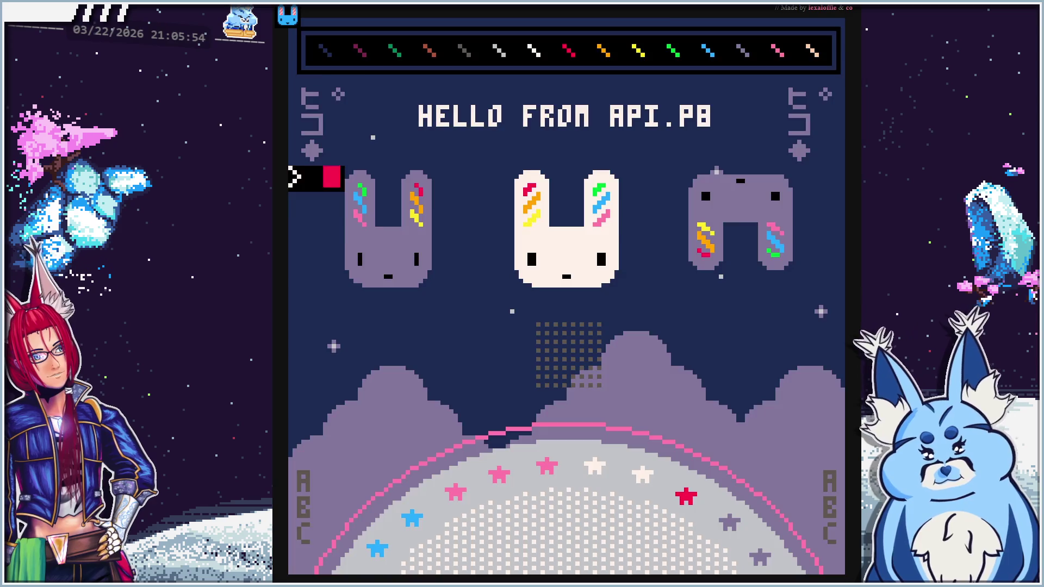
- Stop the api.p8 demo and browse sprites 006, 022, 007 and 009 in the sprite editor
key(Escape)
click(701, 35)
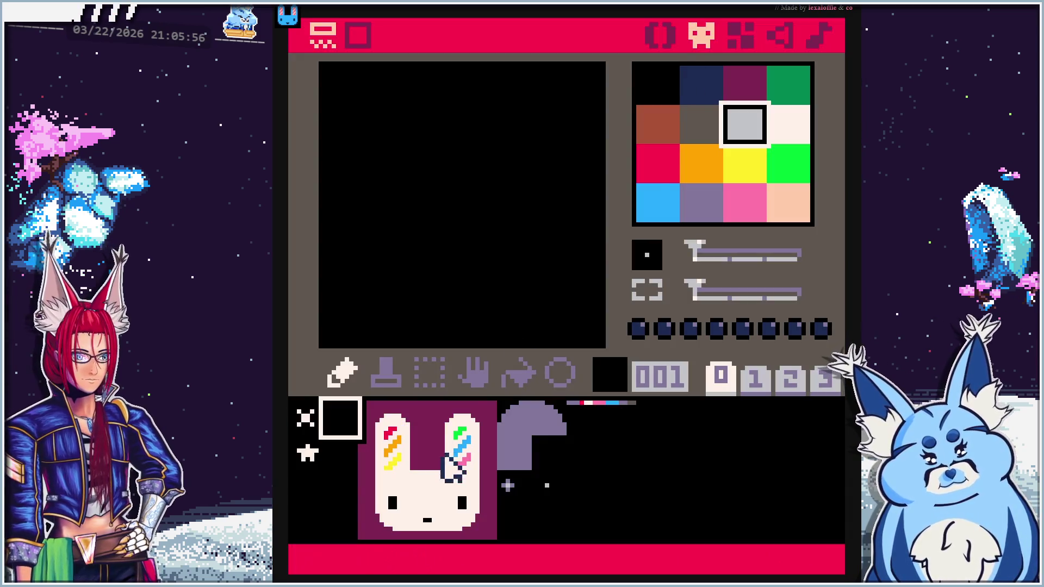
click(524, 426)
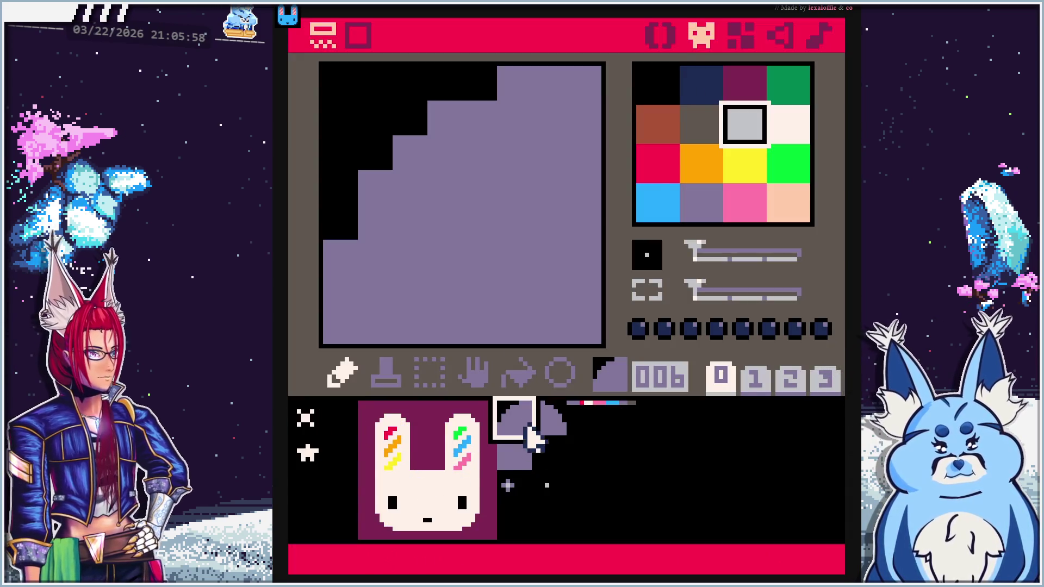
click(525, 453)
click(544, 423)
click(514, 434)
click(525, 452)
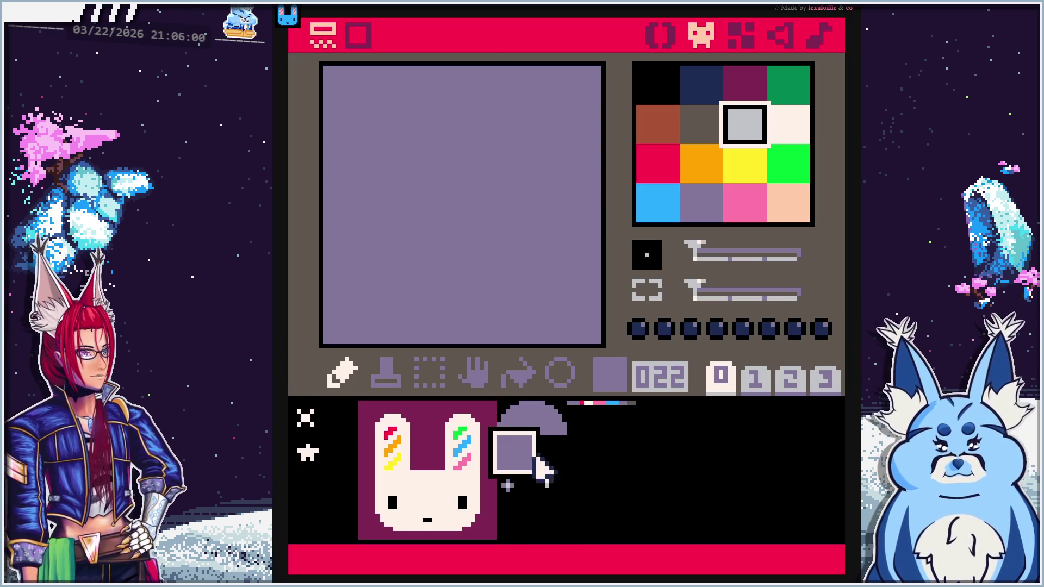
click(605, 414)
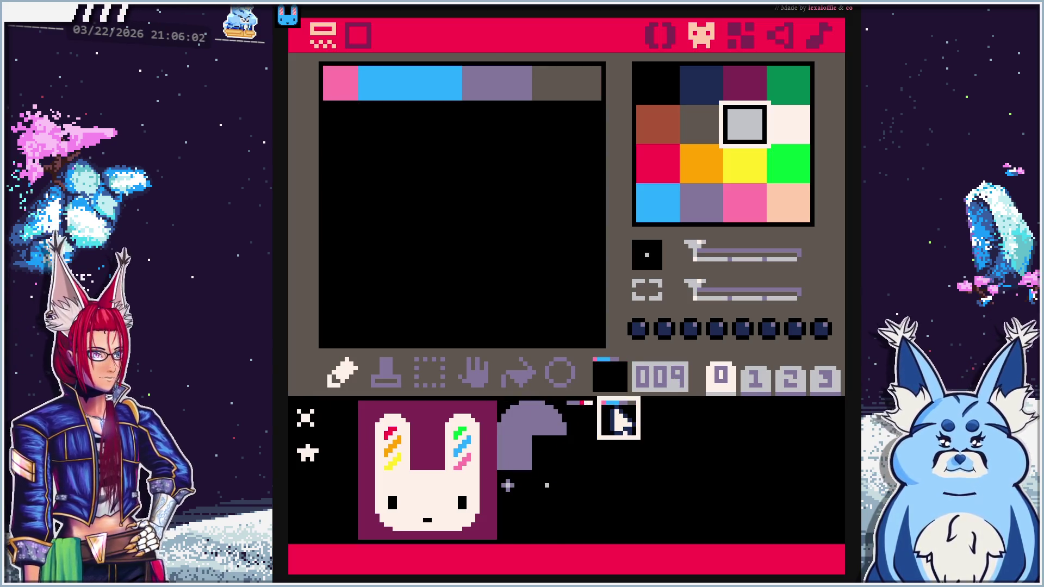
- Settle on sprite 008, next to sprite 009, in the sprite sheet
click(595, 416)
click(605, 416)
click(595, 417)
click(606, 416)
click(594, 415)
click(607, 421)
click(594, 423)
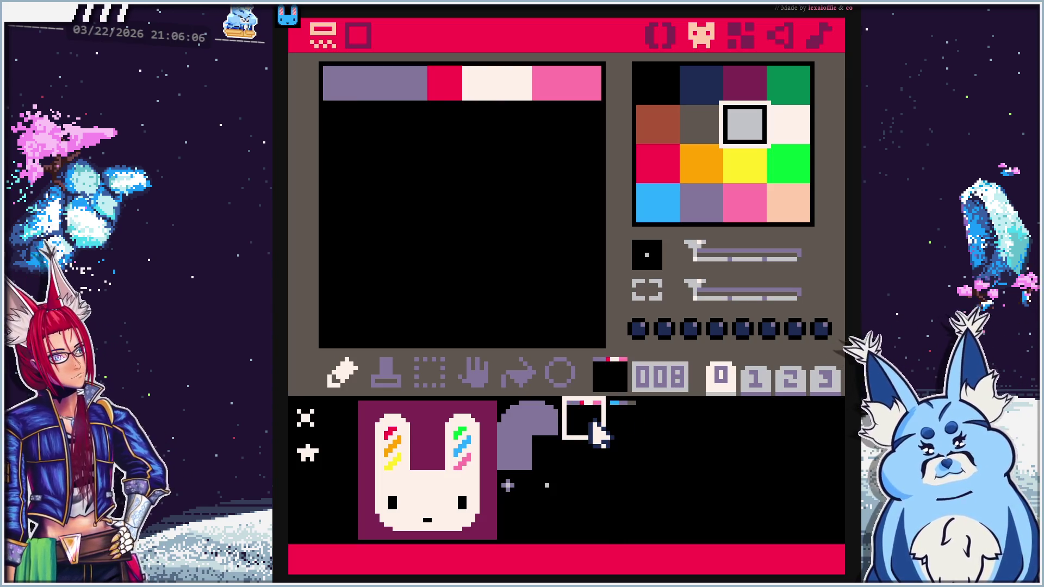
- Rerun api.p8, stop it, and read its source around lines 10–12 before viewing the map
key(ctrl+r)
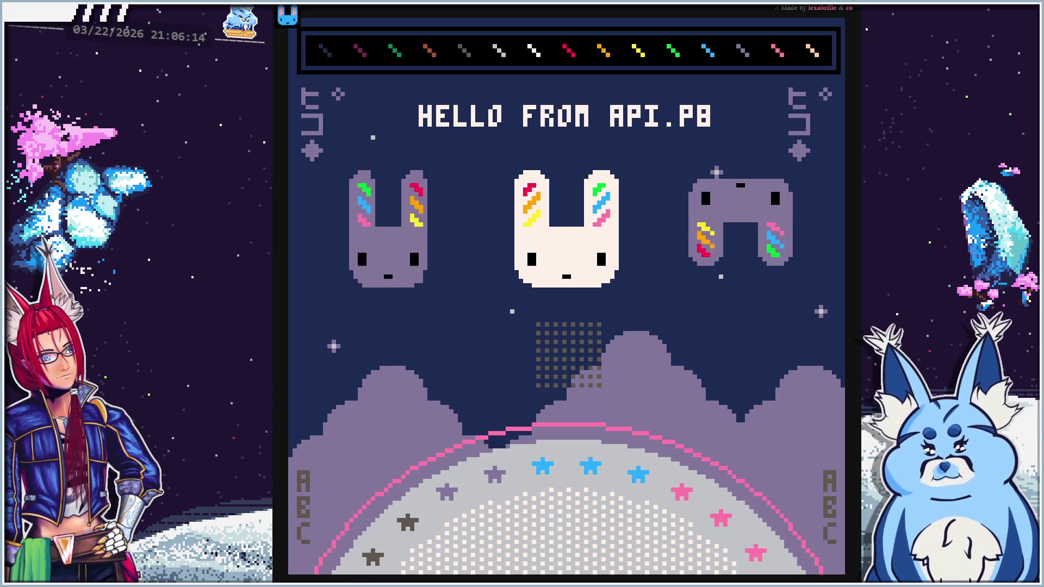
key(Escape)
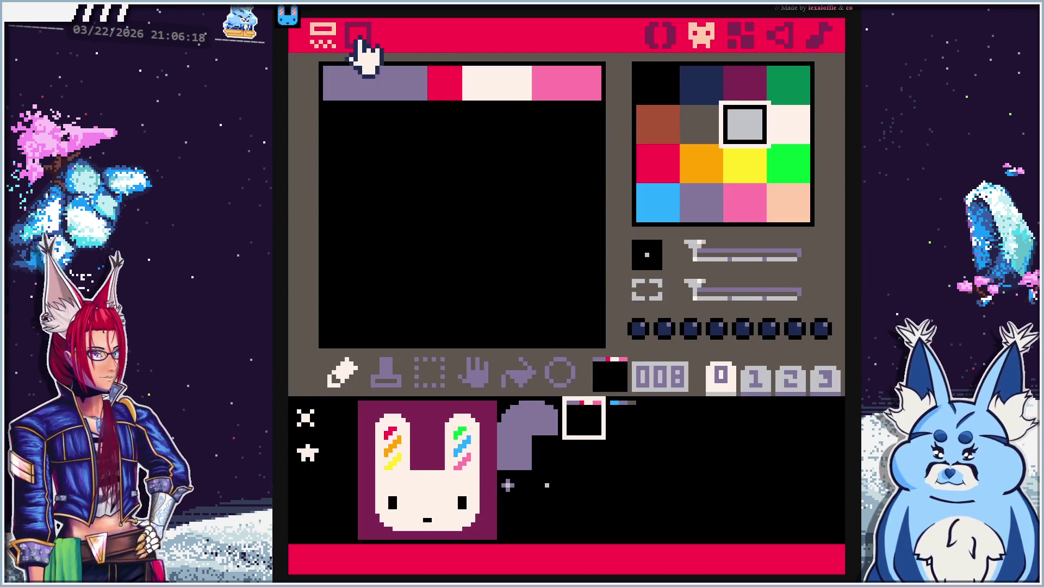
click(660, 36)
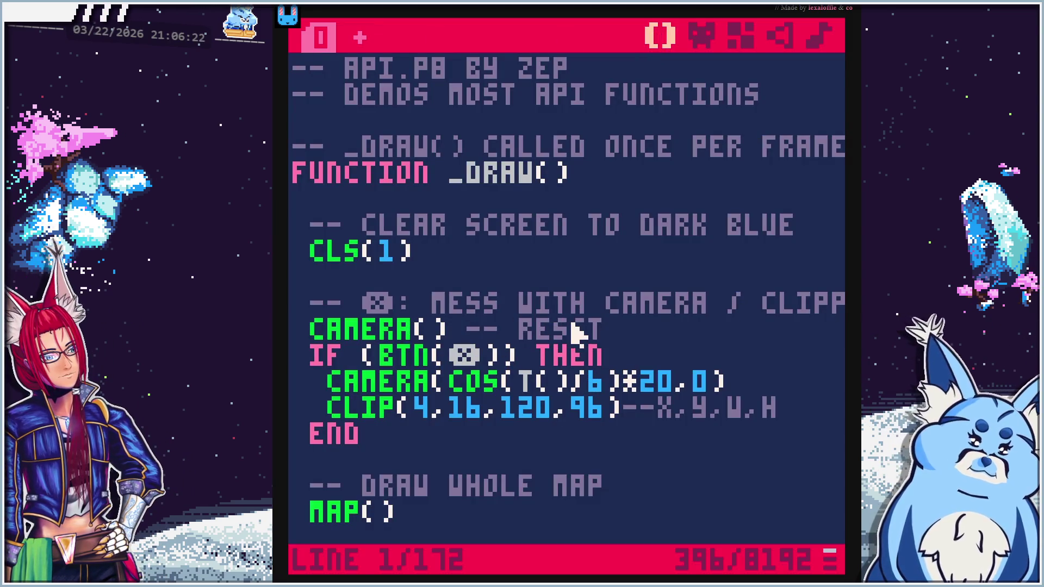
click(775, 322)
key(Right)
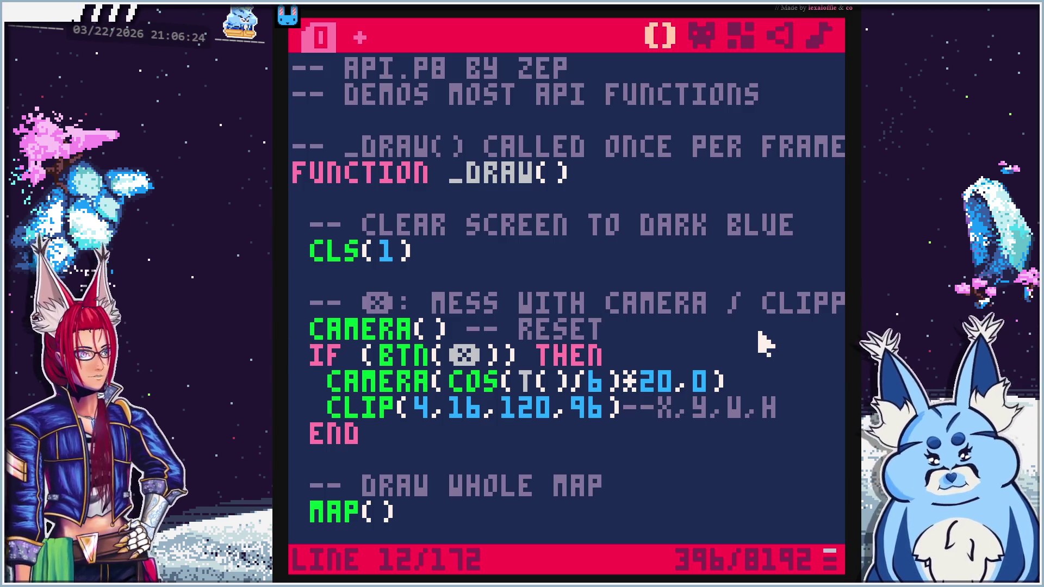
key(Up)
key(Up)
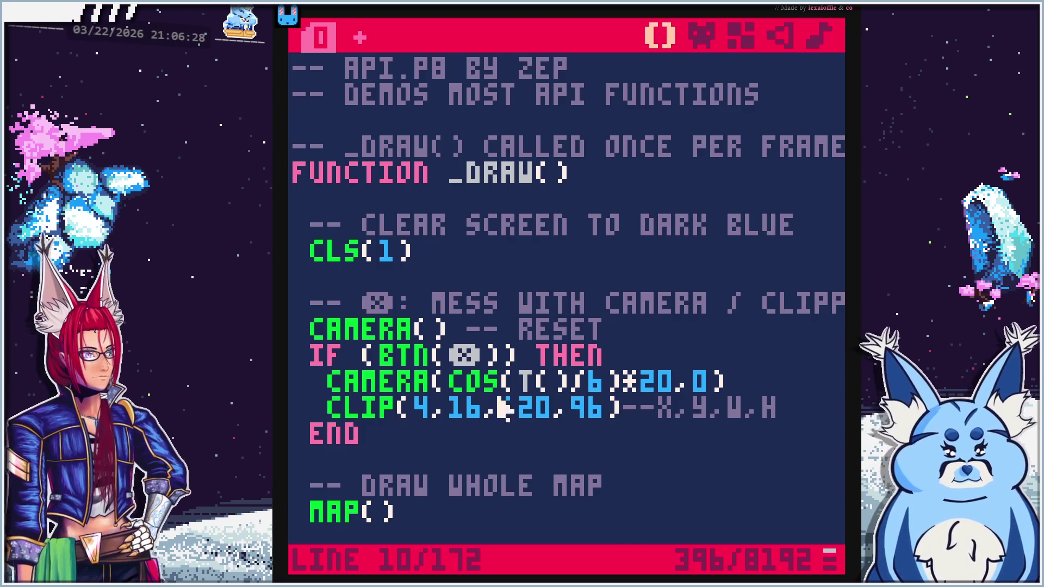
key(Down)
key(Down)
key(Down)
key(Down)
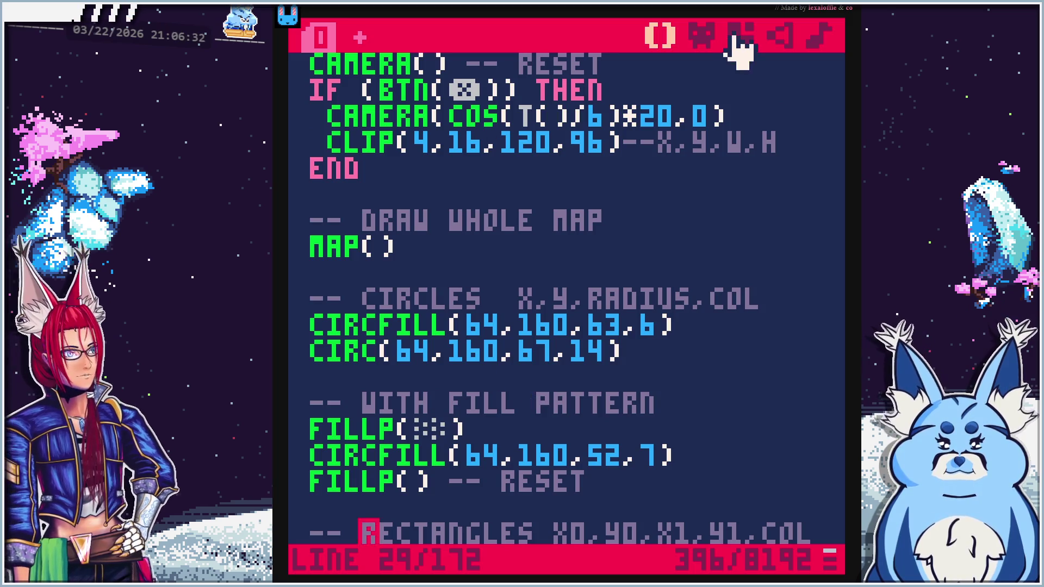
click(736, 48)
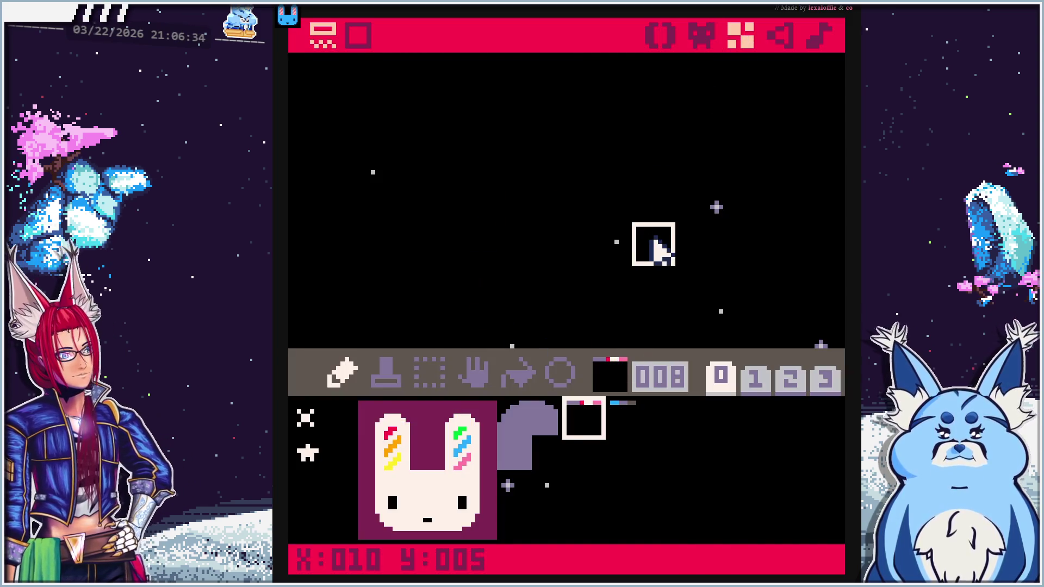
scroll(655, 246, down, 2)
mouse_move(751, 268)
mouse_down()
mouse_move(653, 159)
mouse_move(582, 105)
mouse_up()
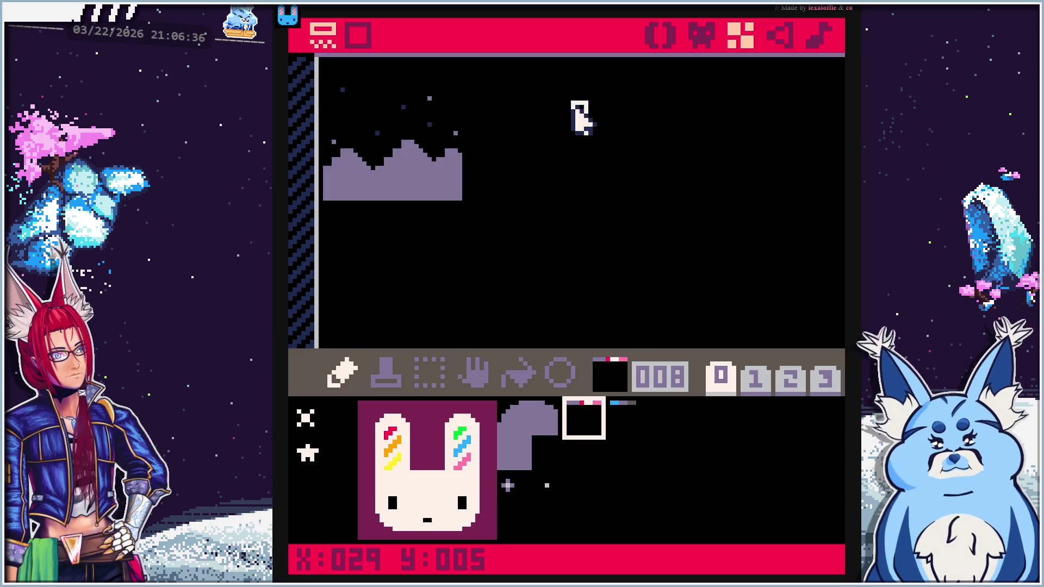
mouse_move(642, 201)
mouse_down()
mouse_move(501, 170)
mouse_move(634, 191)
mouse_up()
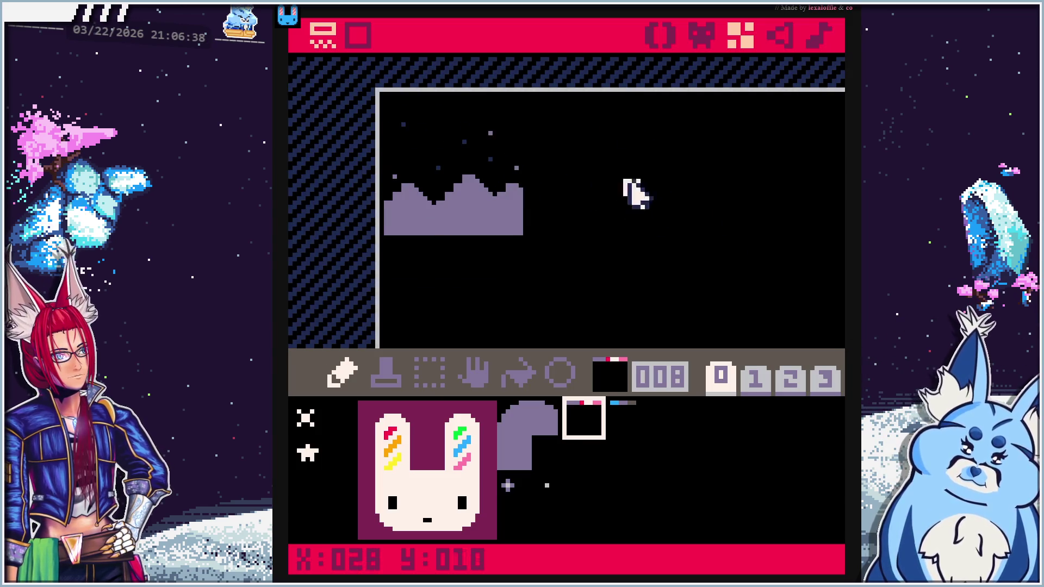
scroll(472, 125, up, 2)
drag(472, 125, 550, 198)
scroll(683, 333, down, 1)
drag(683, 333, 713, 270)
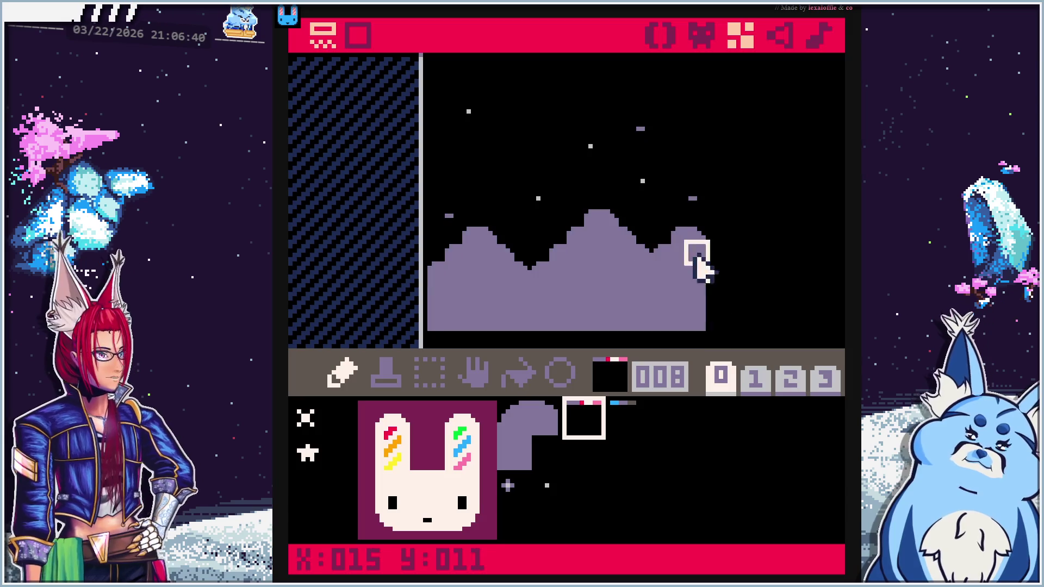
scroll(583, 210, up, 1)
scroll(583, 209, down, 1)
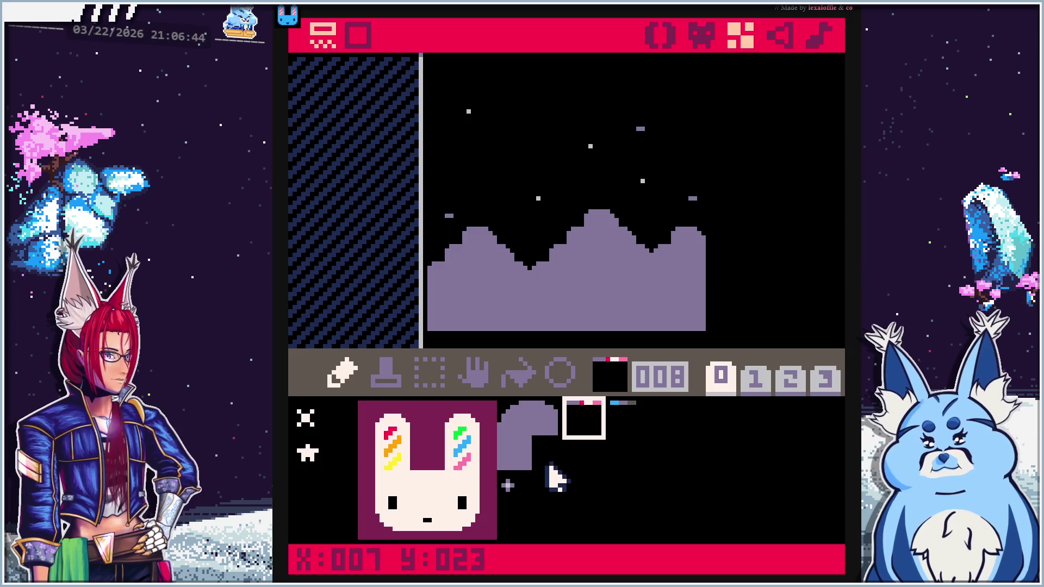
scroll(595, 231, up, 1)
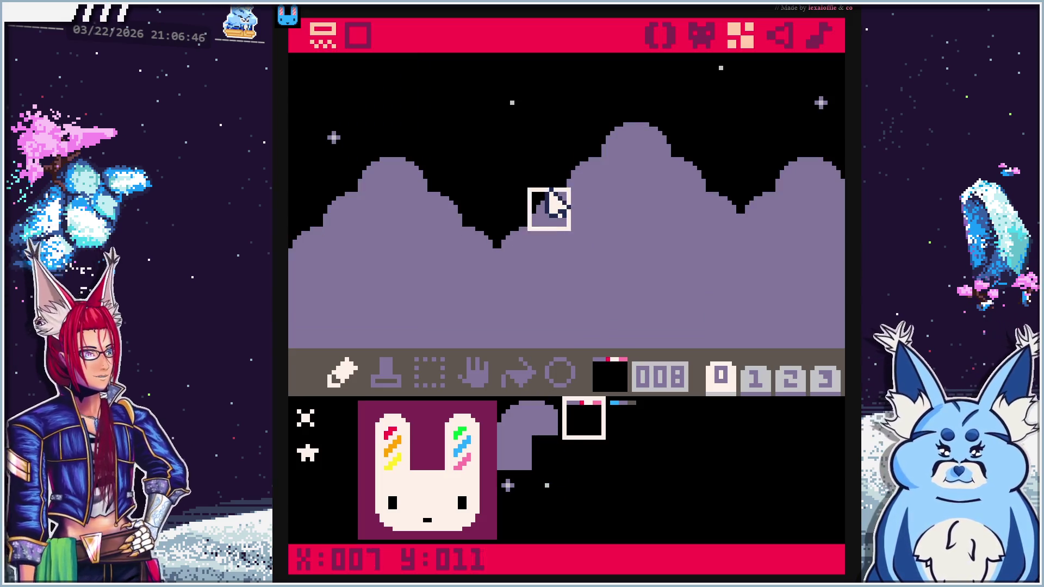
drag(559, 205, 598, 283)
scroll(595, 282, down, 1)
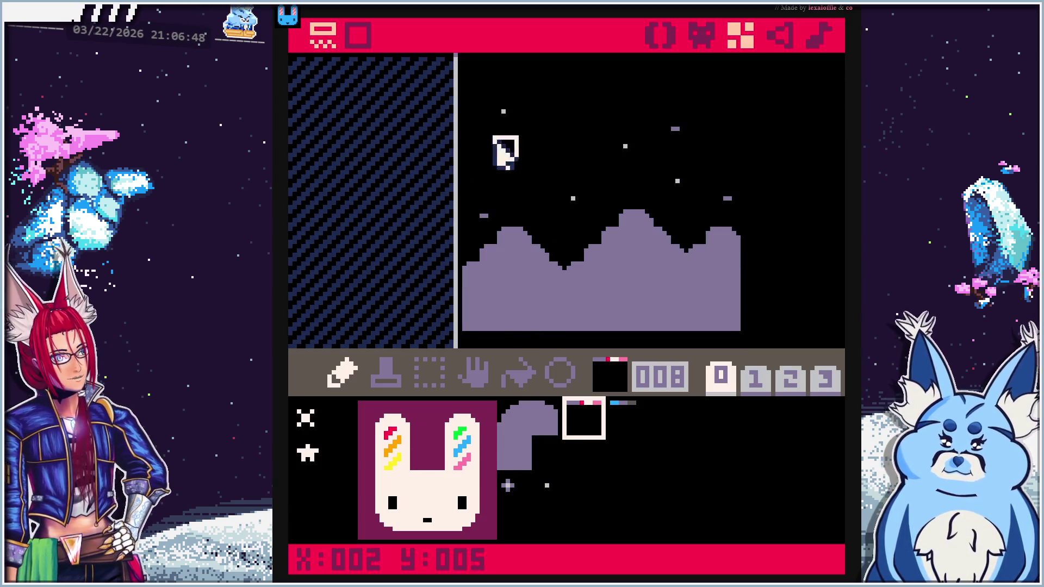
click(659, 34)
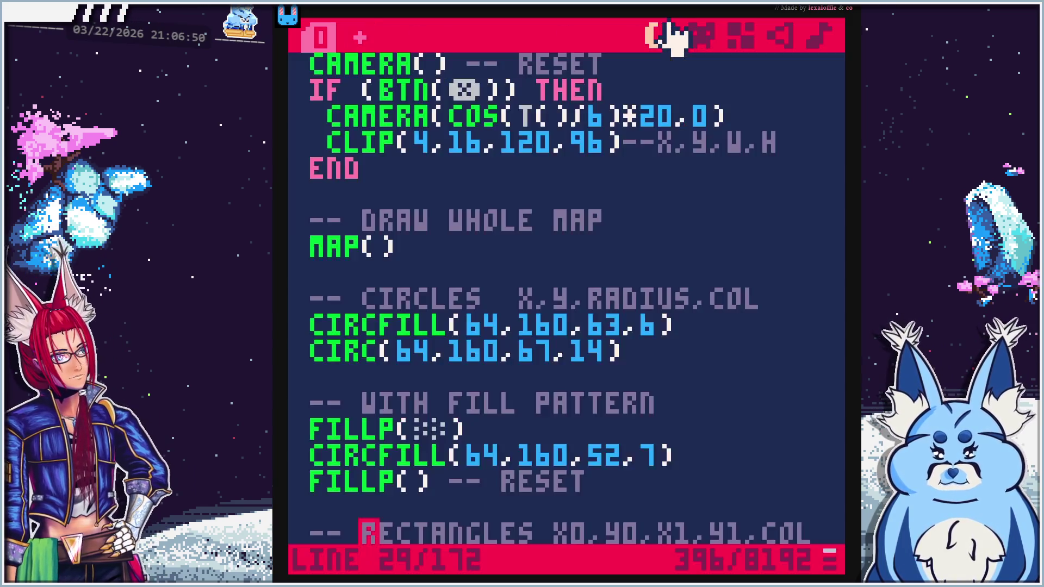
- Scroll down through the remaining api.p8 code, then leave the editor for the console
scroll(704, 275, down, 1)
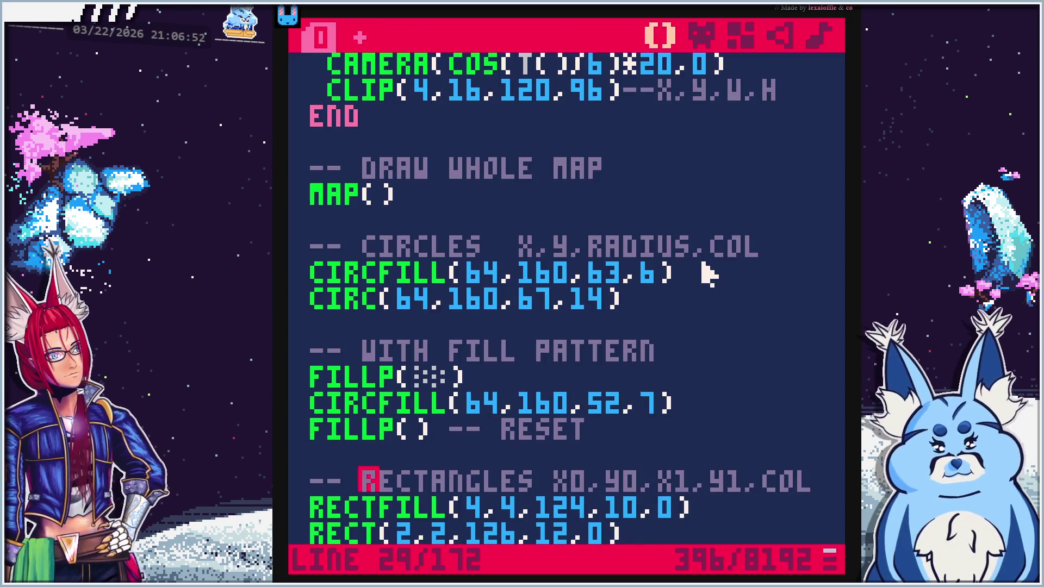
scroll(706, 274, down, 5)
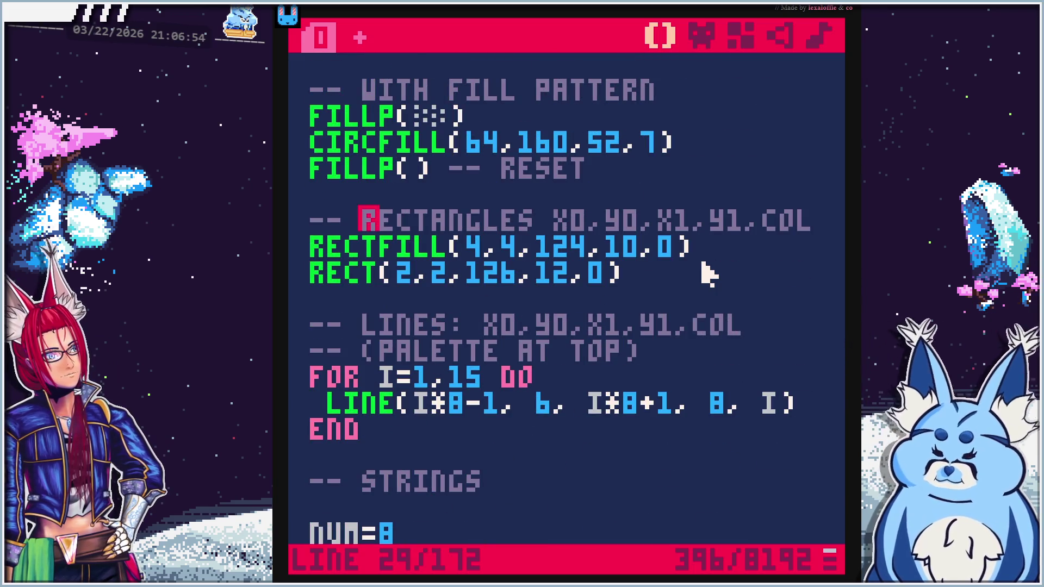
scroll(707, 274, down, 4)
scroll(707, 274, down, 1)
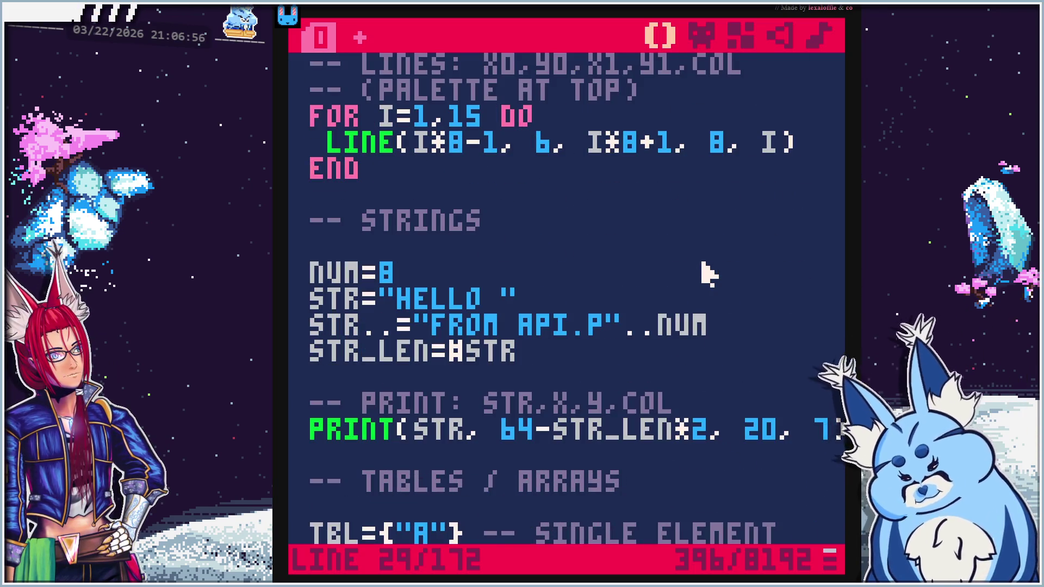
scroll(706, 275, down, 1)
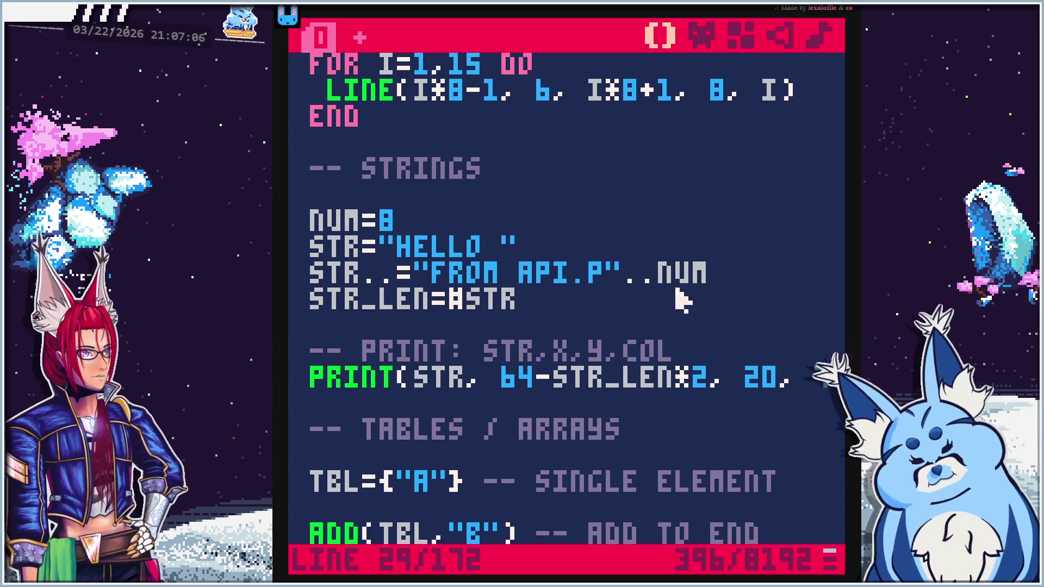
scroll(709, 309, down, 5)
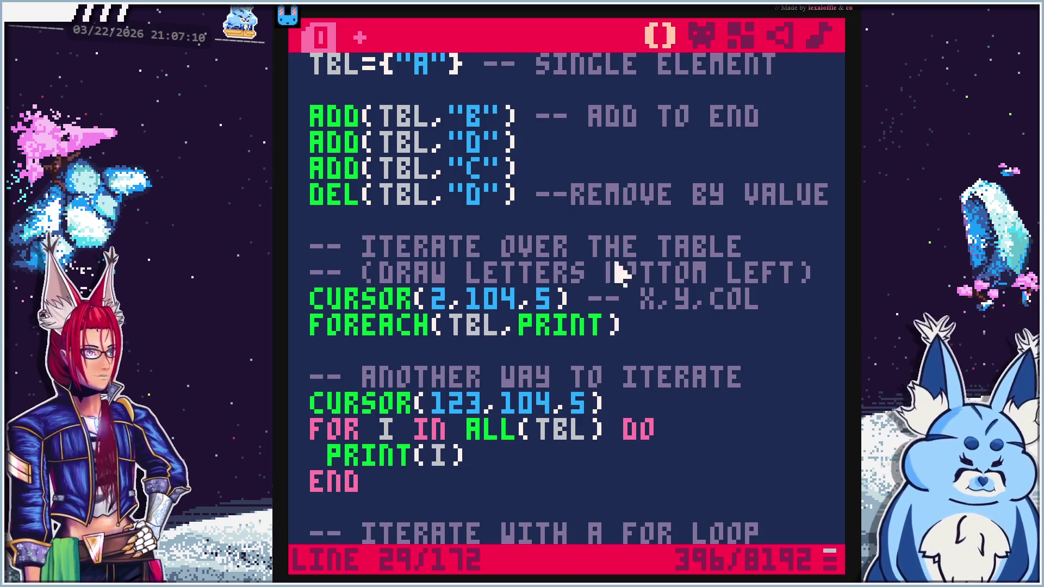
scroll(592, 300, down, 3)
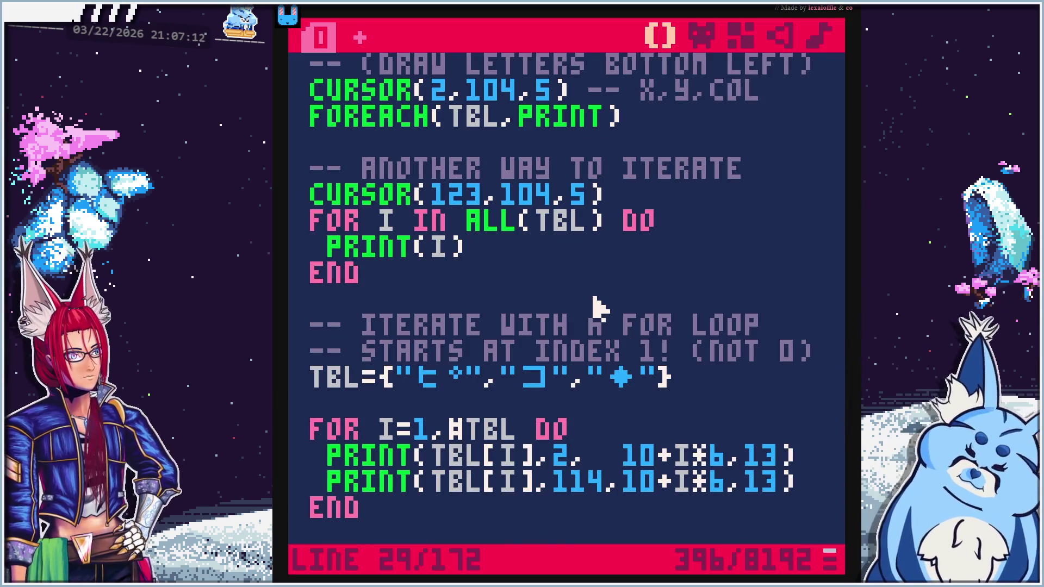
scroll(595, 308, down, 12)
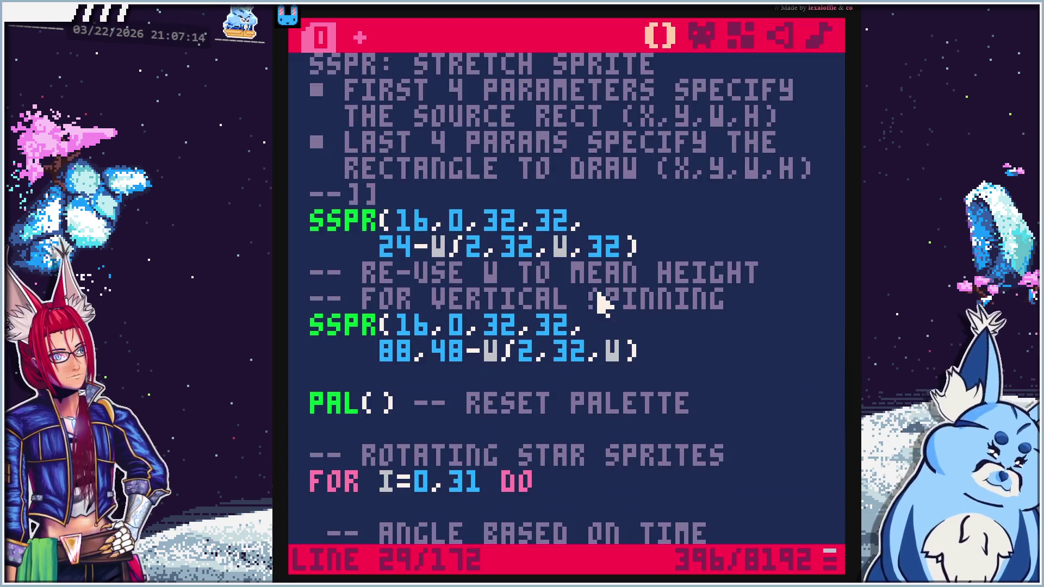
scroll(603, 304, down, 2)
scroll(598, 301, down, 2)
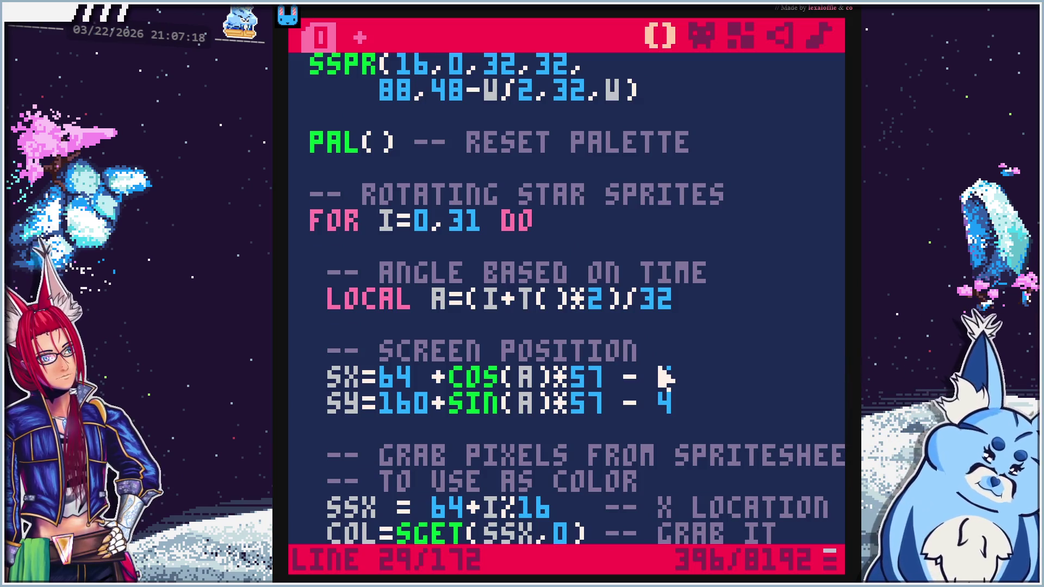
scroll(664, 376, down, 4)
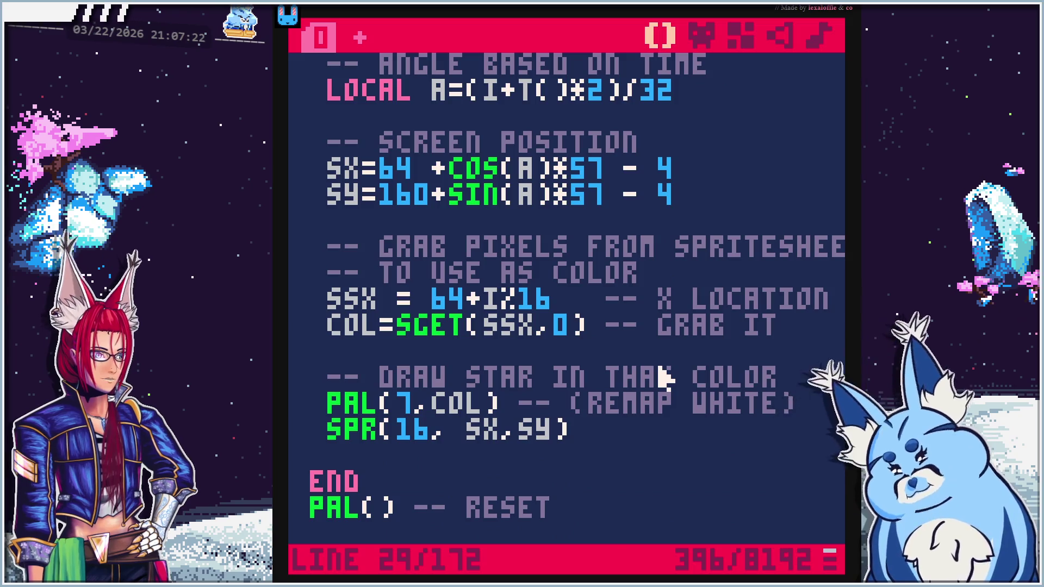
scroll(664, 376, down, 4)
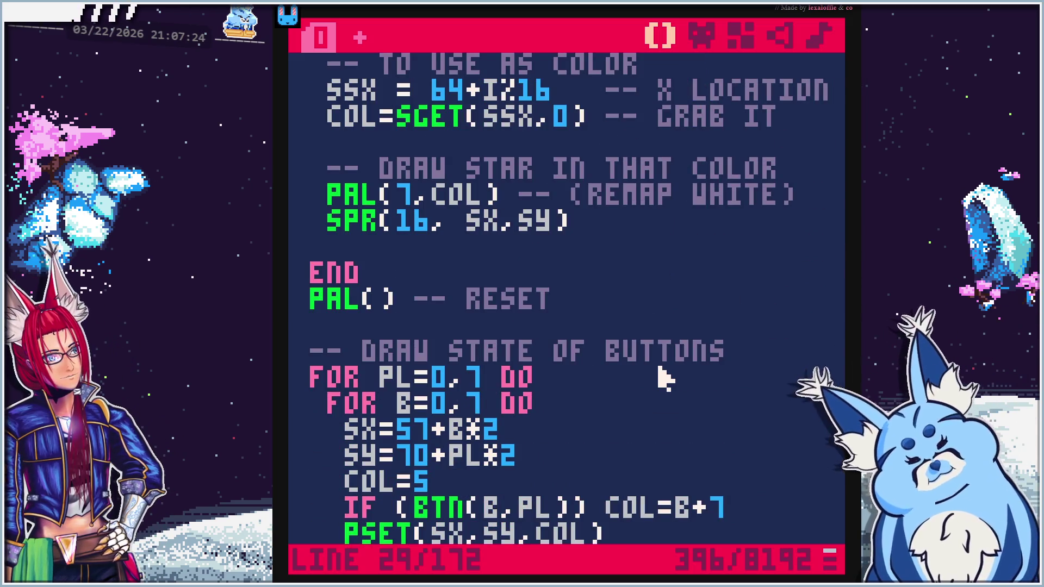
scroll(661, 375, down, 6)
scroll(656, 377, up, 2)
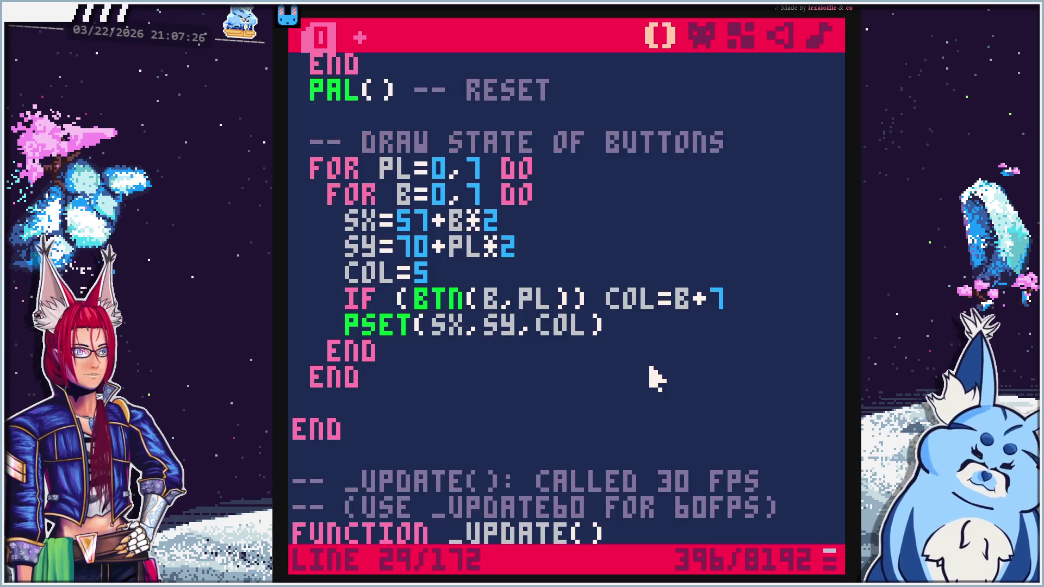
scroll(657, 377, down, 9)
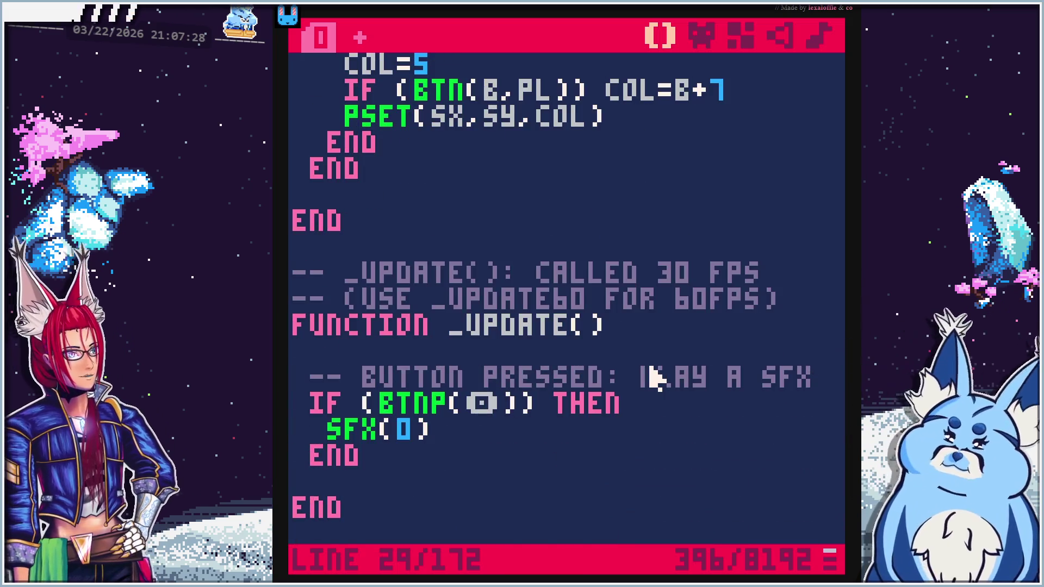
scroll(656, 377, down, 5)
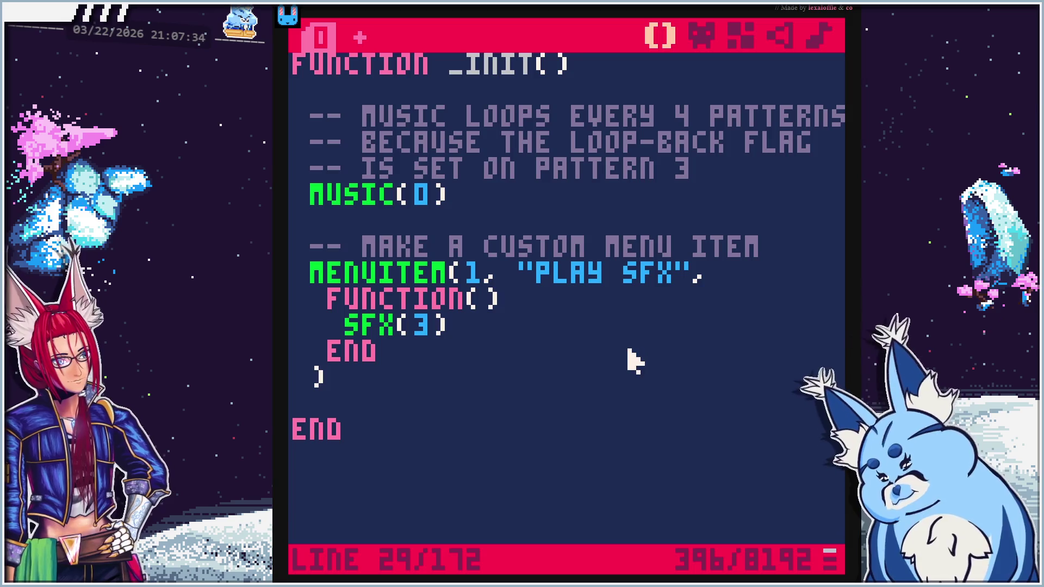
scroll(600, 369, up, 20)
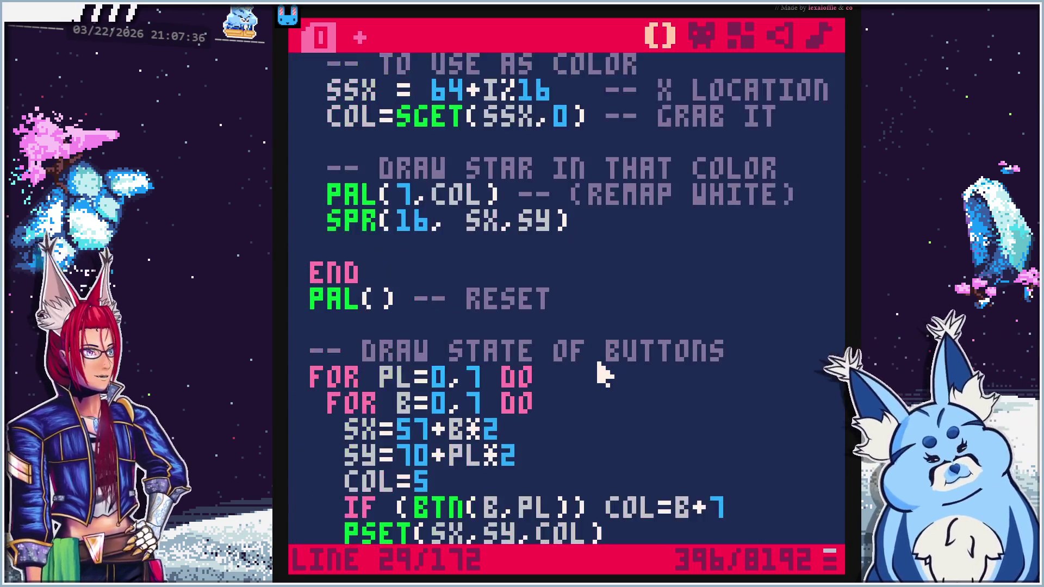
scroll(625, 402, up, 20)
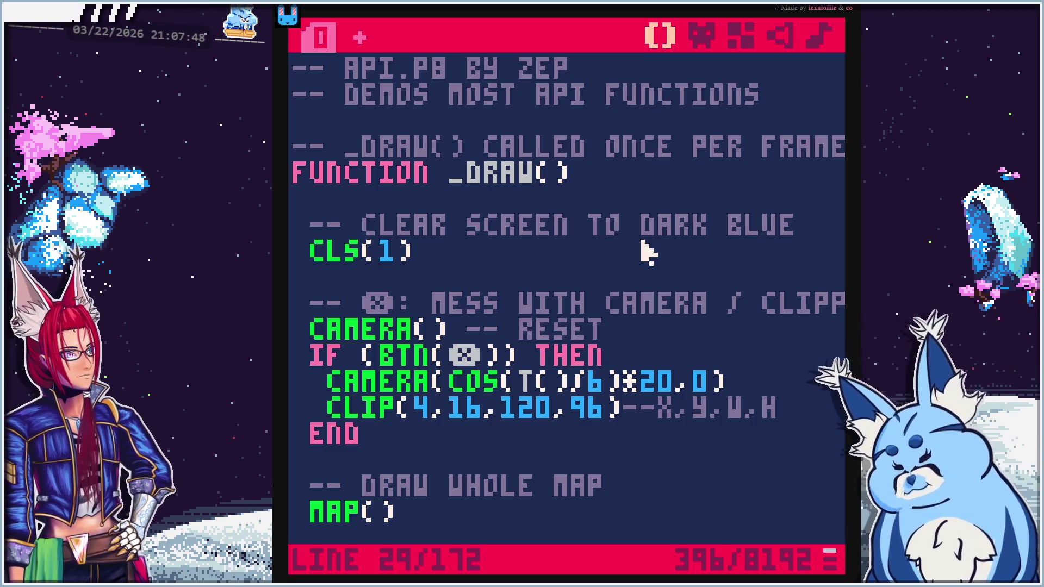
scroll(647, 251, down, 10)
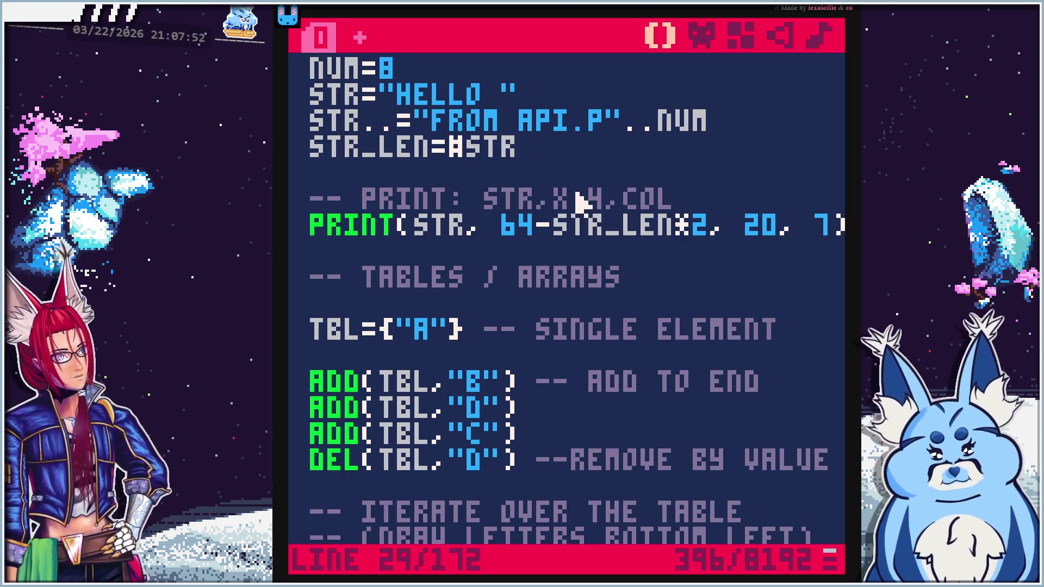
key(Escape)
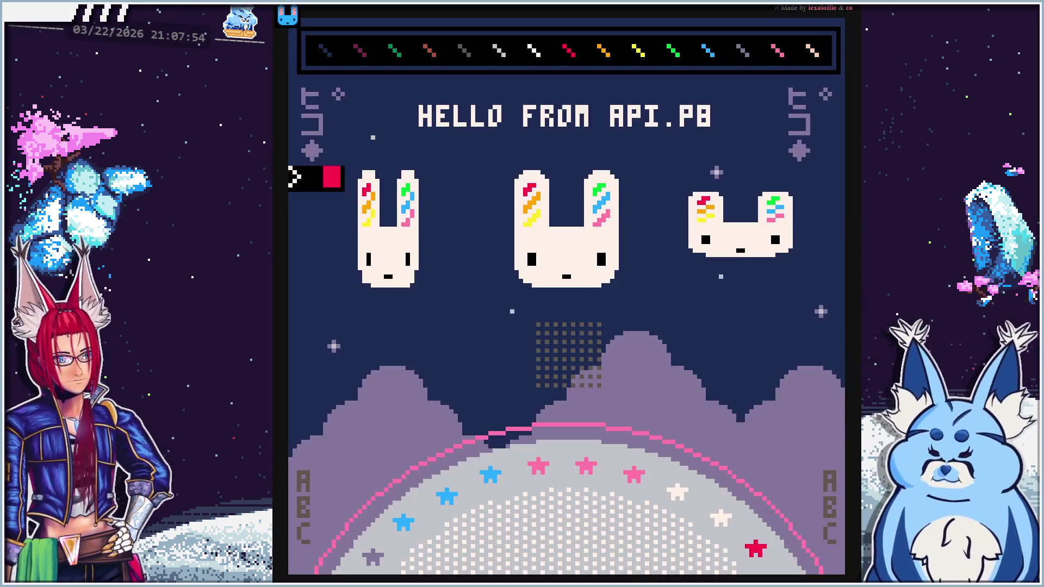
- Back at the console, list the demo carts with ls
key(Escape)
key(Escape)
text(load api)
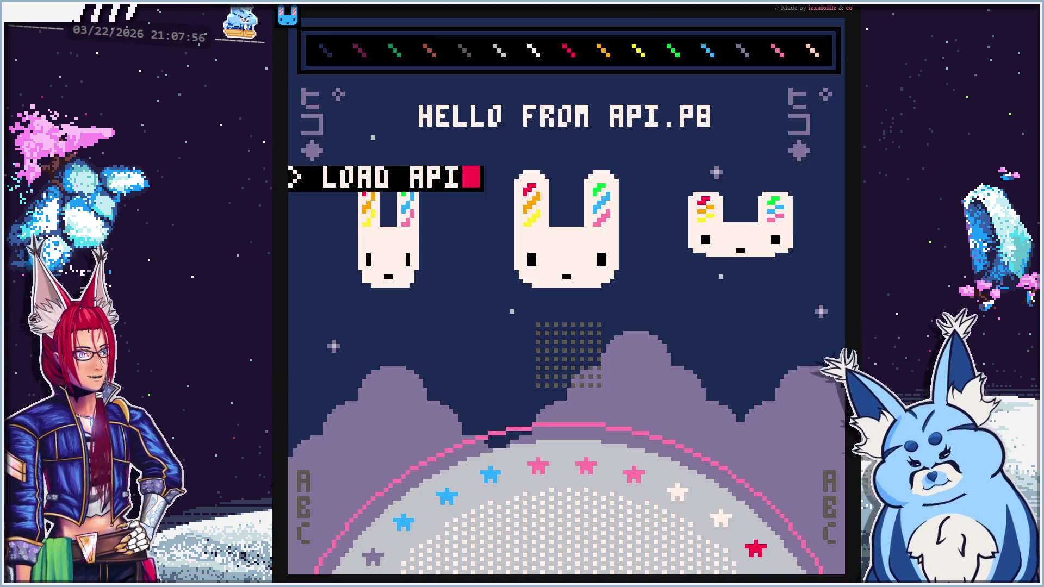
key(Up)
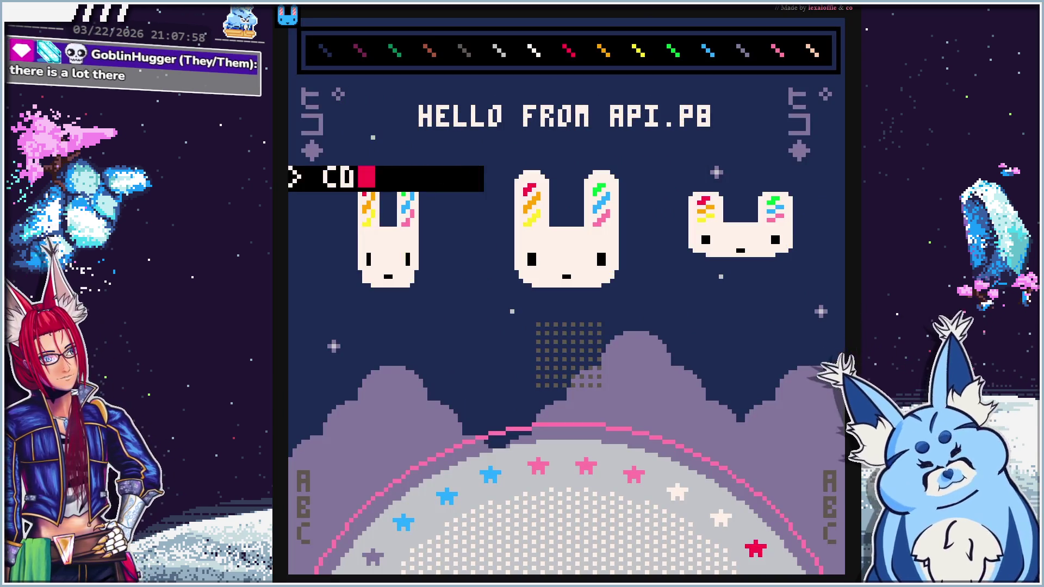
text(demos)
key(BackSpace)
key(BackSpace)
key(BackSpace)
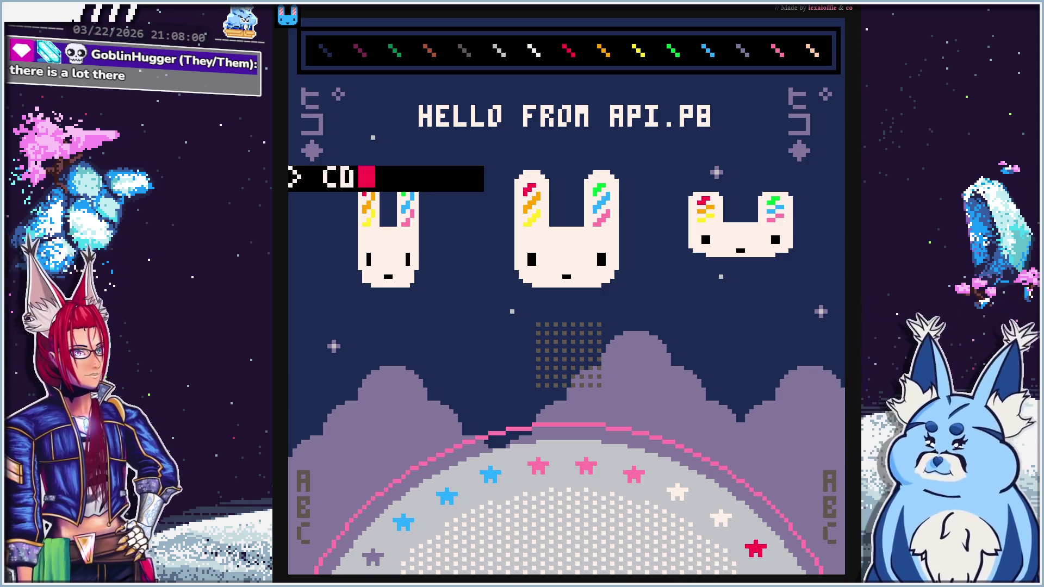
key(BackSpace)
text(ls)
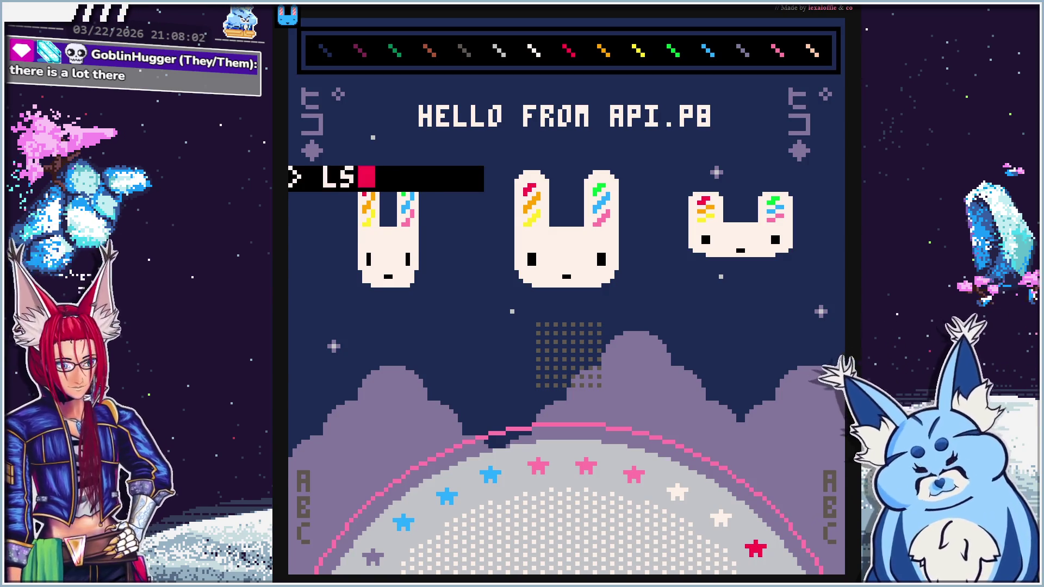
key(Return)
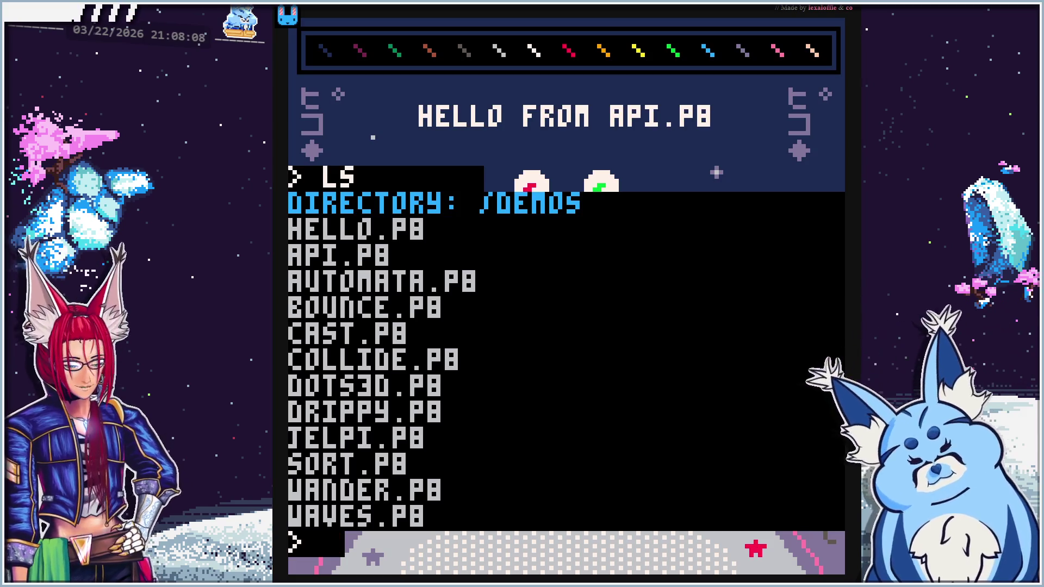
- Load automata.p8 and open its cellular-automata source code
text(load au)
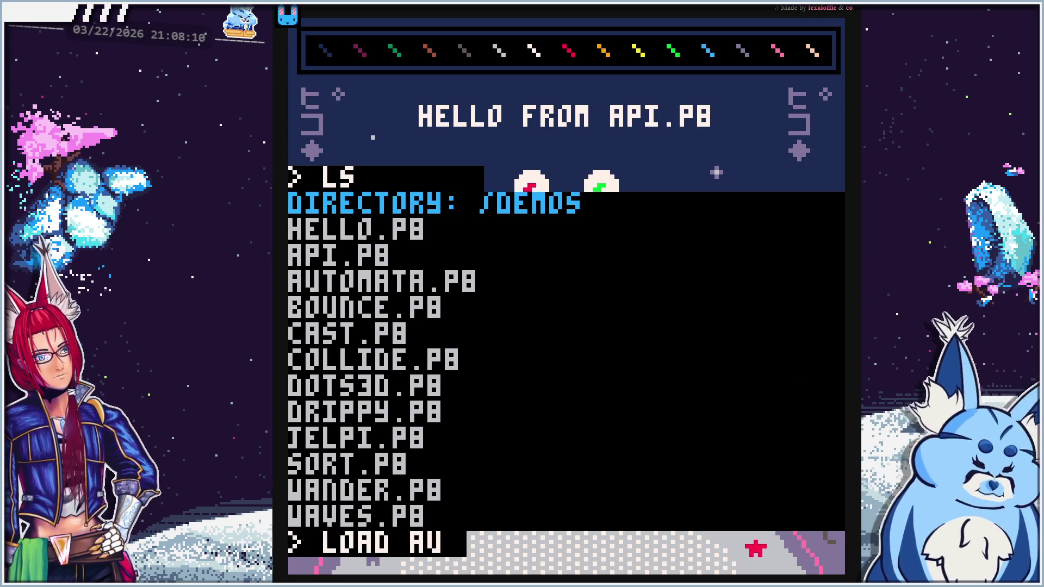
text(tomata)
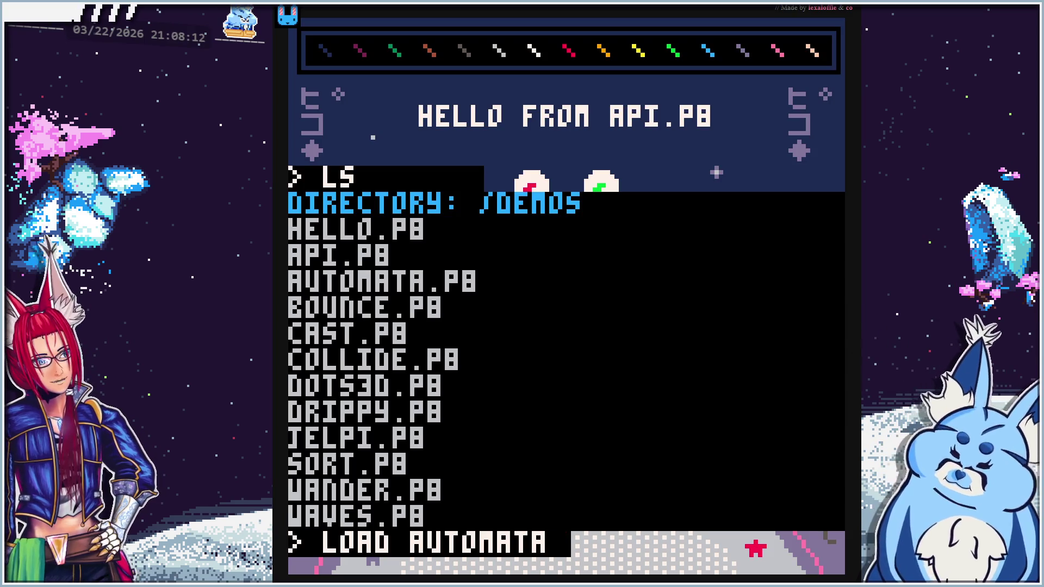
key(Return)
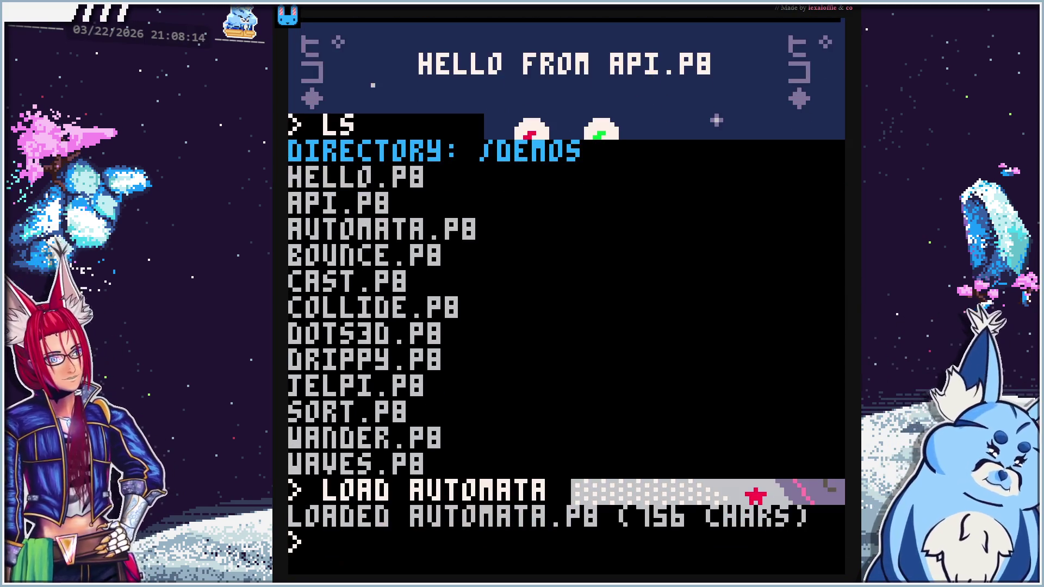
key(Escape)
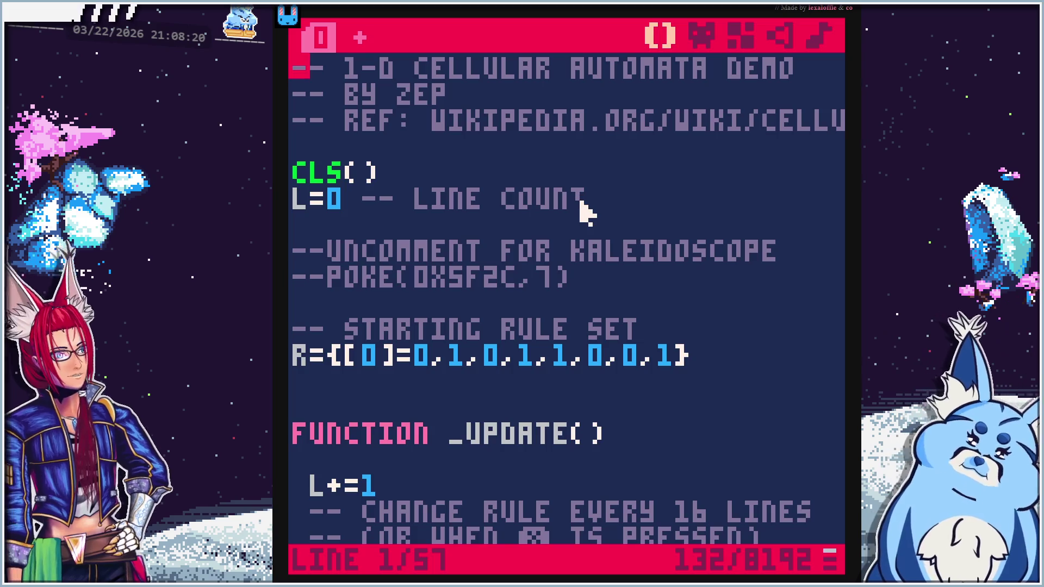
scroll(544, 266, down, 6)
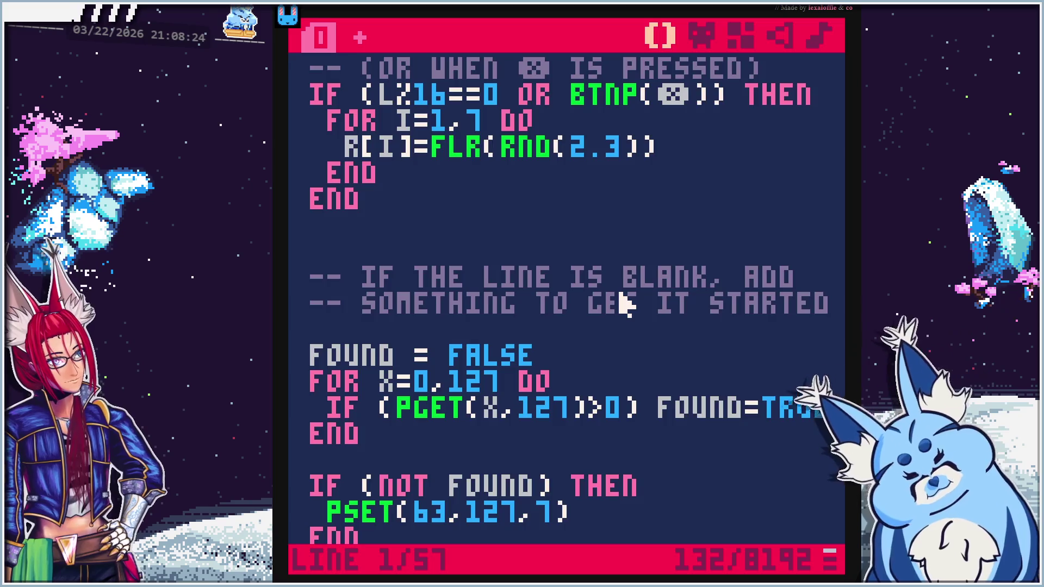
scroll(623, 304, down, 2)
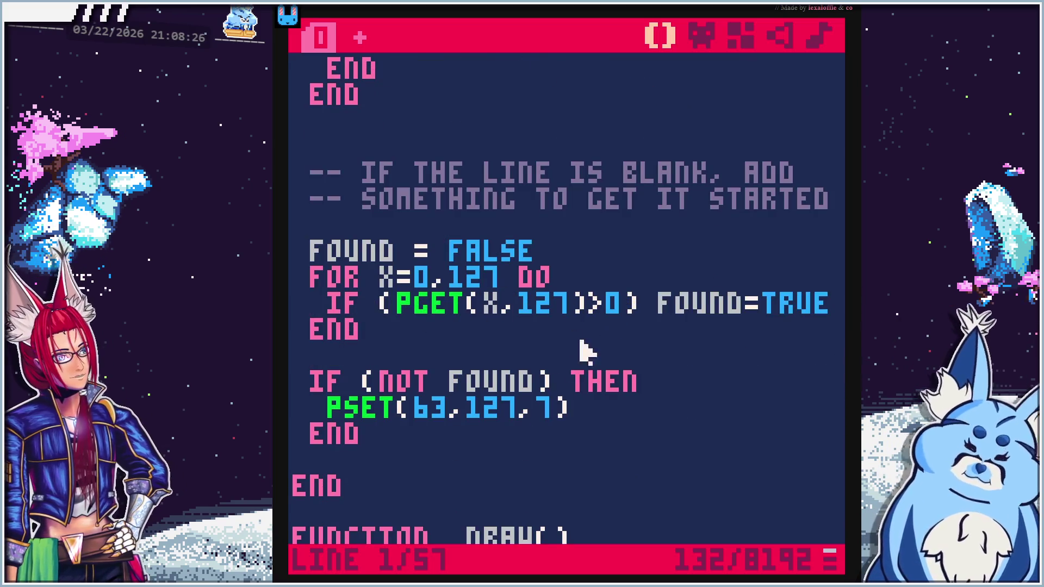
scroll(614, 350, down, 5)
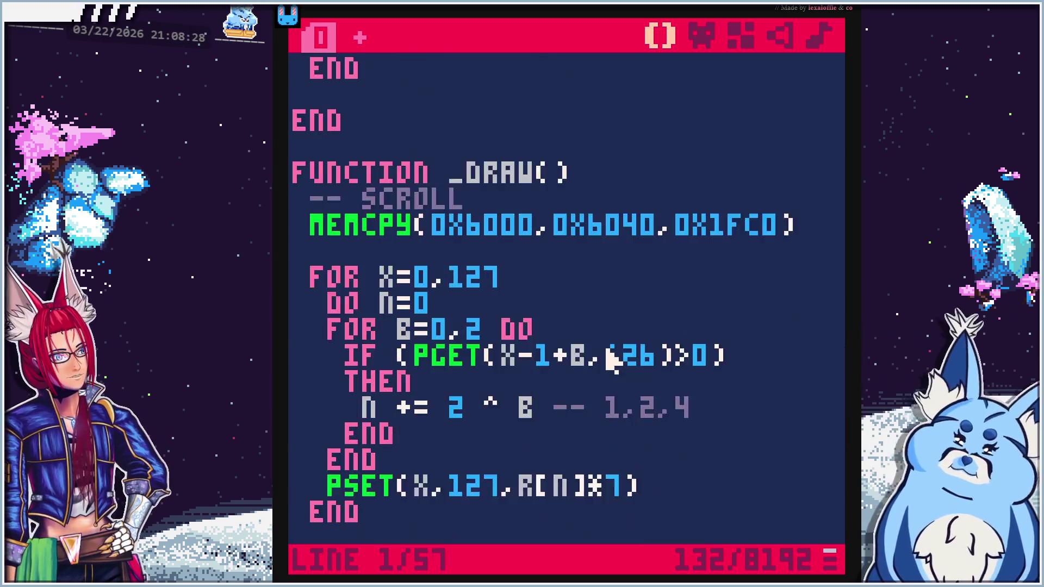
scroll(613, 360, down, 4)
scroll(613, 360, up, 15)
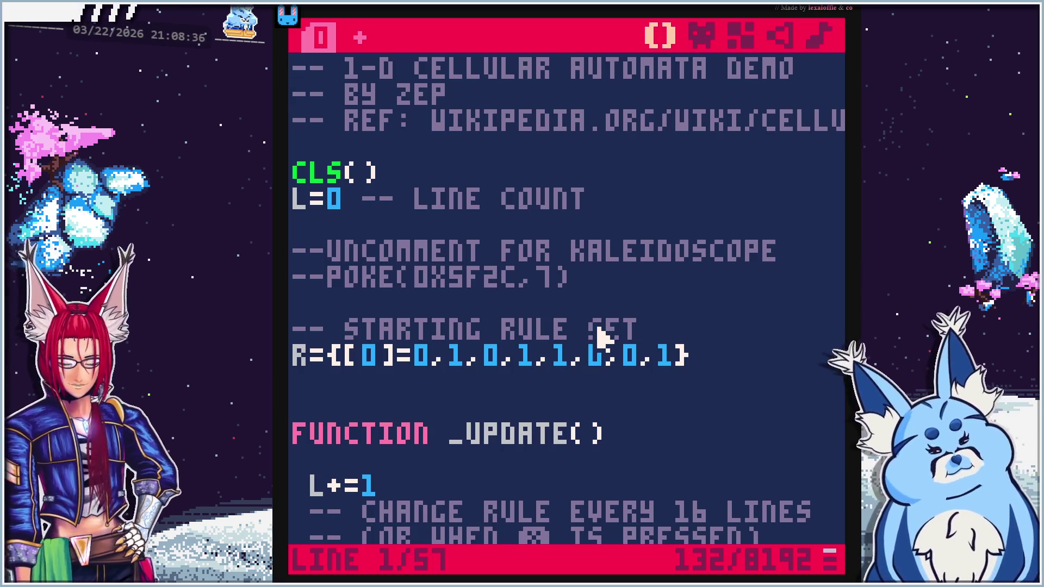
key(ctrl+r)
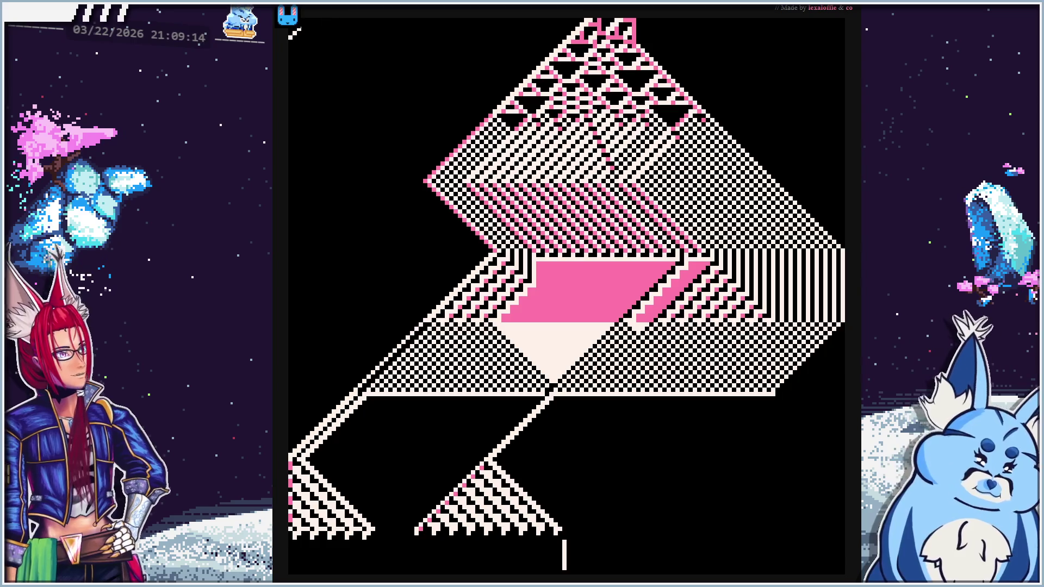
- Stop the running automata demo to return to its code
key(Escape)
- Scroll through automata.p8's code to the _UPDATE function, then run the cart again
scroll(601, 409, down, 5)
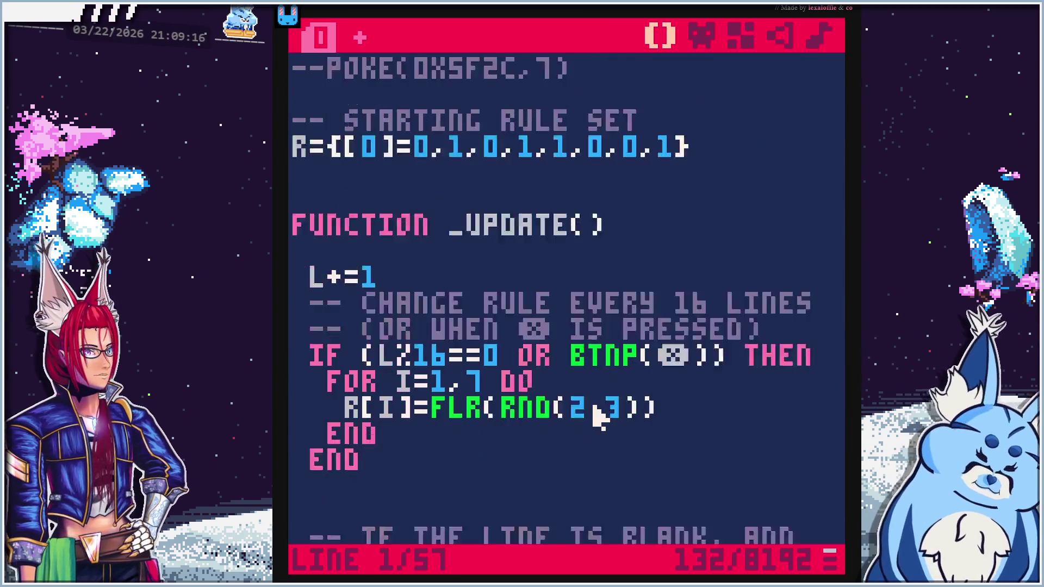
scroll(601, 413, down, 4)
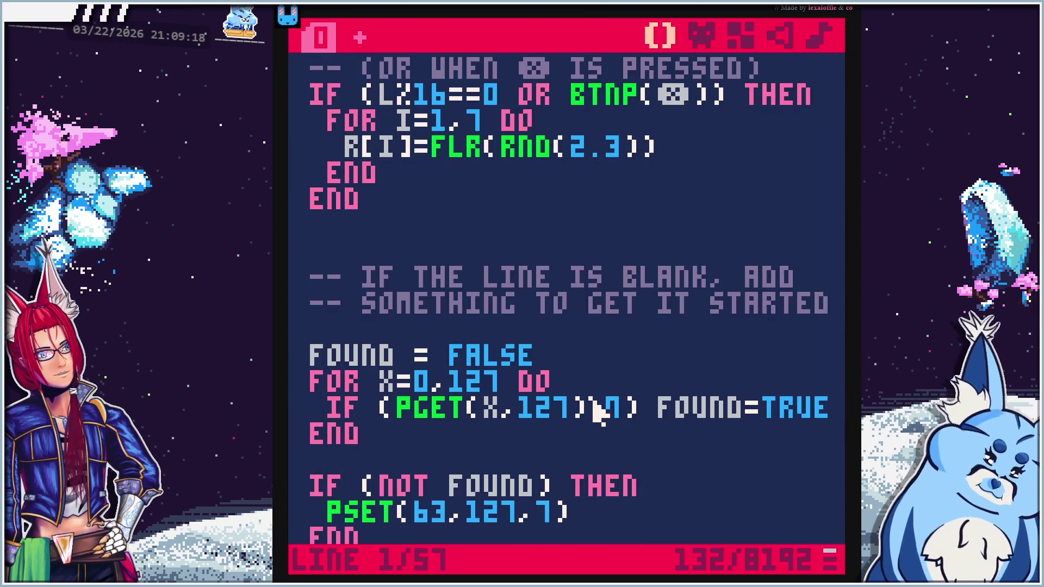
scroll(601, 413, down, 1)
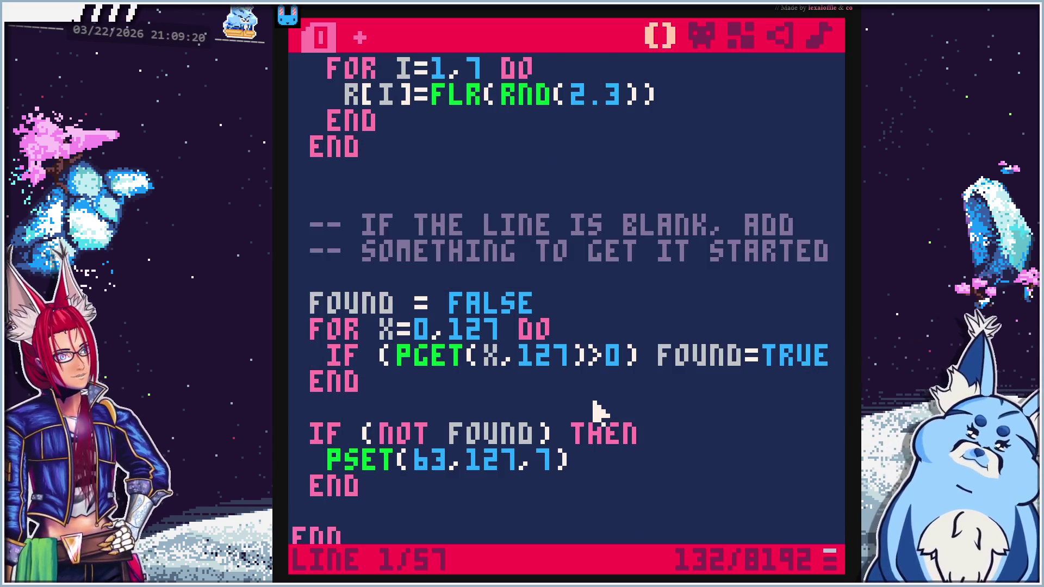
scroll(594, 408, down, 7)
scroll(596, 408, down, 3)
scroll(596, 409, down, 1)
scroll(596, 409, up, 1)
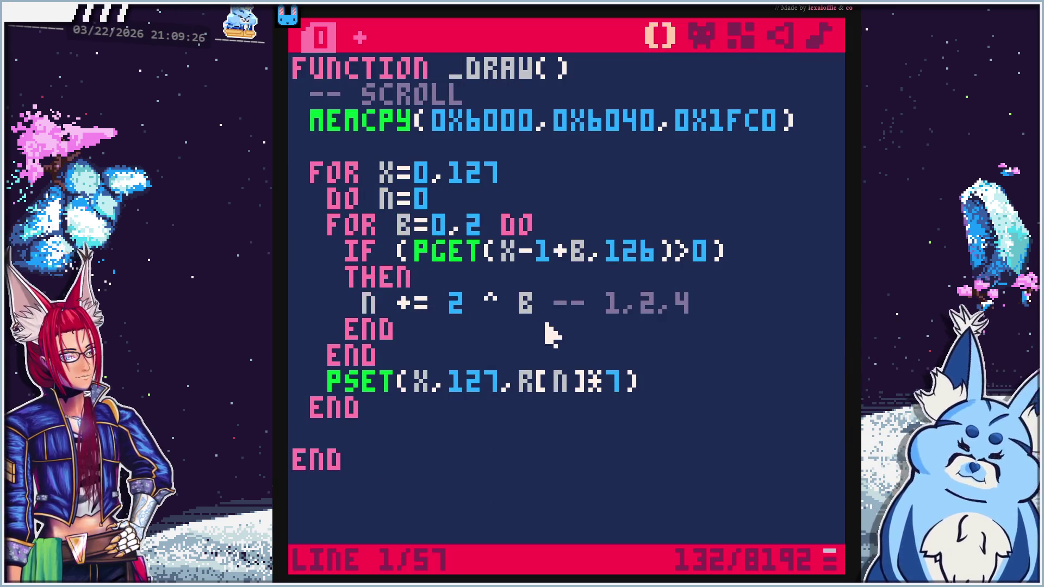
scroll(487, 389, down, 4)
scroll(543, 432, up, 14)
scroll(544, 432, up, 10)
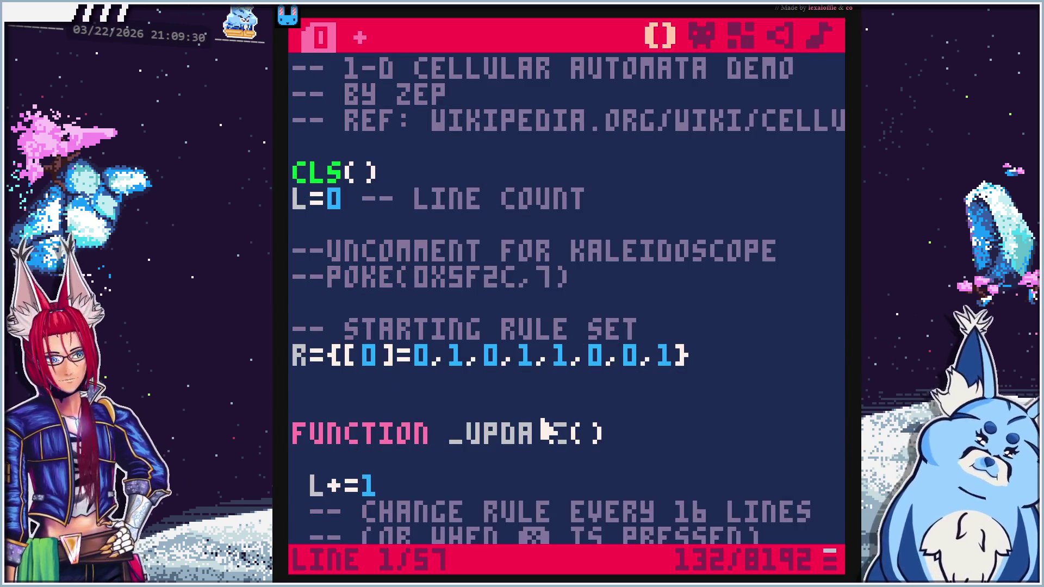
scroll(547, 434, down, 7)
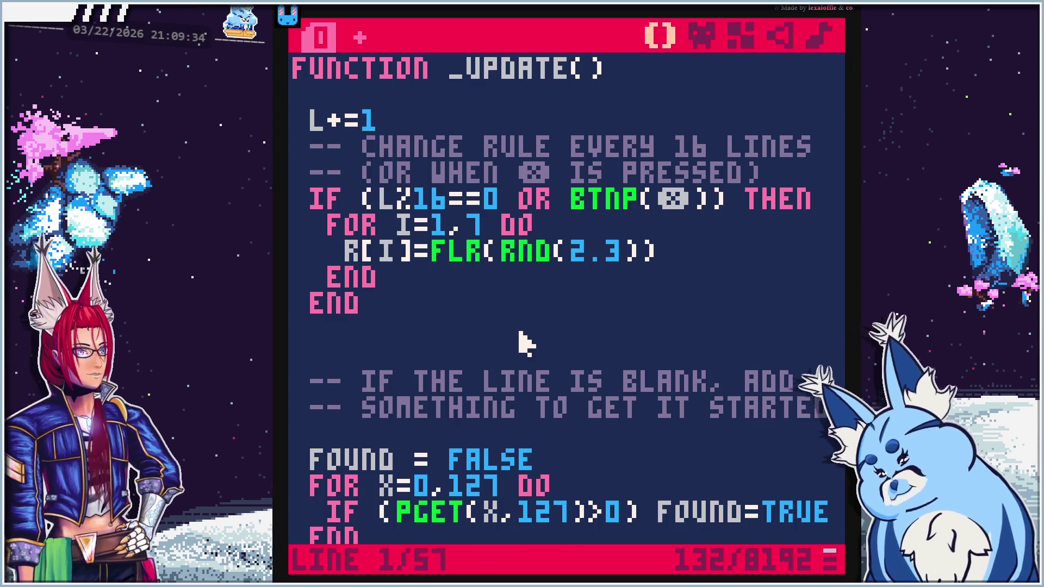
key(ctrl+r)
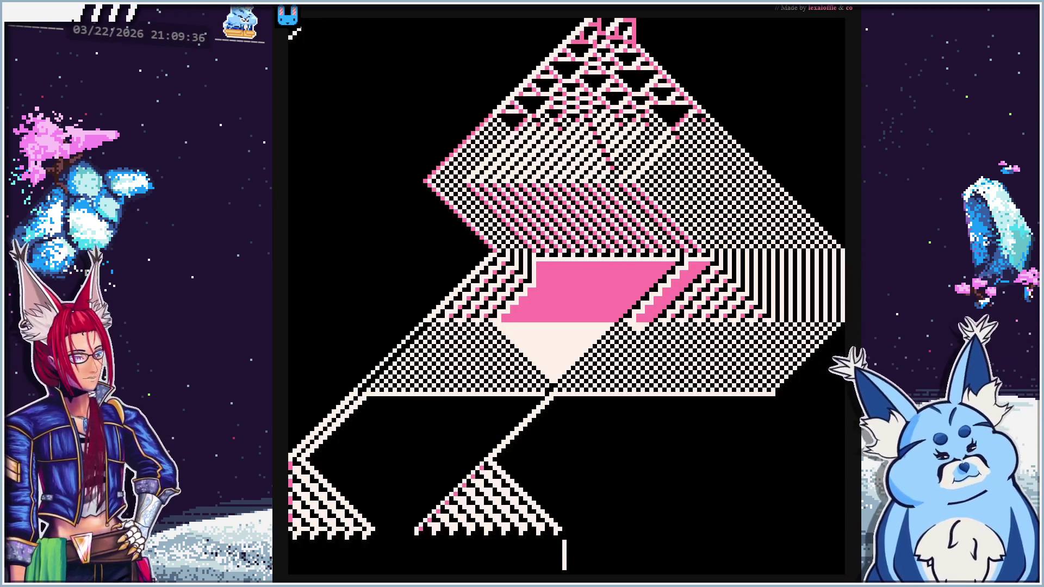
- List the demo carts and load the bounce cart
text(s)
key(Return)
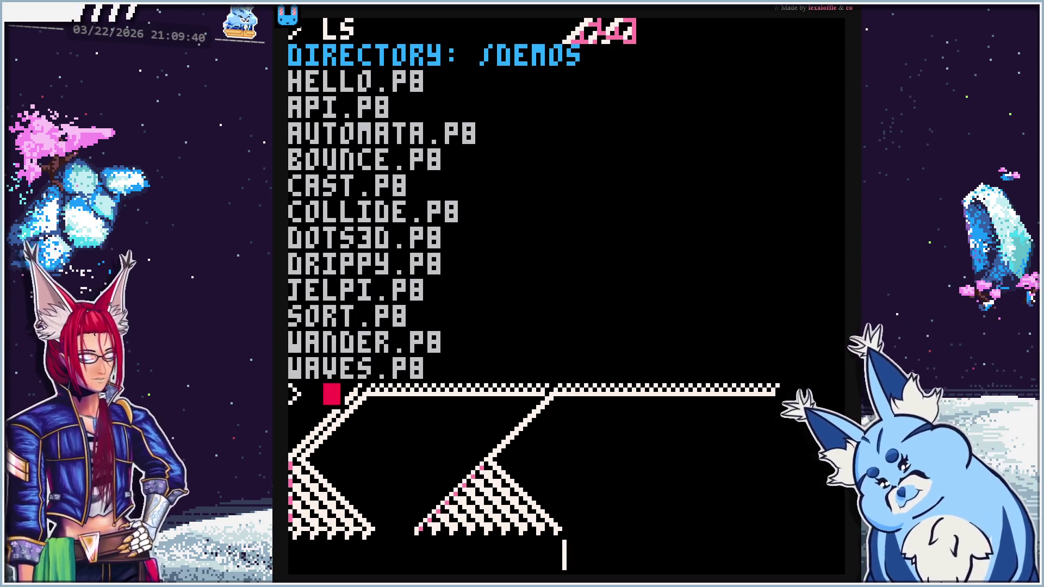
text(load )
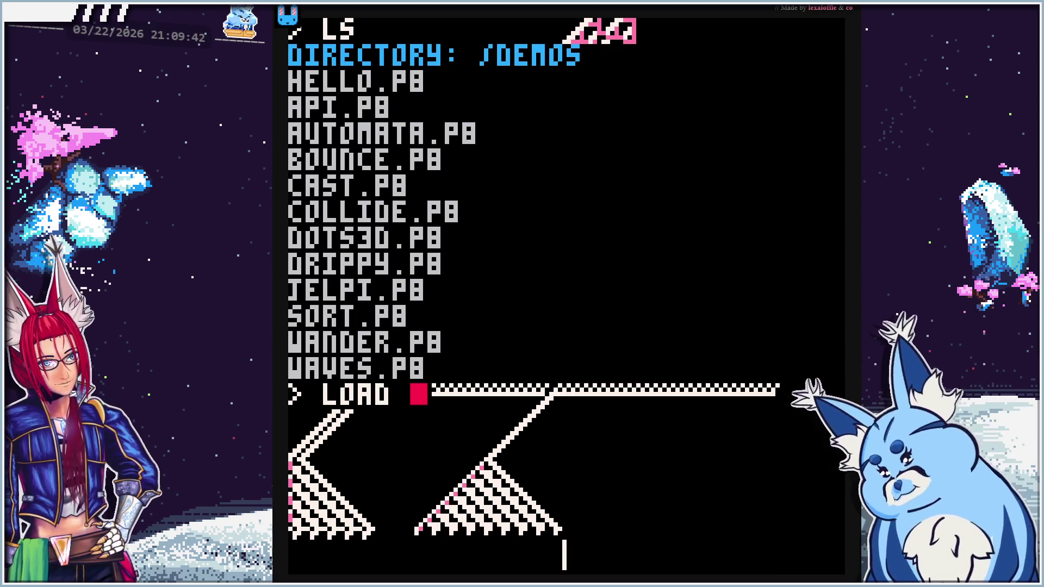
text(bounce)
key(Return)
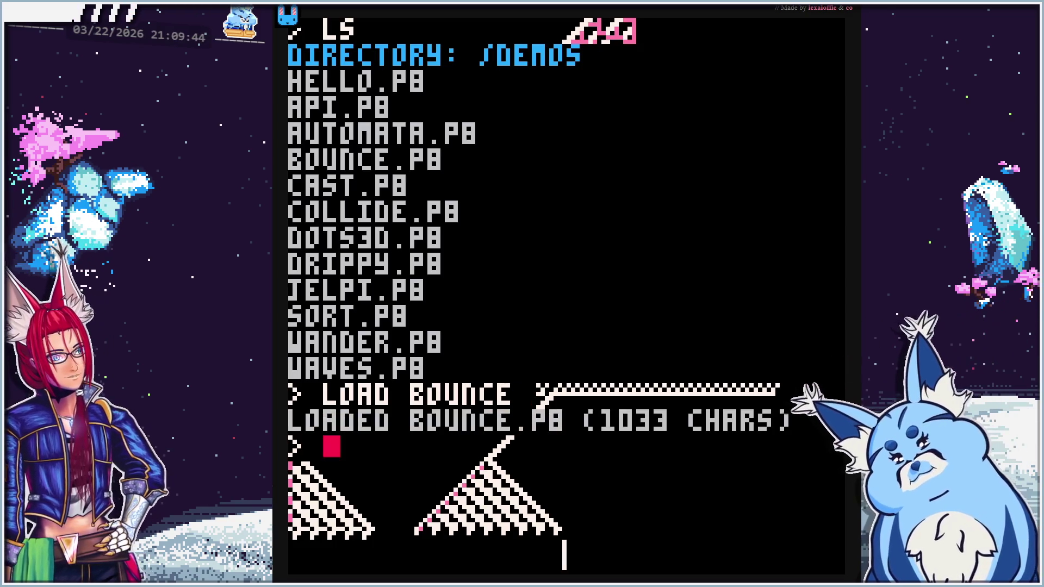
- Read the bounce code's header and ball starting variables, then run the cart
key(Escape)
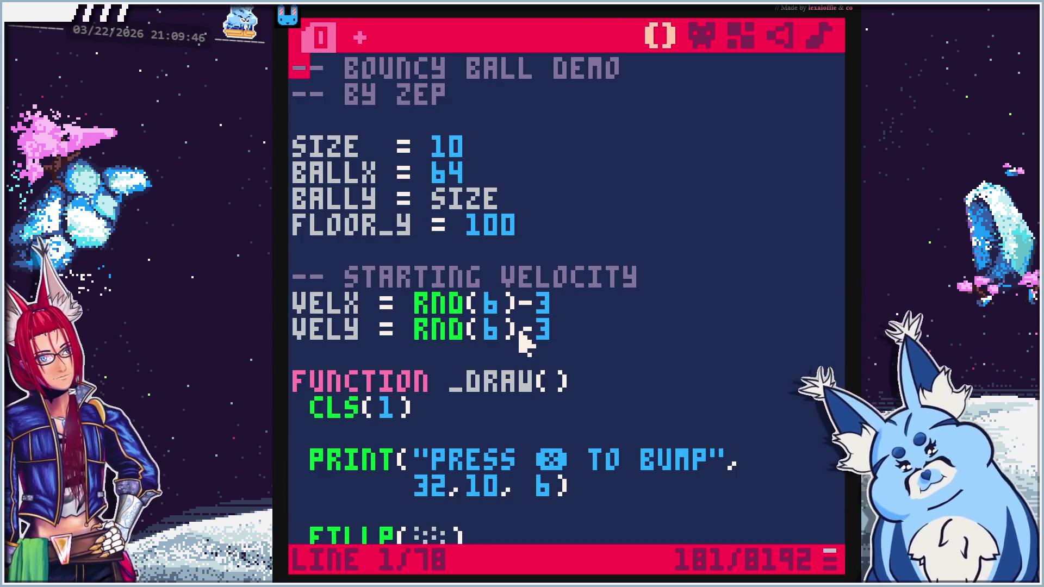
key(Down)
key(Down)
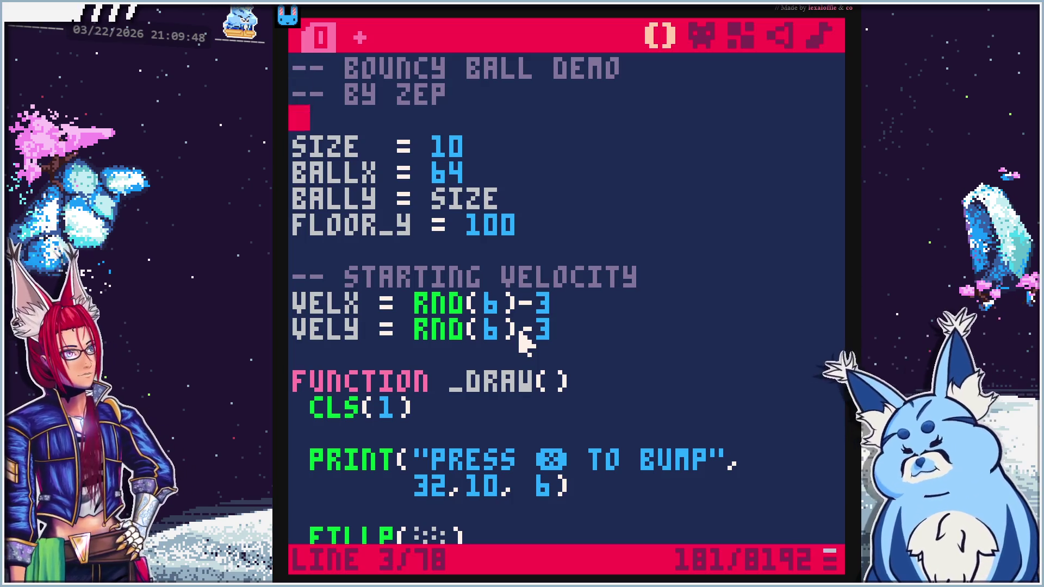
key(Down)
key(Down)
key(Down)
key(Down)
key(Down)
key(Down)
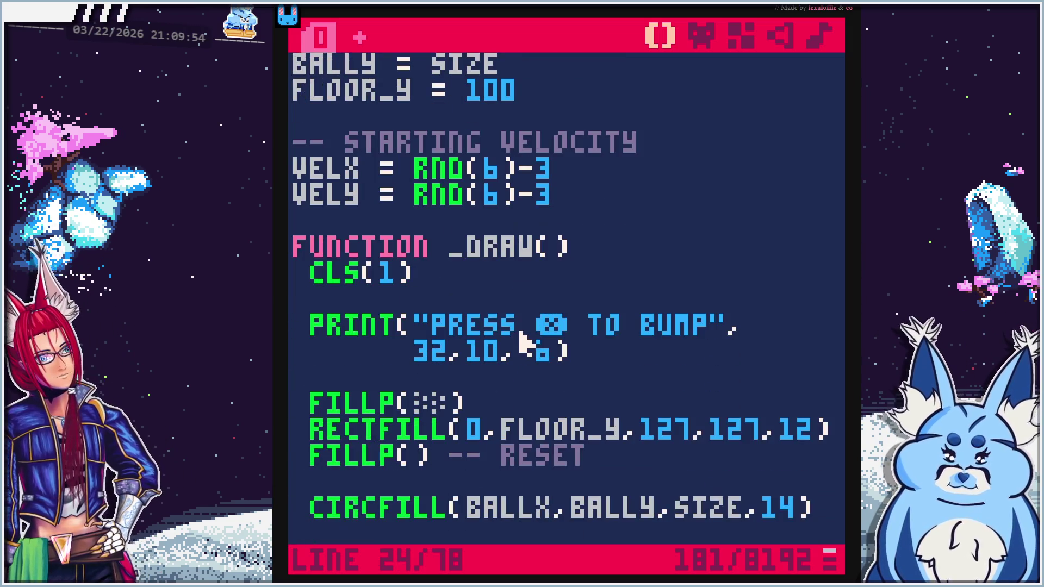
key(ctrl+r)
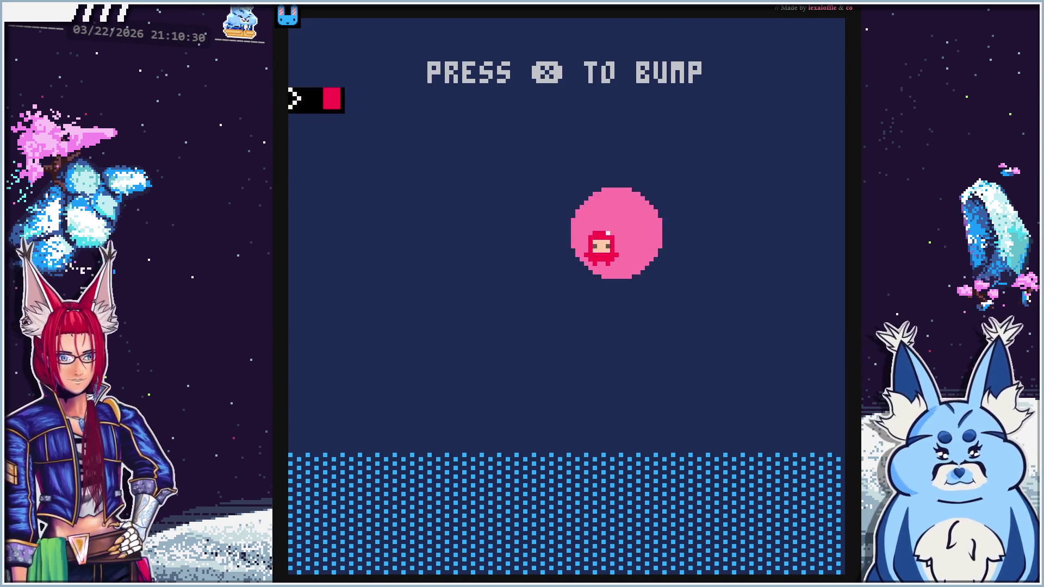
key(Escape)
scroll(625, 386, up, 2)
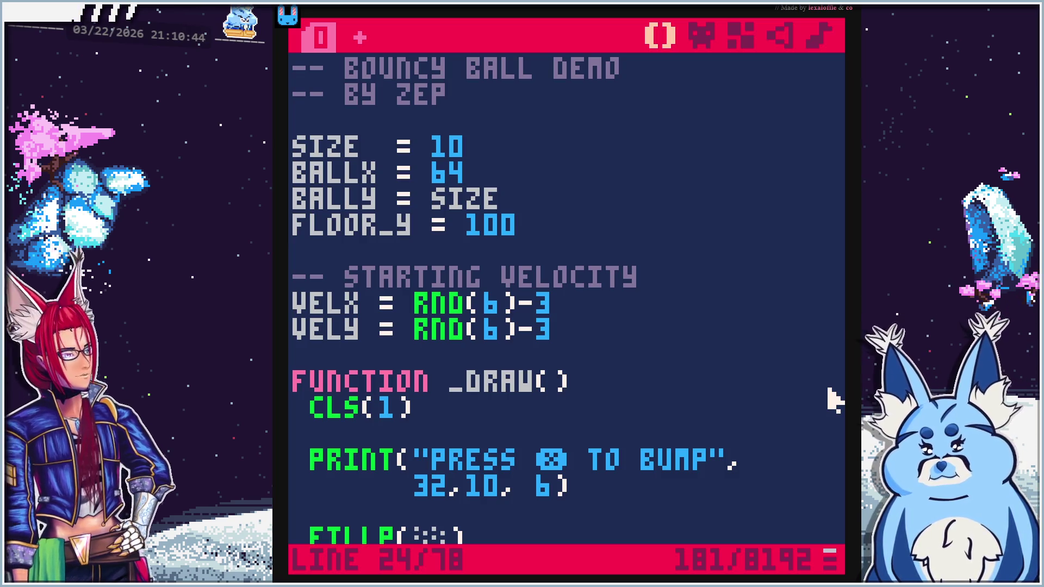
click(663, 302)
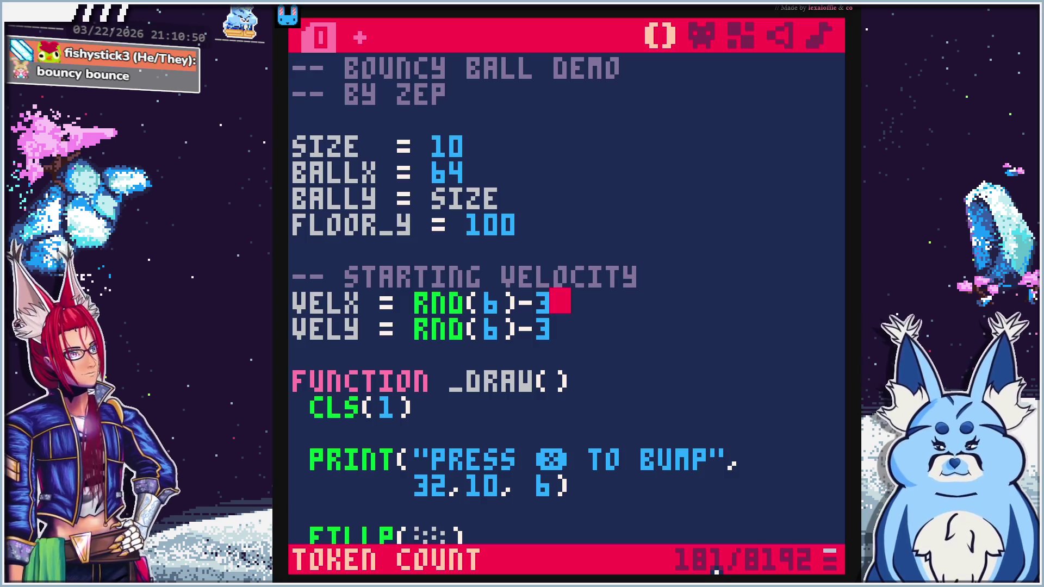
key(Down)
key(Down)
key(Up)
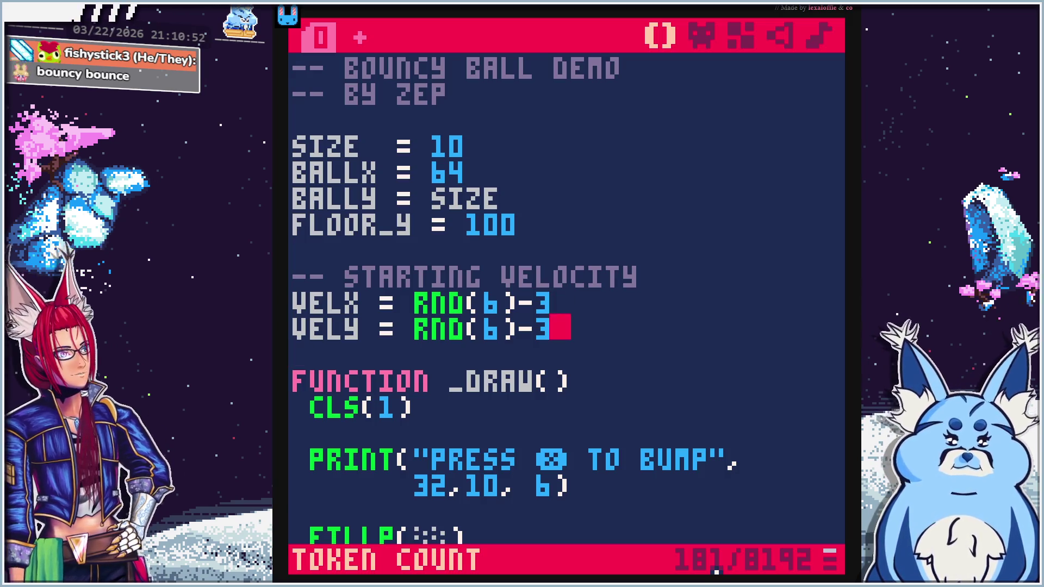
key(Up)
key(Up)
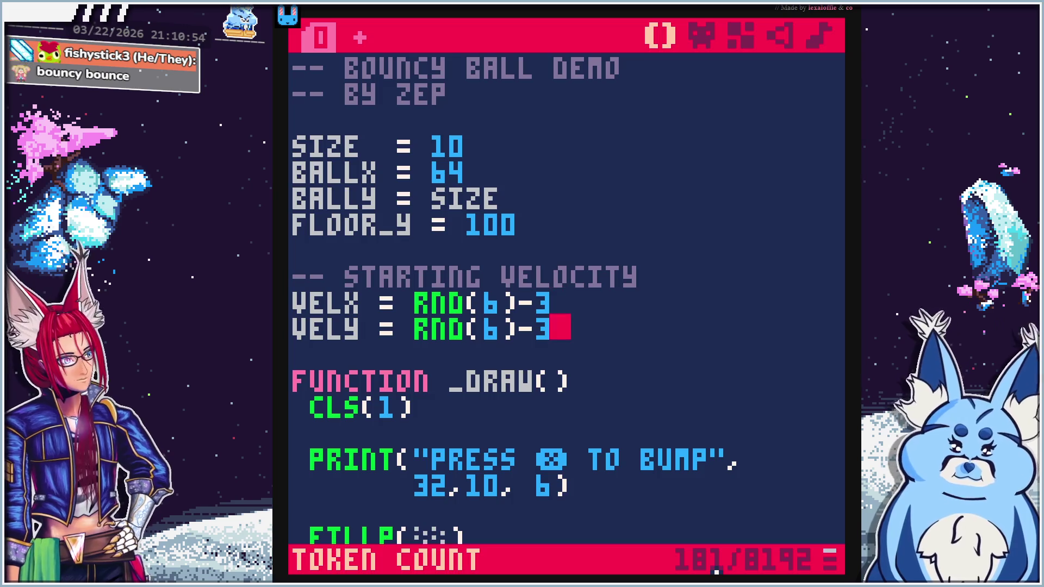
key(Up)
key(Up)
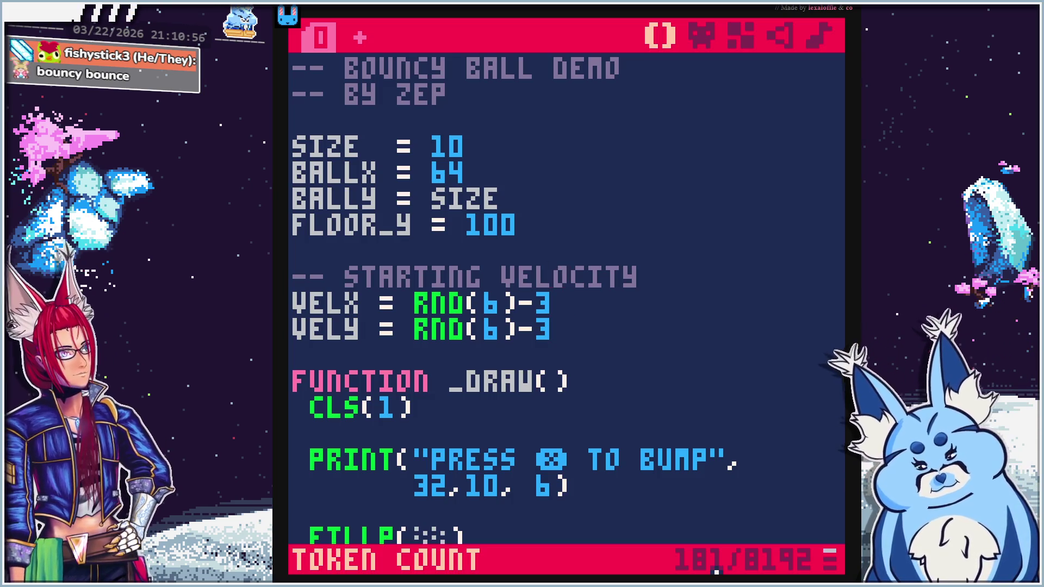
key(Down)
key(Down)
key(Down)
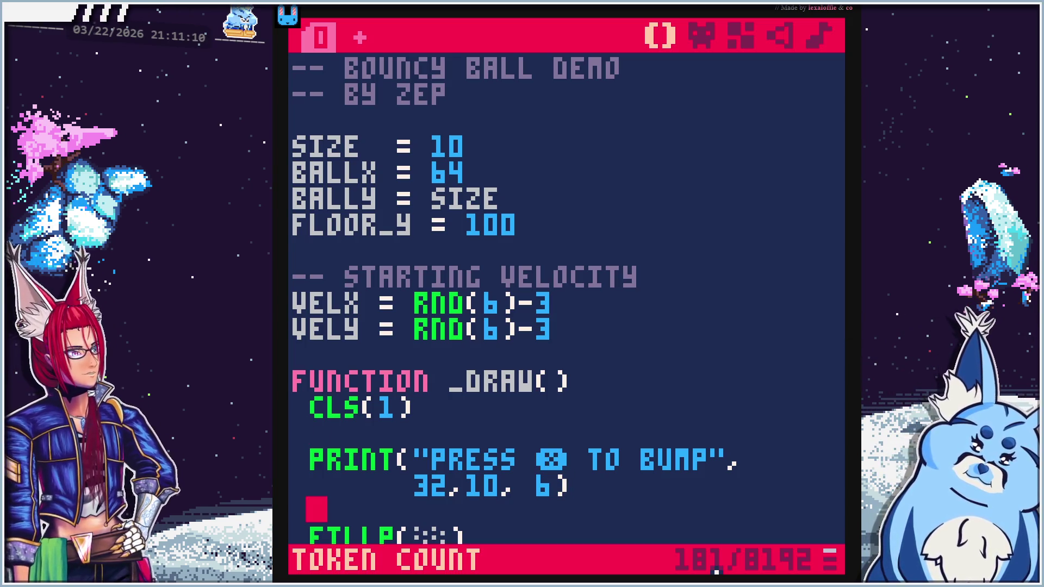
key(Down)
key(Down)
key(Down)
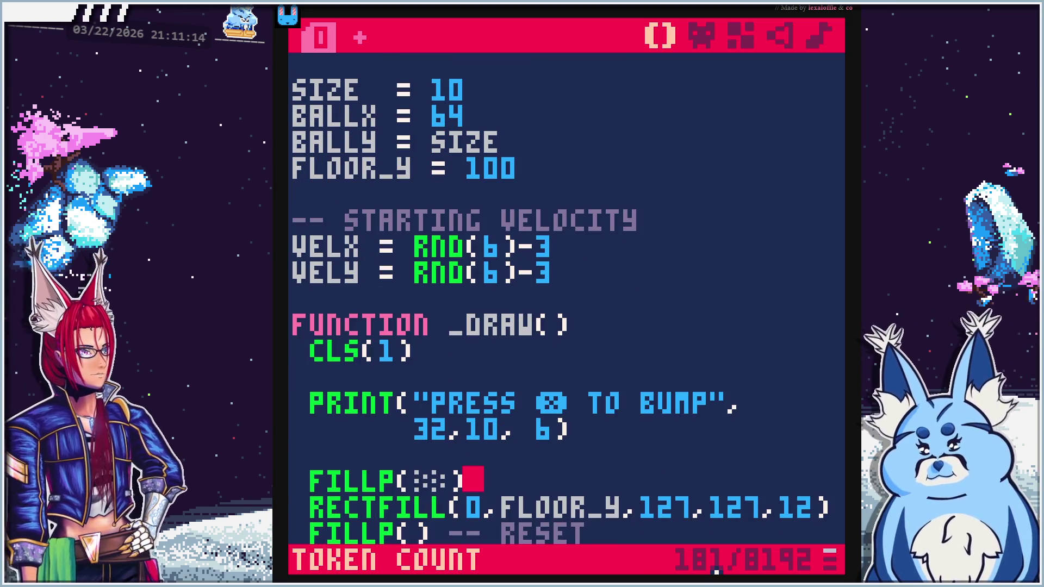
key(Up)
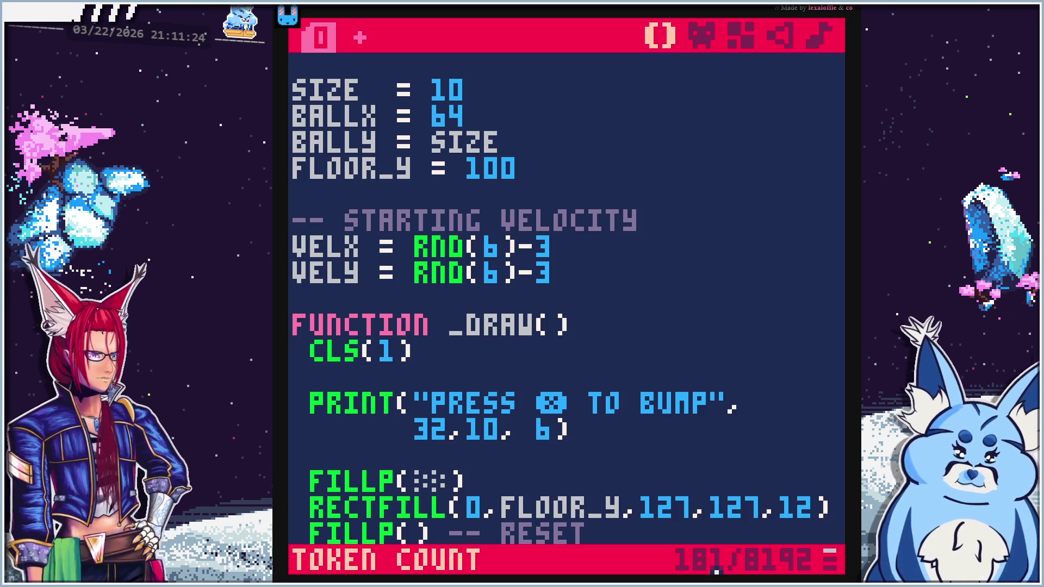
key(Down)
key(Down)
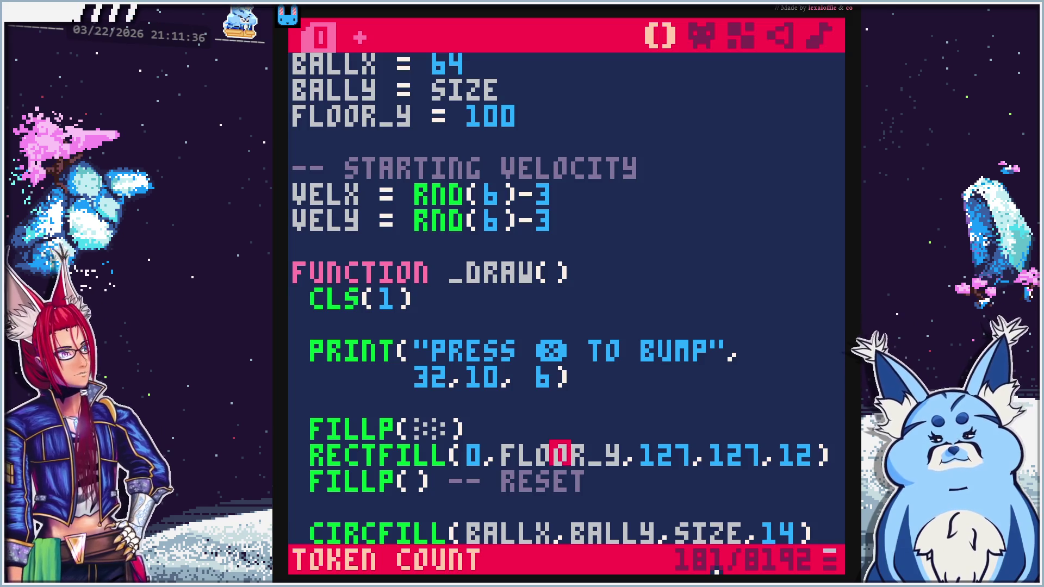
- Scroll down through the bounce cart's code to _UPDATE60
scroll(717, 570, down, 6)
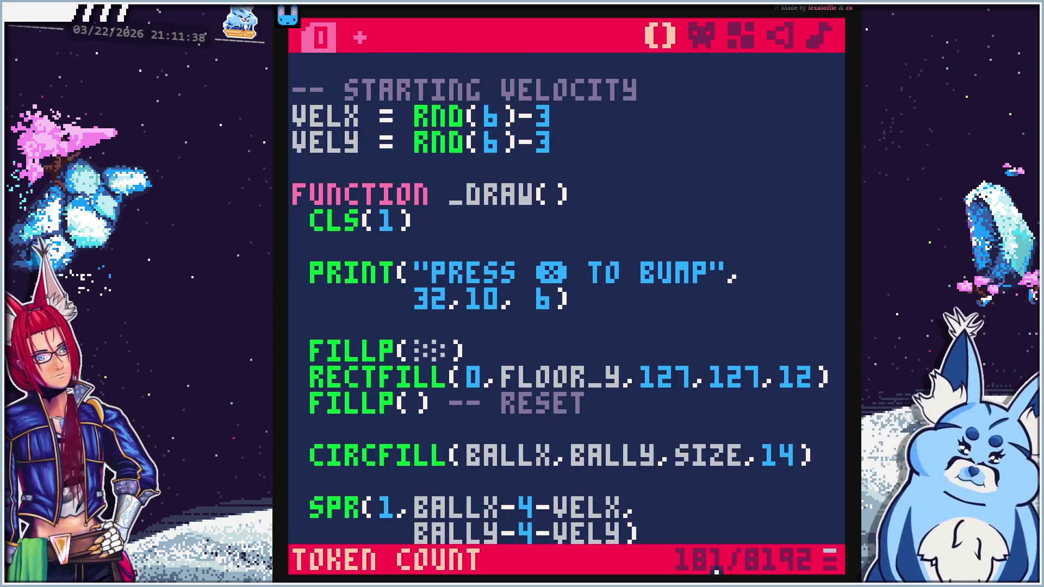
scroll(717, 571, down, 6)
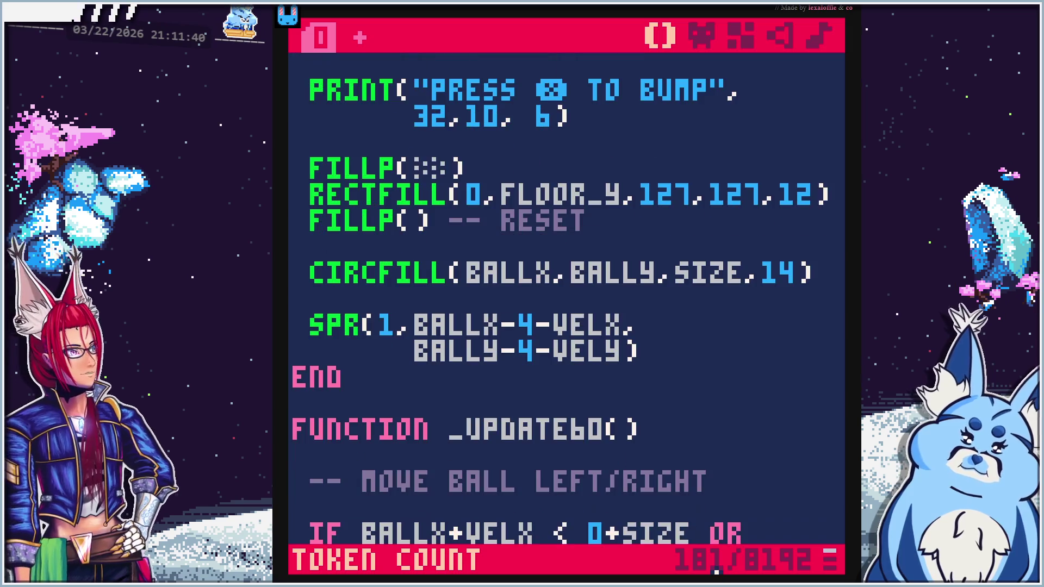
scroll(717, 571, down, 1)
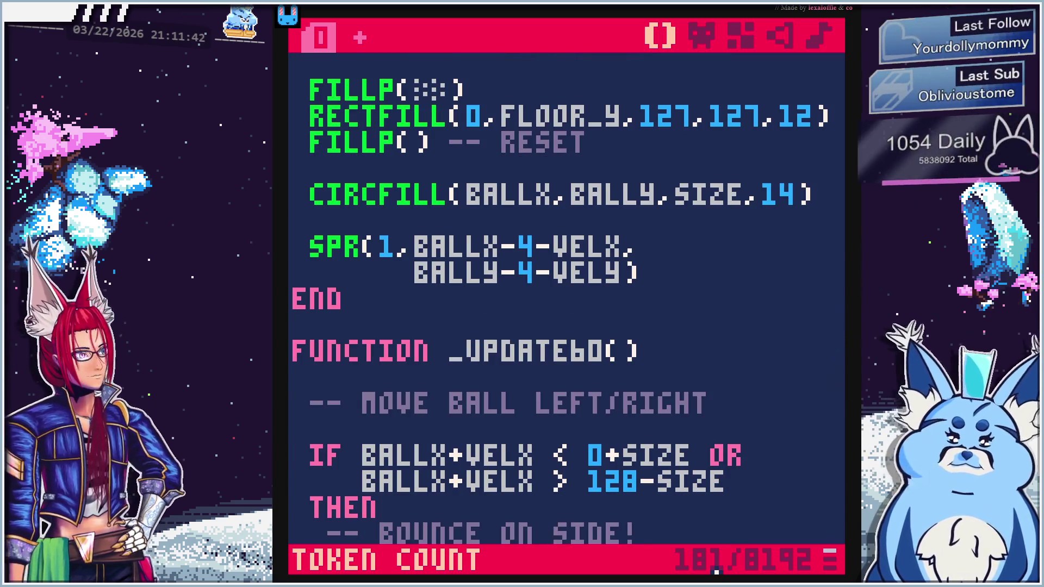
scroll(717, 571, down, 2)
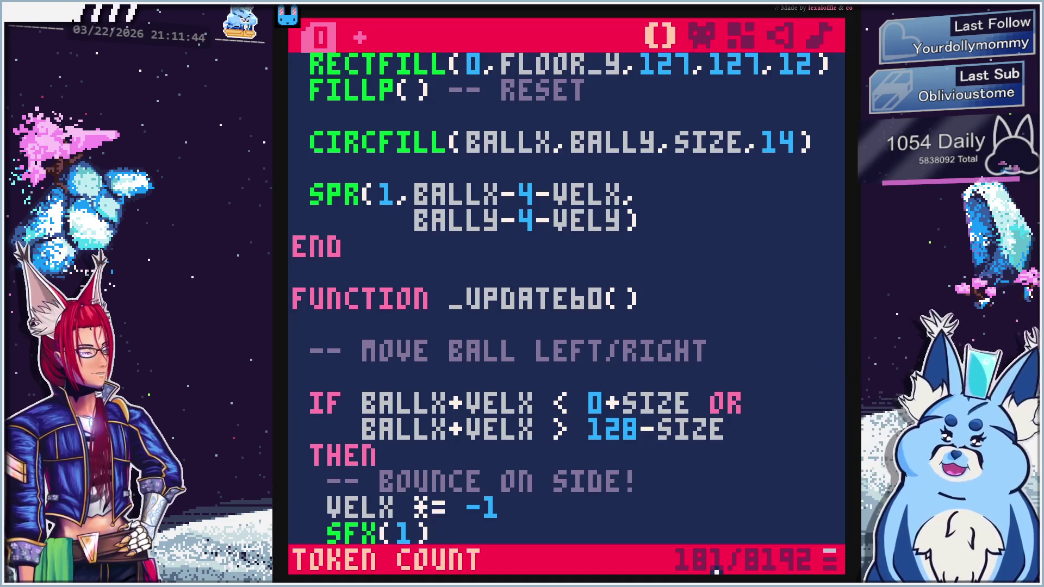
scroll(717, 570, down, 3)
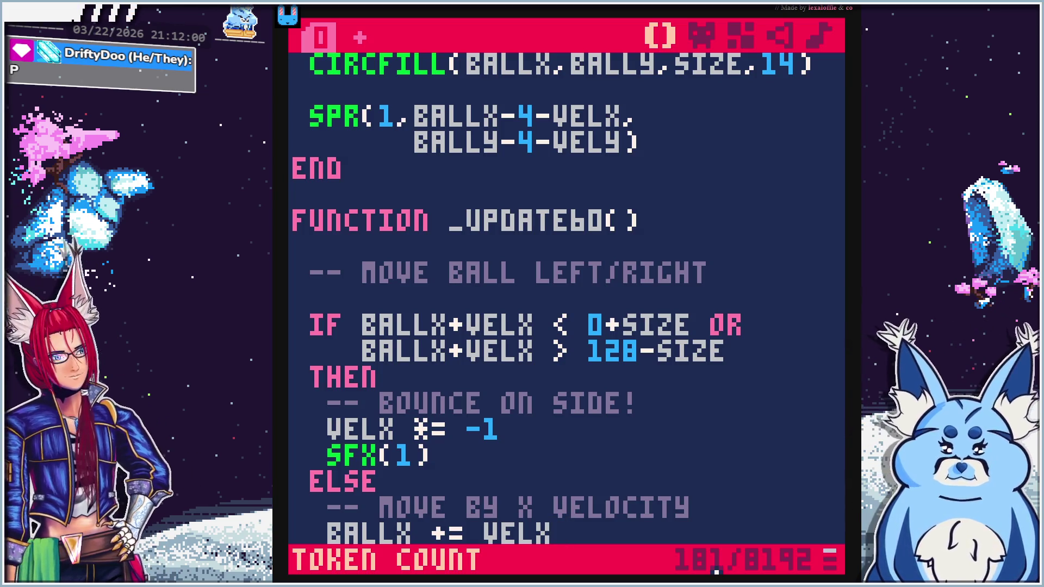
scroll(566, 299, down, 3)
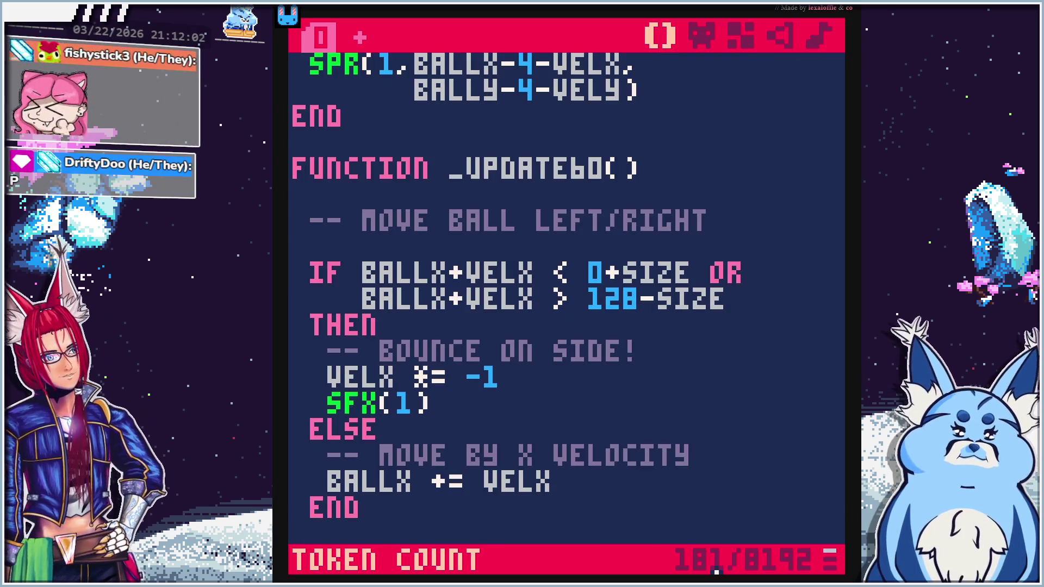
- Step through _UPDATE60's bounce conditions, gravity and bump velocity code
key(Down)
key(Down)
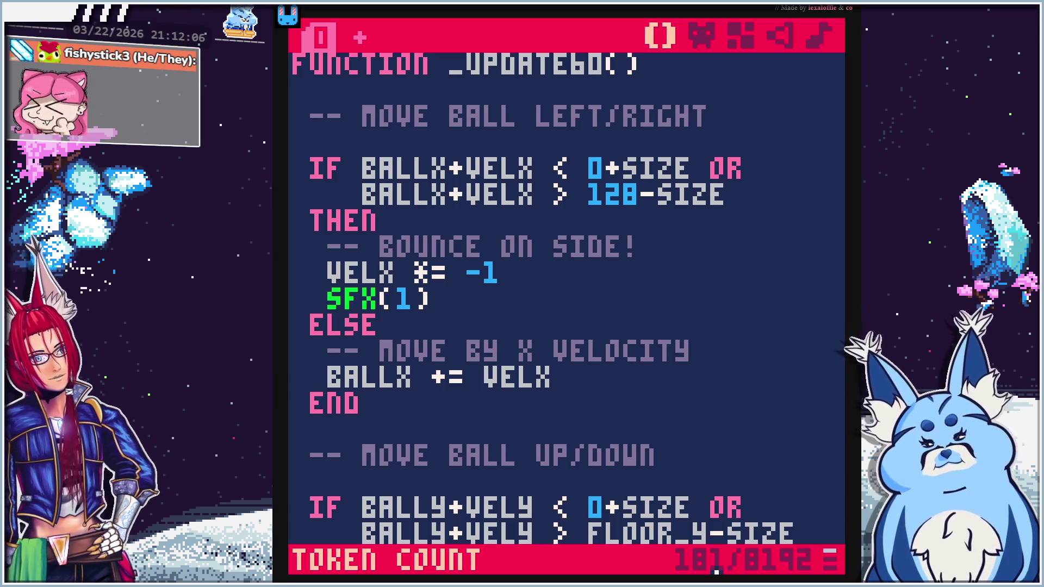
key(Up)
key(Up)
key(Up)
key(Up)
key(Up)
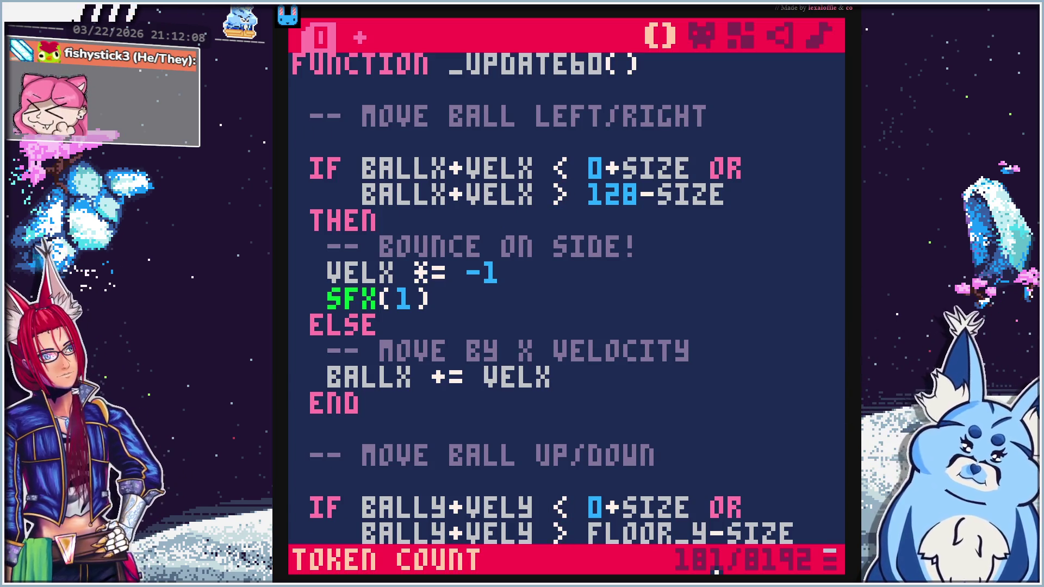
key(Up)
key(Down)
key(Down)
key(Down)
key(Down)
key(Down)
key(Down)
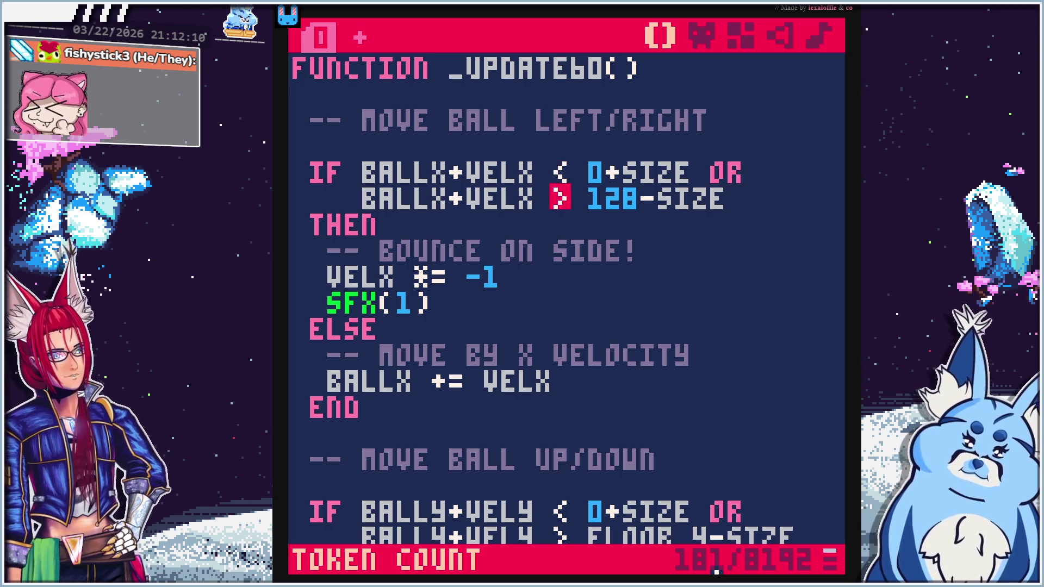
key(Down)
key(Down)
key(Down)
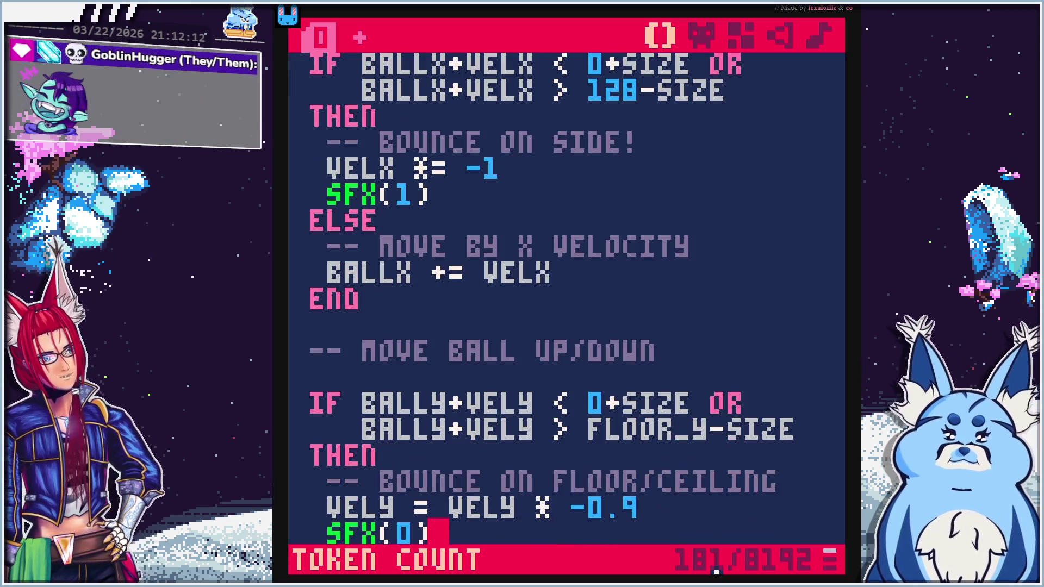
key(Down)
key(Down)
key(Down)
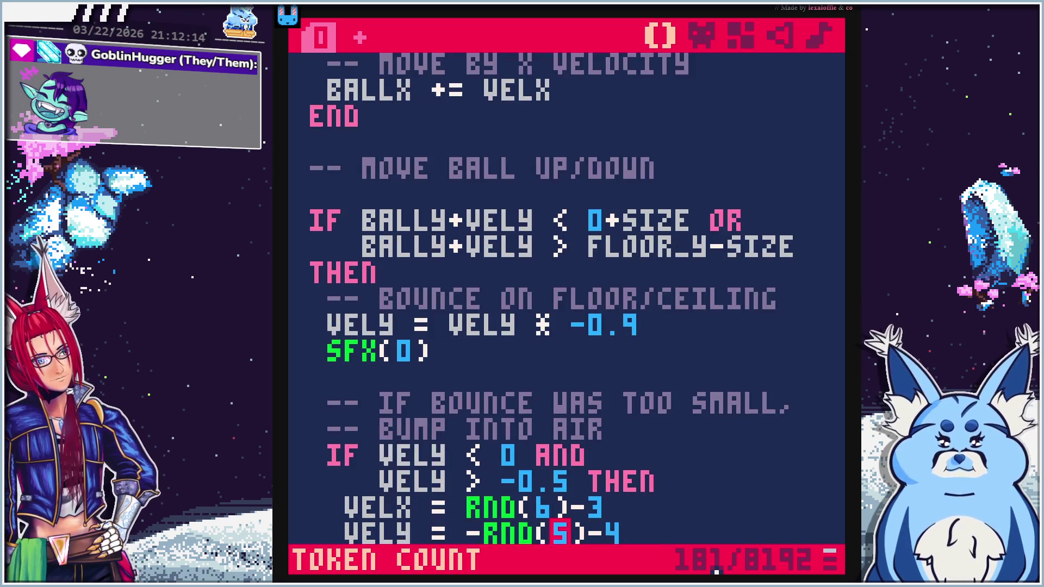
key(Down)
key(Down)
key(Down)
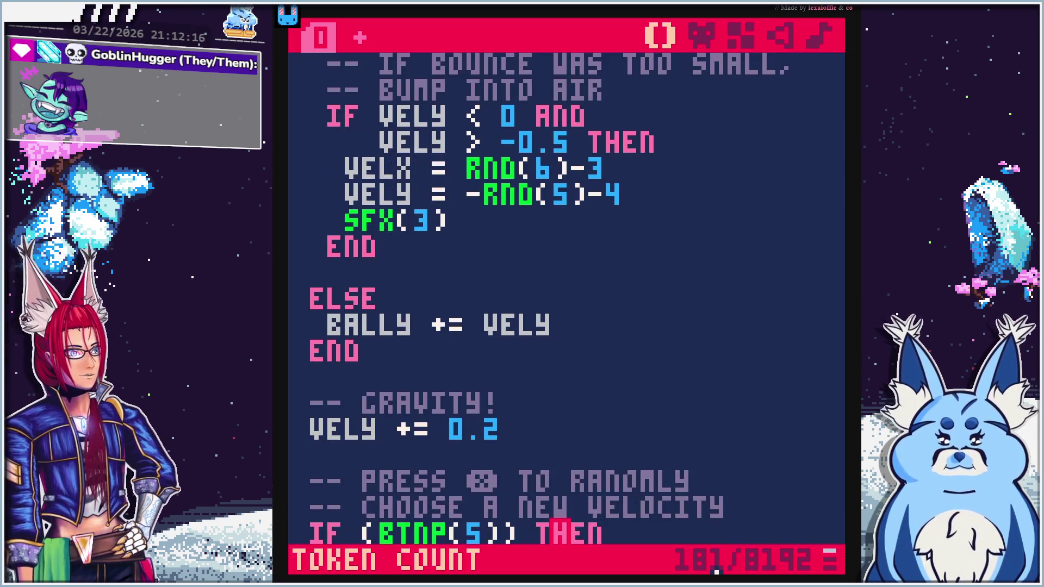
key(Down)
key(Down)
key(Down)
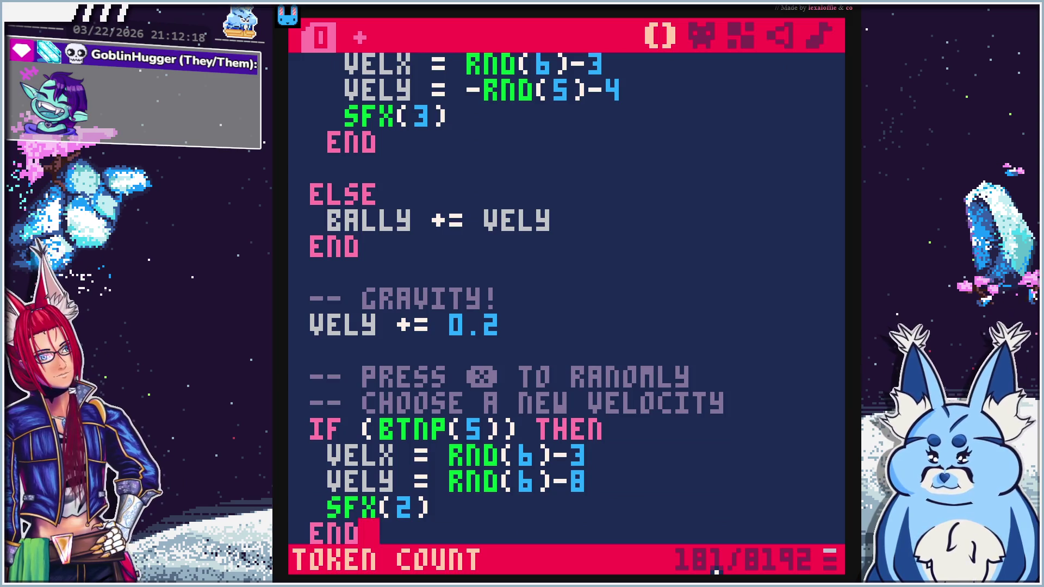
key(Down)
key(Down)
key(Down)
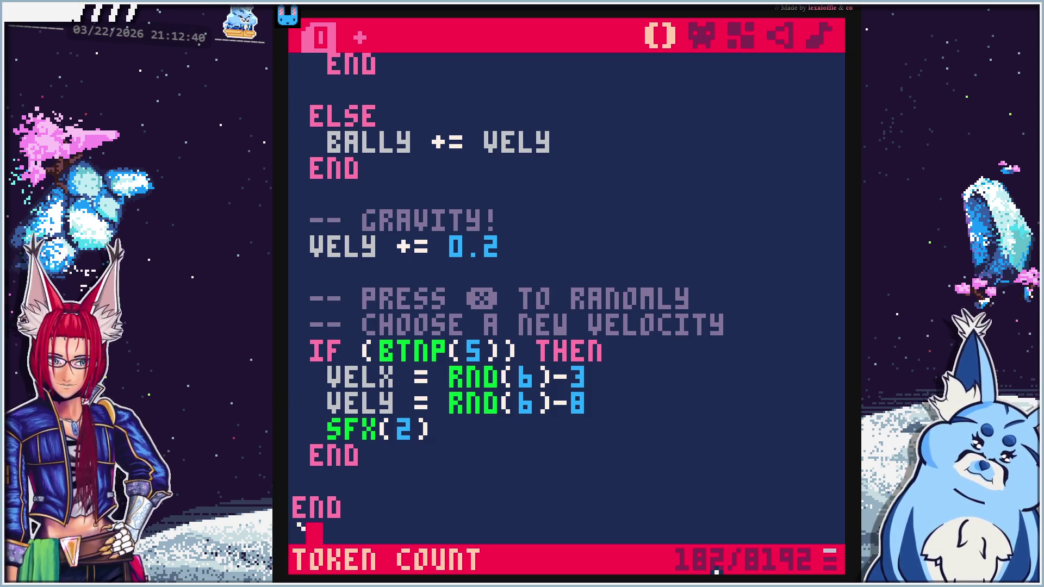
- Run the bouncy ball cart again, then list the /demos carts with ls
key(ctrl+r)
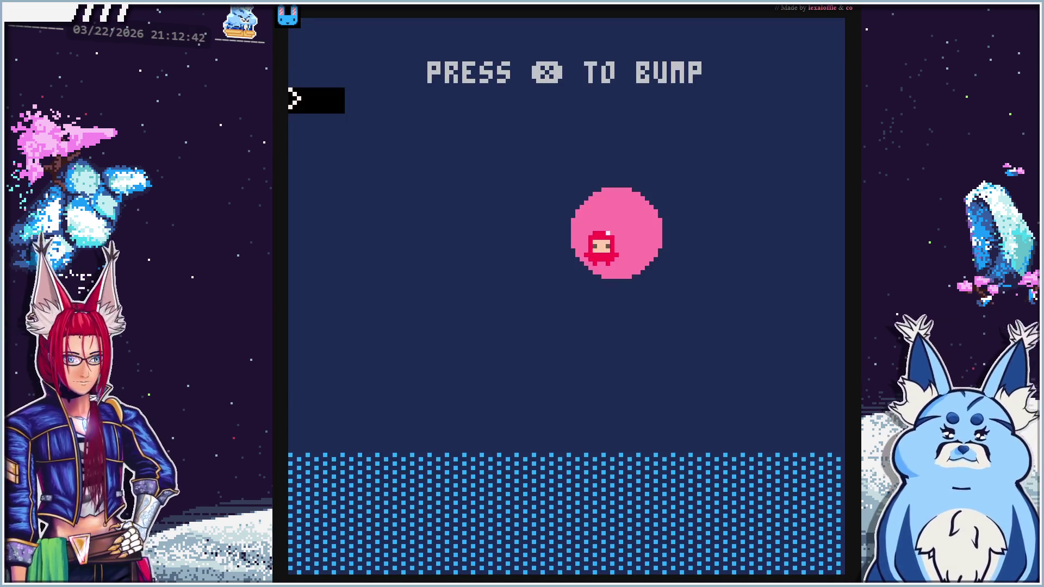
text(ls)
key(Return)
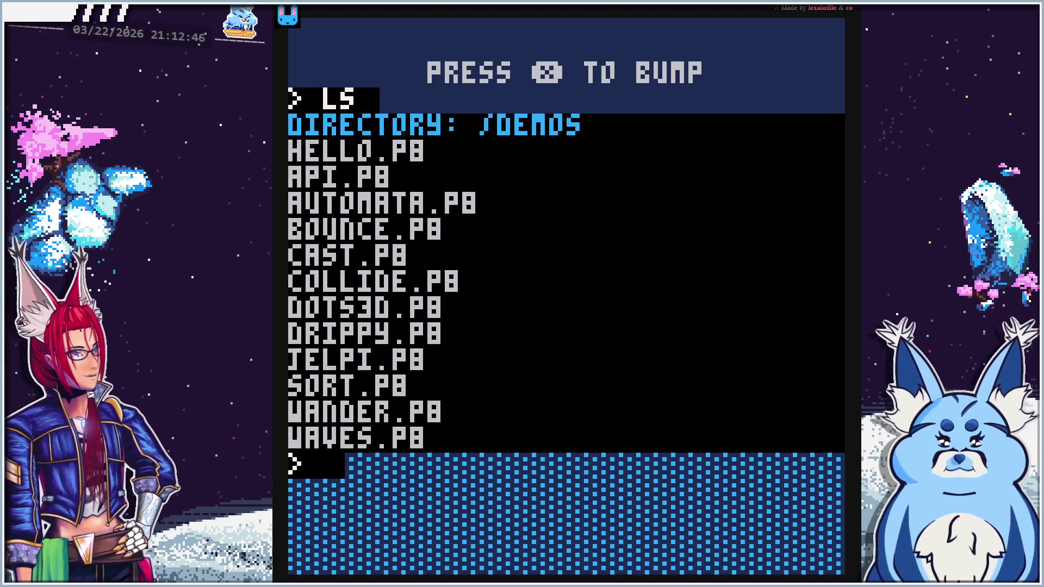
- Load the cast cart and open its source at the FOV = 0.2 header
text(load cast)
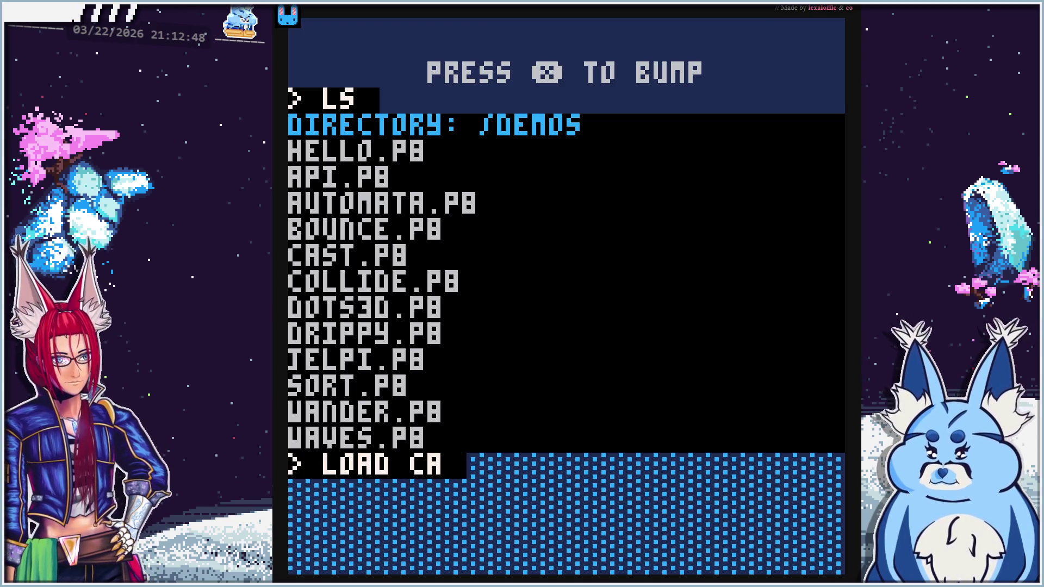
key(Return)
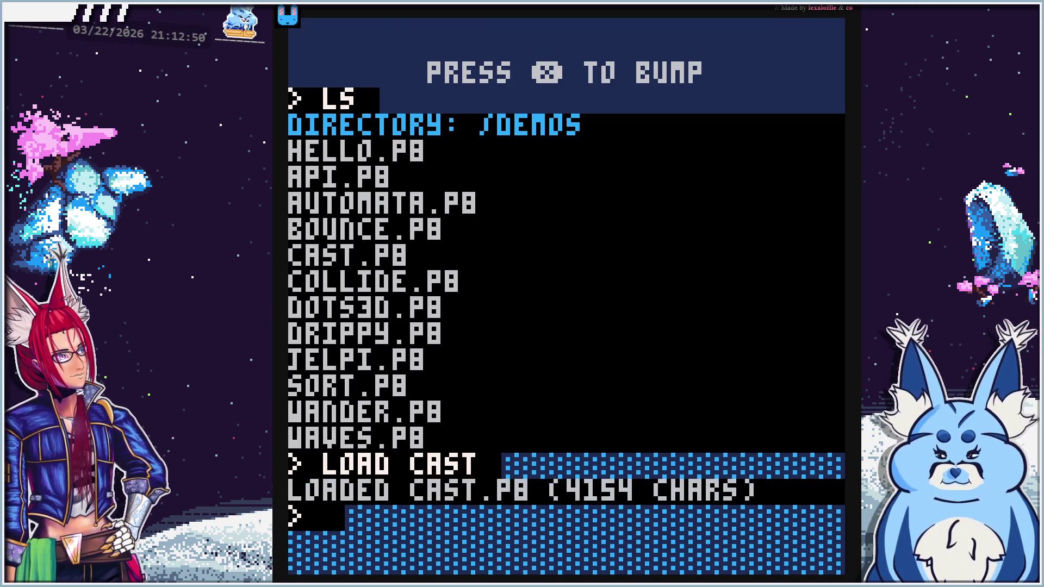
key(Escape)
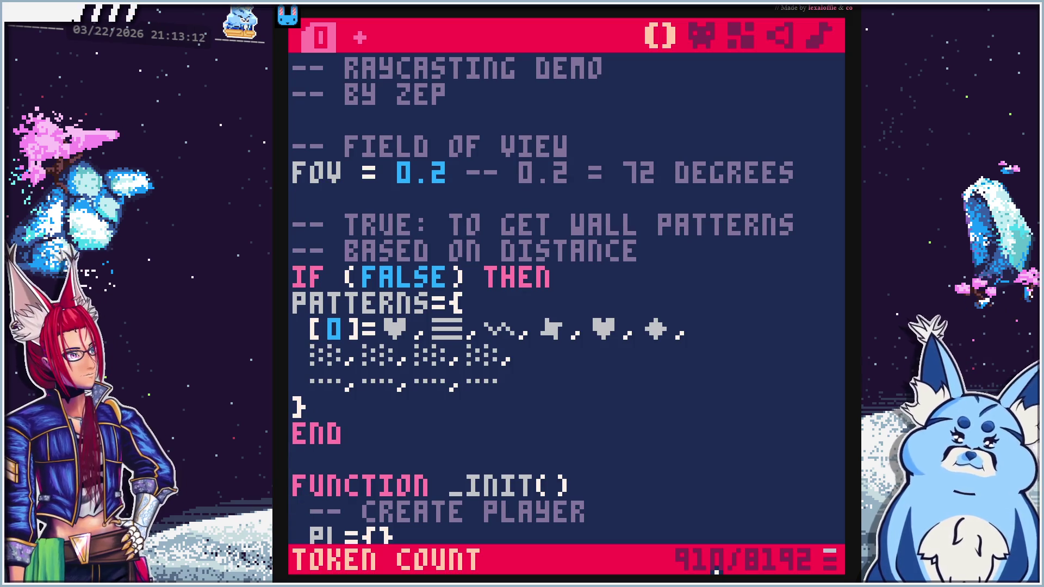
- Read _INIT and _UPDATE: player controls, movement math, collision, friction and jetpack code
key(Down)
key(Down)
key(Down)
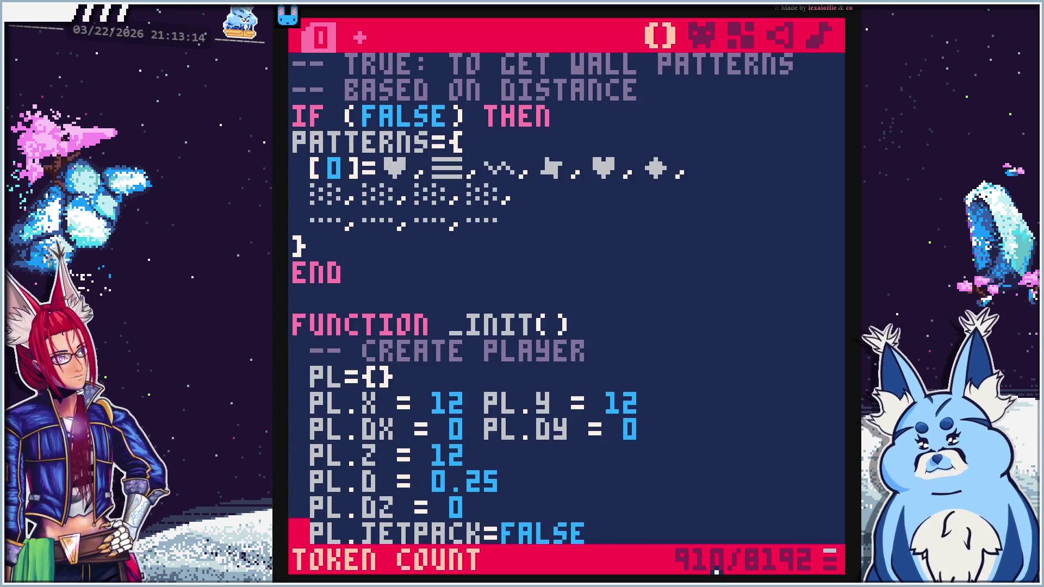
key(Down)
key(Down)
key(Down)
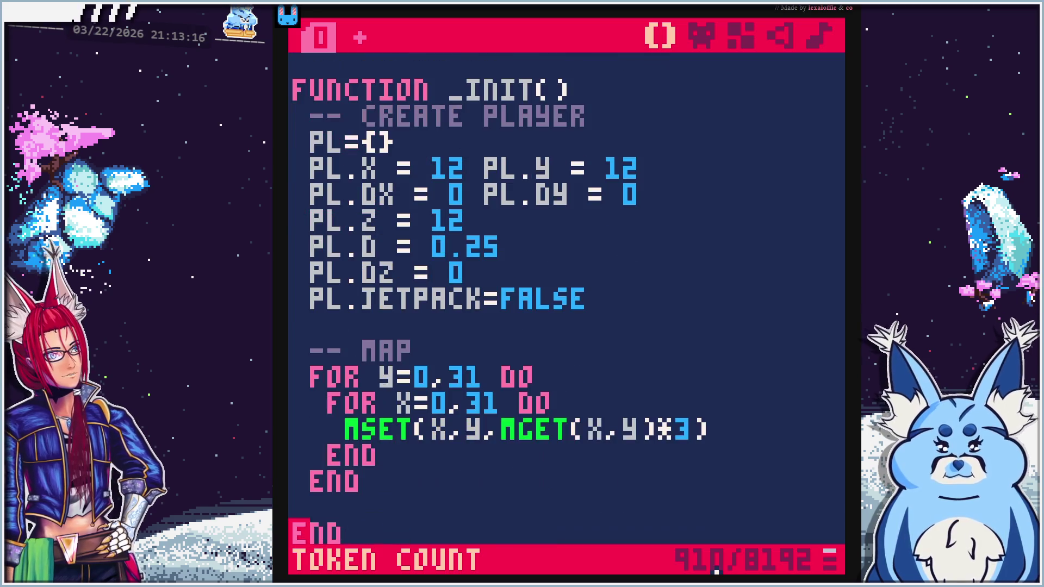
key(Down)
key(Down)
key(Down)
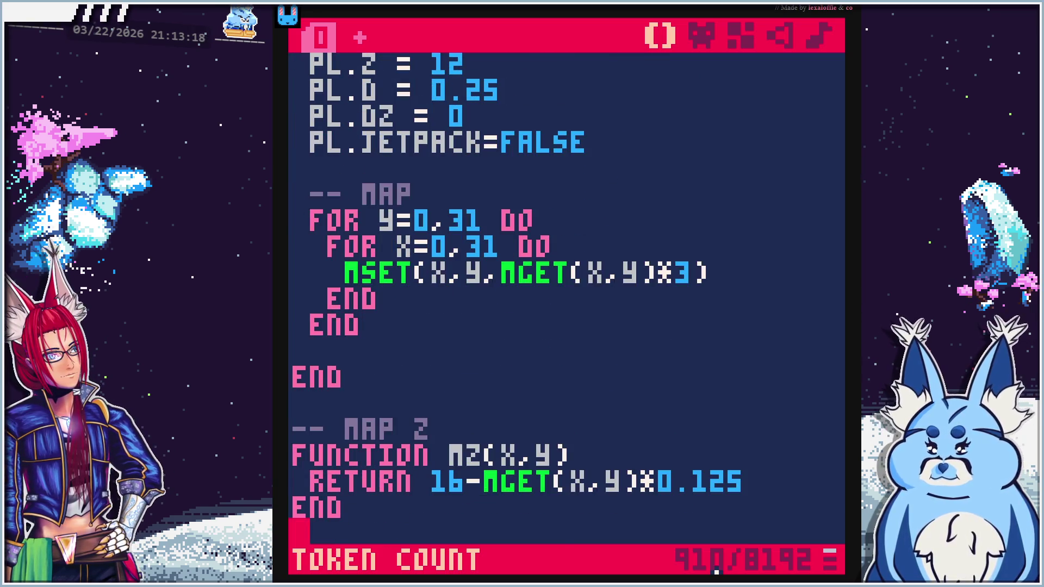
key(Down)
key(Down)
key(Down)
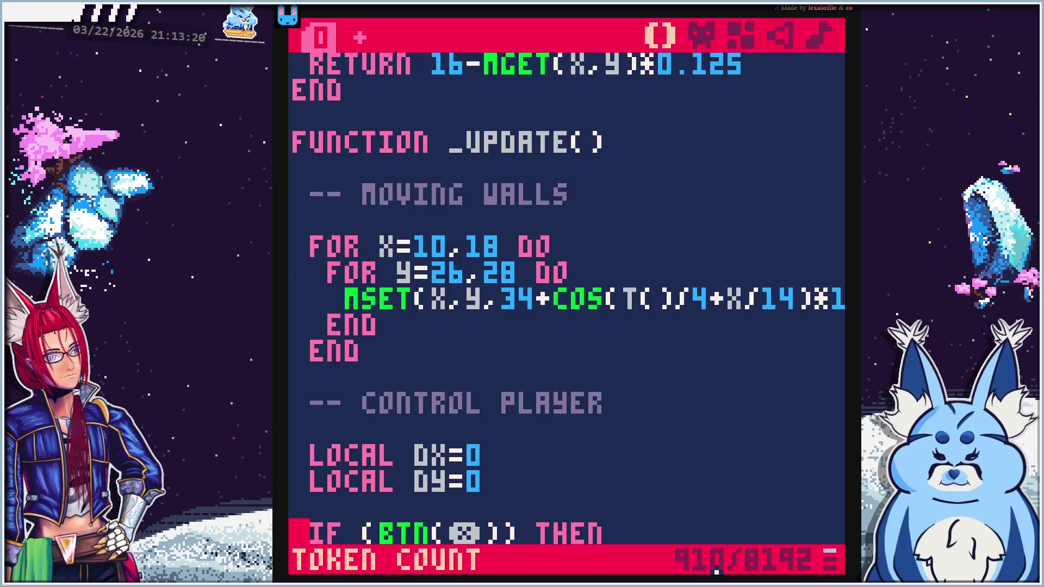
key(Down)
key(Down)
key(Down)
key(Down)
key(Down)
key(Down)
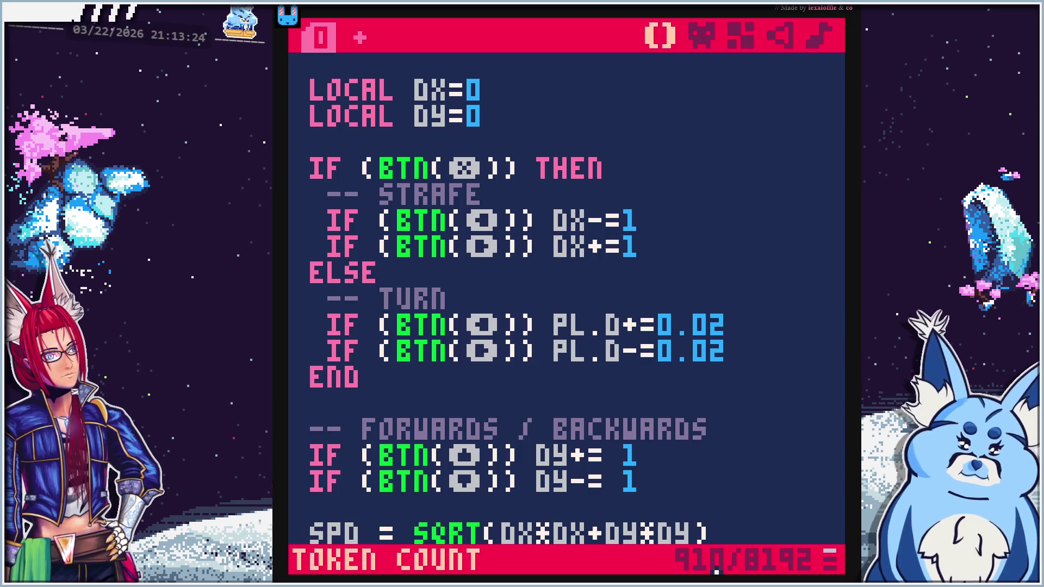
key(Down)
key(Down)
key(Down)
key(Down)
key(Down)
key(Down)
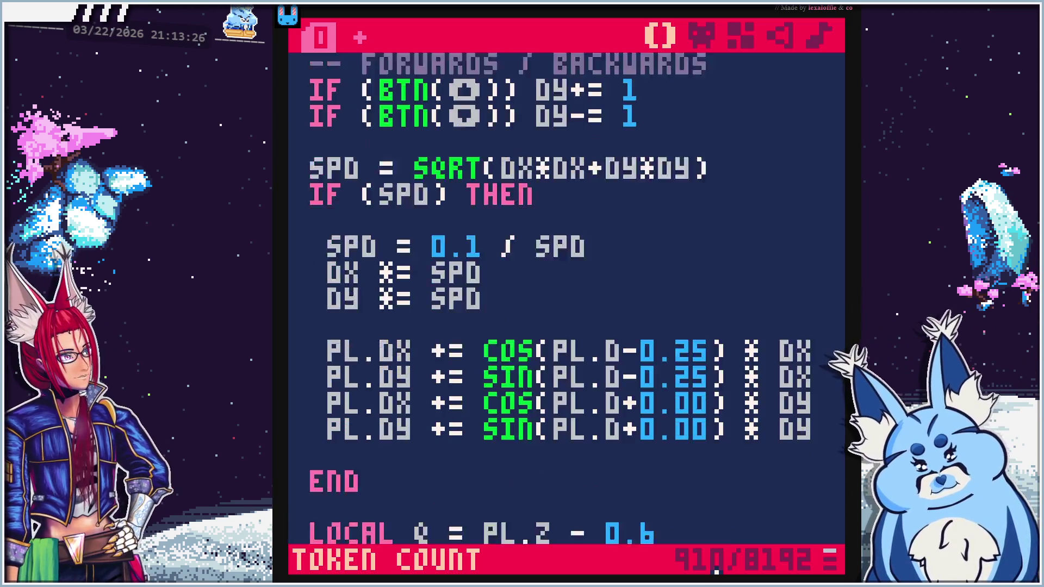
key(Down)
key(Down)
key(Down)
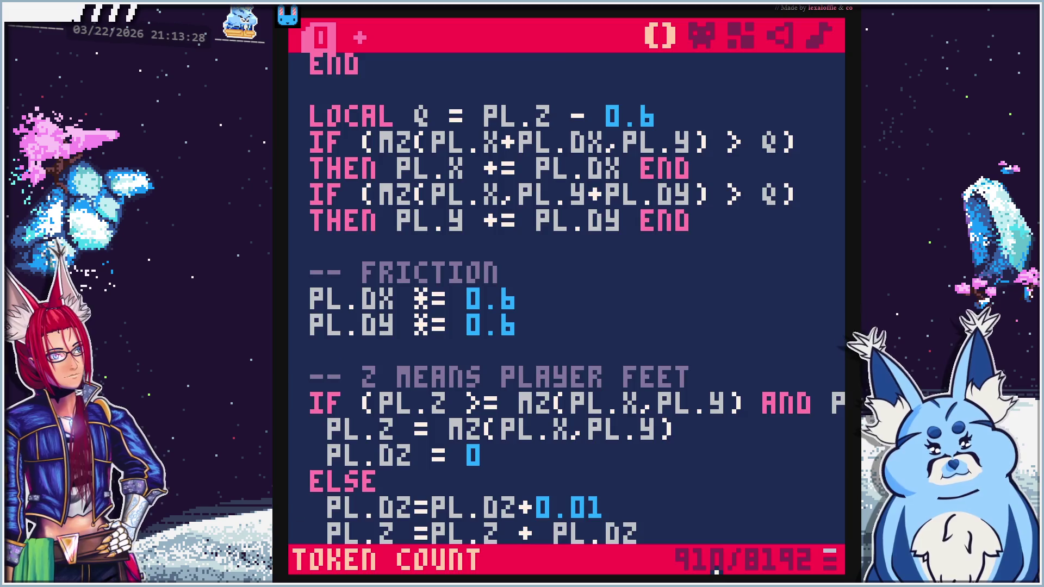
key(Down)
key(Down)
key(Down)
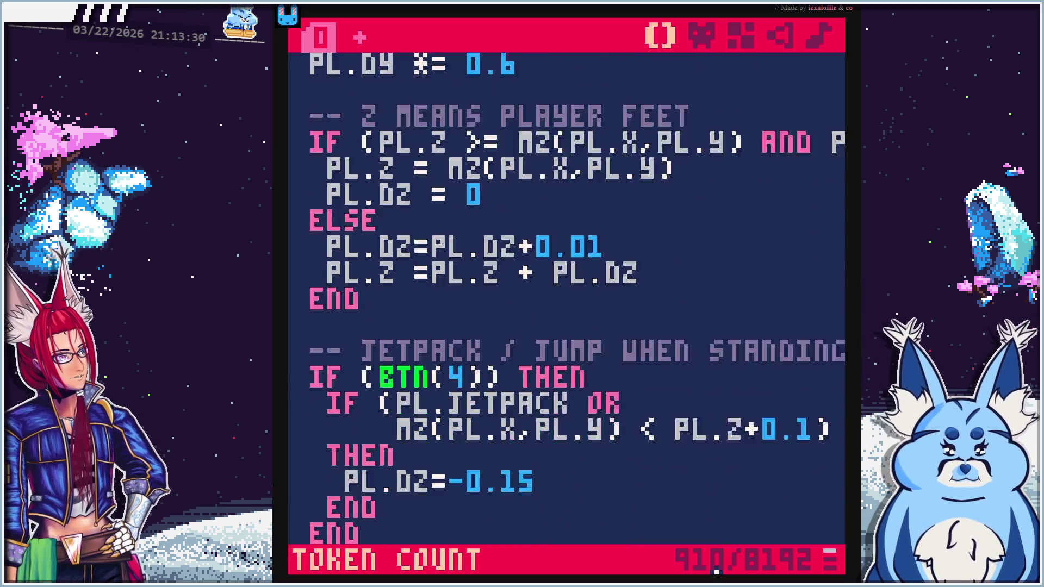
key(Down)
key(Down)
key(Down)
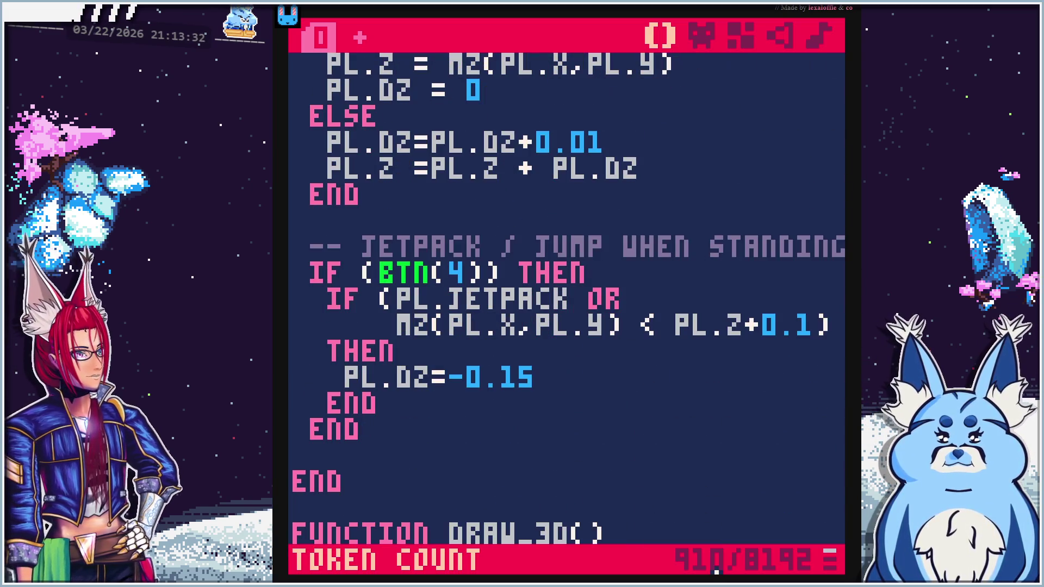
key(Down)
key(Down)
key(Down)
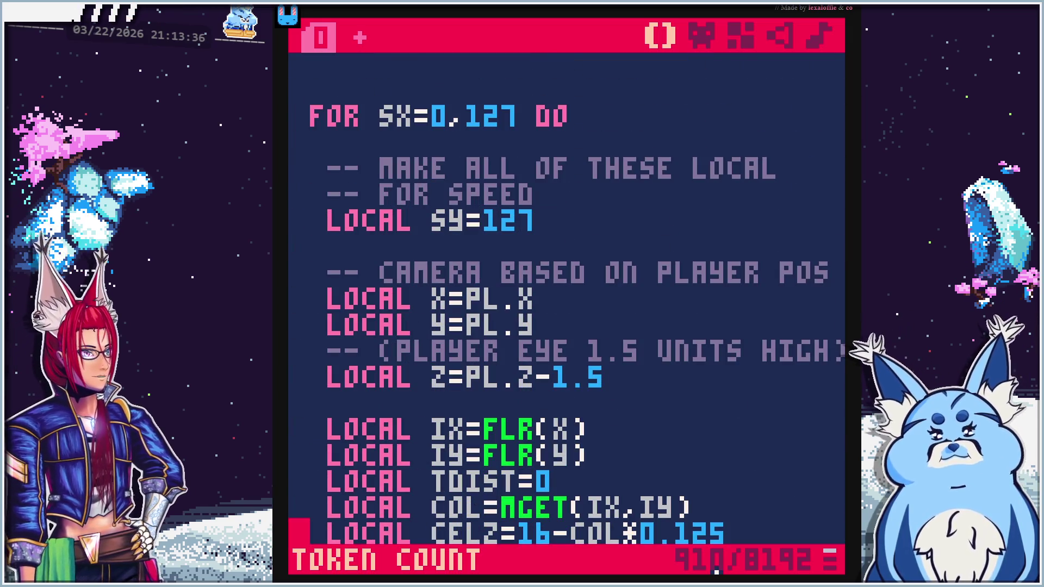
- Read DRAW_3D's cast vectors, wall hits and ground drawing down to _DRAW
key(Down)
key(Down)
key(Down)
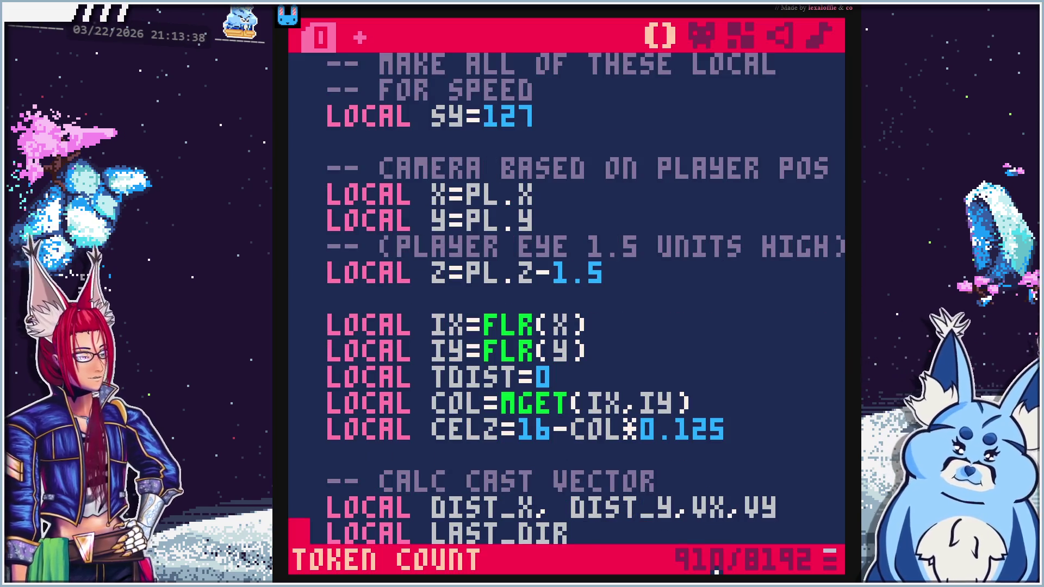
key(Down)
key(Down)
key(Down)
key(Down)
key(Down)
key(Down)
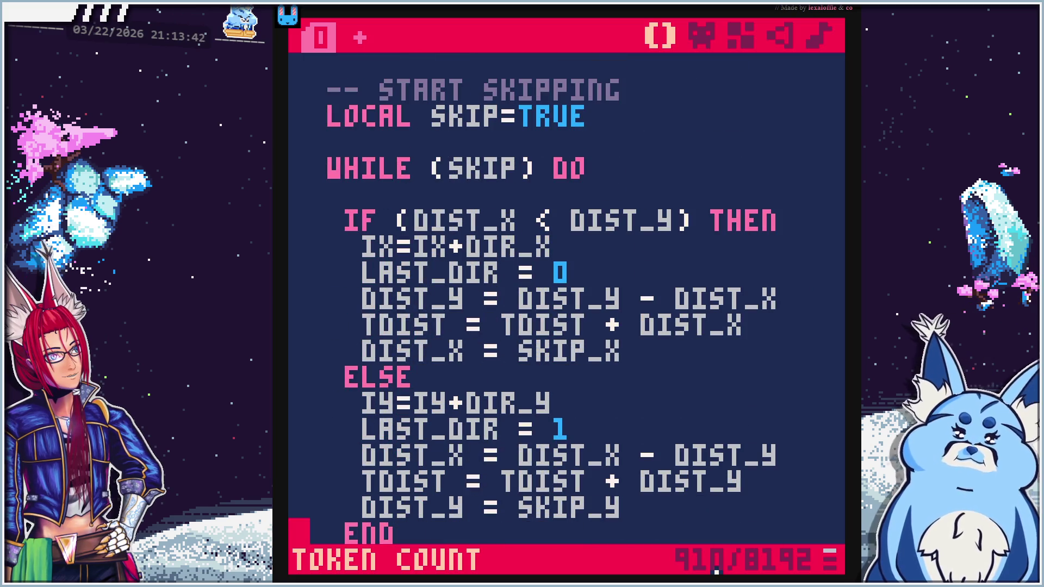
key(Down)
key(Down)
key(Down)
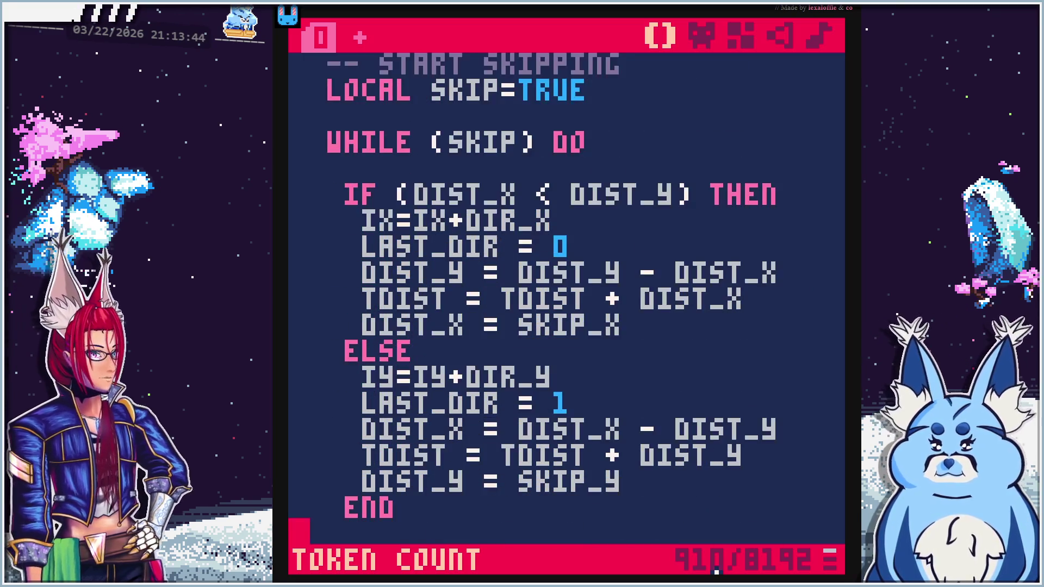
key(Down)
key(Down)
key(Down)
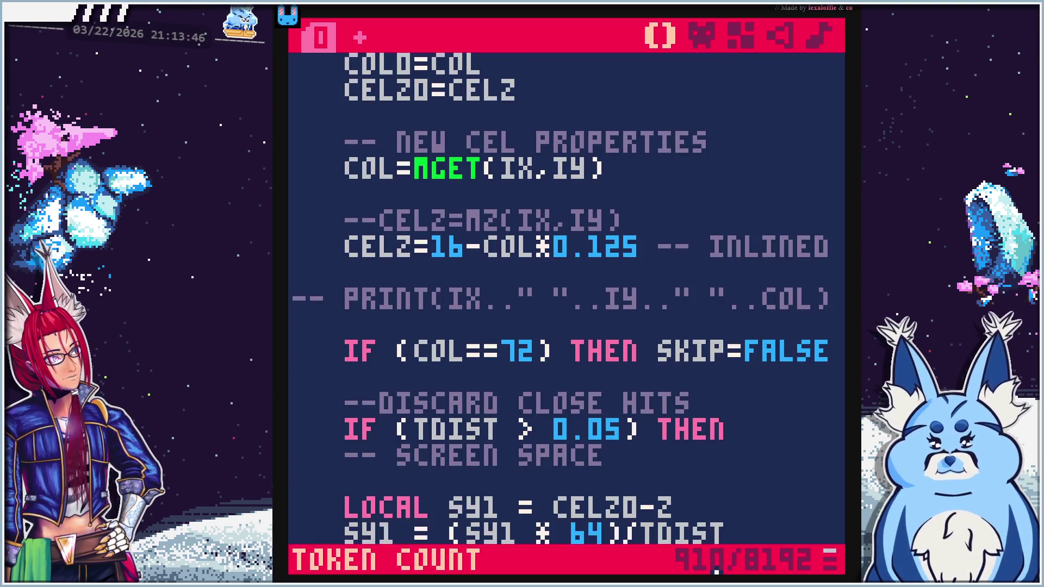
key(Down)
key(Down)
key(Down)
key(Down)
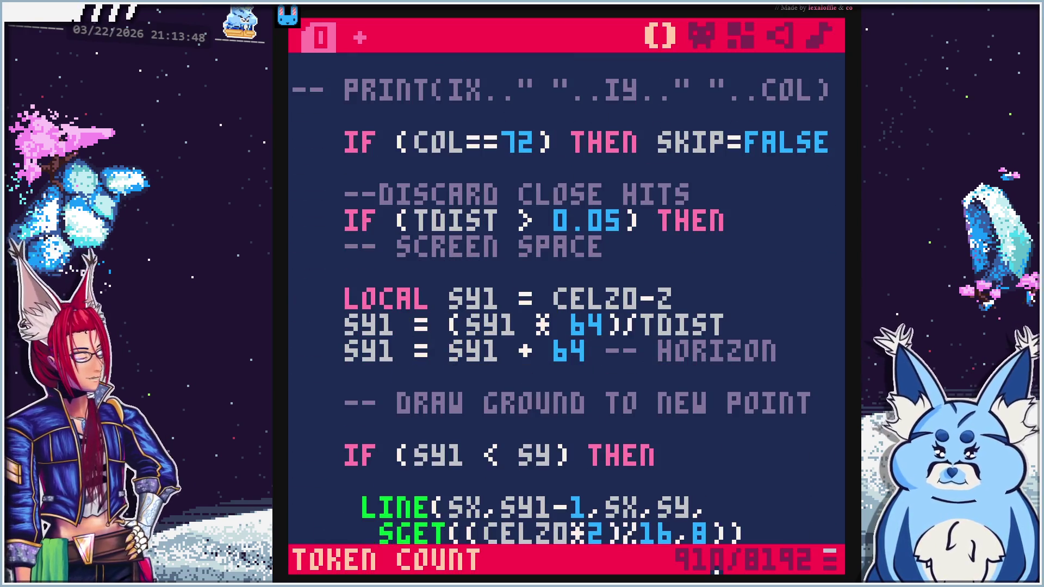
key(Down)
key(Down)
key(Down)
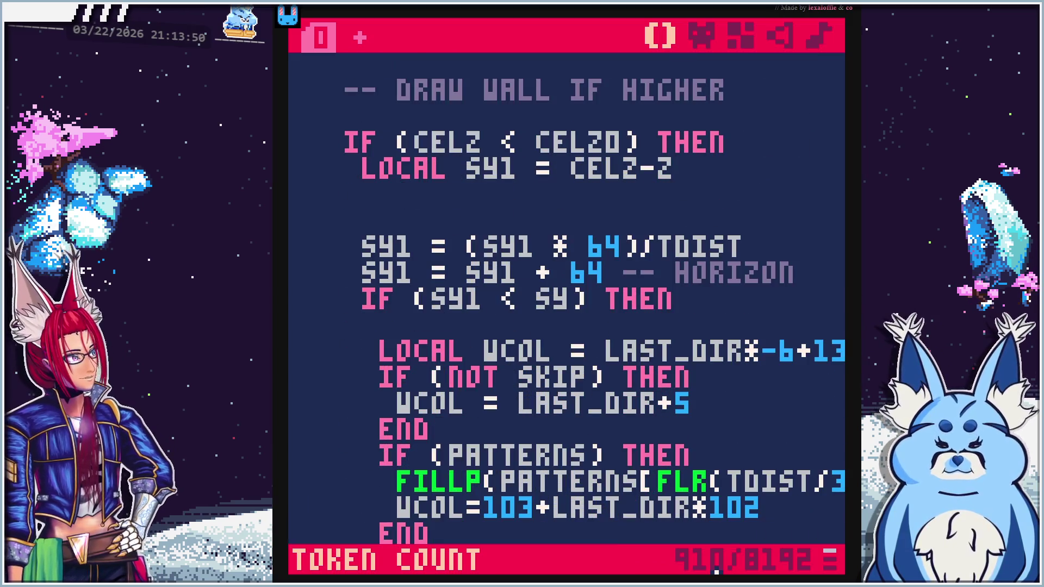
key(Down)
key(Down)
key(Down)
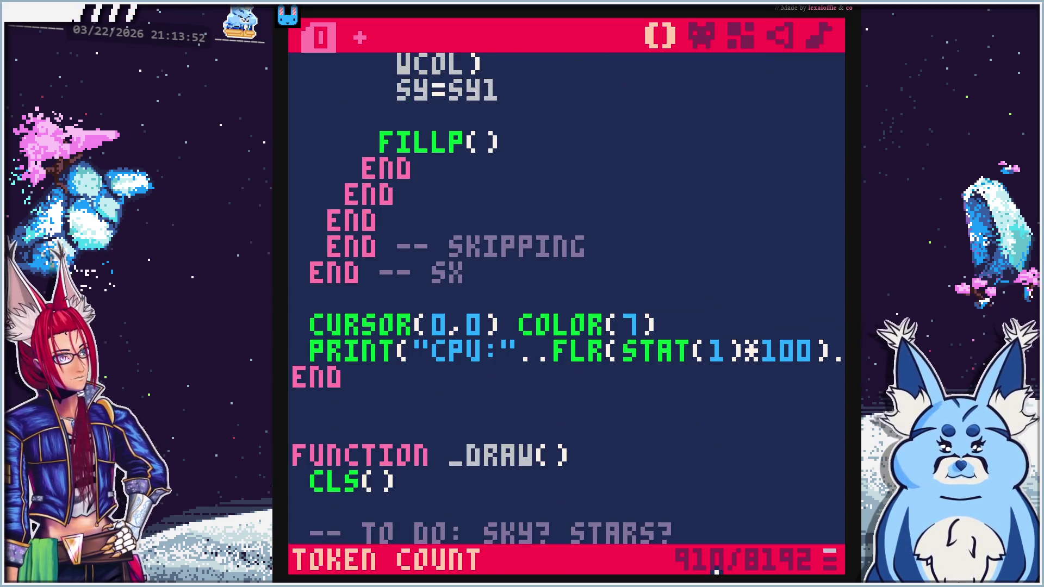
key(Down)
key(Down)
key(Down)
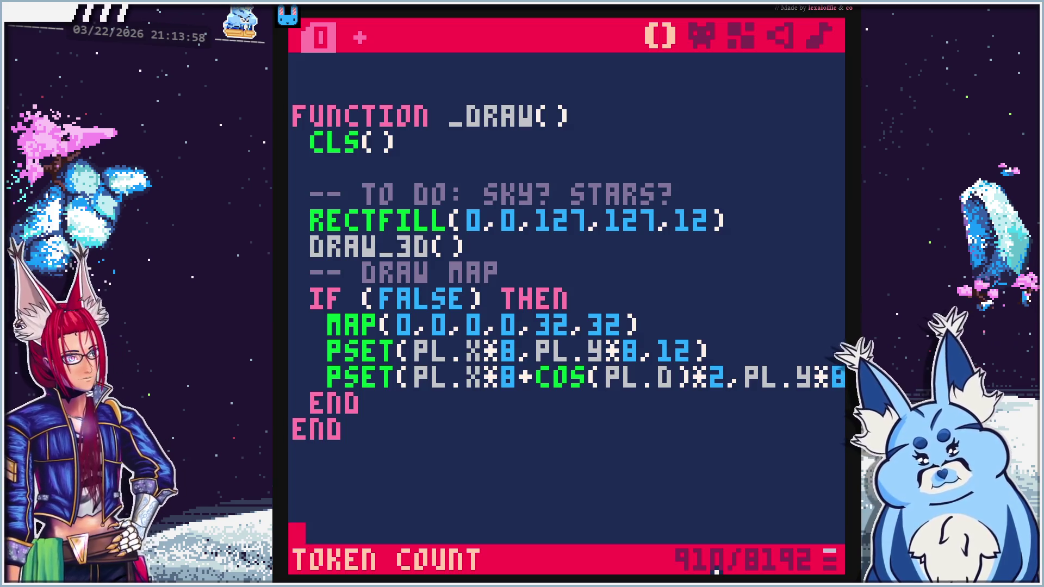
- Run the cast demo and walk up to the white block, looking around at the stepped blocks
key(ctrl+r)
key(Up)
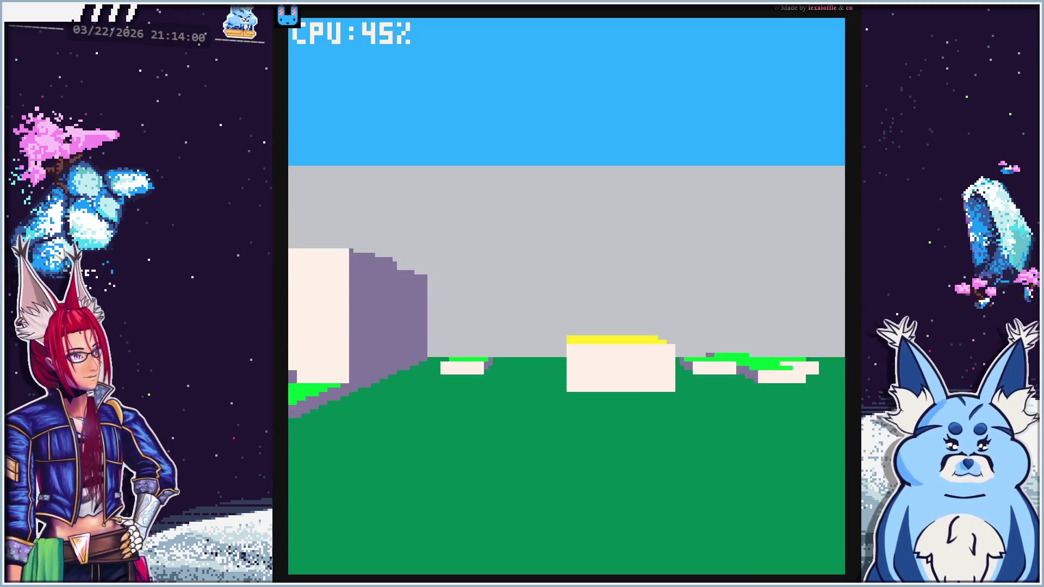
key(Left)
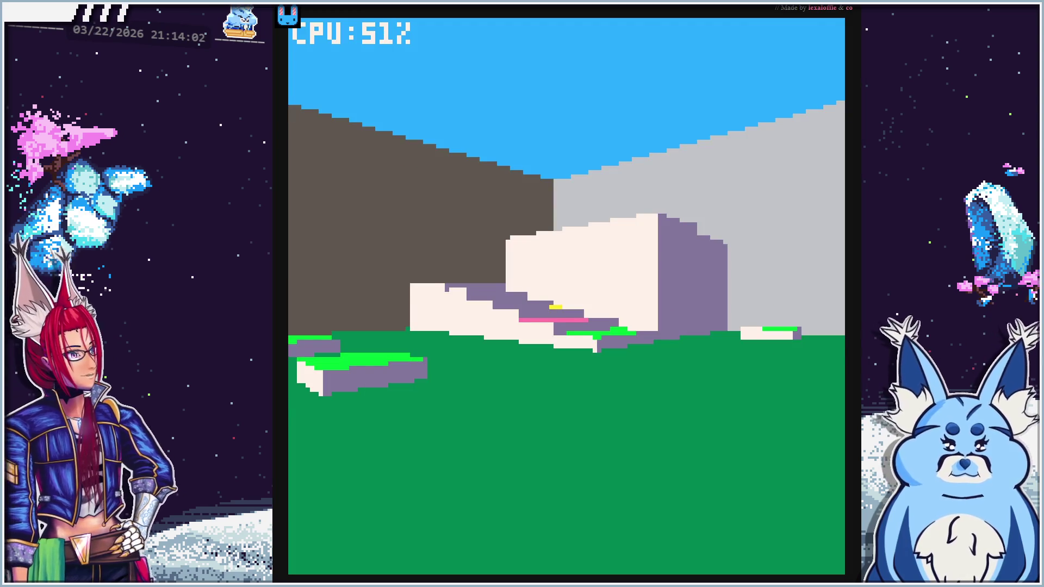
key(Right)
key(Left)
key(Up)
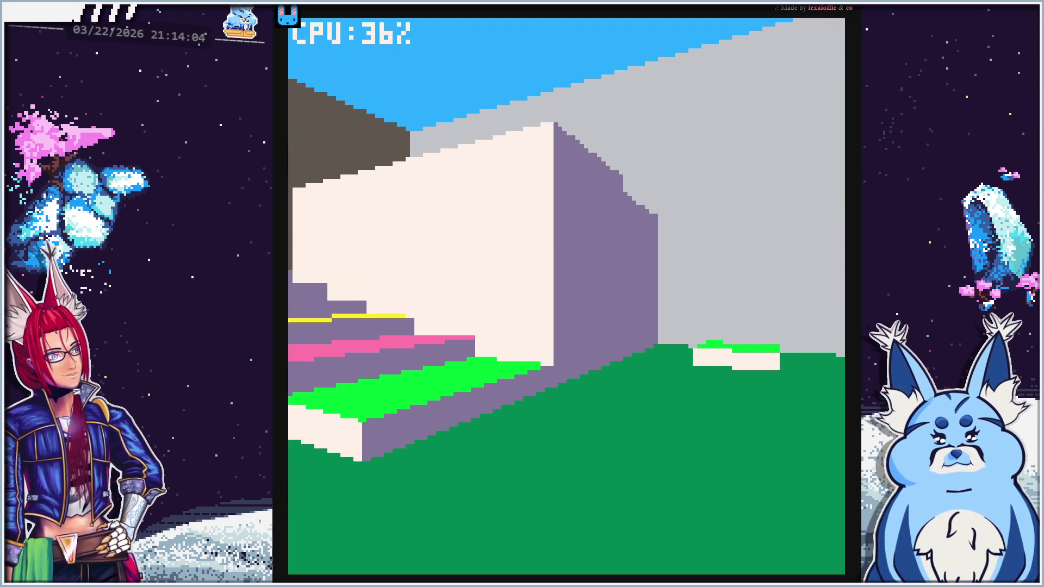
key(Left)
key(Right)
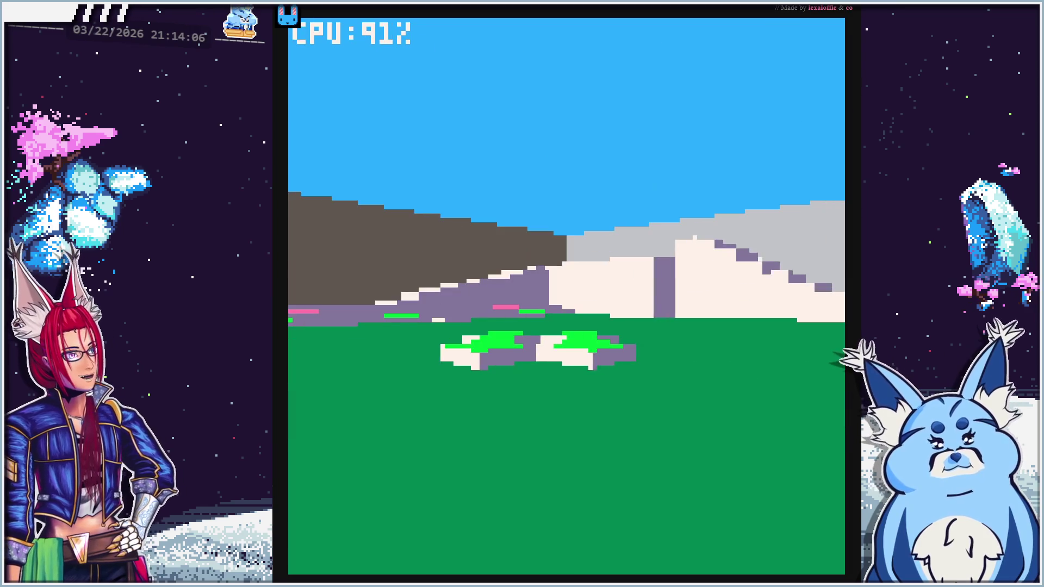
key(Left)
key(Right)
key(Right)
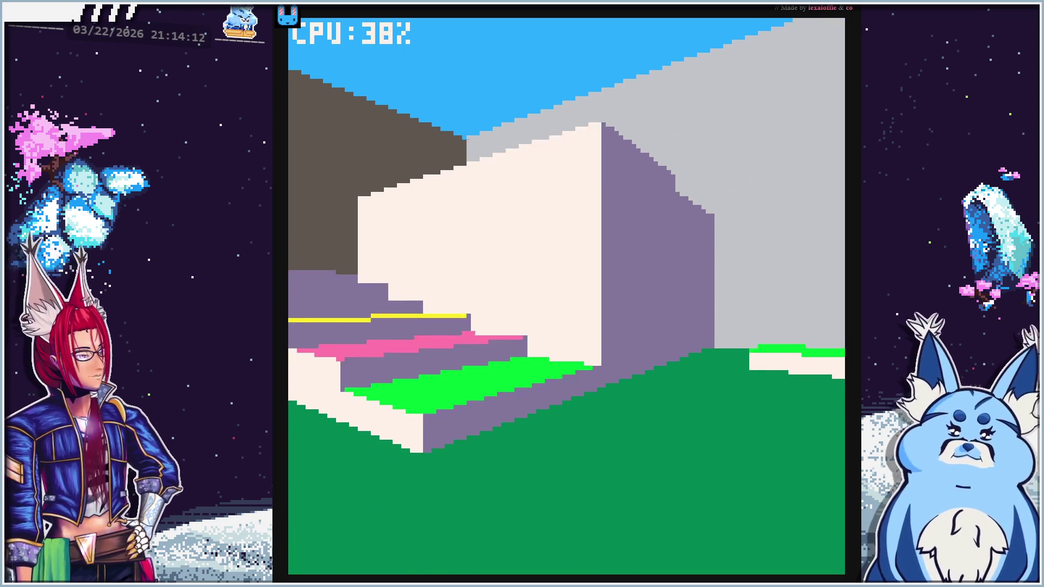
- Walk past the pink steps onto the red floor facing the rainbow steps
key(Up)
key(Left)
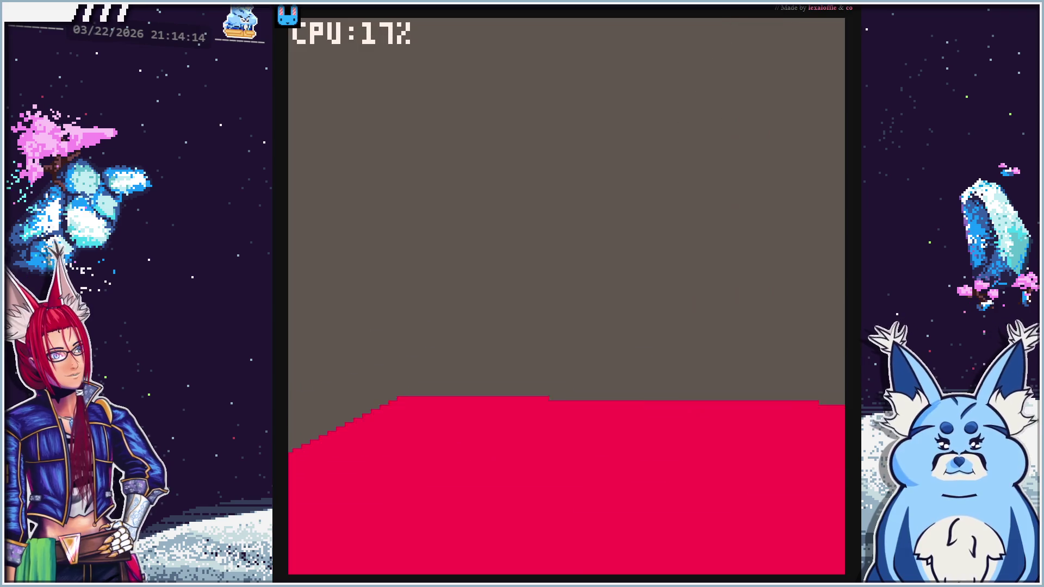
key(Left)
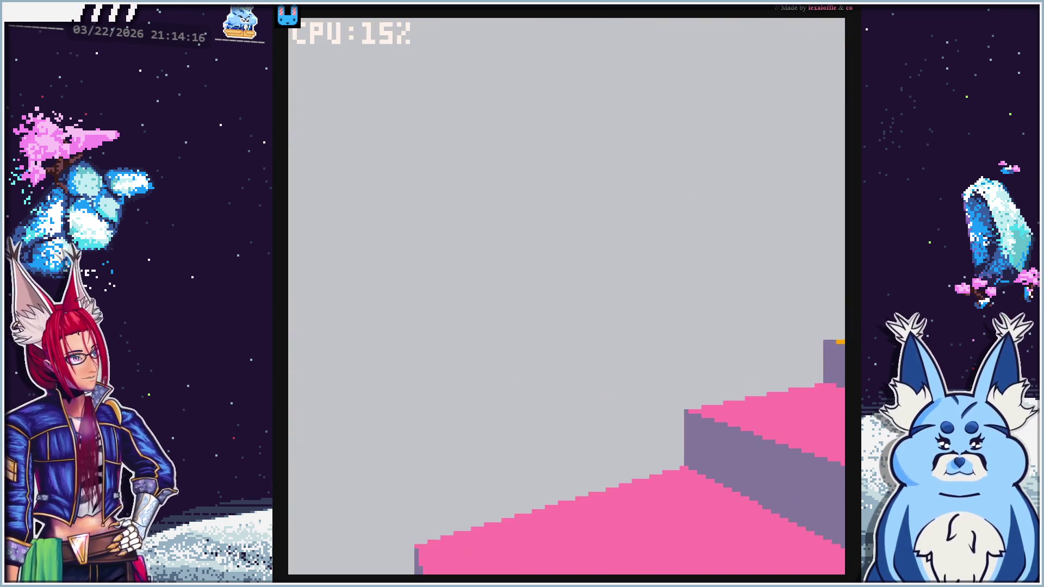
key(Right)
key(Up)
key(Right)
key(Left)
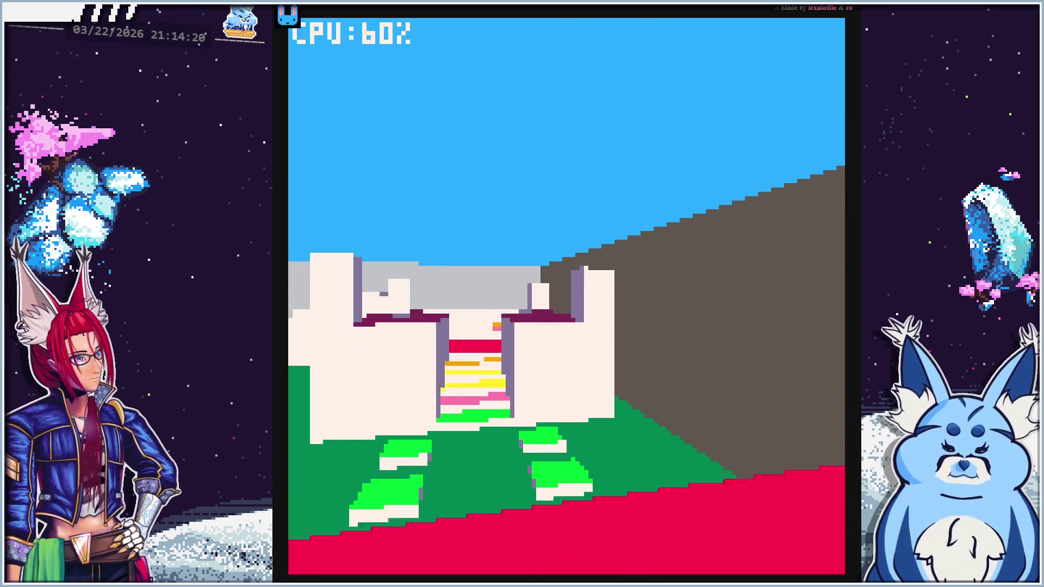
key(Down)
key(Right)
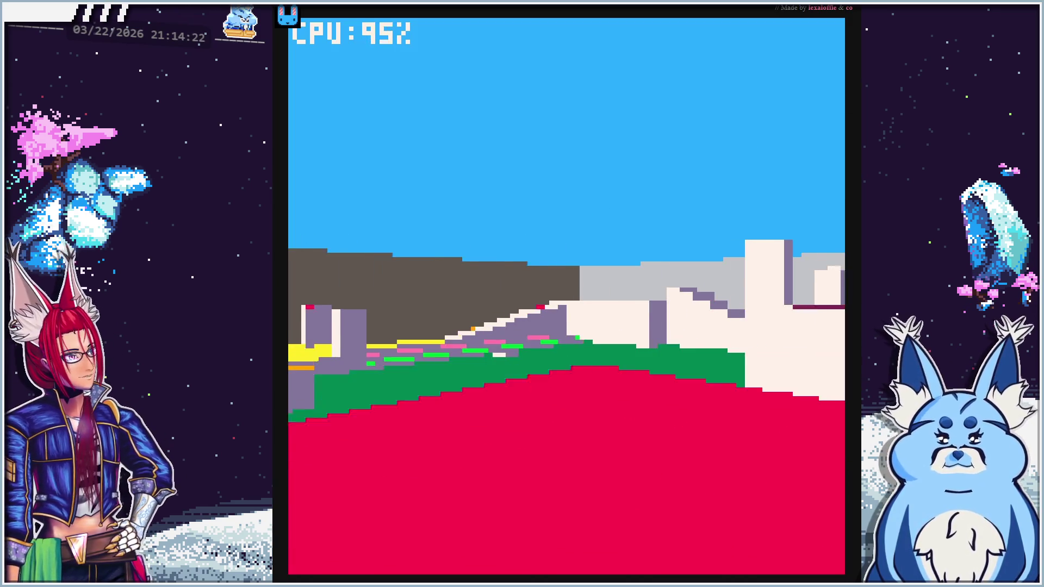
- Cross the green ground and climb the rainbow steps to the orange landing
key(Up)
key(Left)
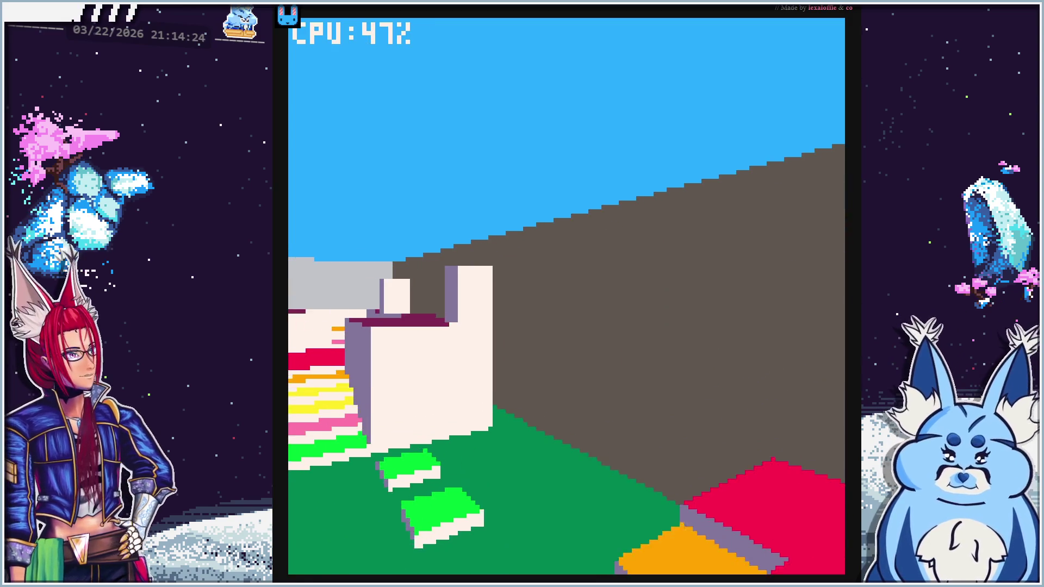
key(Left)
key(Up)
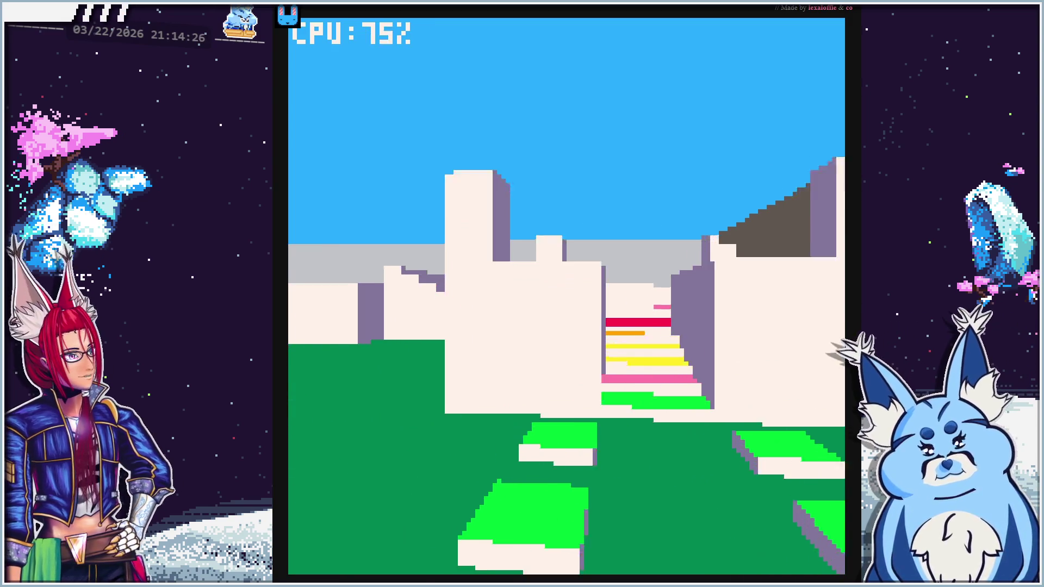
key(Right)
key(Up)
key(Left)
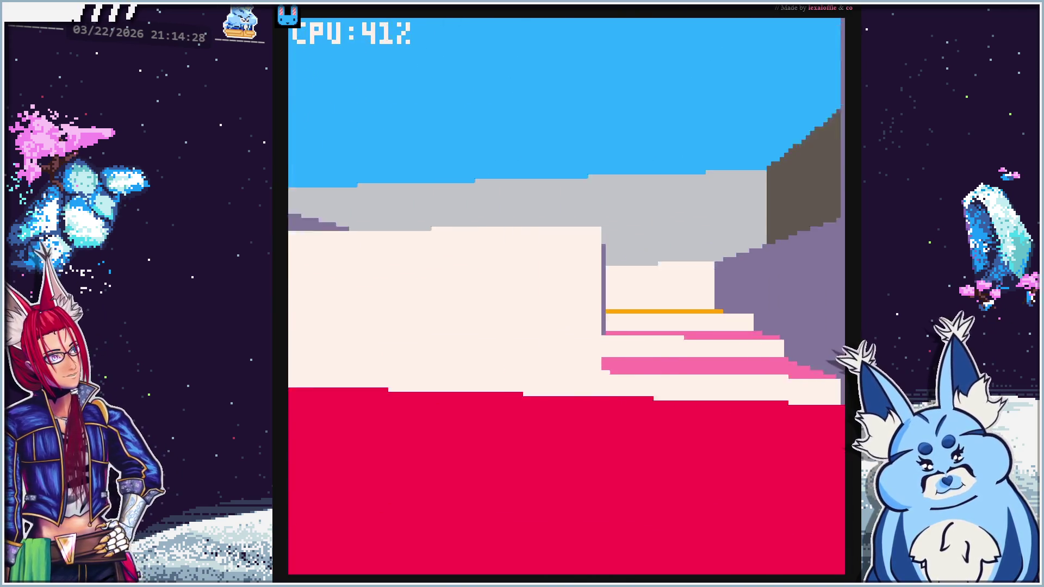
key(Left)
key(Right)
key(Up)
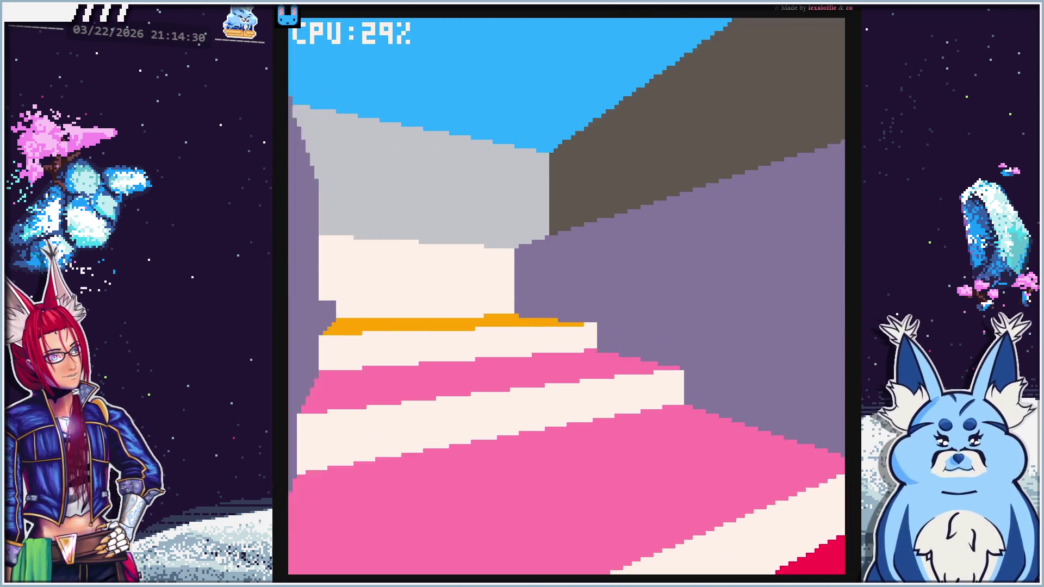
key(Up)
- Walk back down, then climb the rainbow steps again to the magenta platform
key(Left)
key(Up)
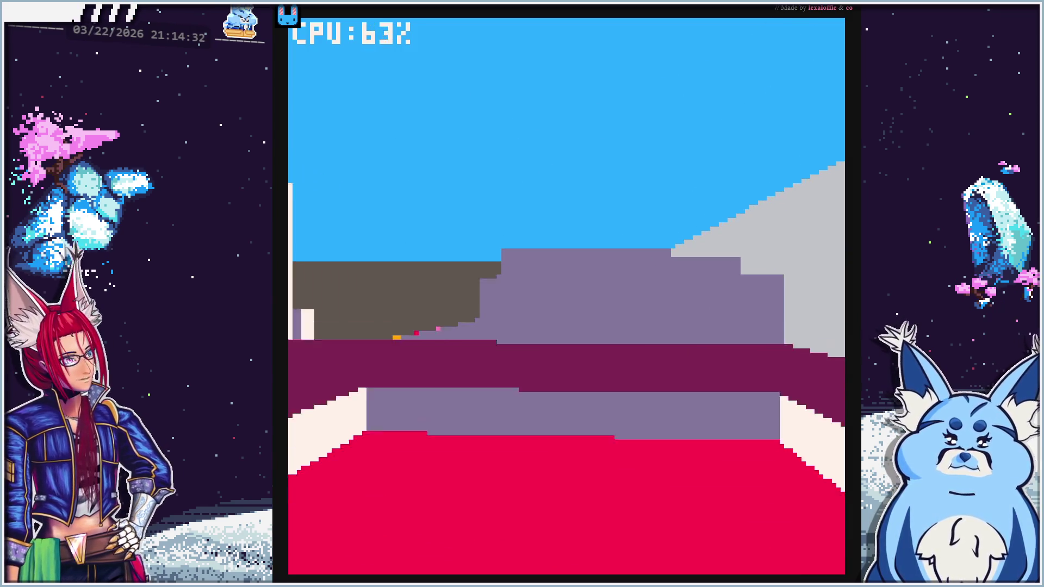
key(Up)
key(Right)
key(Left)
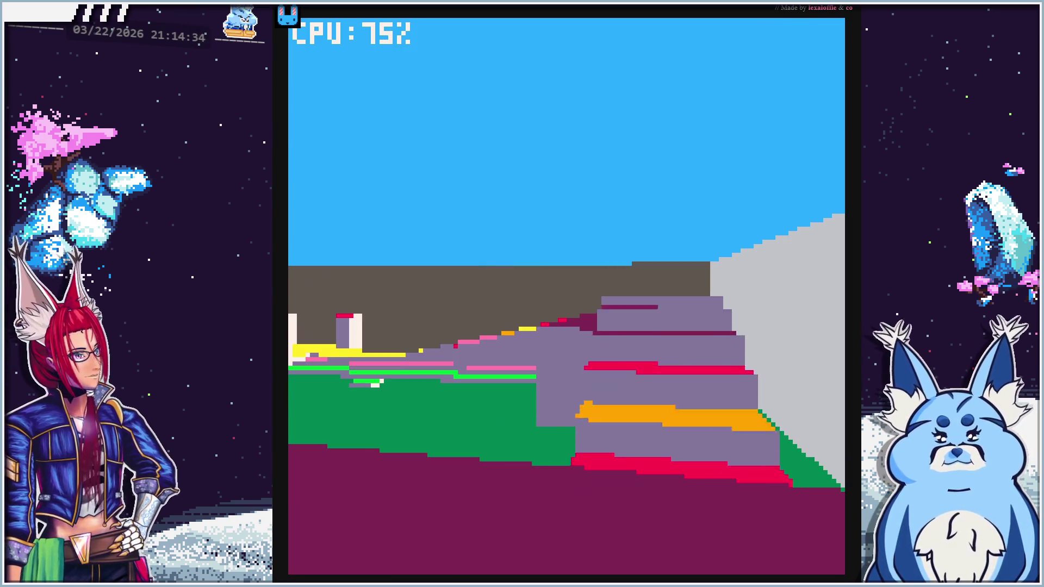
key(Right)
key(Up)
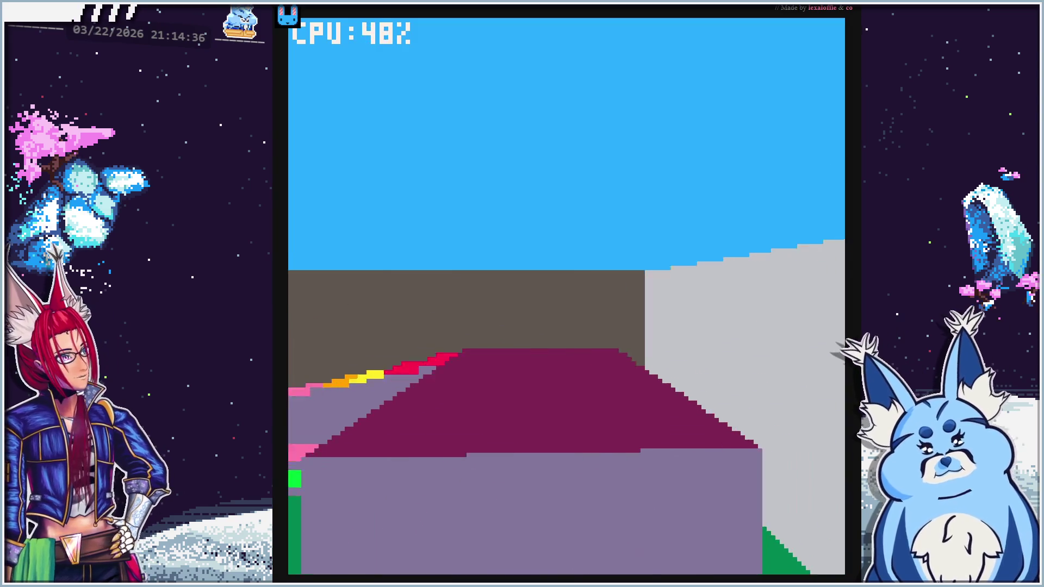
key(Right)
key(Left)
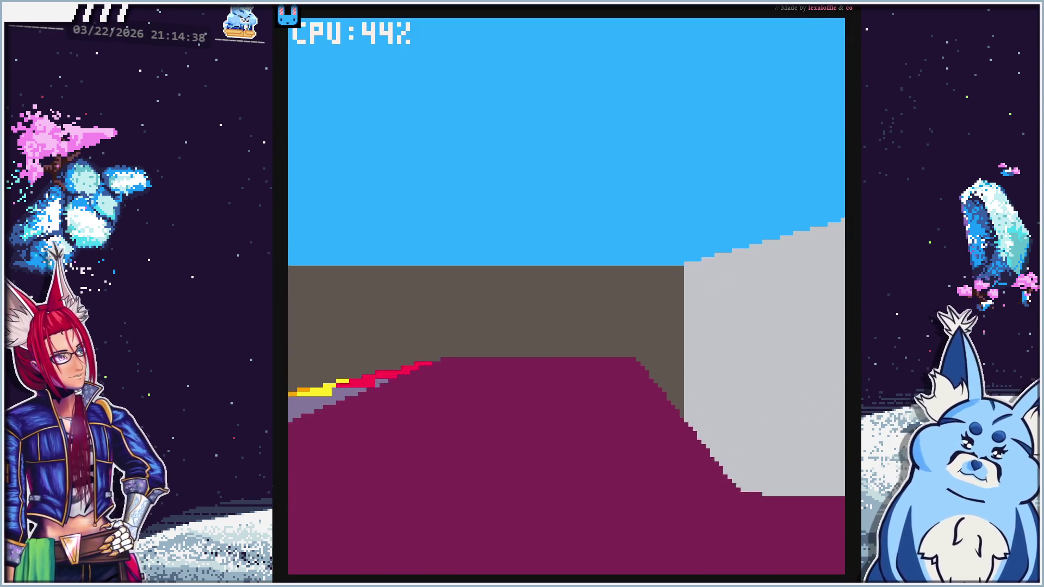
key(Left)
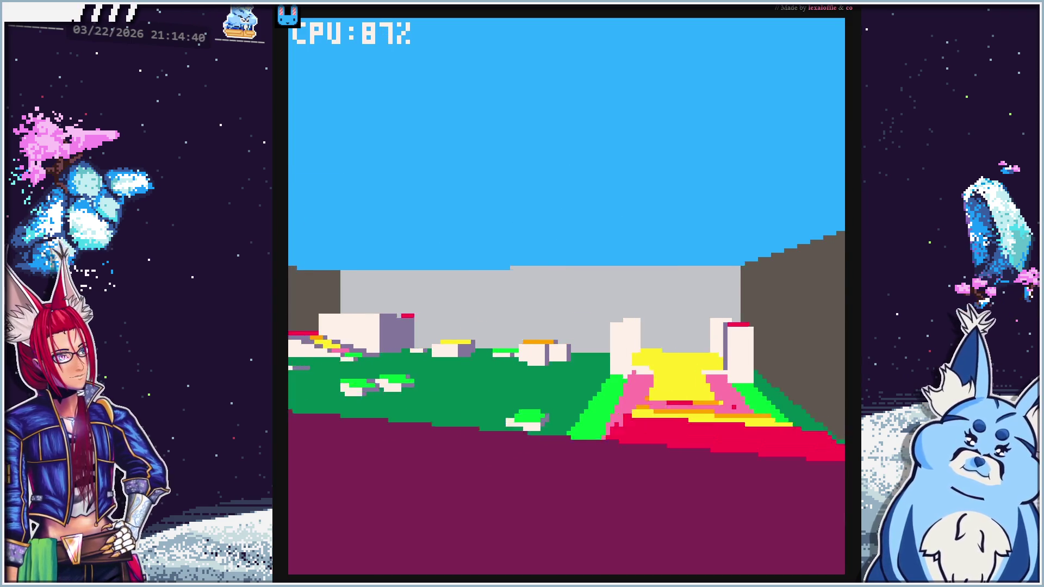
key(Up)
- Follow the yellow rainbow path and cross the green field toward the purple structures
key(Left)
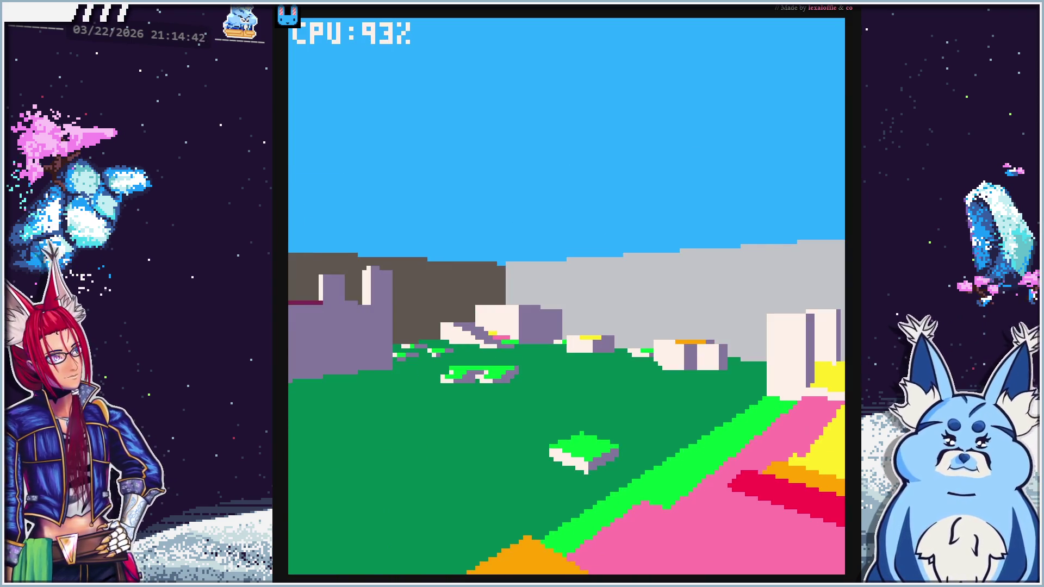
key(Right)
key(Up)
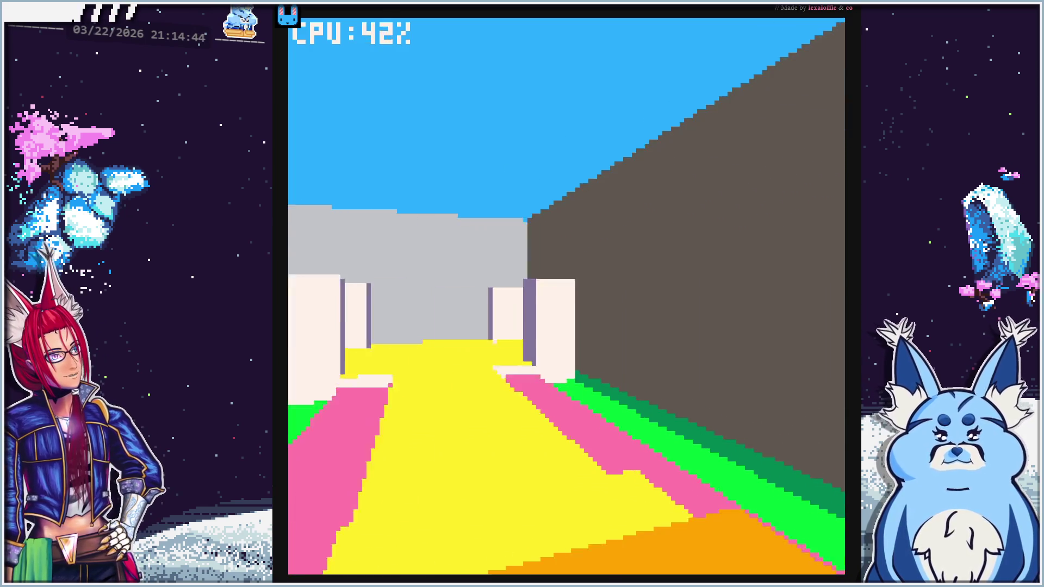
key(Left)
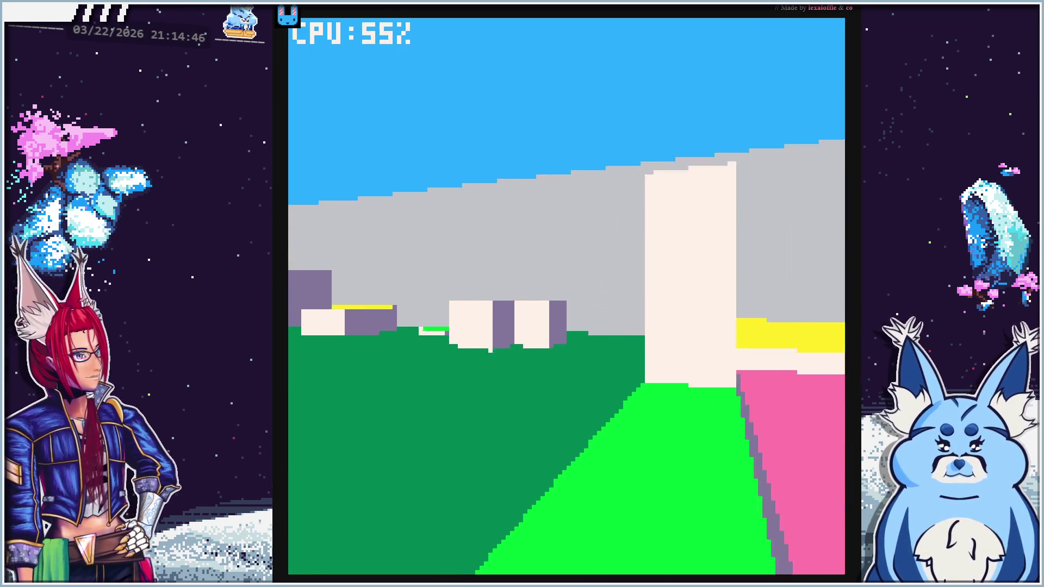
key(Left)
key(Up)
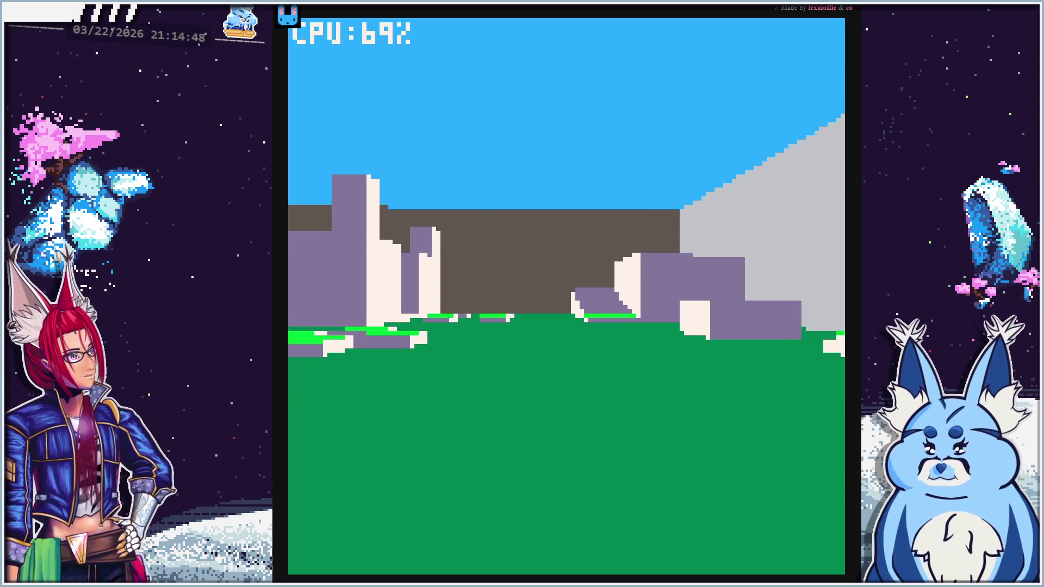
key(Up)
key(Right)
- Explore the green platforms by the brown wall and stairs, then pause to the command prompt
key(Up)
key(Right)
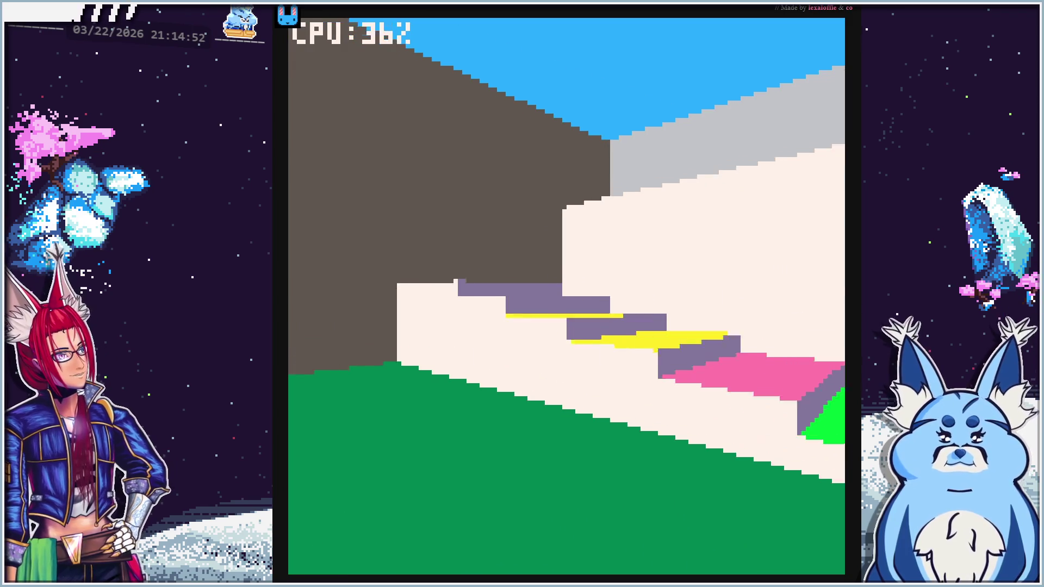
key(Right)
key(Left)
key(Up)
key(Right)
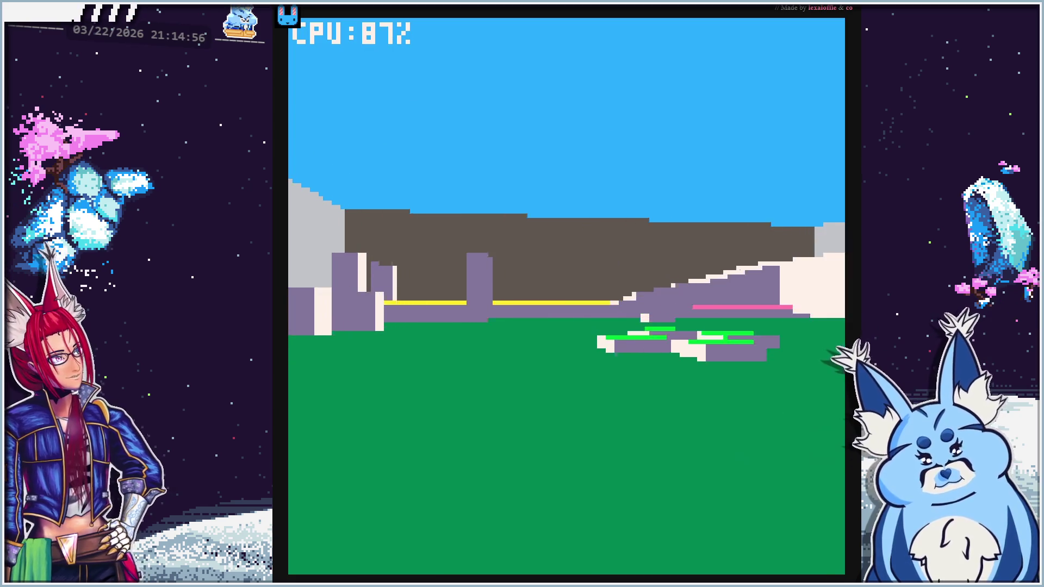
key(Up)
key(Right)
key(Return)
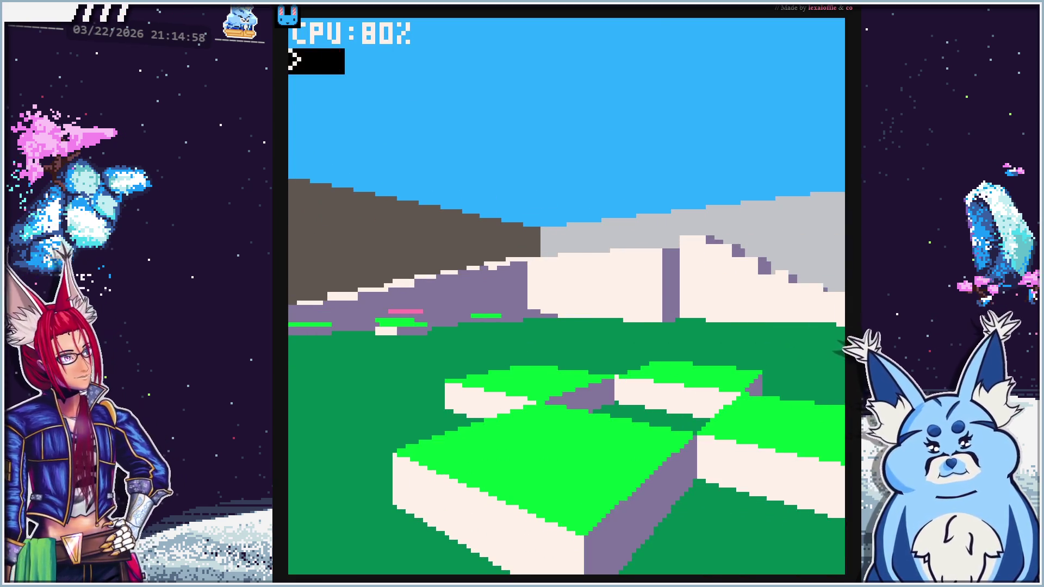
key(Escape)
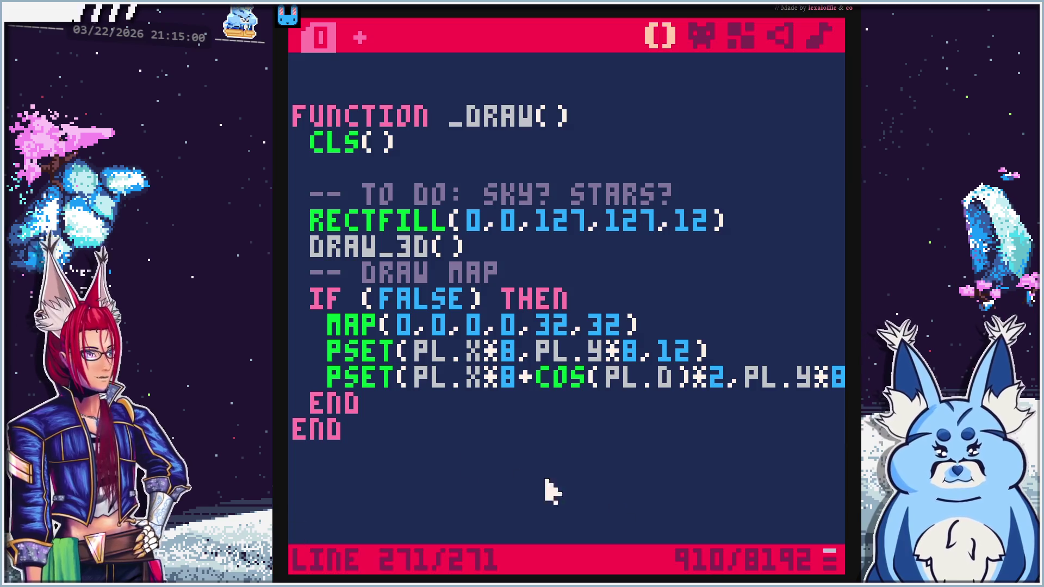
scroll(524, 362, down, 2)
scroll(530, 364, up, 4)
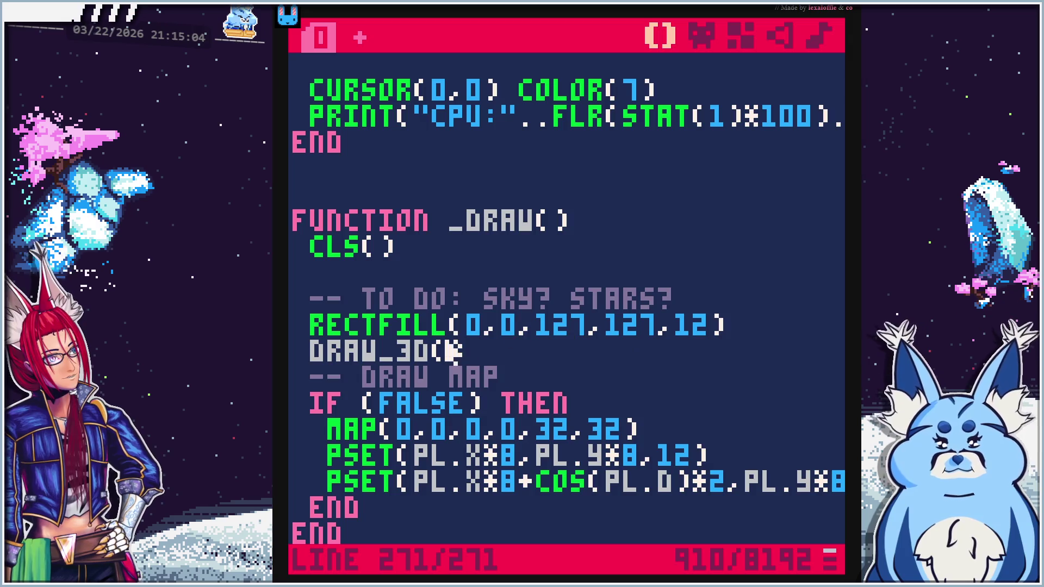
scroll(424, 353, down, 2)
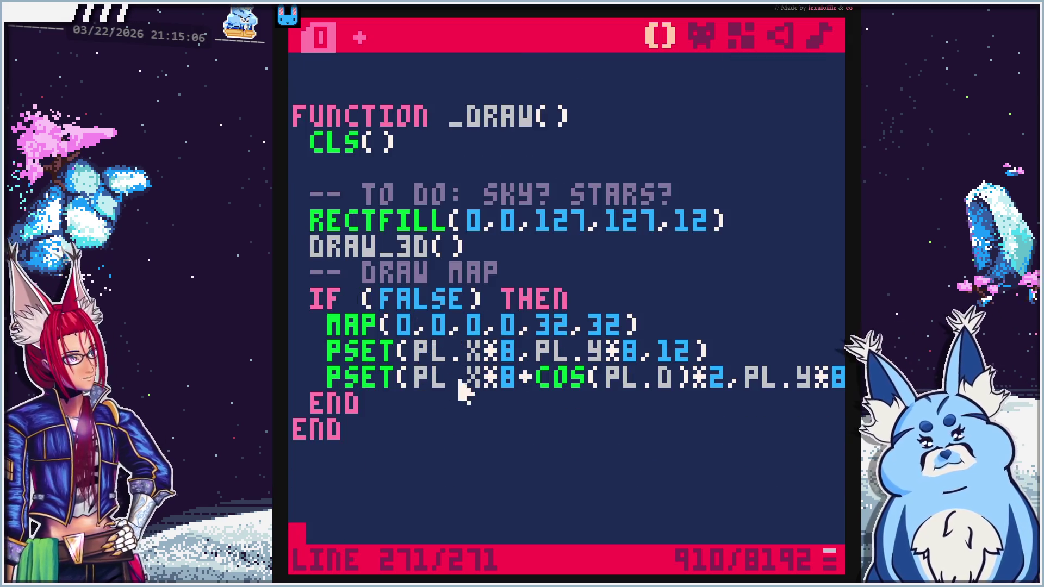
scroll(578, 400, down, 1)
scroll(592, 416, up, 3)
scroll(592, 416, up, 14)
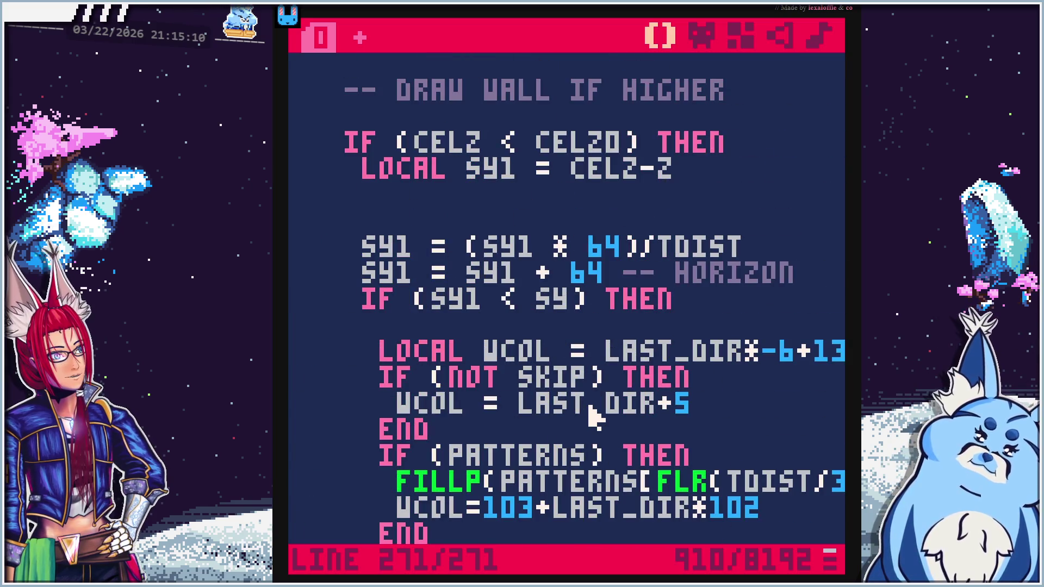
scroll(592, 415, up, 6)
scroll(570, 418, up, 3)
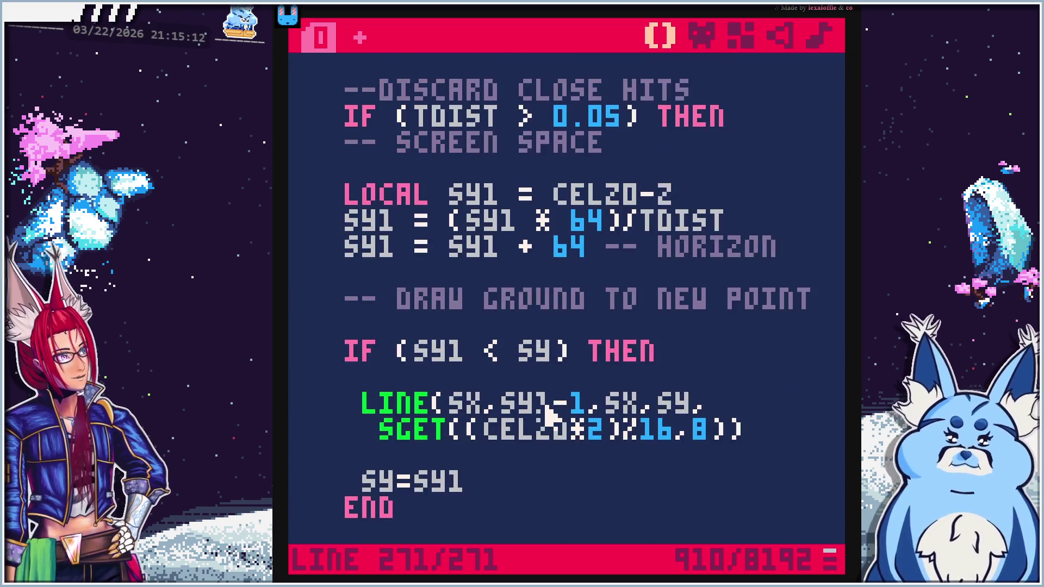
scroll(630, 334, up, 3)
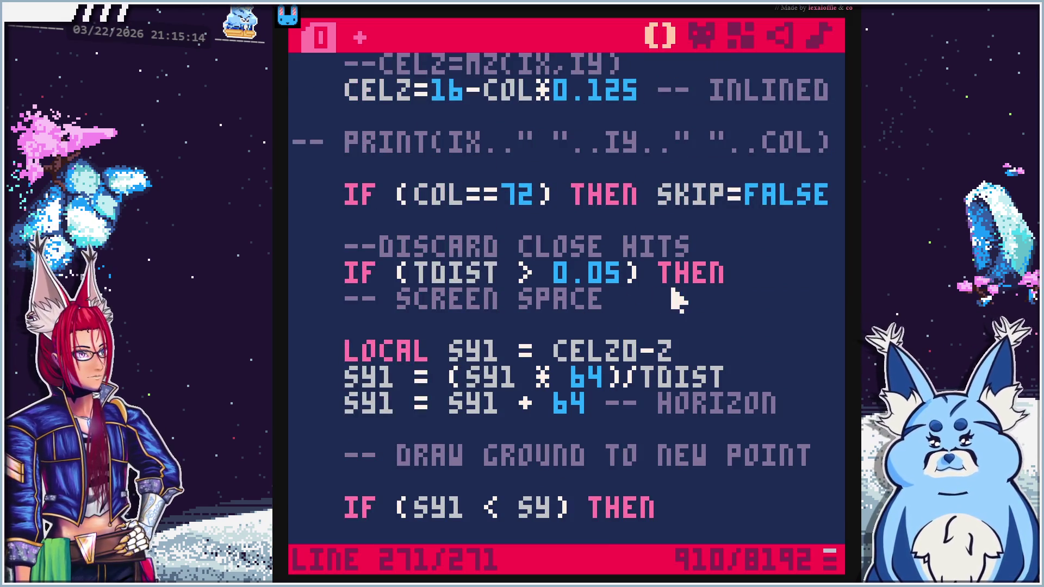
scroll(675, 299, up, 4)
scroll(618, 380, up, 8)
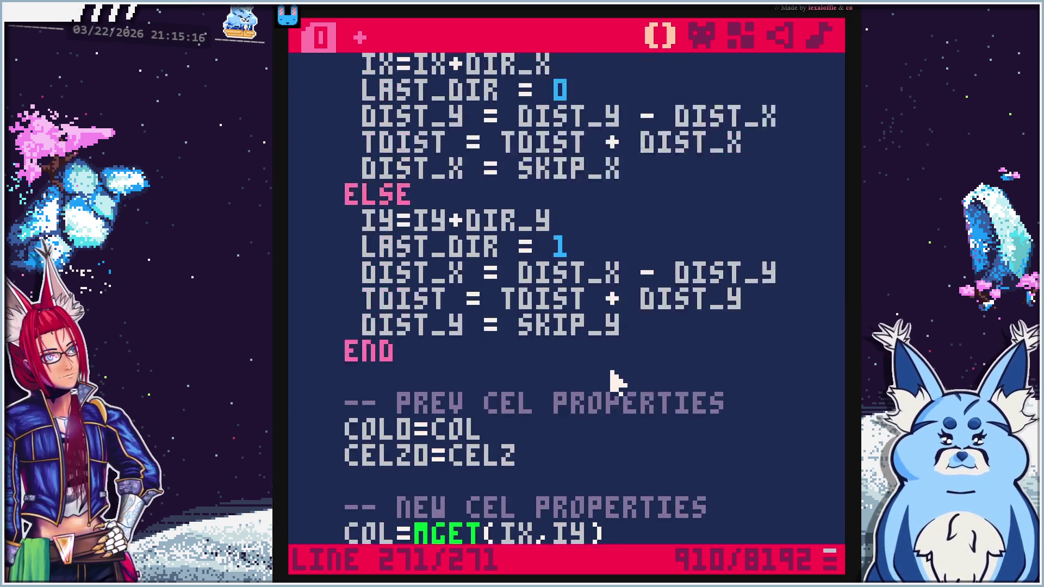
scroll(618, 380, up, 12)
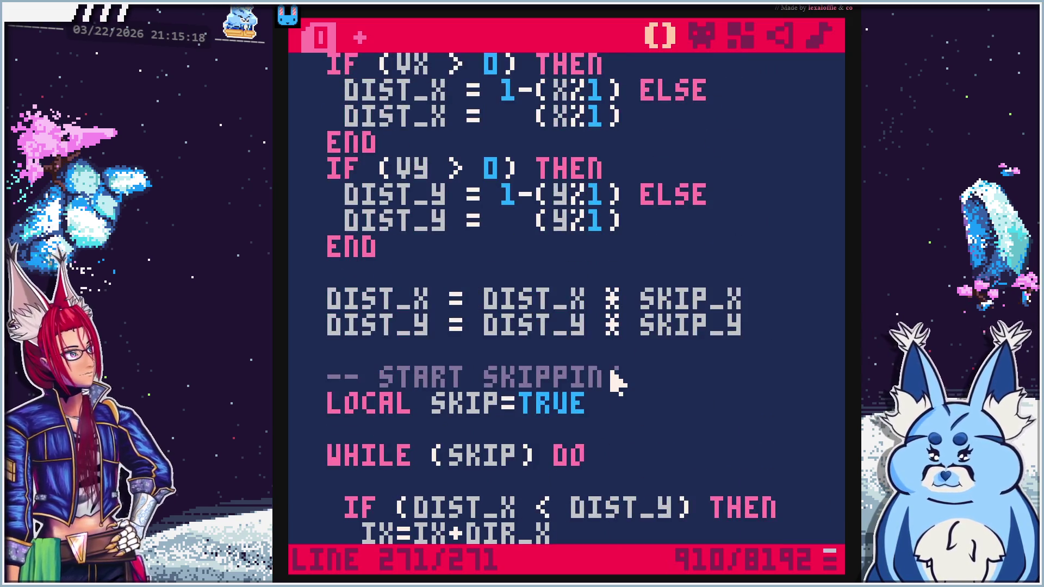
scroll(617, 380, up, 6)
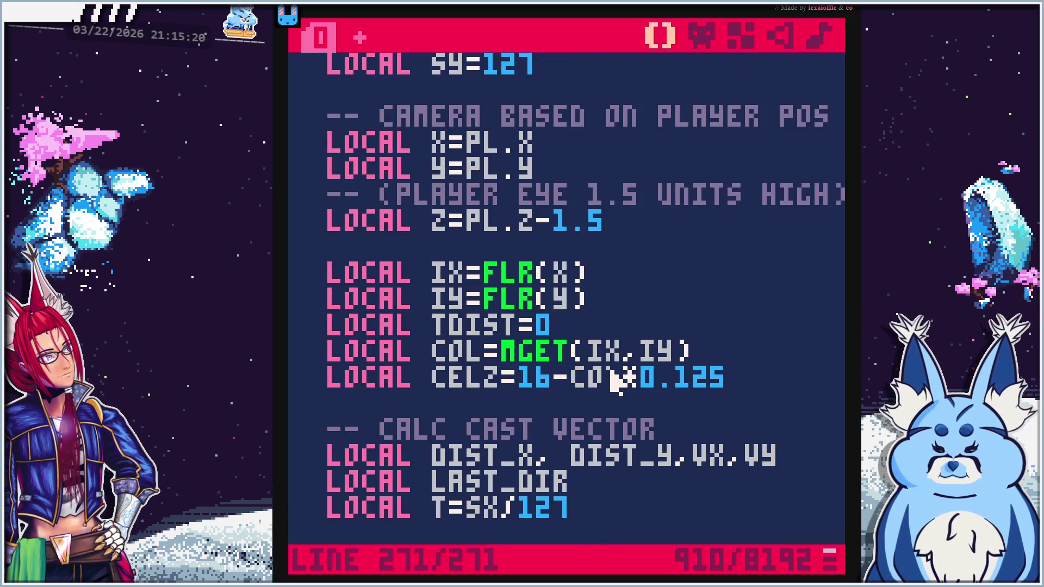
scroll(618, 380, up, 6)
scroll(618, 380, up, 6)
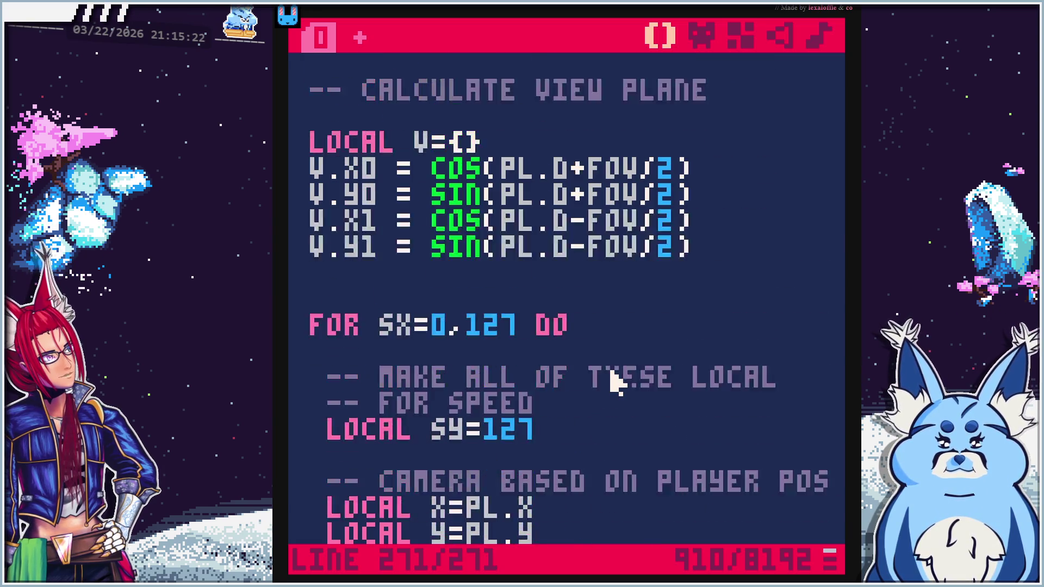
scroll(617, 382, up, 5)
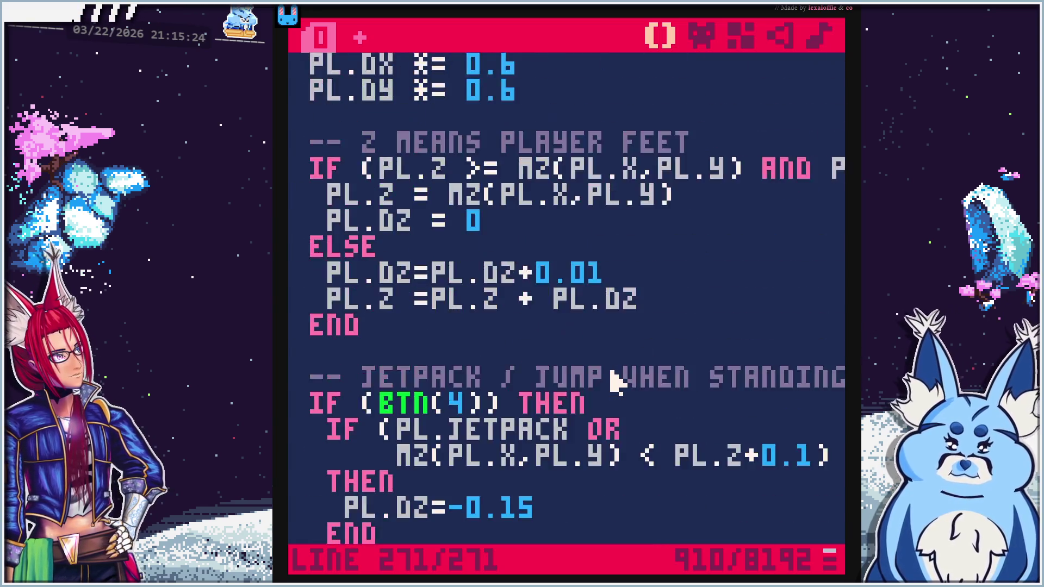
scroll(634, 443, up, 10)
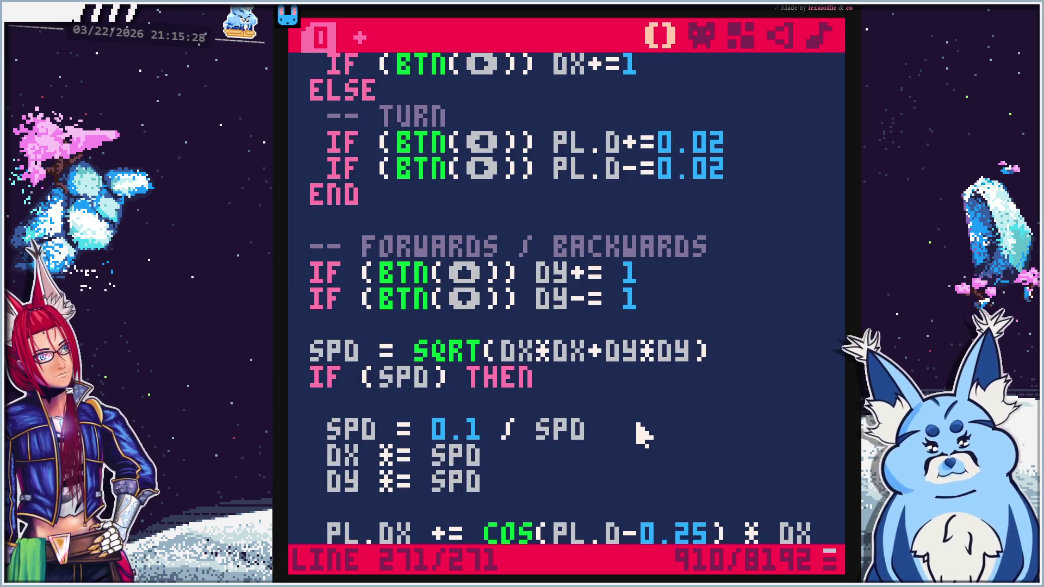
scroll(643, 435, up, 3)
scroll(508, 451, up, 4)
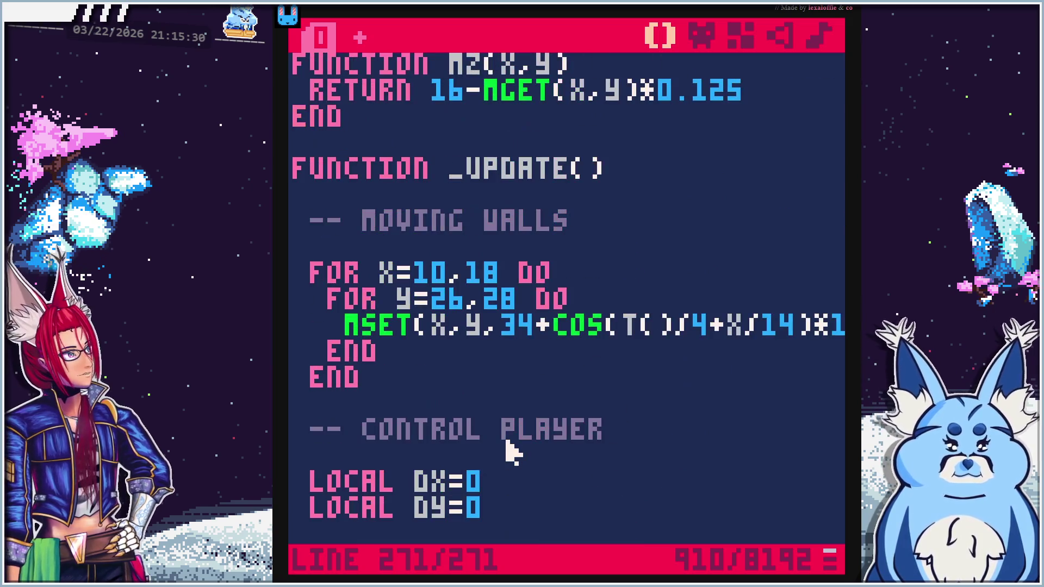
scroll(511, 452, up, 2)
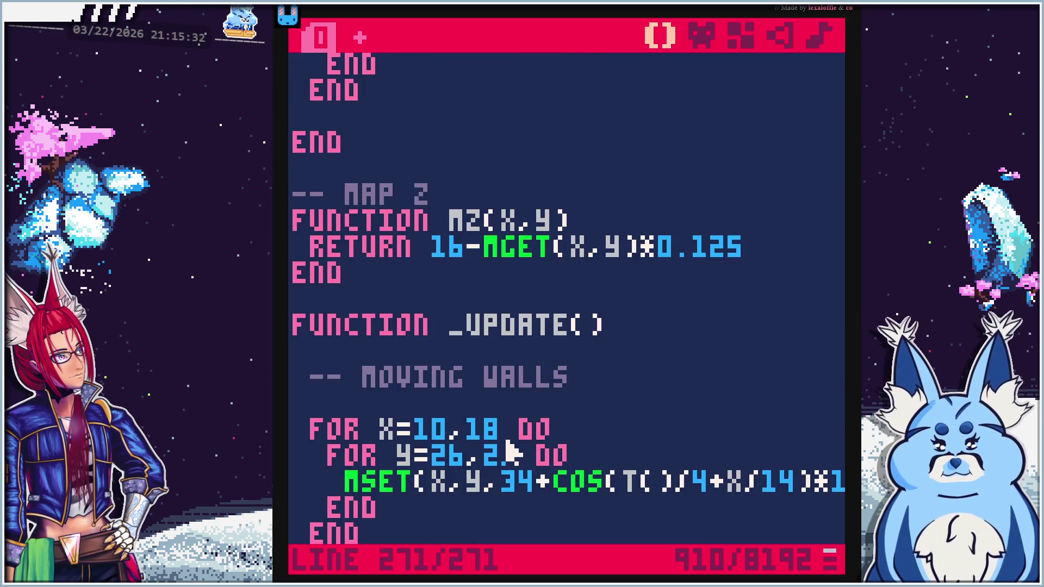
scroll(511, 451, up, 7)
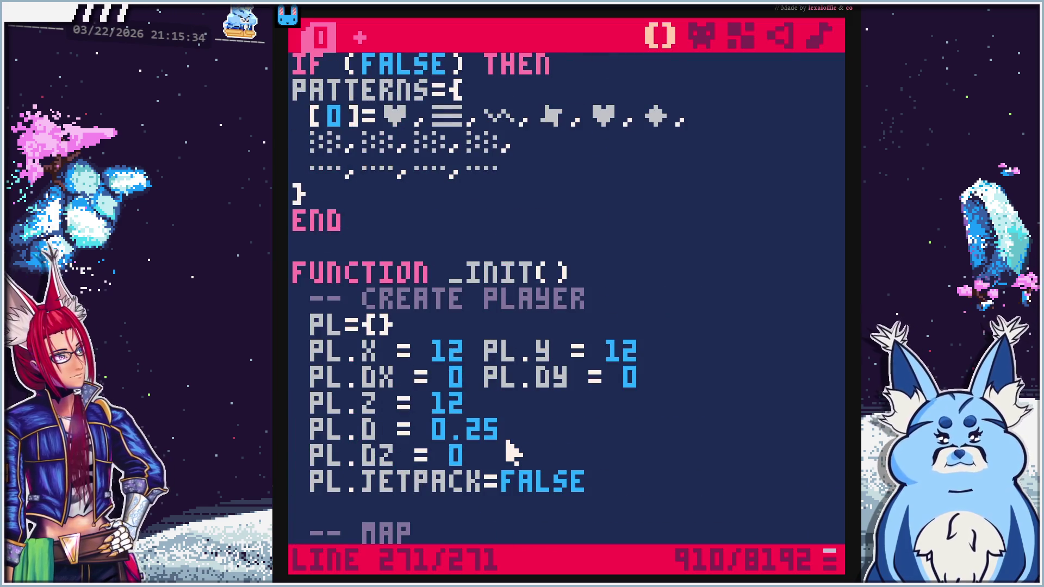
scroll(511, 451, up, 3)
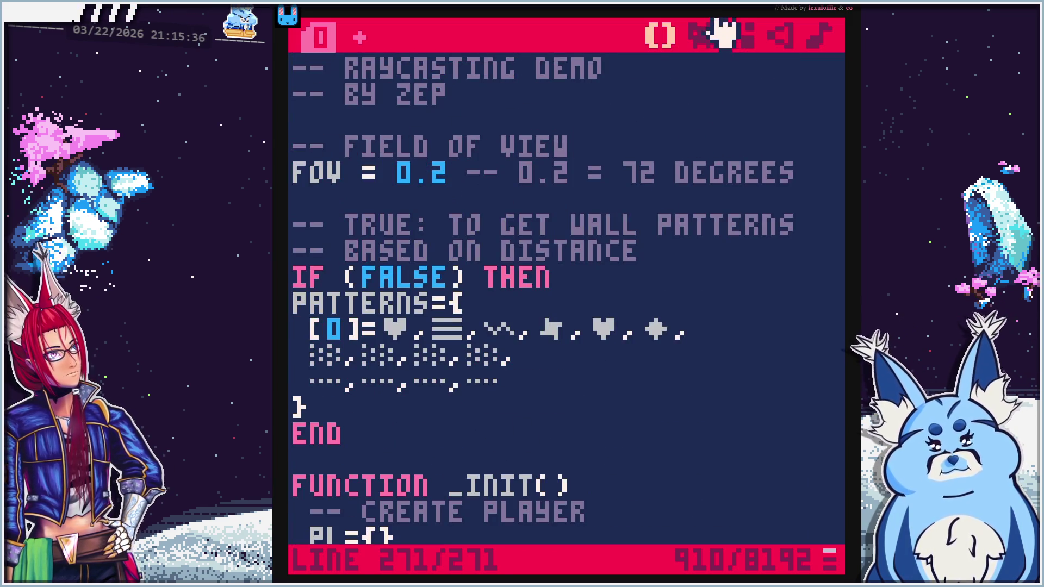
click(740, 38)
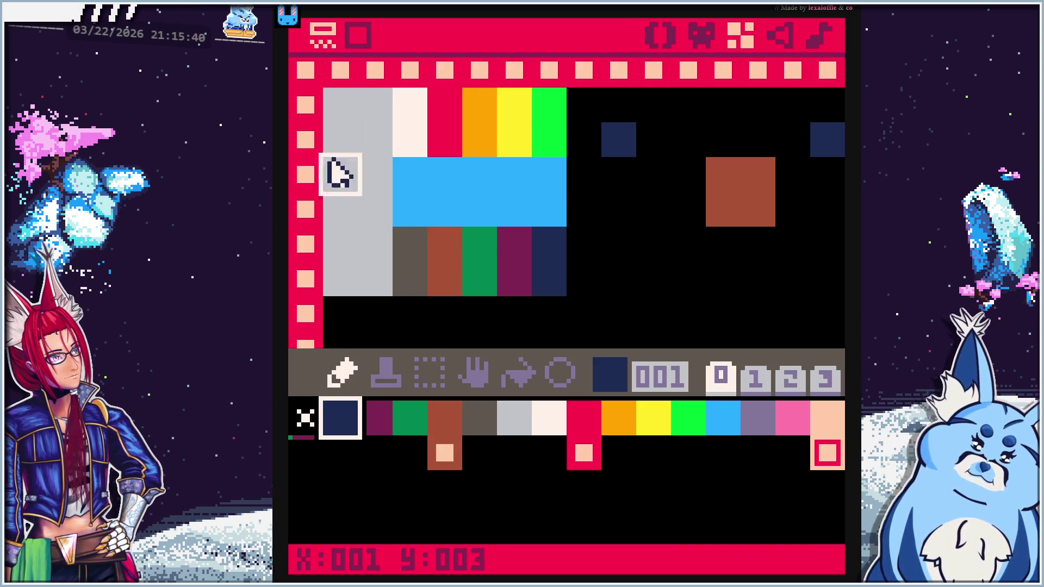
- Zoom the map view out and pan it up to show the whole cast level
scroll(516, 274, down, 3)
scroll(671, 275, down, 5)
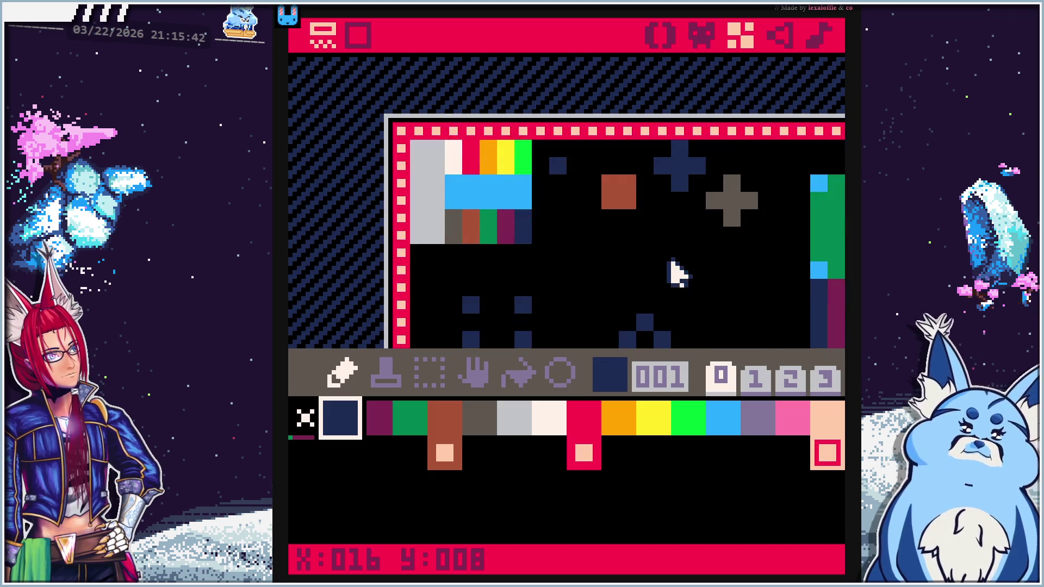
scroll(560, 155, up, 5)
drag(598, 251, 575, 151)
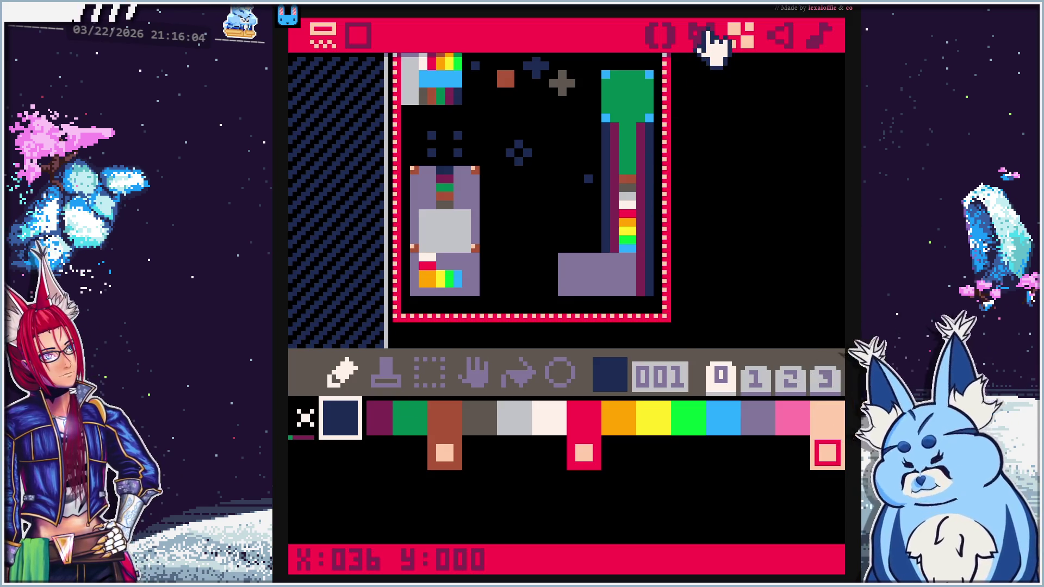
key(ctrl+r)
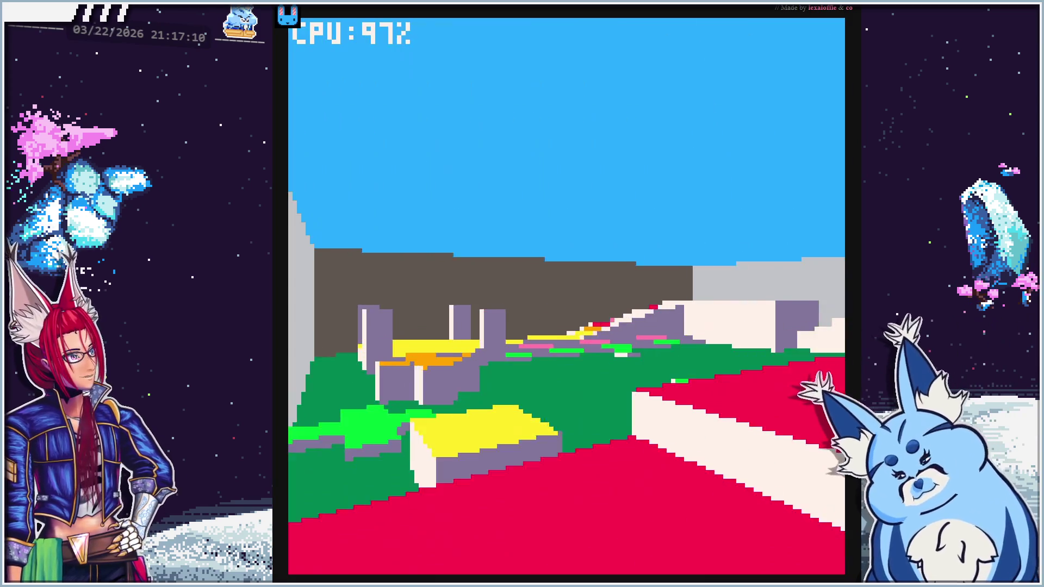
key(Escape)
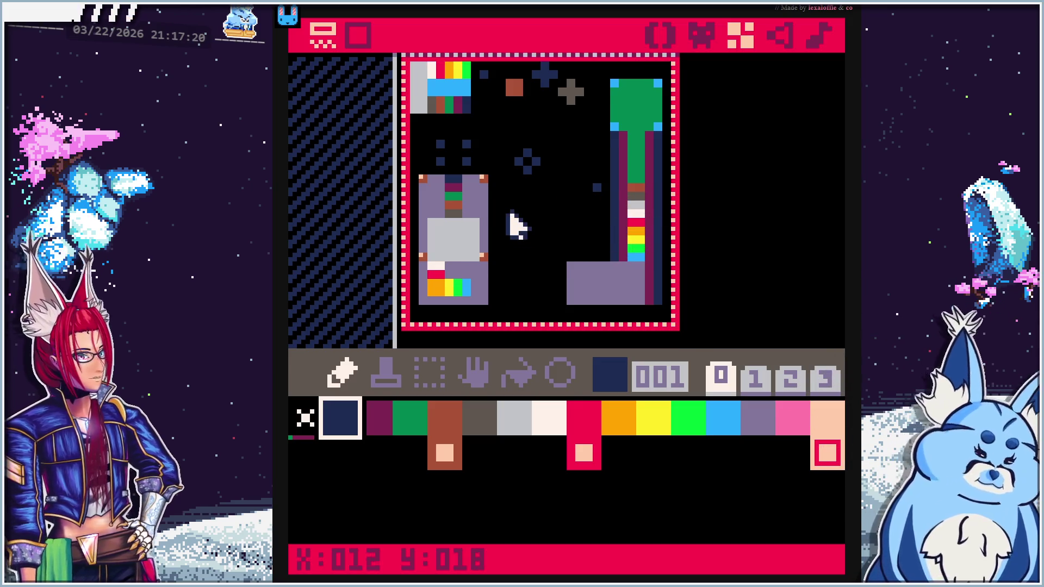
- Return to the cast cart's code and scroll through the draw_3d function
scroll(508, 223, up, 2)
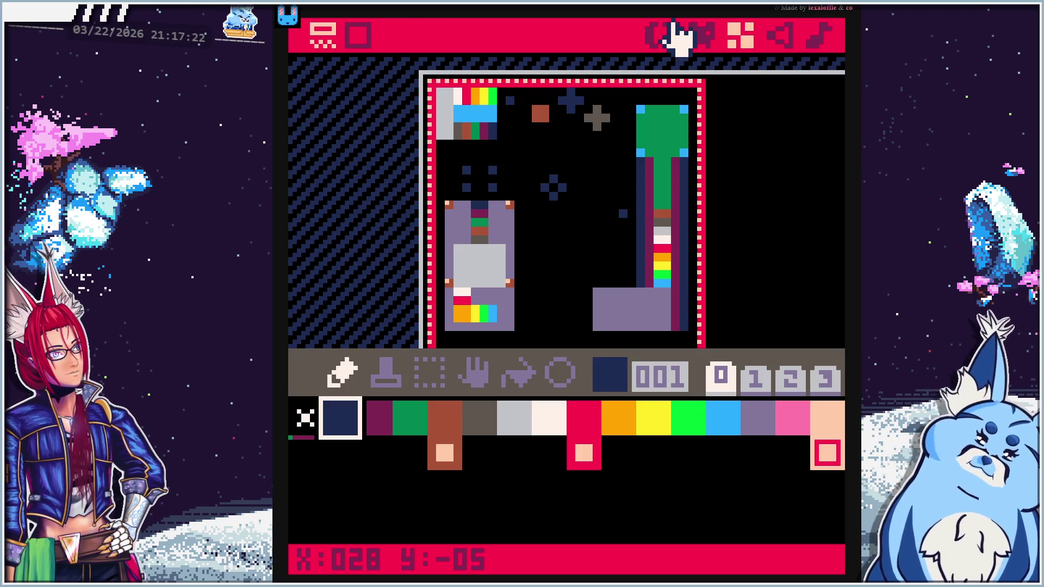
click(674, 24)
scroll(602, 296, up, 2)
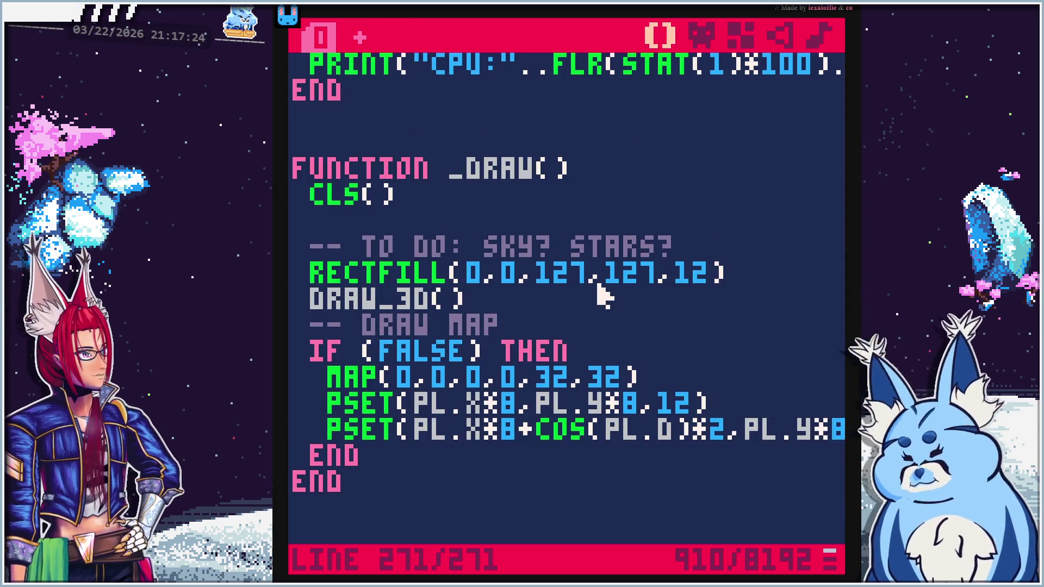
scroll(602, 296, down, 8)
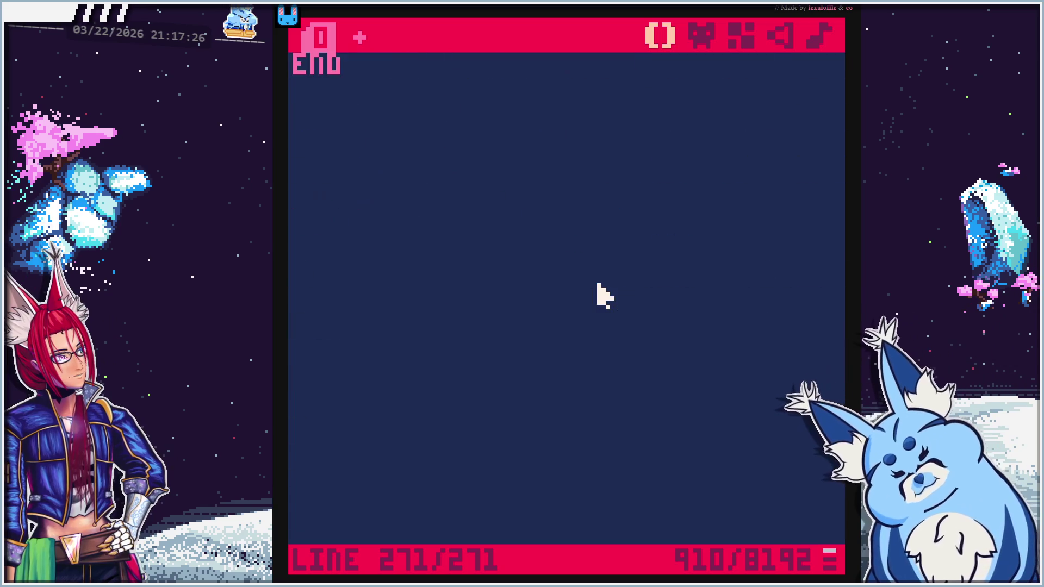
scroll(603, 294, up, 14)
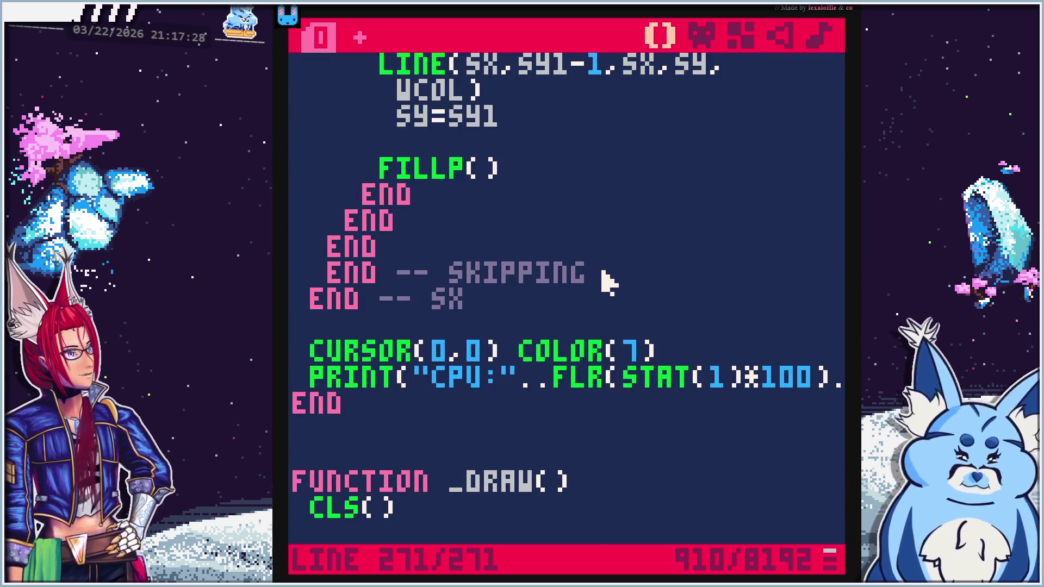
scroll(607, 281, up, 12)
scroll(606, 280, up, 12)
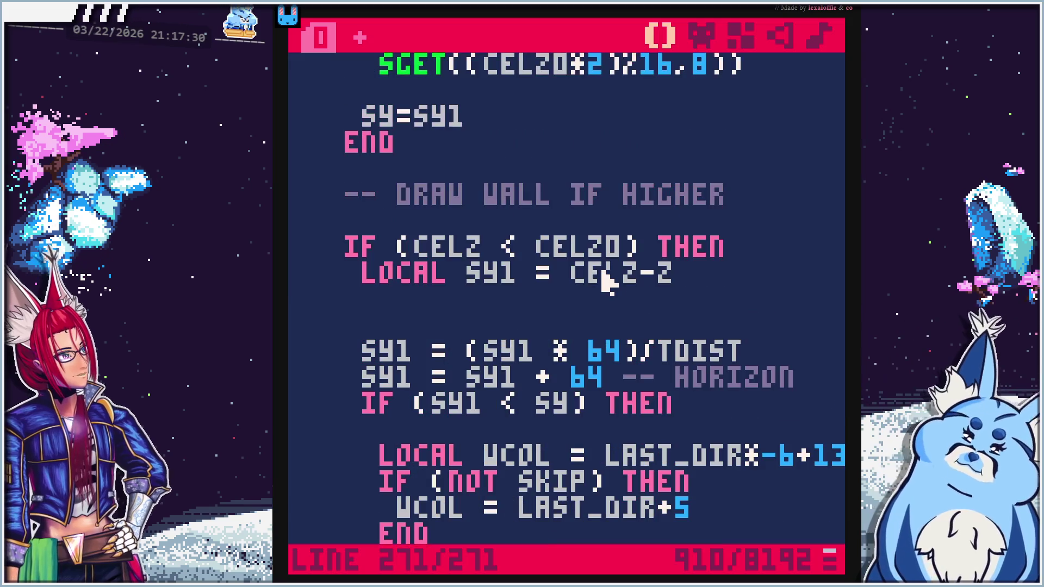
scroll(604, 283, up, 2)
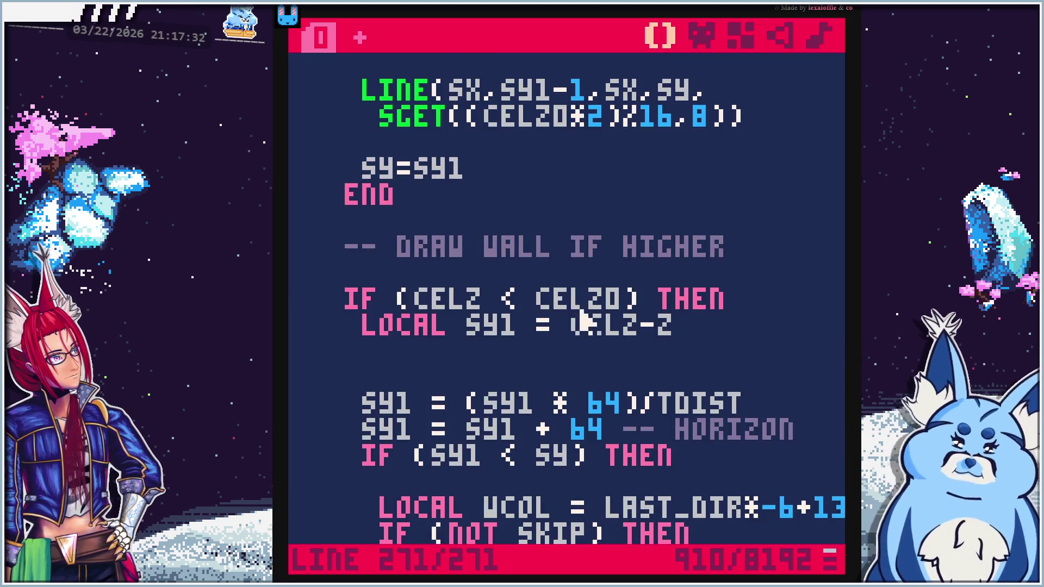
scroll(528, 331, down, 2)
scroll(552, 331, down, 4)
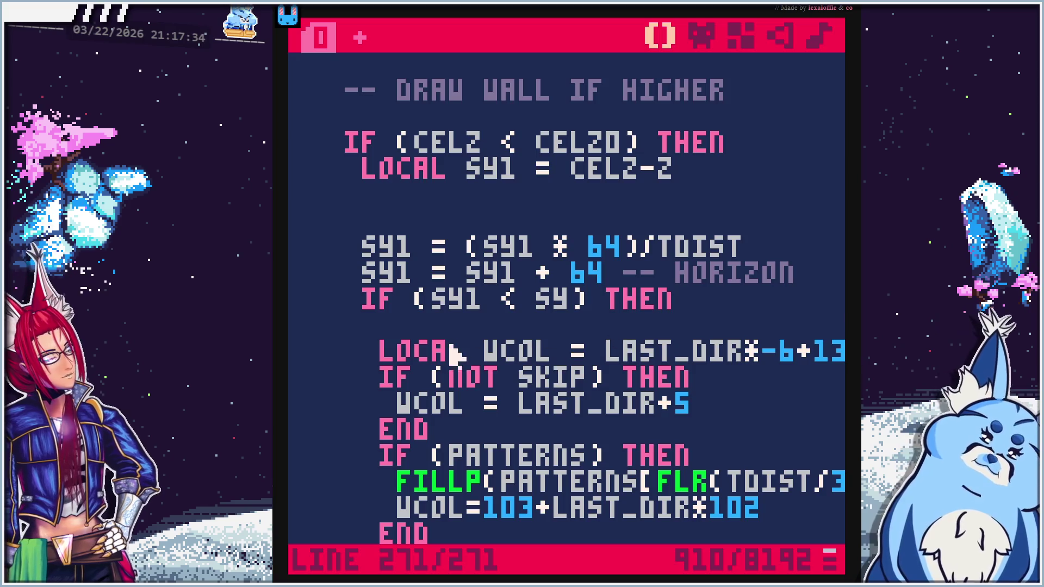
scroll(549, 421, down, 6)
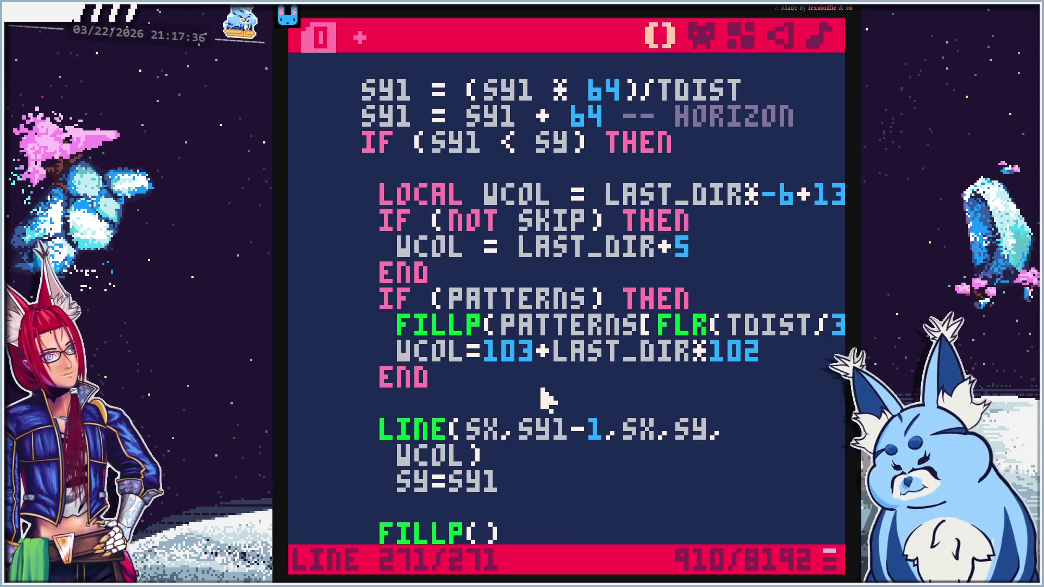
scroll(547, 400, down, 4)
- Scroll up to the MZ height function and _update's moving-walls loop
scroll(546, 400, up, 20)
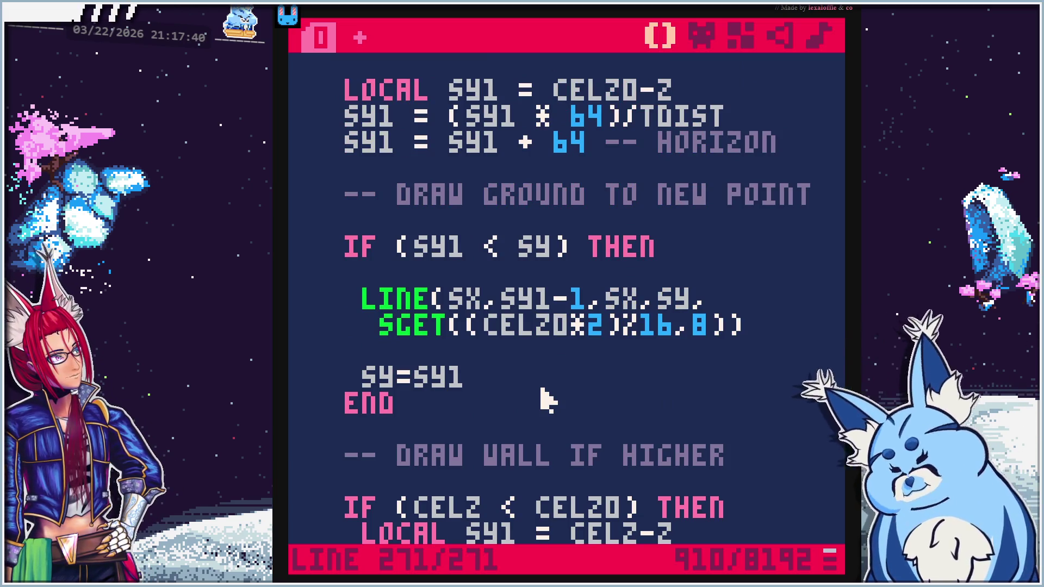
scroll(546, 400, up, 10)
scroll(545, 401, up, 2)
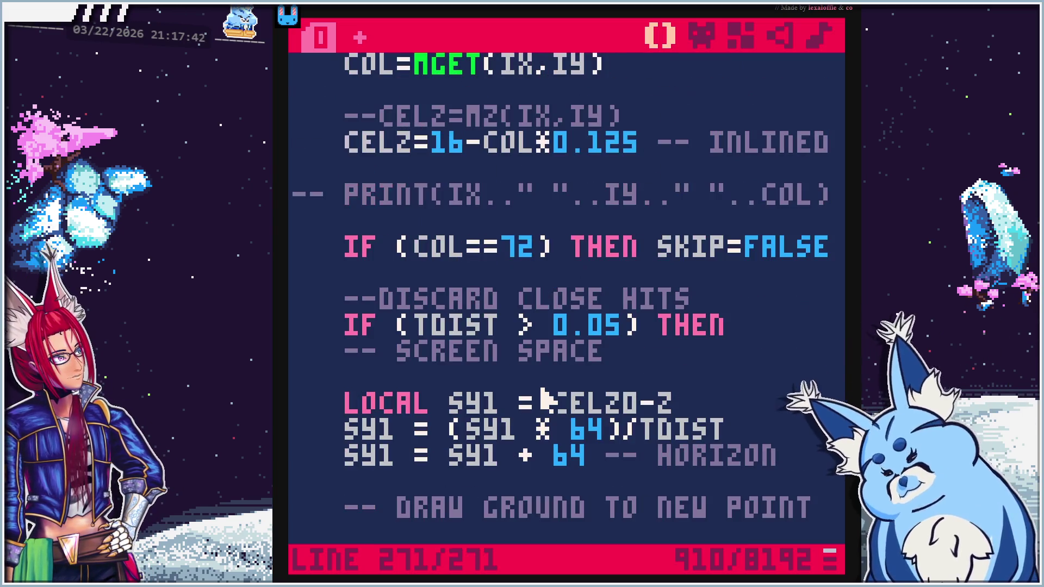
scroll(545, 400, up, 10)
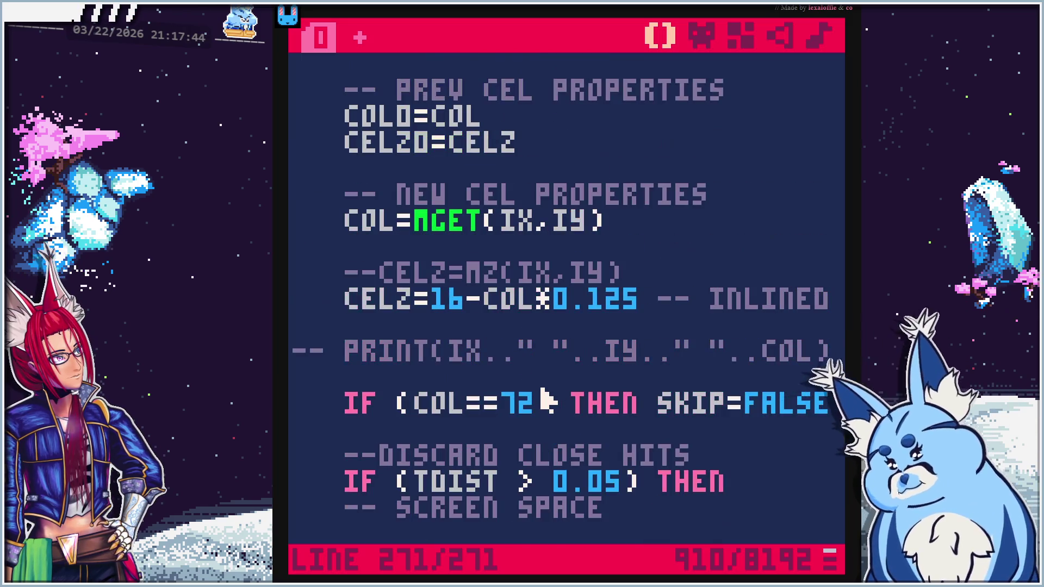
scroll(545, 400, up, 2)
scroll(545, 401, up, 14)
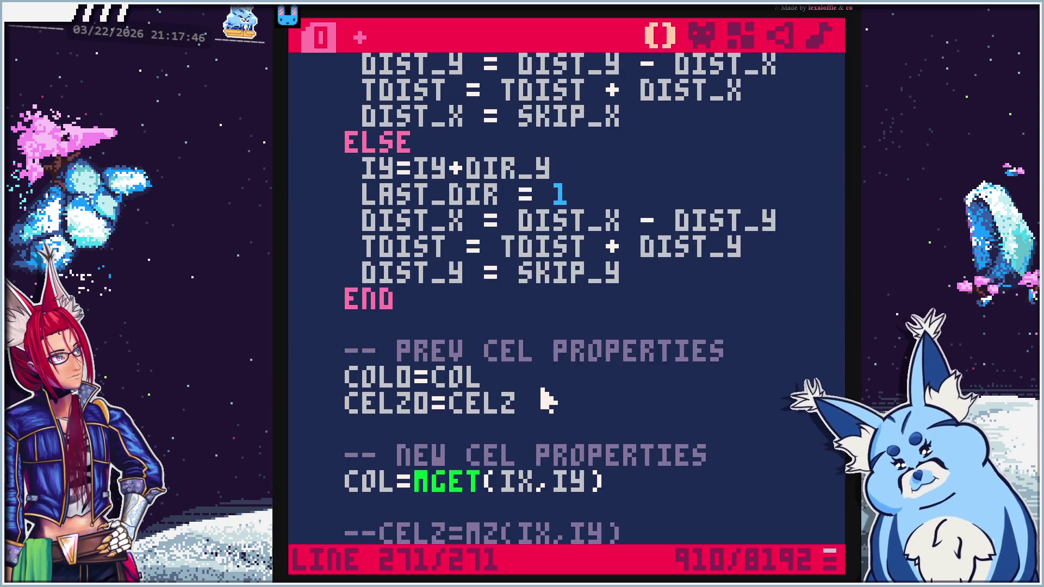
scroll(545, 400, up, 12)
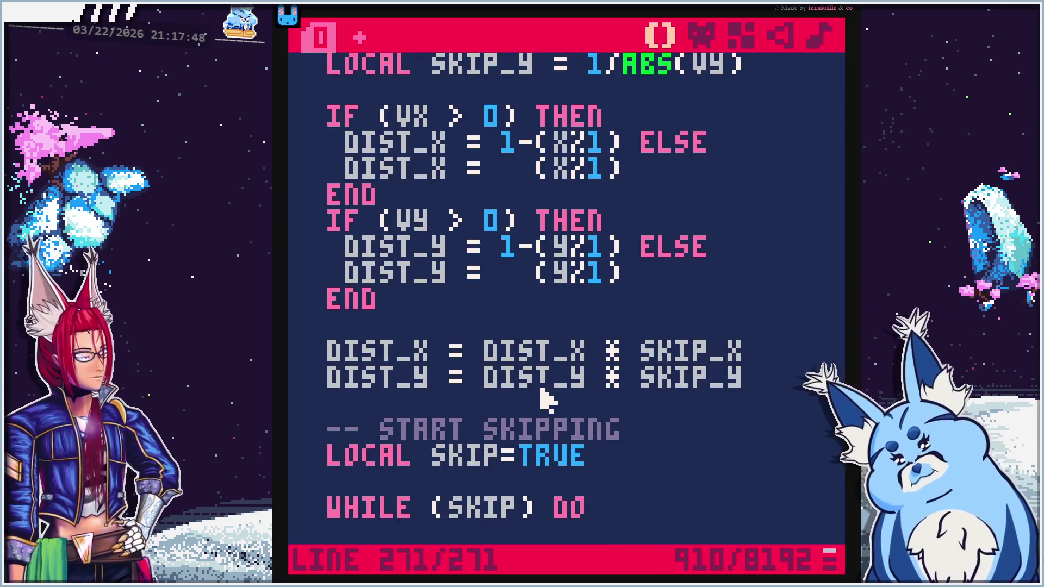
scroll(545, 402, up, 14)
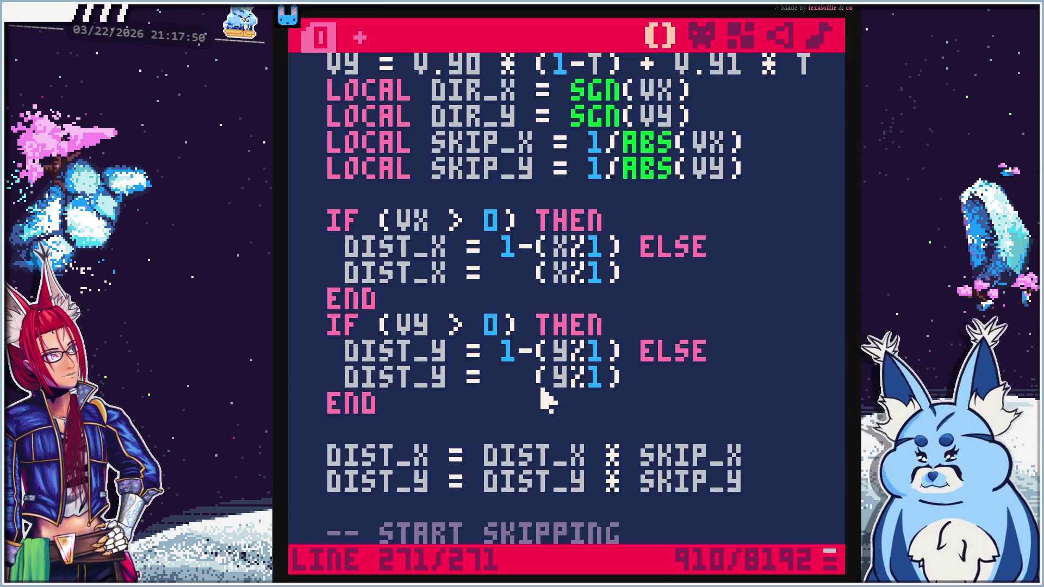
scroll(545, 401, up, 12)
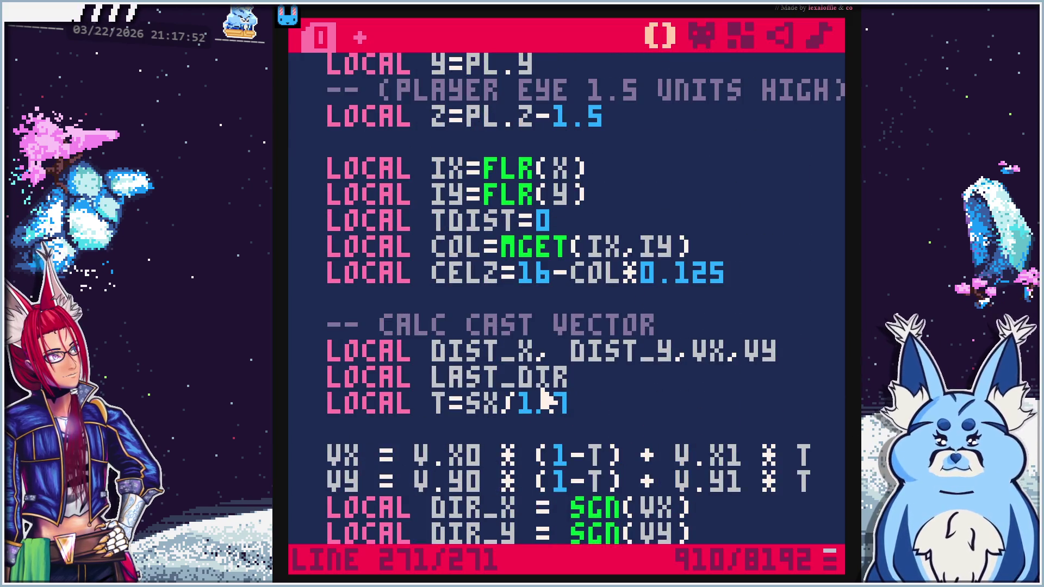
scroll(546, 399, up, 8)
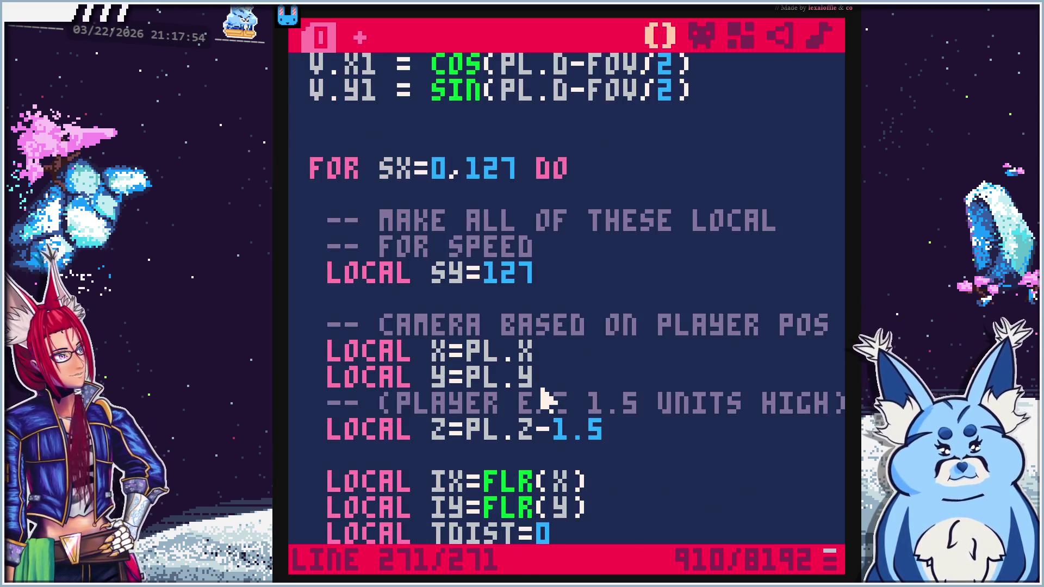
scroll(545, 402, up, 16)
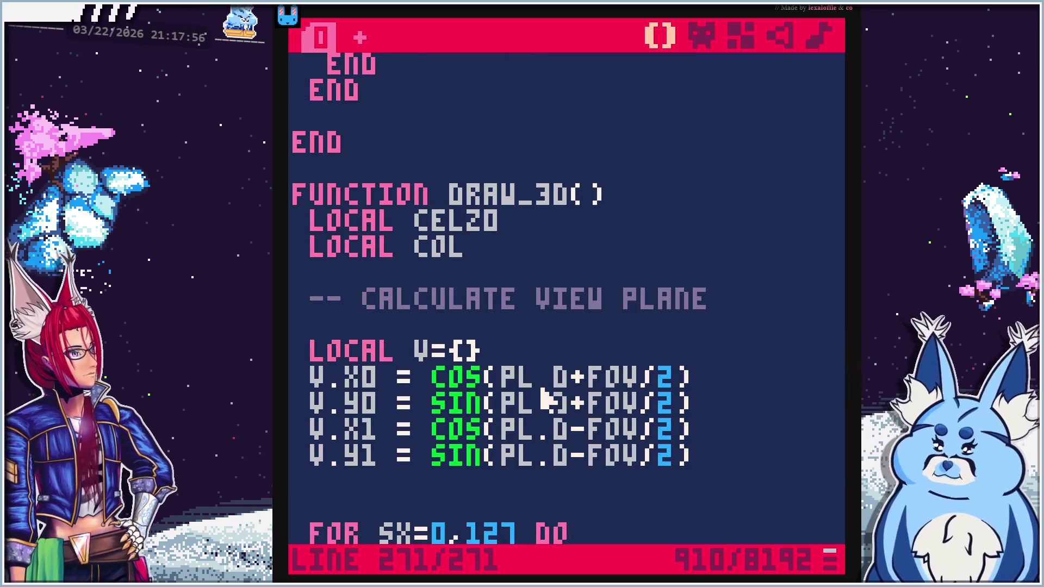
scroll(545, 402, up, 2)
scroll(548, 400, down, 8)
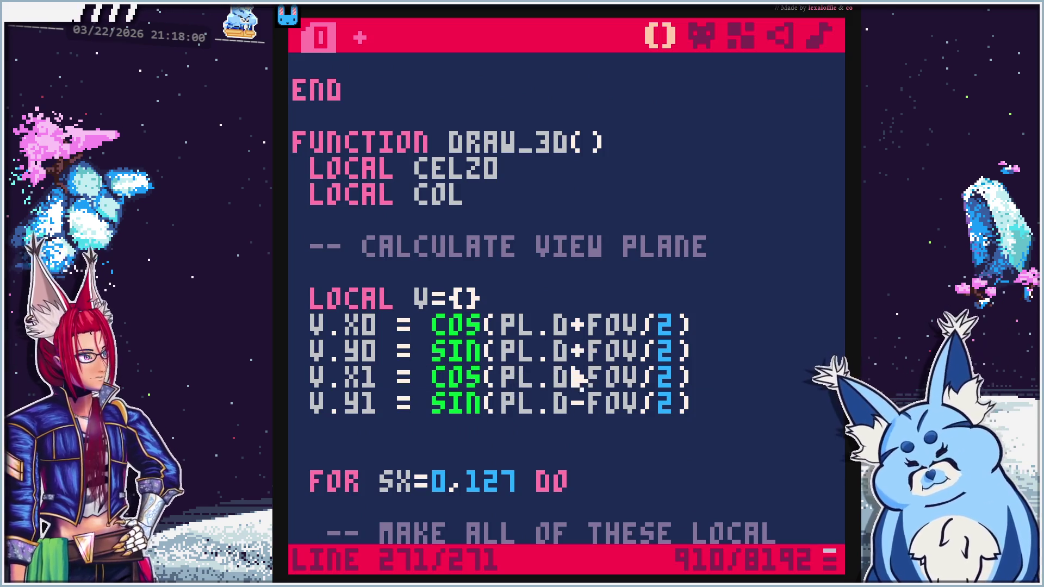
scroll(566, 375, up, 10)
scroll(566, 387, up, 14)
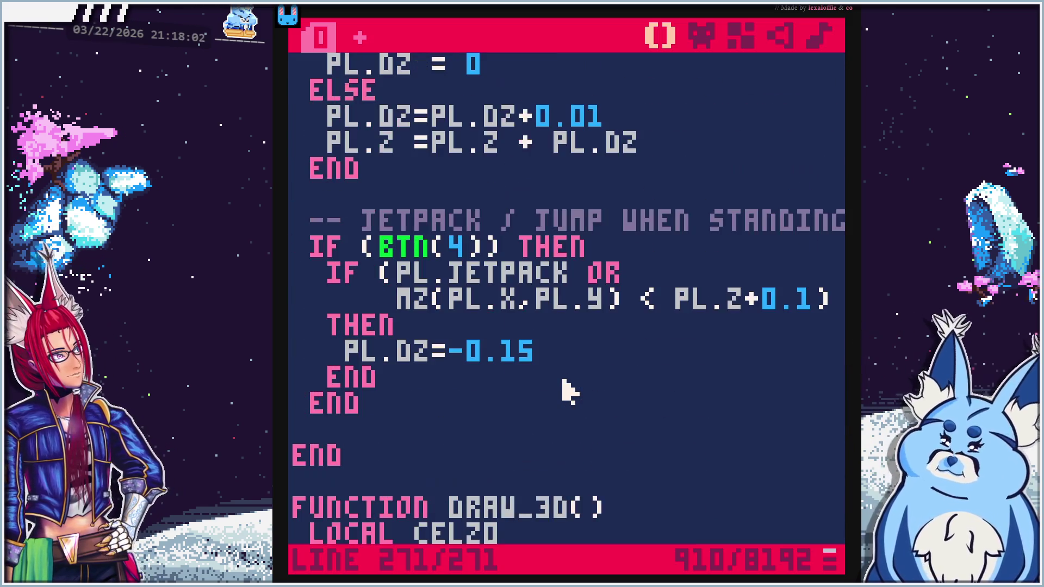
scroll(565, 389, up, 6)
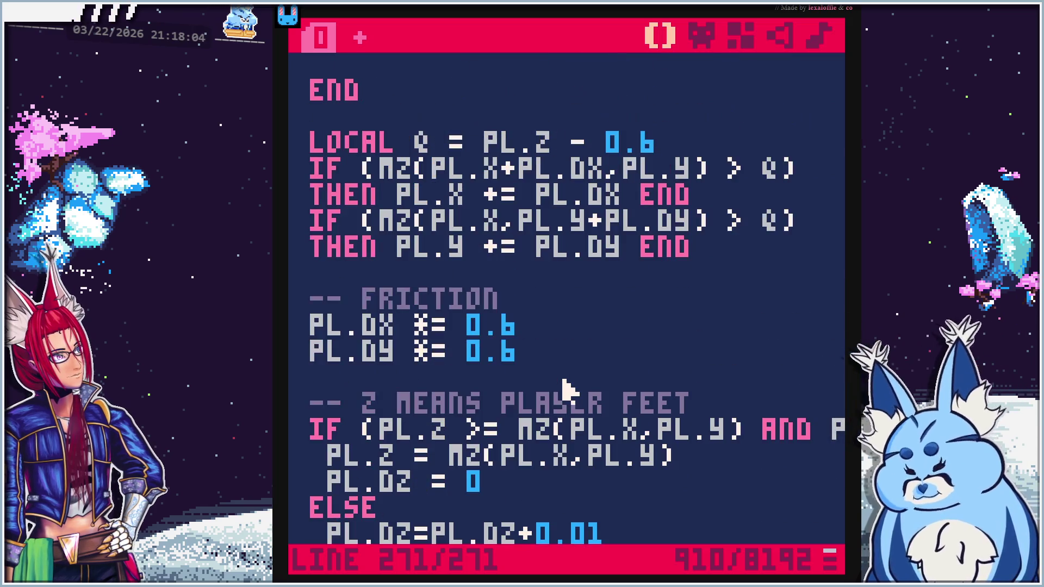
scroll(565, 387, up, 20)
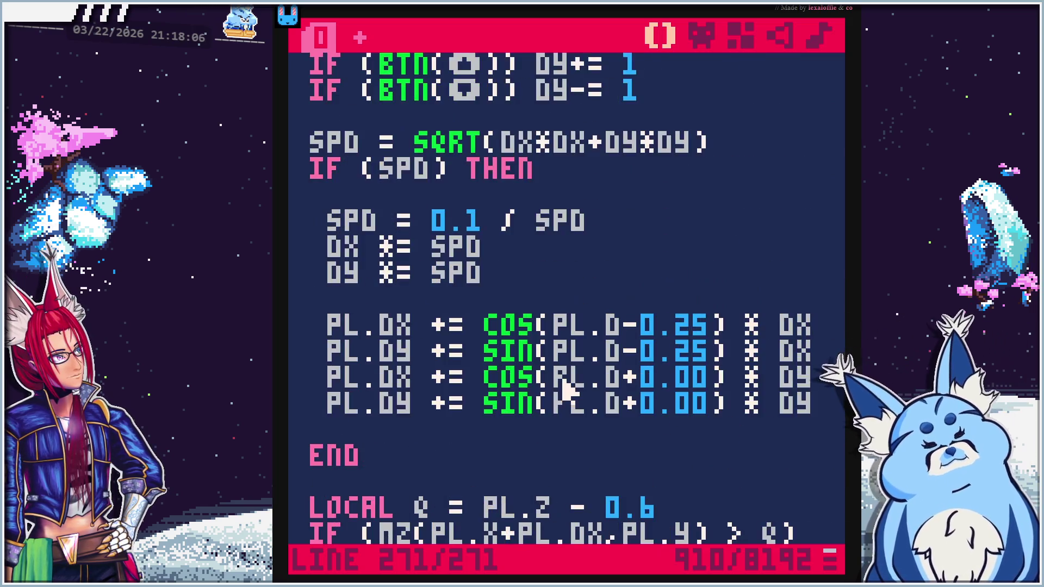
scroll(565, 387, up, 12)
scroll(565, 388, up, 10)
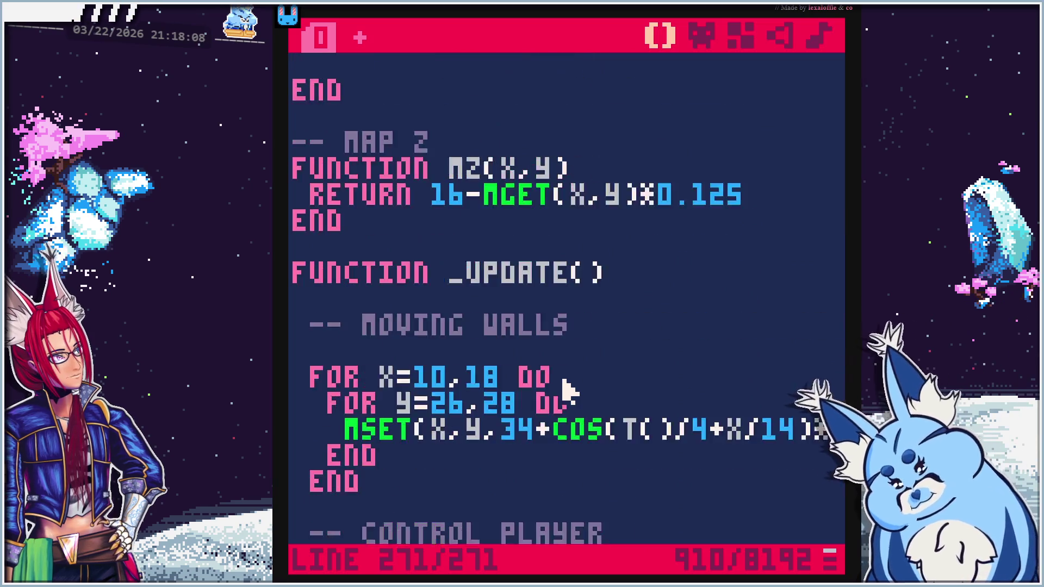